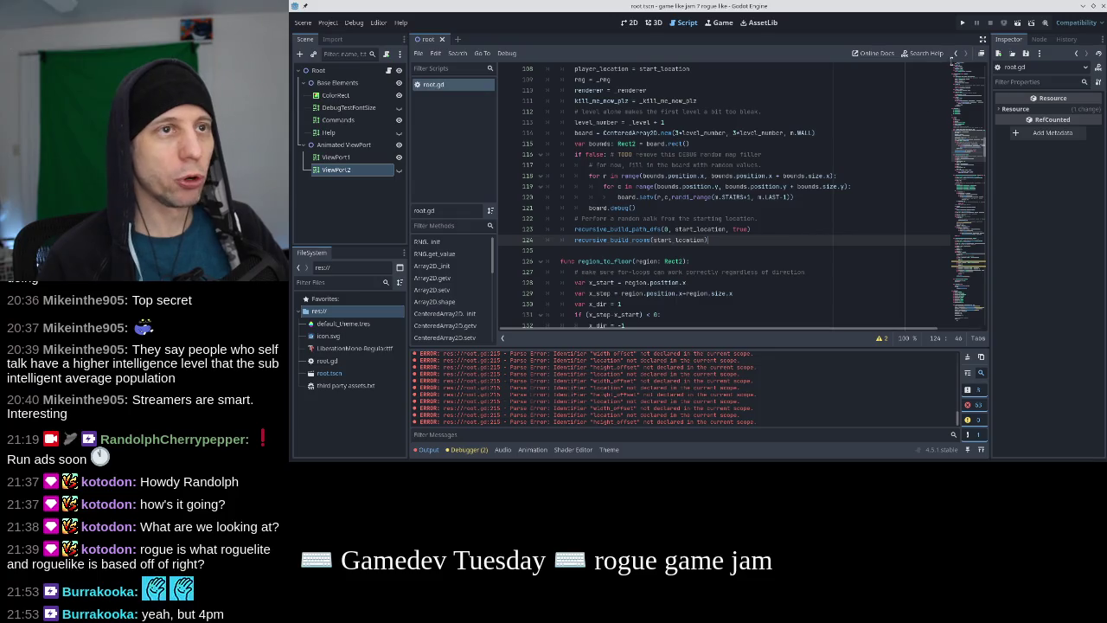
# Test-run the rogue-like and stop it once only the splash screen appears
pyautogui.click(962, 22)
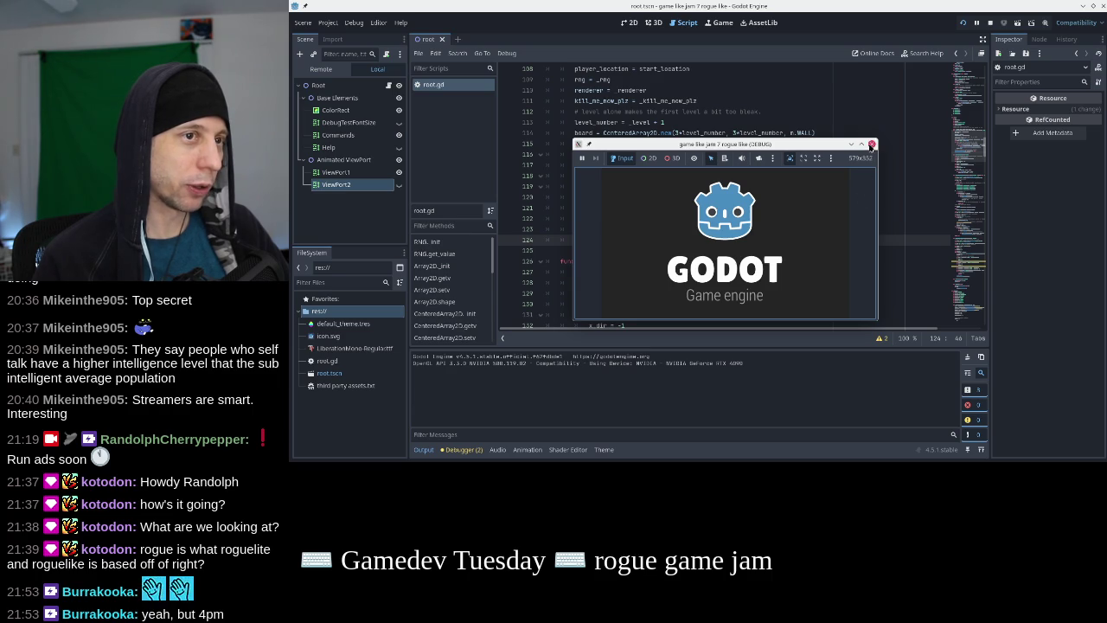
pyautogui.click(871, 144)
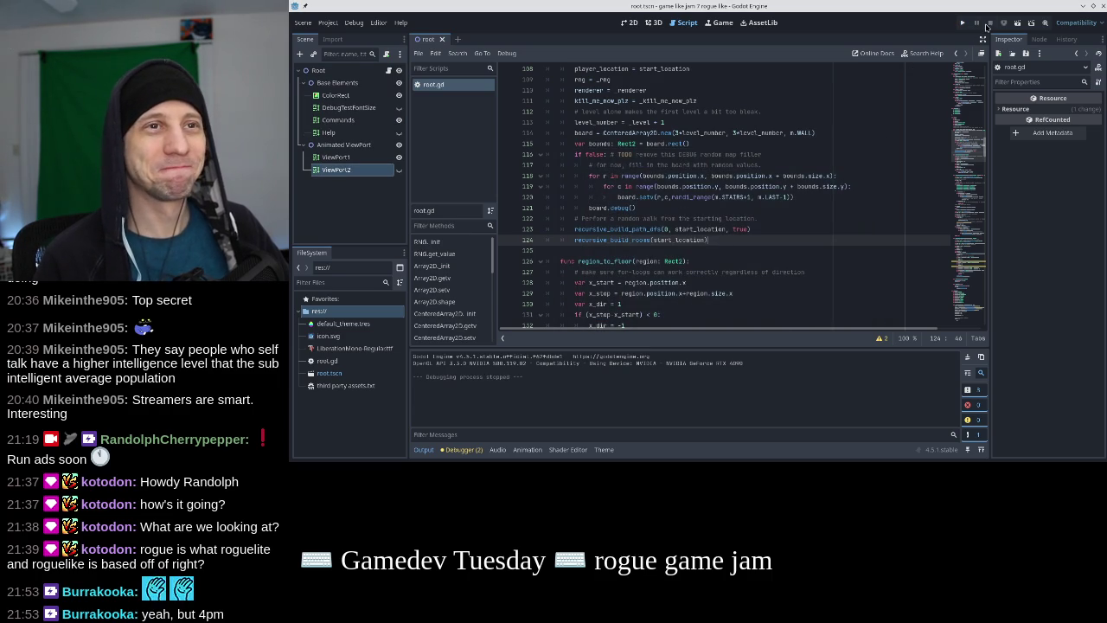
pyautogui.scroll(-15, 933, 240)
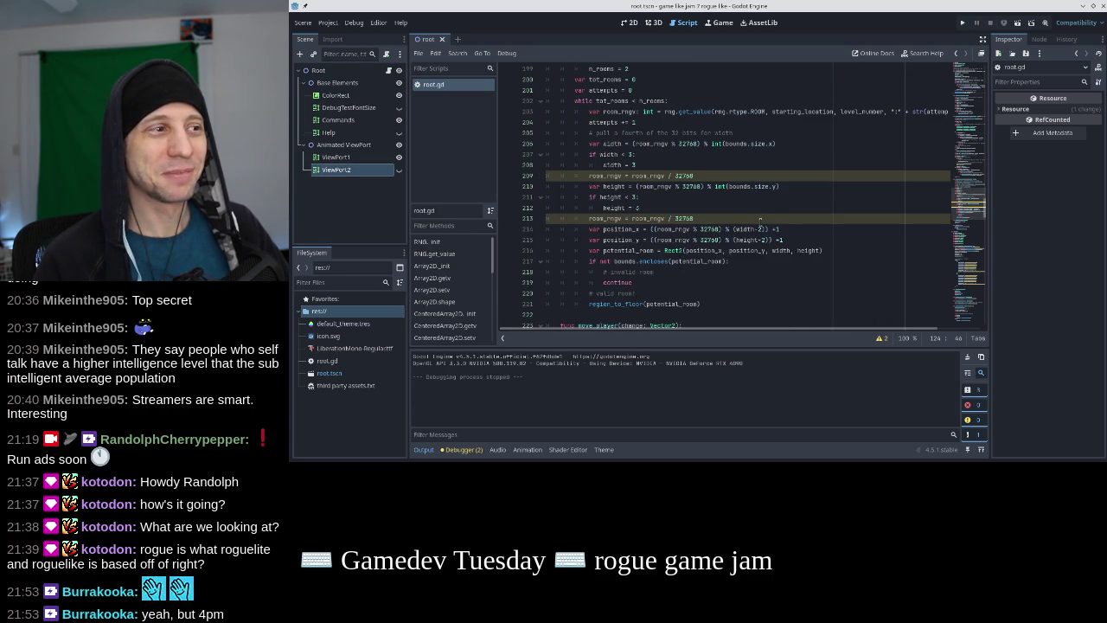
# Add an attempts limit to the room-placement while condition and save root.gd
pyautogui.scroll(1, 657, 164)
pyautogui.scroll(-1, 599, 126)
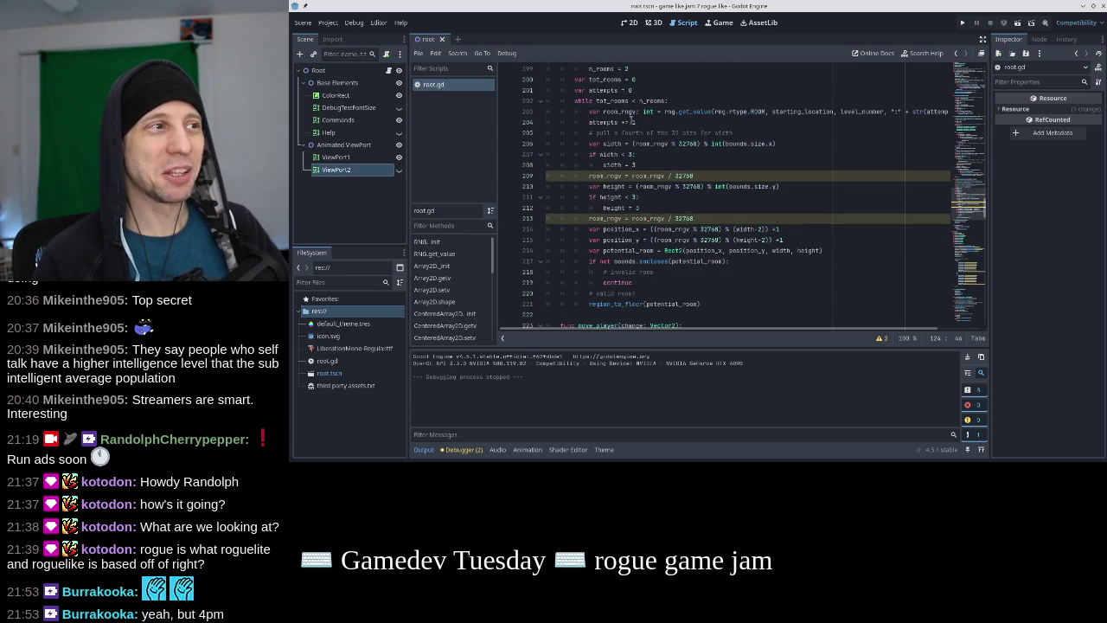
pyautogui.click(671, 100)
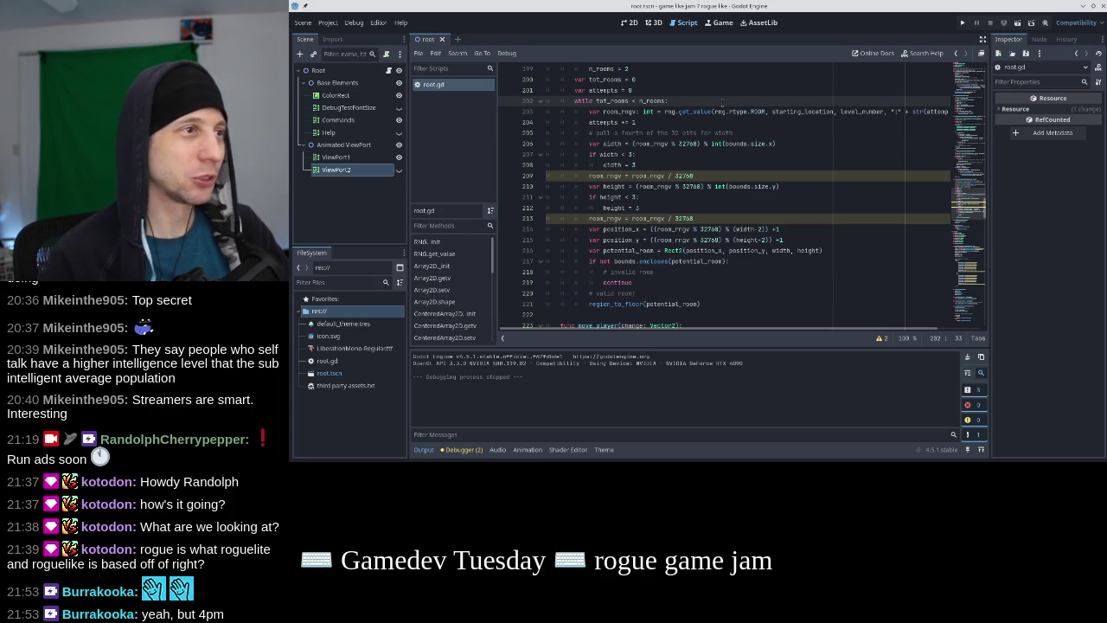
pyautogui.write('and att')
pyautogui.write('empts > ')
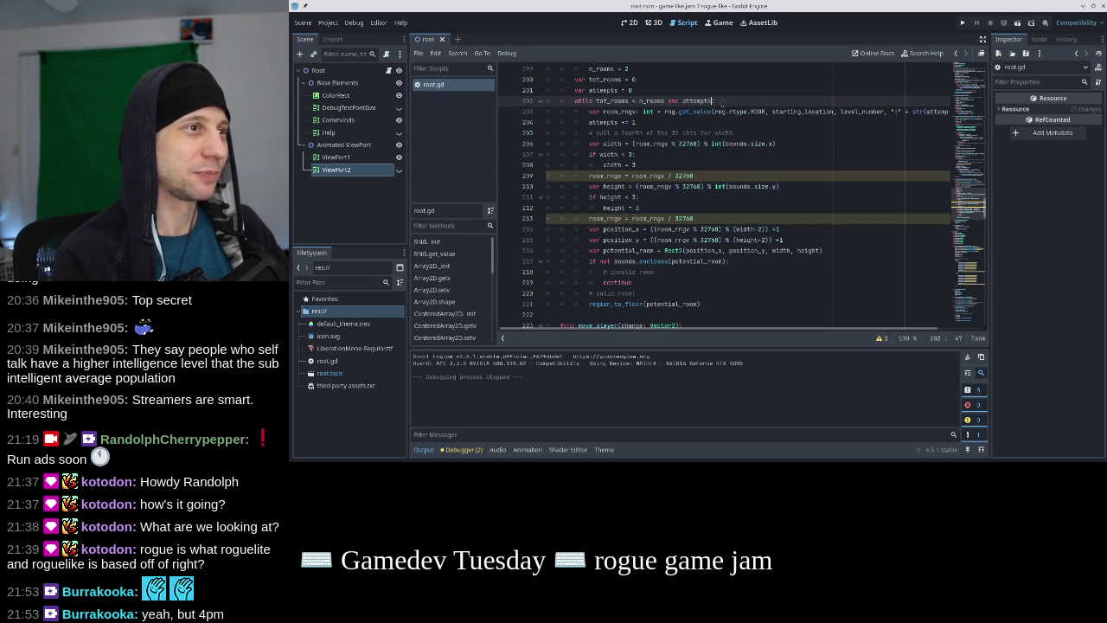
pyautogui.write('100')
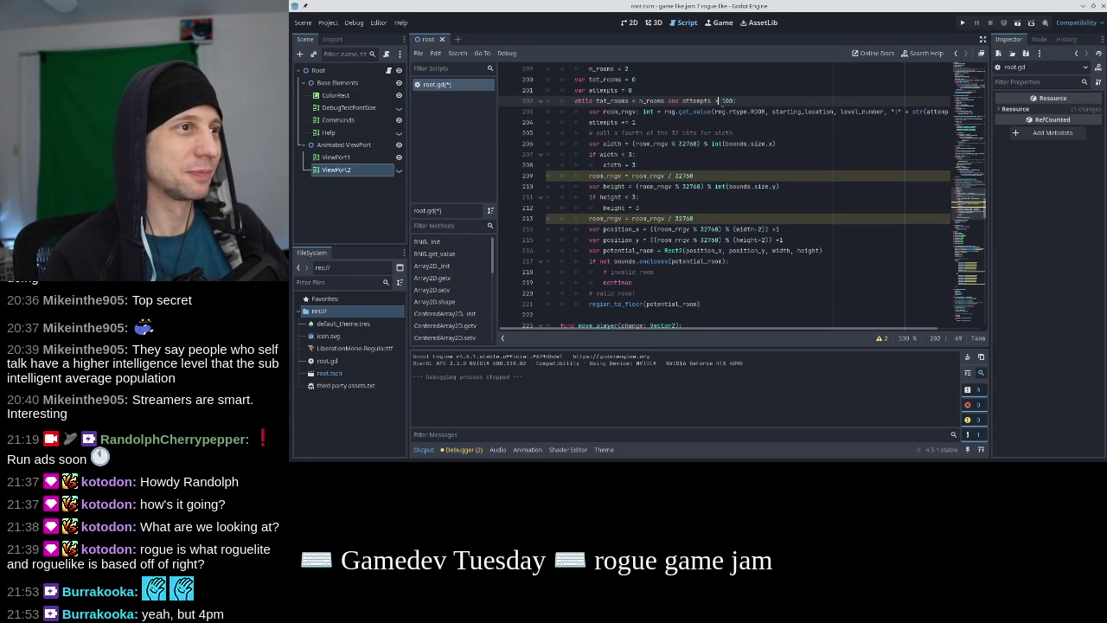
pyautogui.hotkey('ctrl', 's')
pyautogui.press('Down')
pyautogui.press('Down')
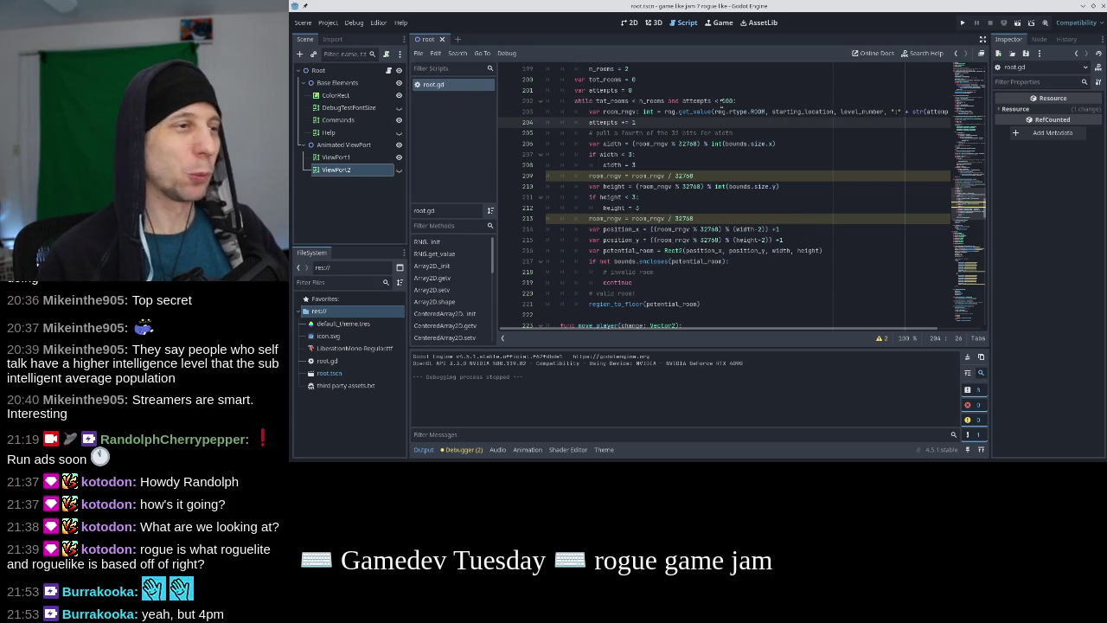
pyautogui.click(721, 102)
pyautogui.click(621, 175)
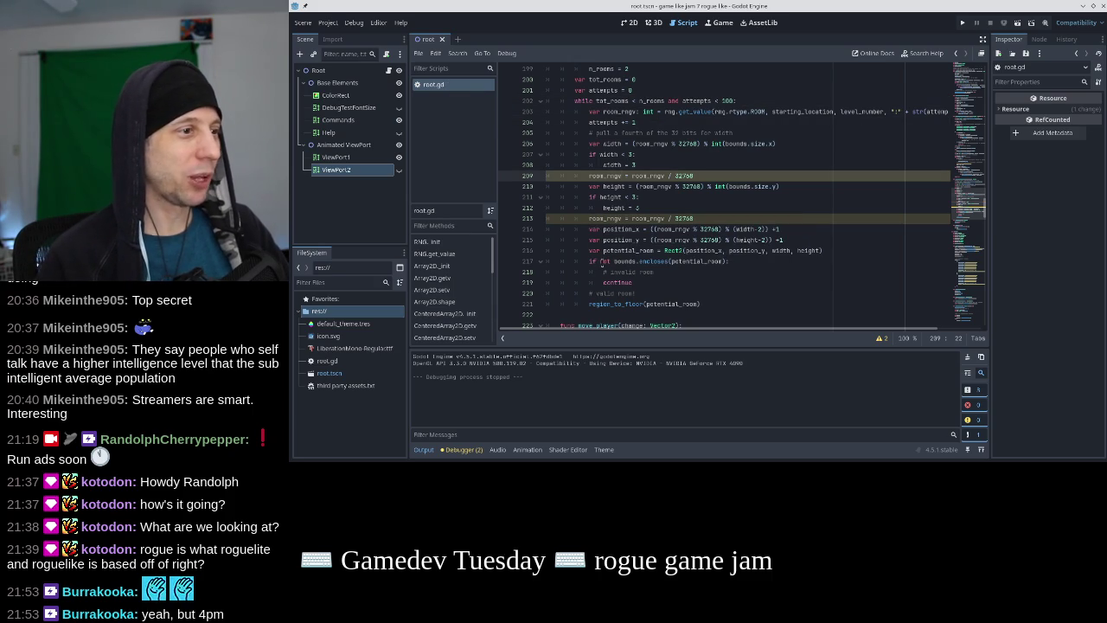
pyautogui.click(739, 101)
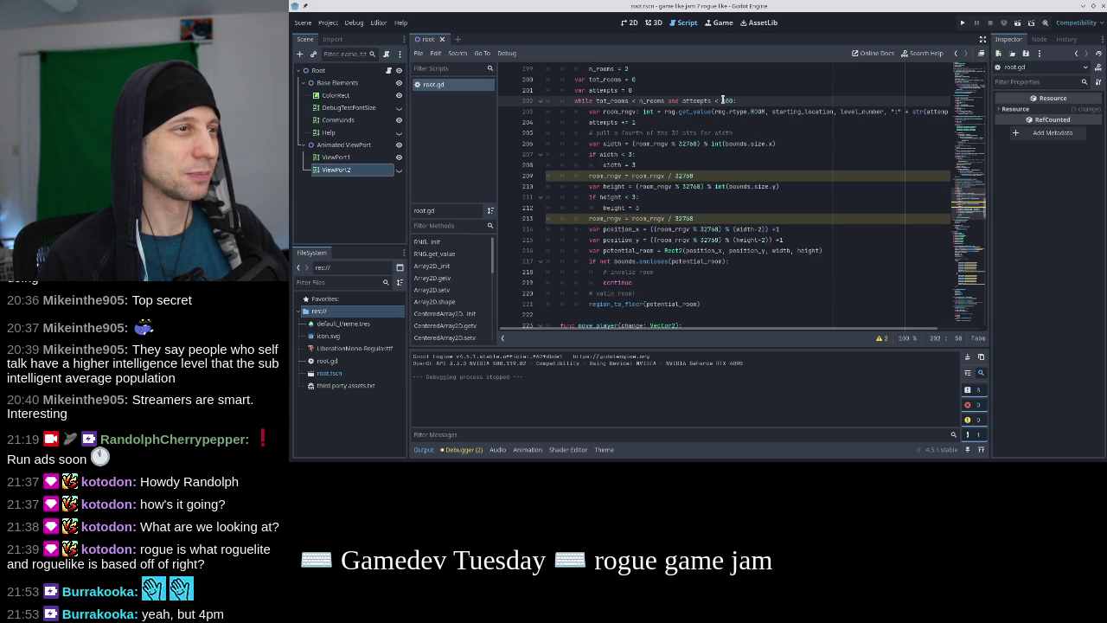
# Add a tot_rooms increment under the '# valid room!' comment and run the game
pyautogui.click(648, 293)
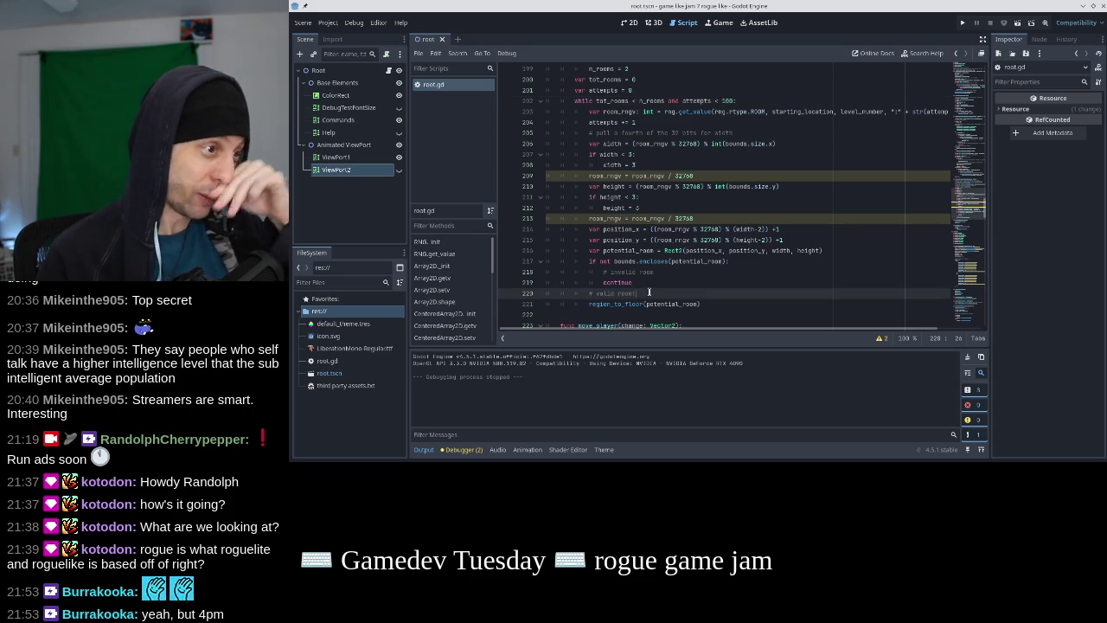
pyautogui.press('Return')
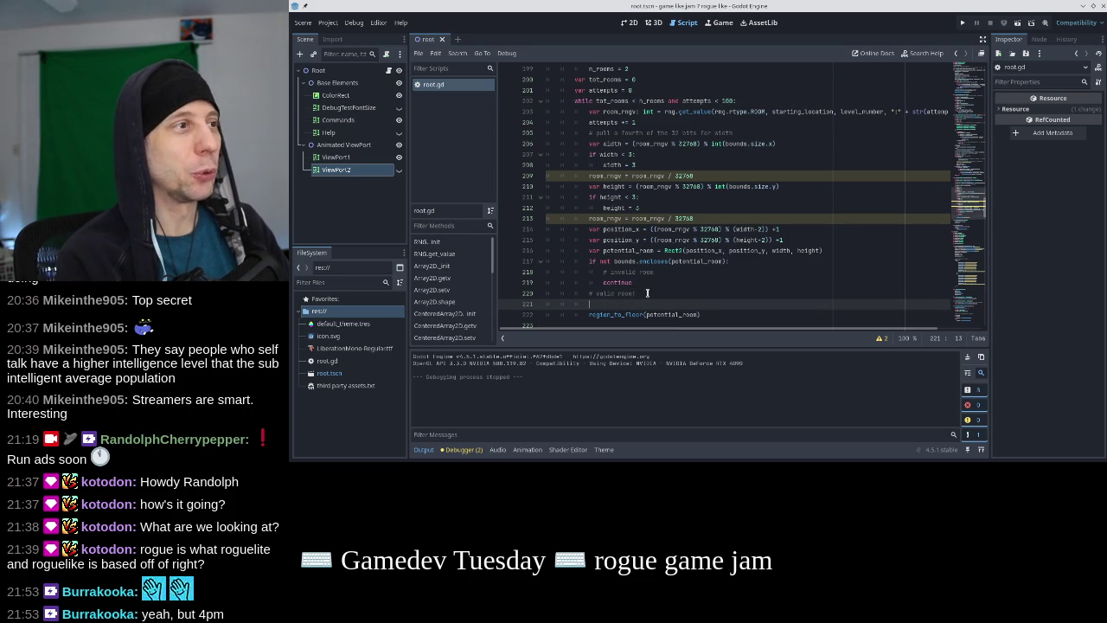
pyautogui.write('tot_')
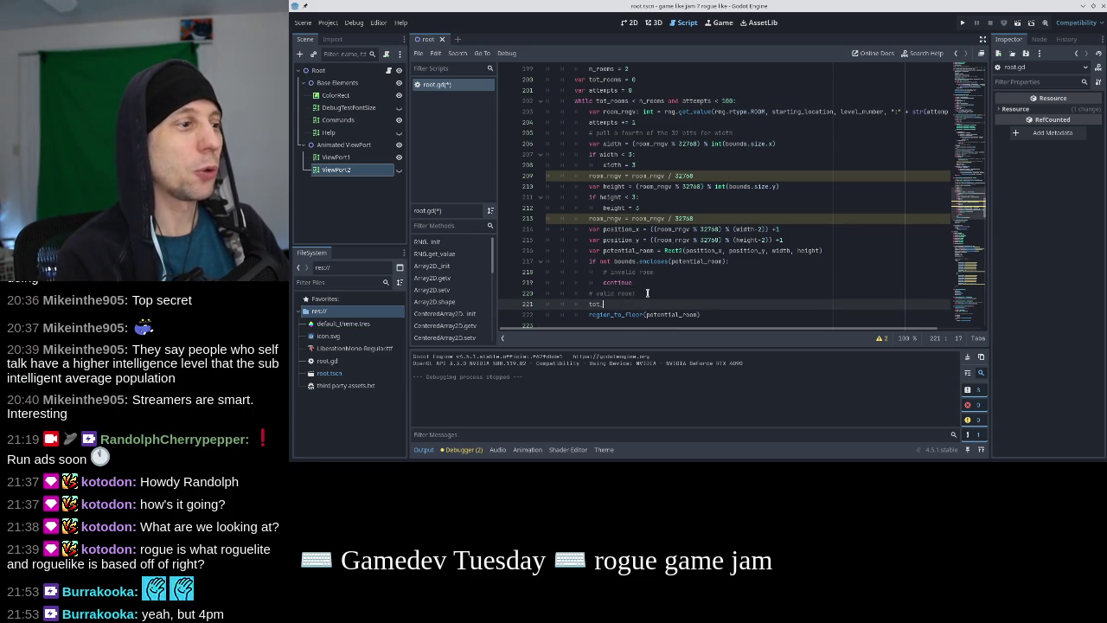
pyautogui.write('rooms += 1')
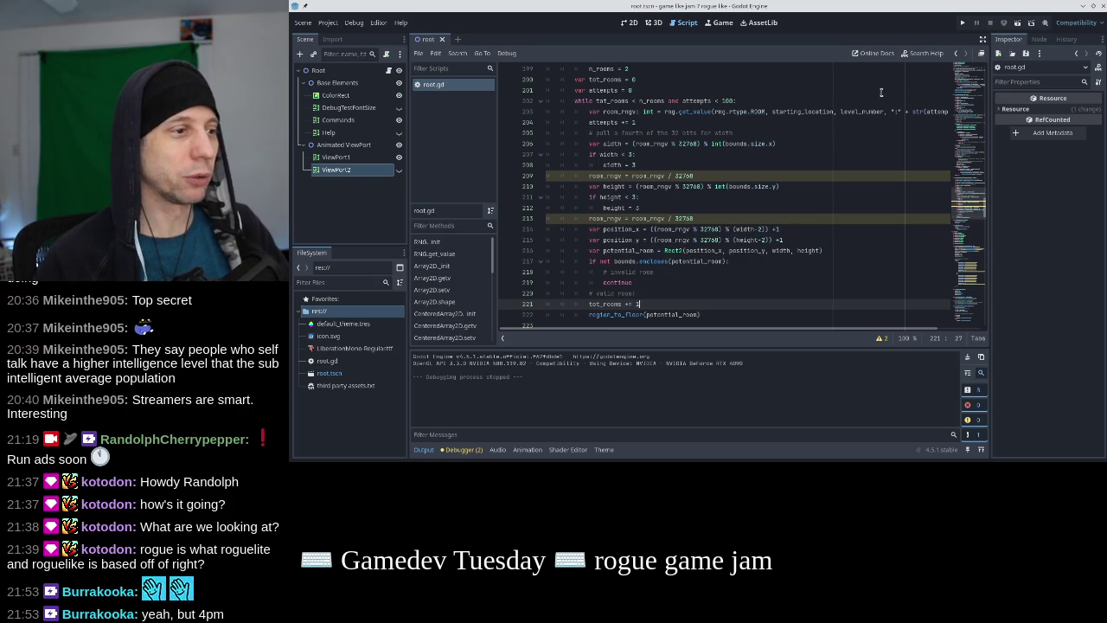
pyautogui.click(960, 28)
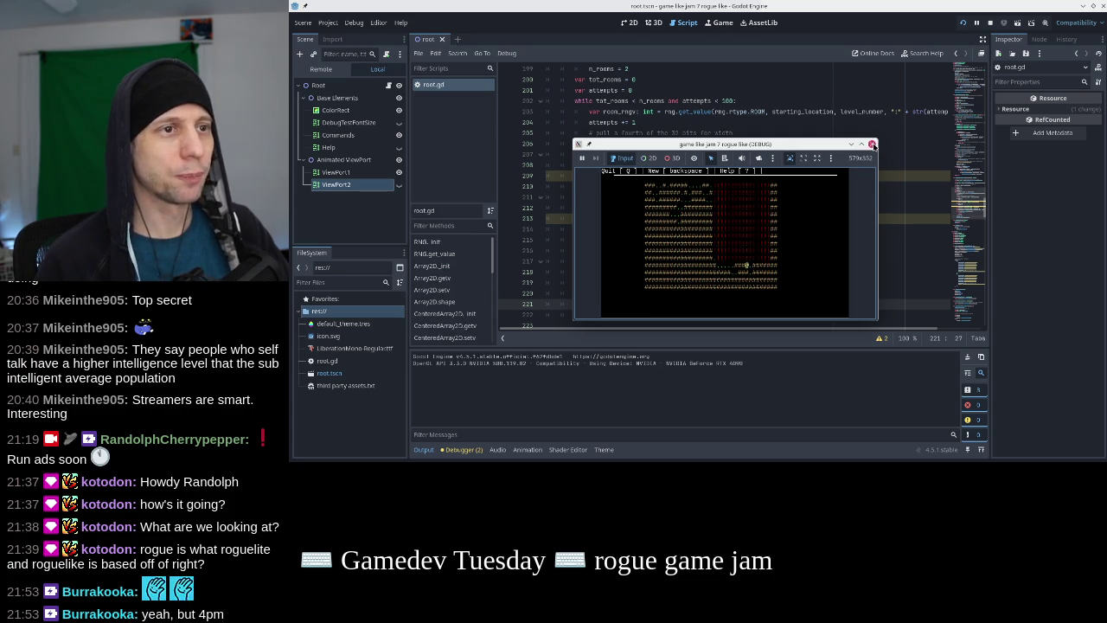
# Stop the game after inspecting the generated ASCII dungeon map
pyautogui.click(871, 145)
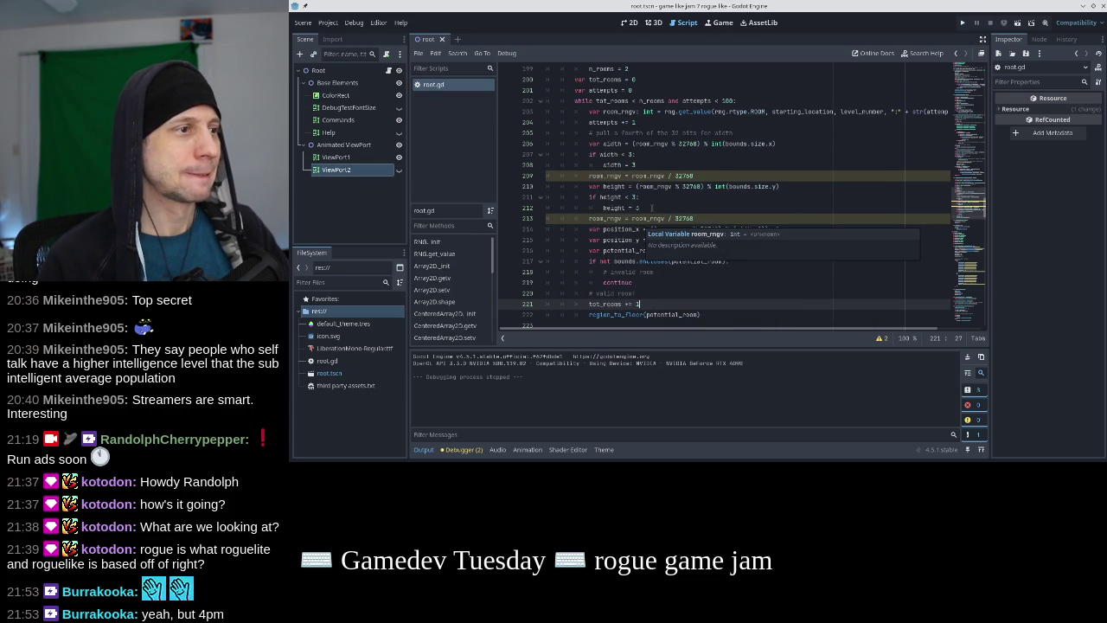
# Add print("wh ", width, height) after the height check and test-run the game
pyautogui.click(706, 212)
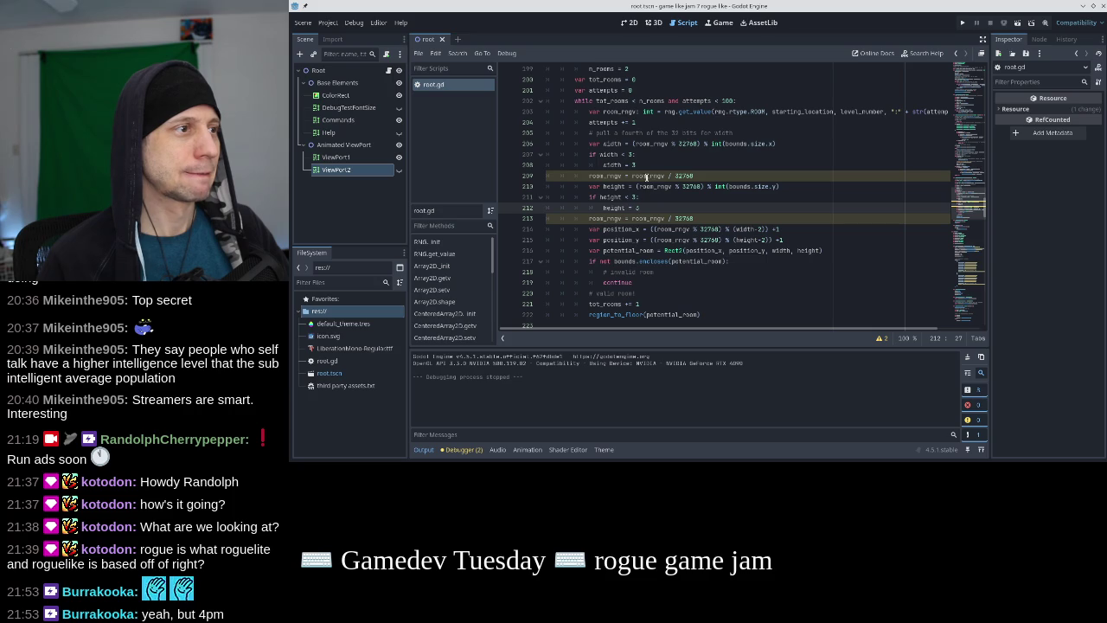
pyautogui.click(782, 185)
pyautogui.press('Down')
pyautogui.press('Down')
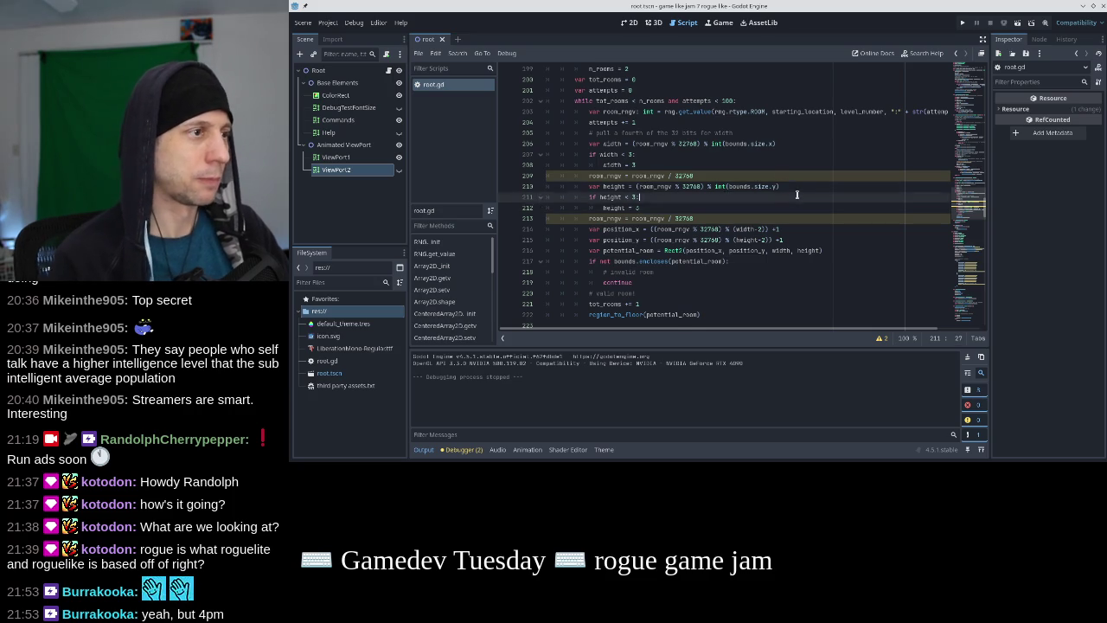
pyautogui.press('Return')
pyautogui.write('print("widt')
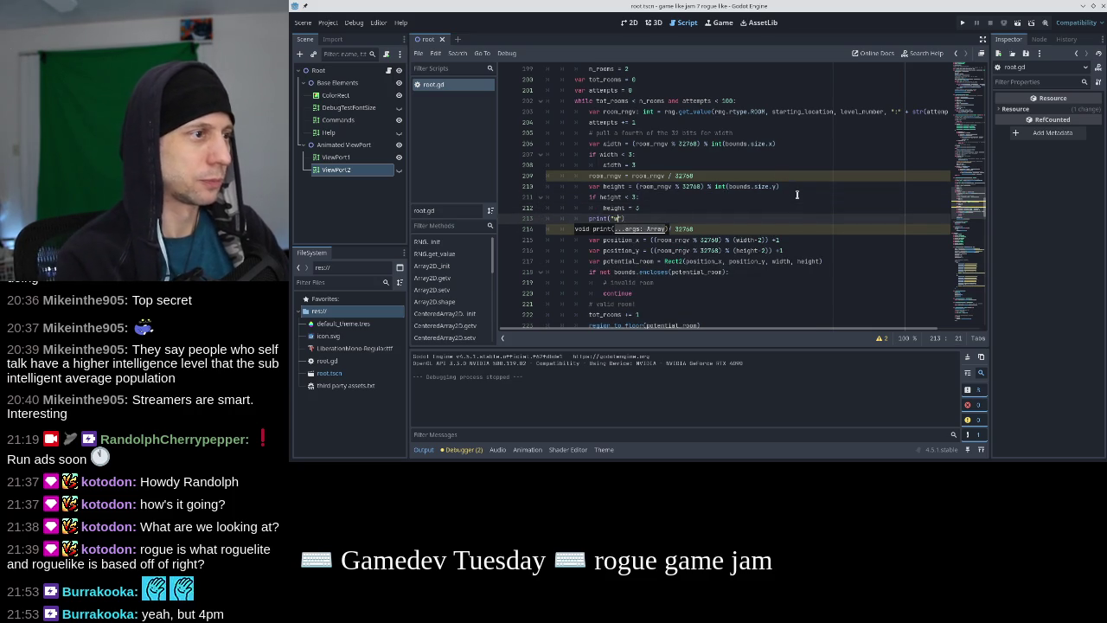
pyautogui.press('BackSpace')
pyautogui.press('BackSpace')
pyautogui.press('BackSpace')
pyautogui.write('h ", width, he')
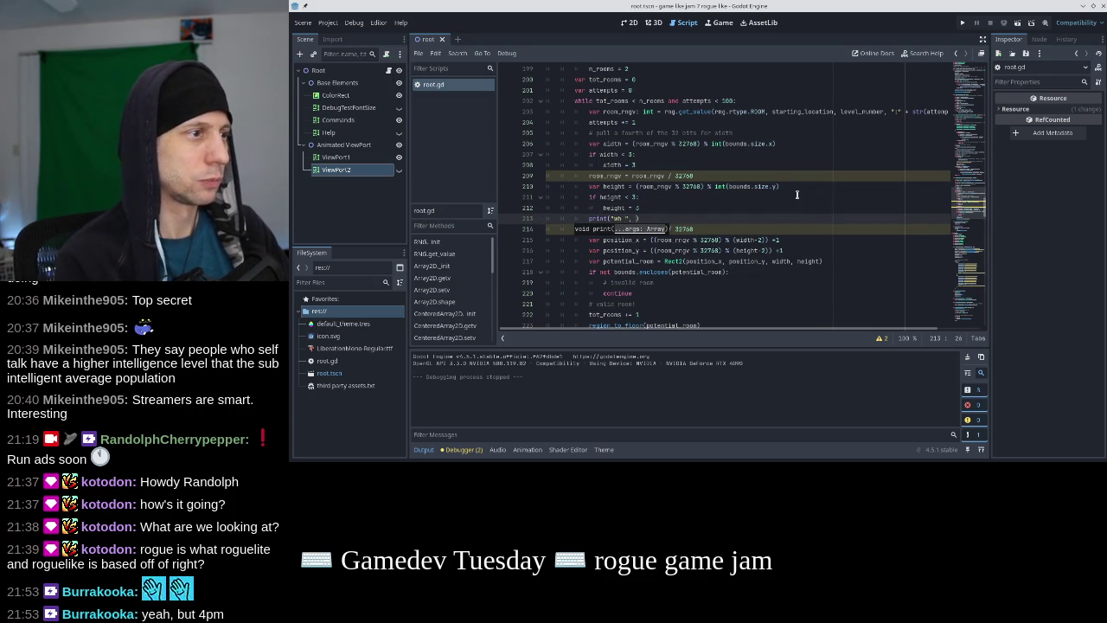
pyautogui.write('ight')
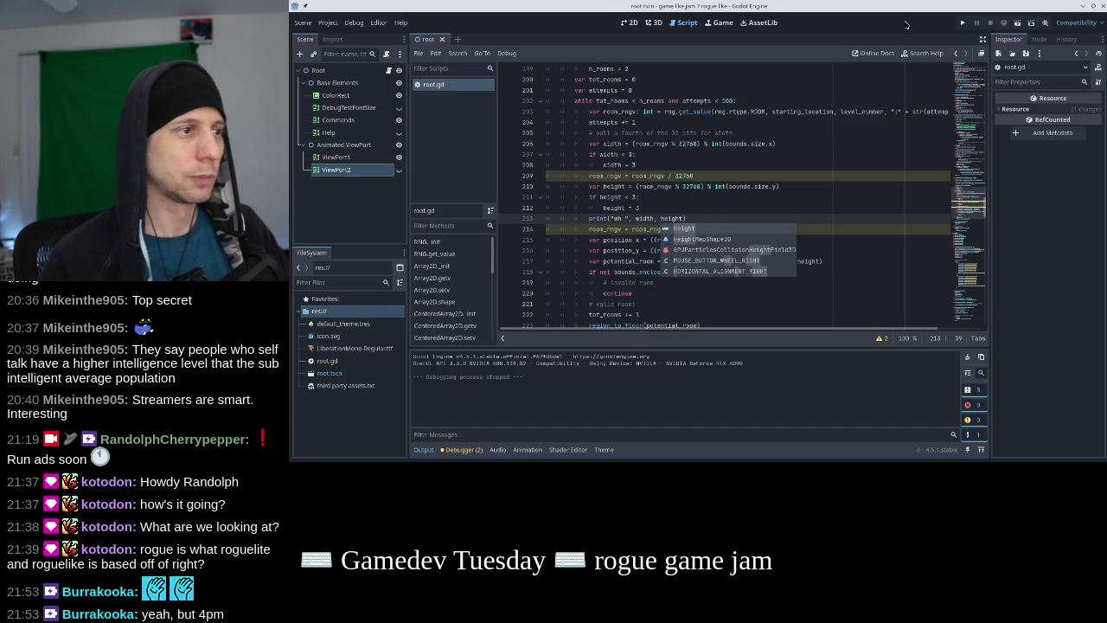
pyautogui.click(962, 23)
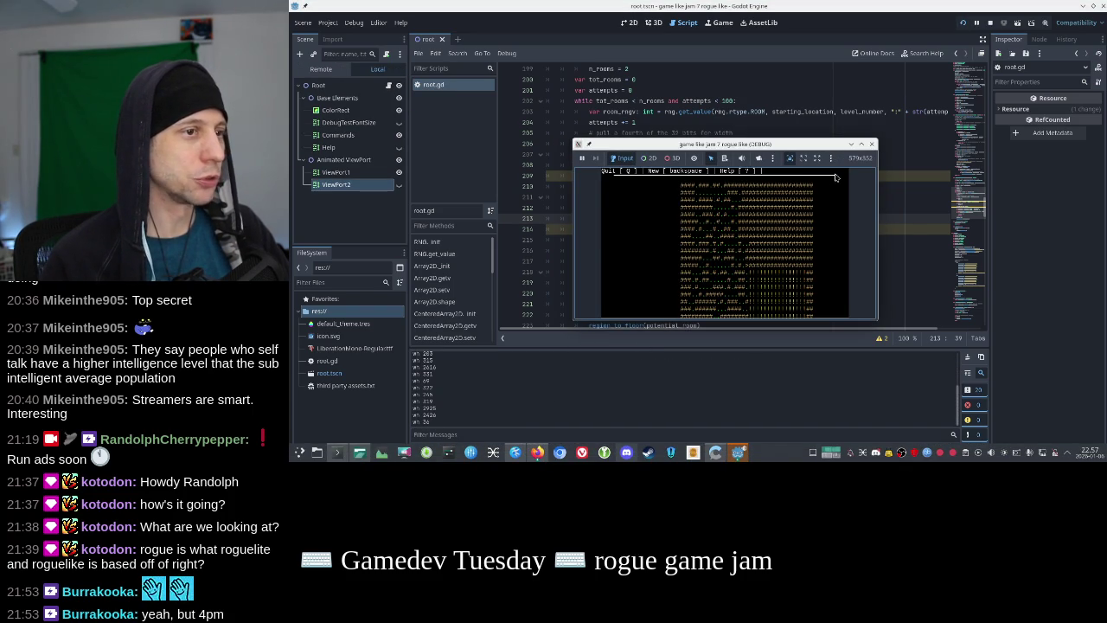
pyautogui.click(871, 144)
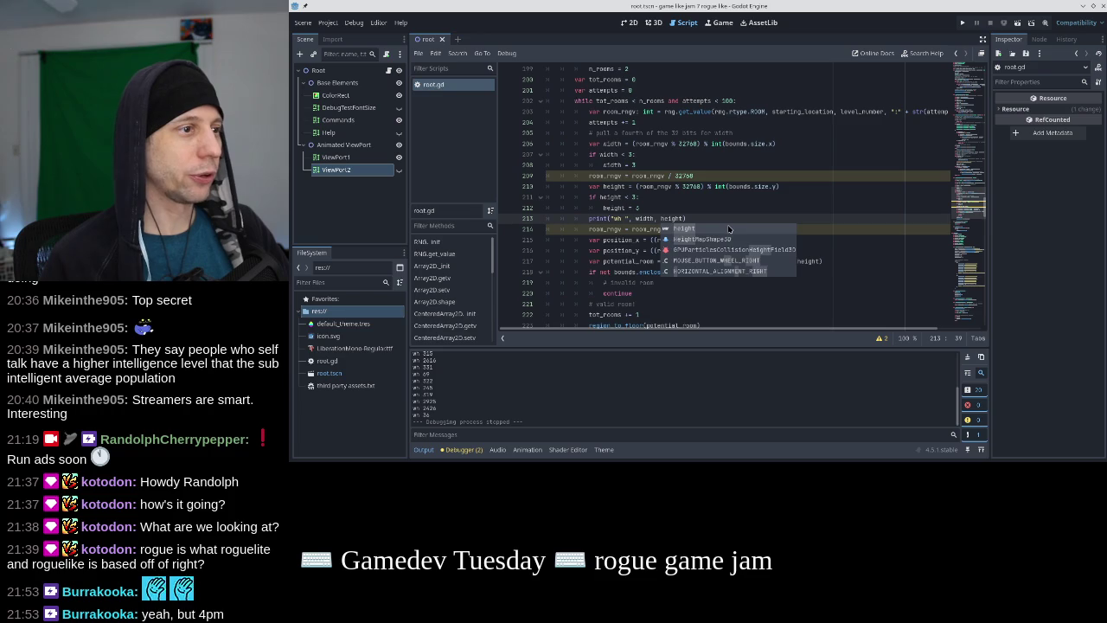
# Move the print line below tot_rooms += 1, add a " " separator, save, and rerun
pyautogui.scroll(-4, 728, 221)
pyautogui.scroll(2, 728, 221)
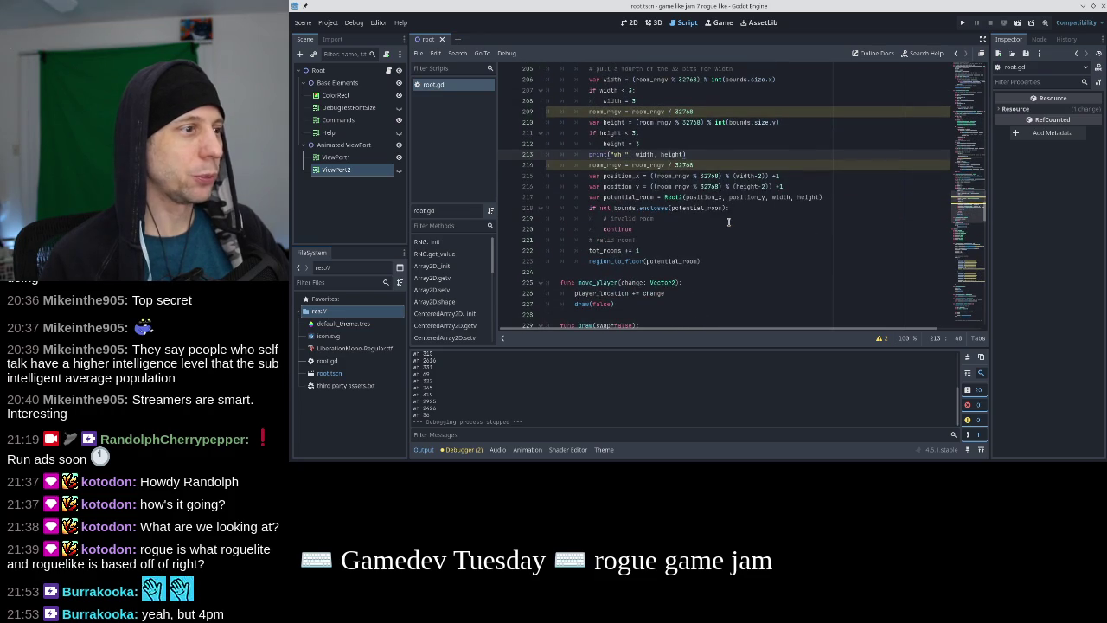
pyautogui.press('Home')
pyautogui.press('Home')
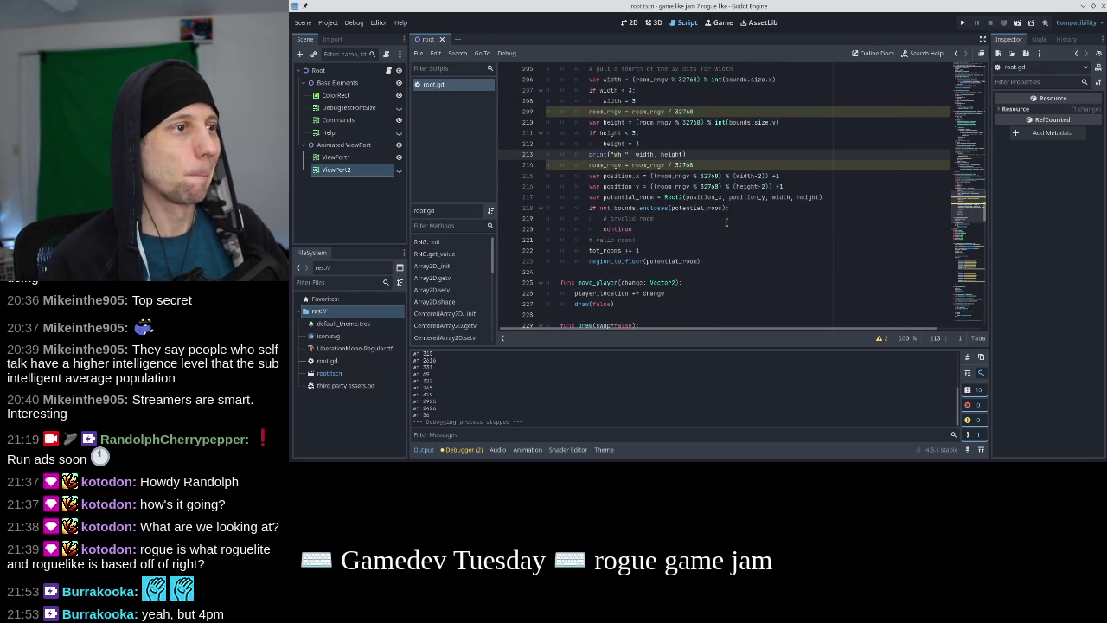
pyautogui.hotkey('shift', 'Down')
pyautogui.hotkey('ctrl', 'x')
pyautogui.press('Down')
pyautogui.press('Down')
pyautogui.press('Down')
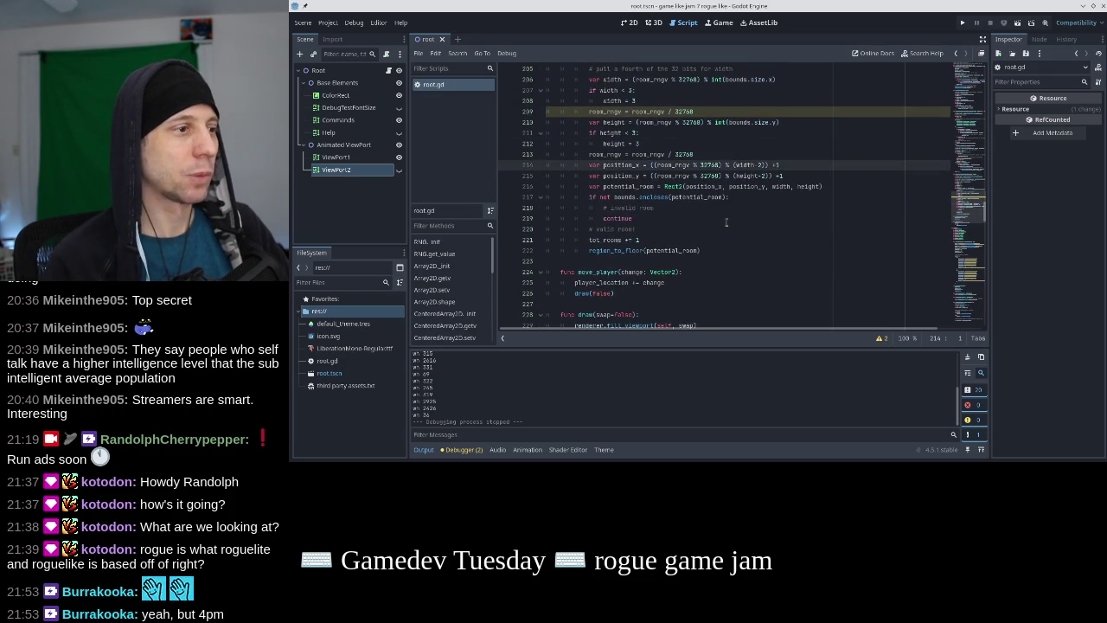
pyautogui.hotkey('ctrl', 'v')
pyautogui.press('Left')
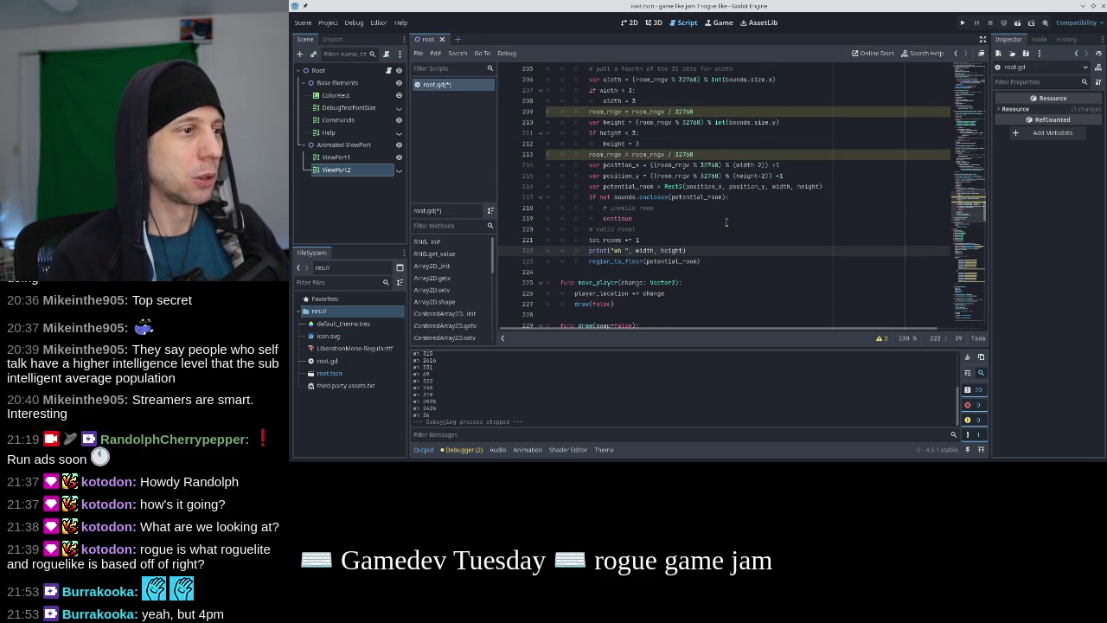
pyautogui.write('" ",')
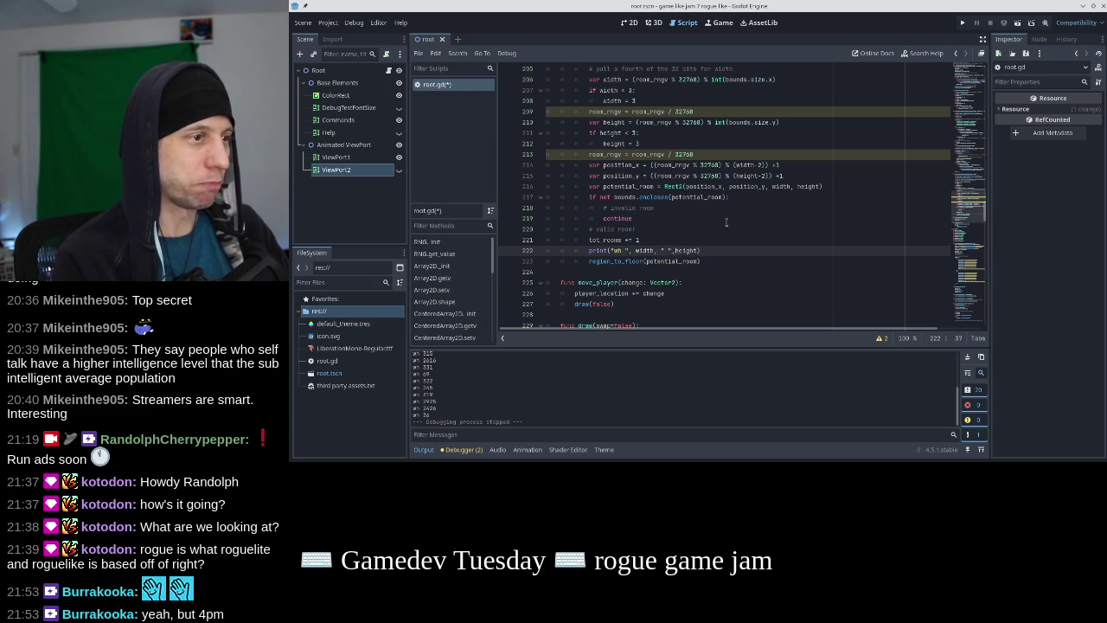
pyautogui.hotkey('ctrl', 's')
pyautogui.click(963, 23)
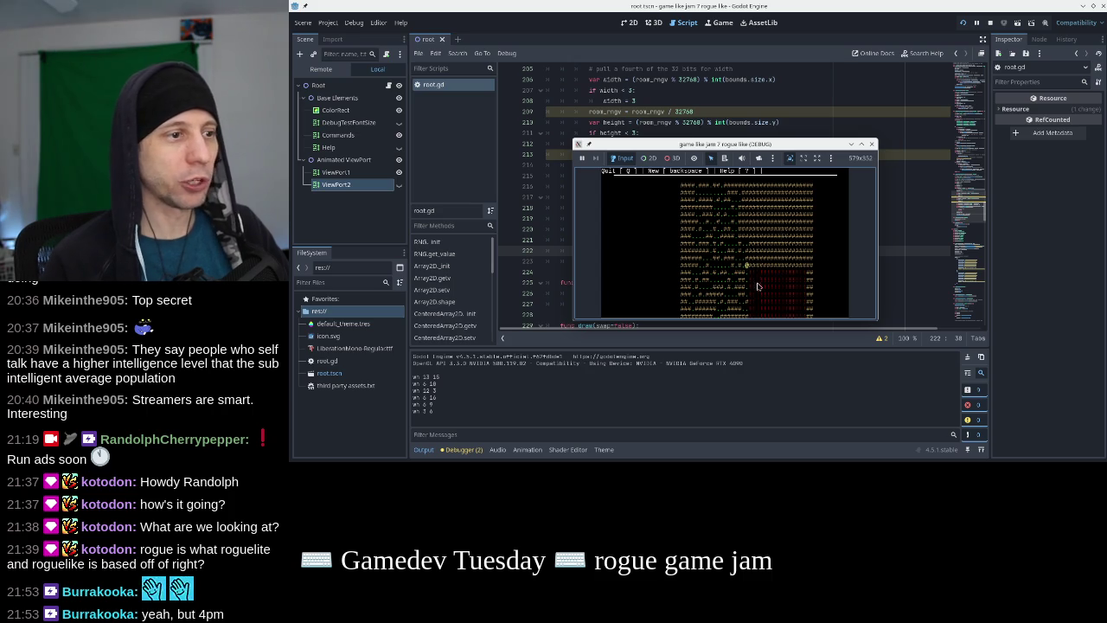
# Stop the debug run and return to the room width calculation in root.gd
pyautogui.click(872, 143)
pyautogui.scroll(2, 731, 255)
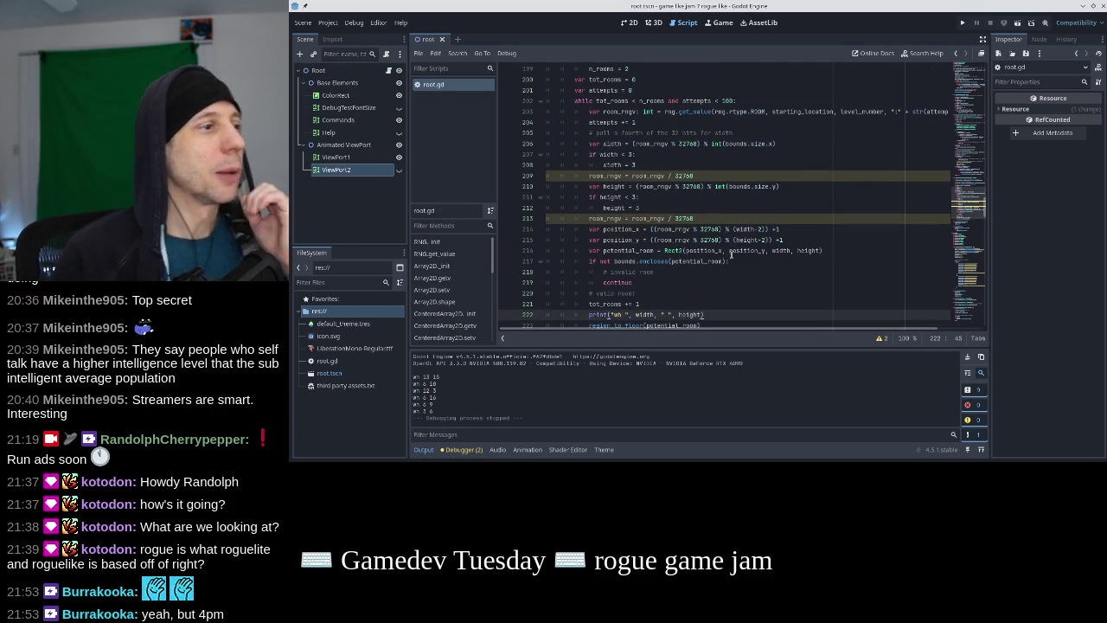
pyautogui.click(671, 143)
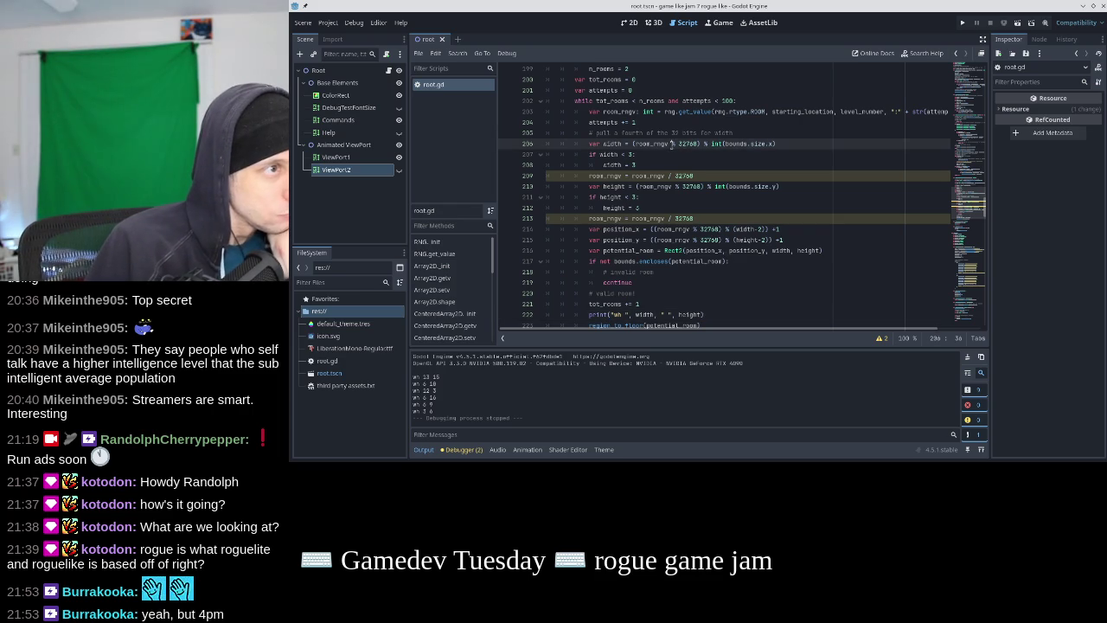
# Replace the position formulas with bounds.size.x - width and bounds.size.y - width
pyautogui.moveTo(782, 240); pyautogui.dragTo(589, 229)
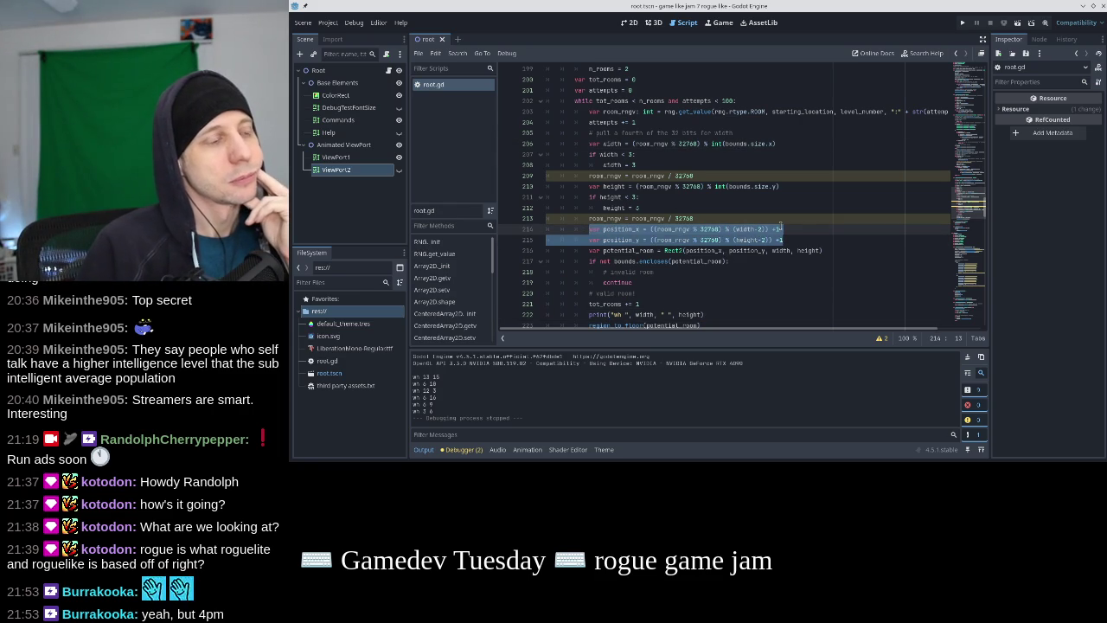
pyautogui.click(628, 186)
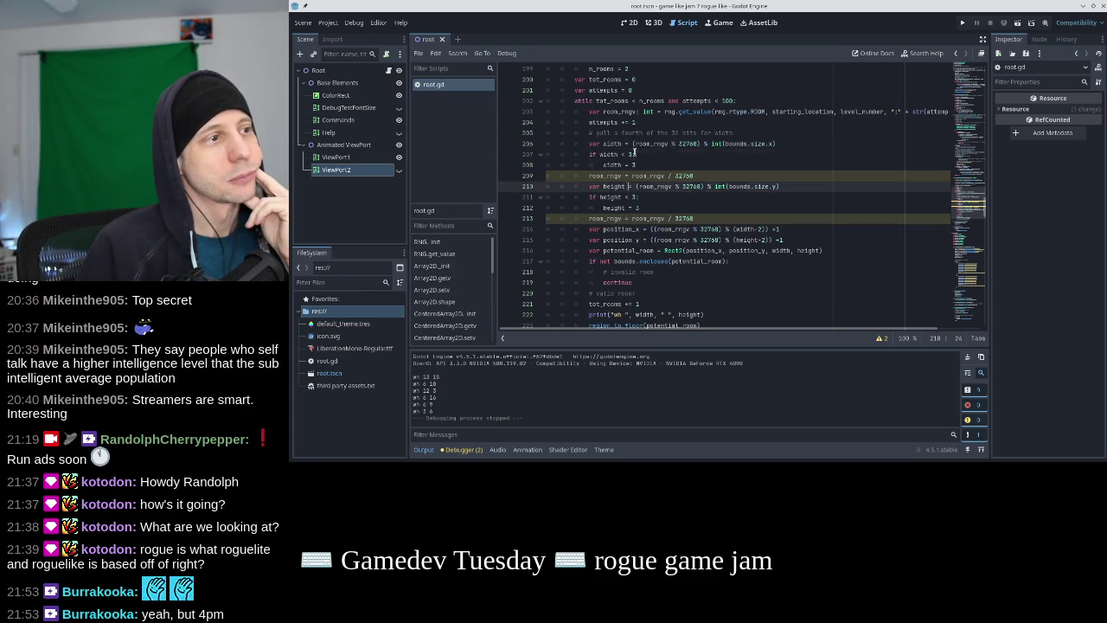
pyautogui.press('Up')
pyautogui.press('Up')
pyautogui.press('Up')
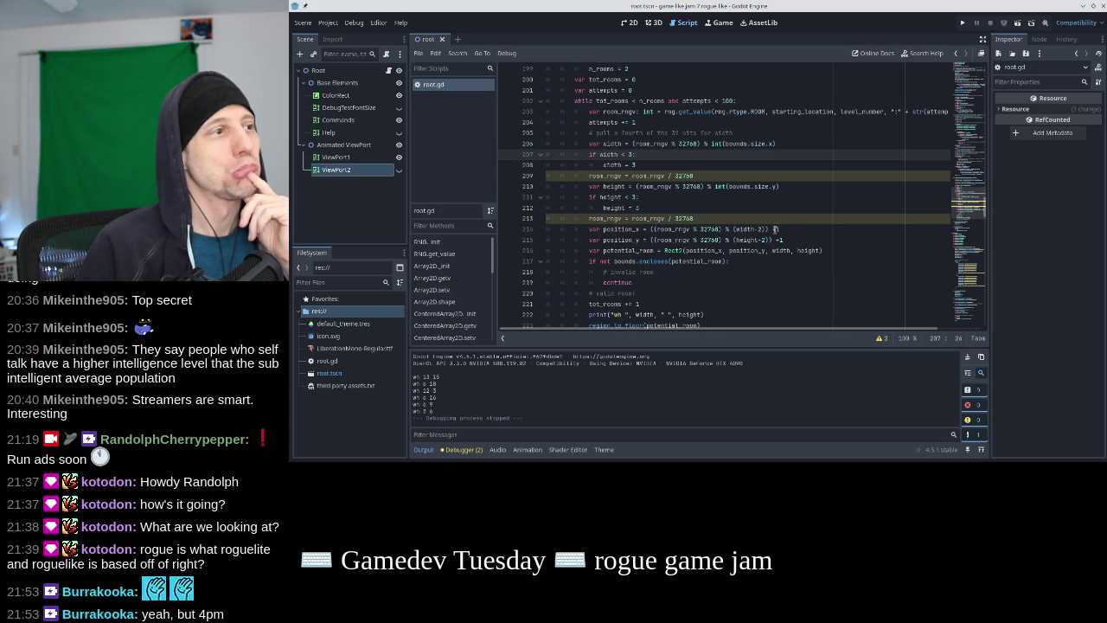
pyautogui.moveTo(775, 229); pyautogui.dragTo(644, 231)
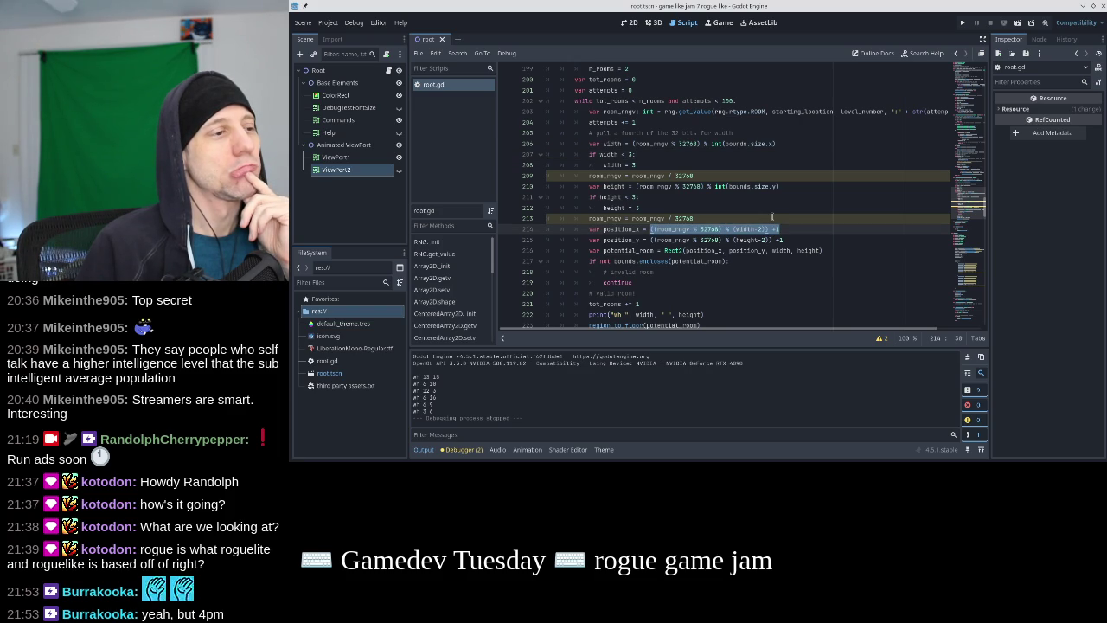
pyautogui.write('bounds')
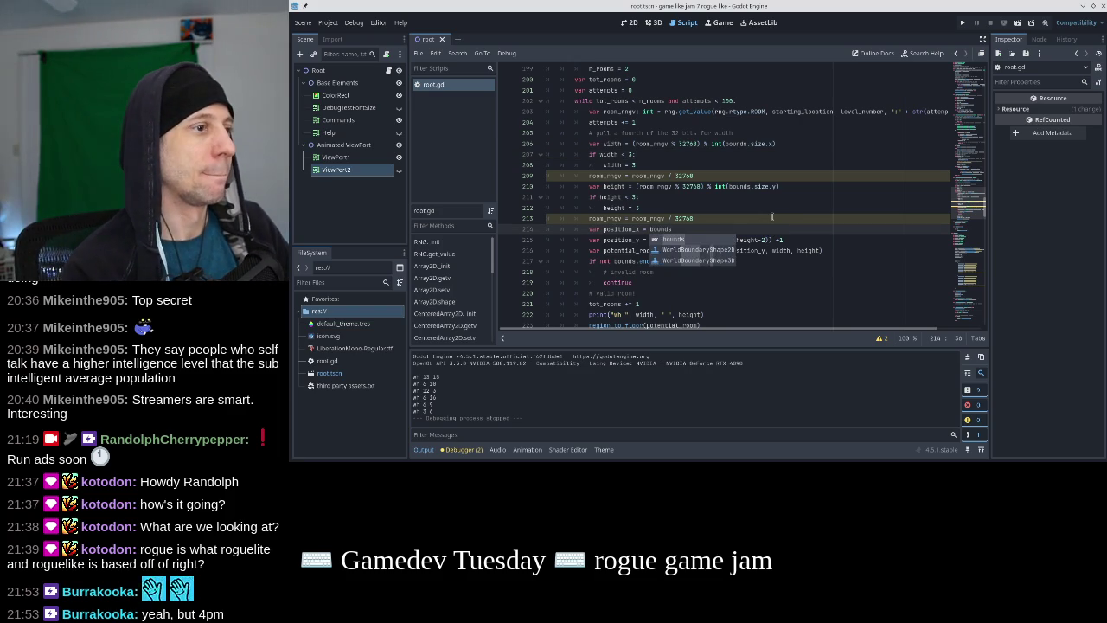
pyautogui.write('.')
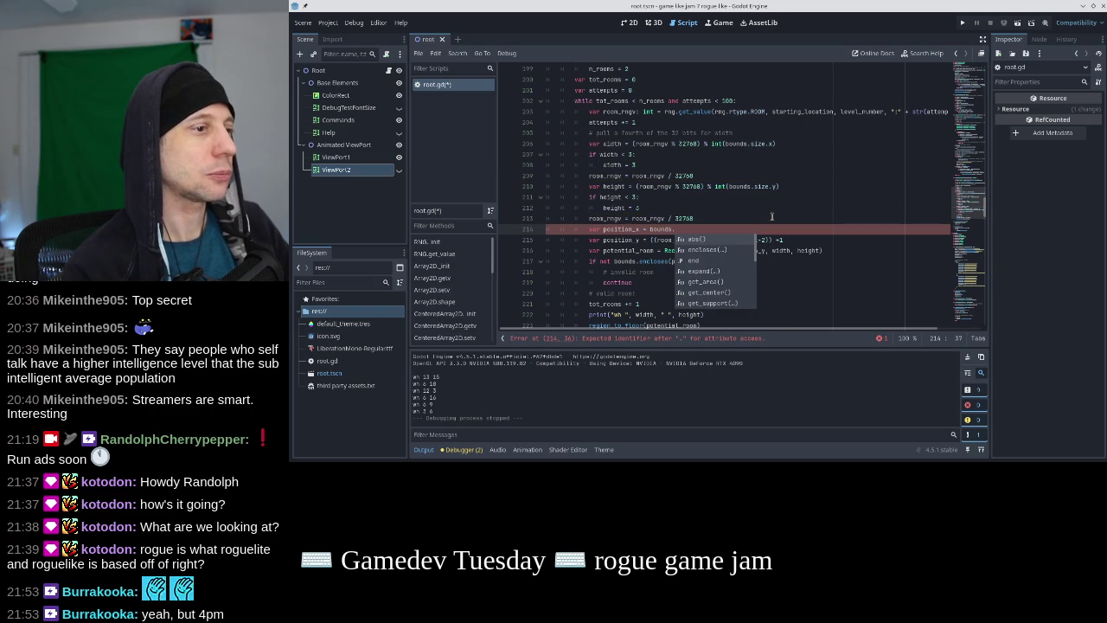
pyautogui.write('size.x')
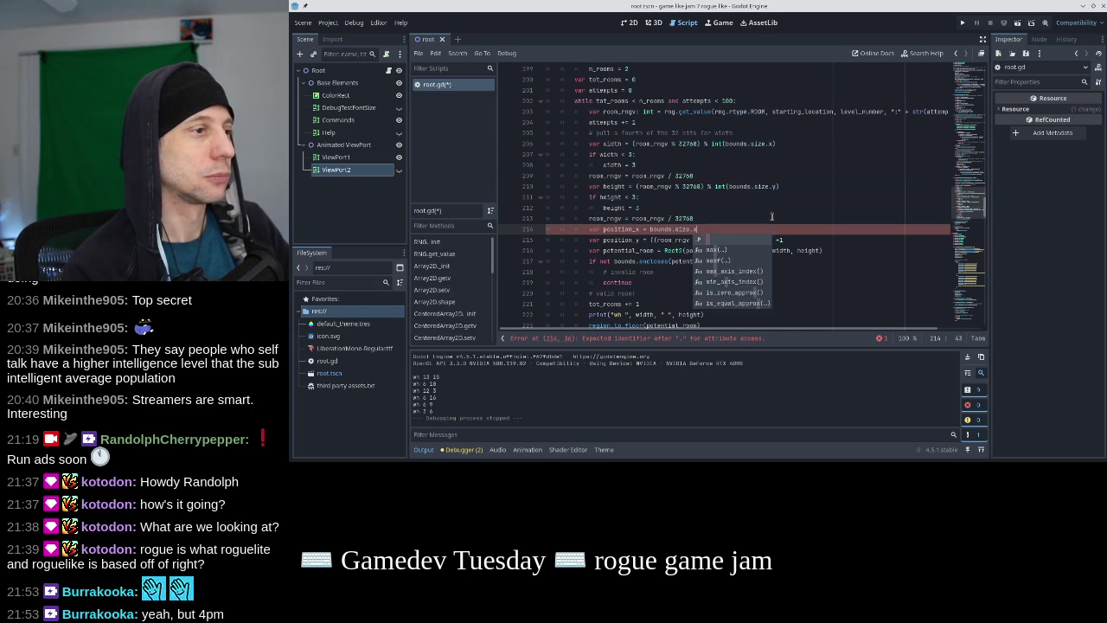
pyautogui.write(' - width')
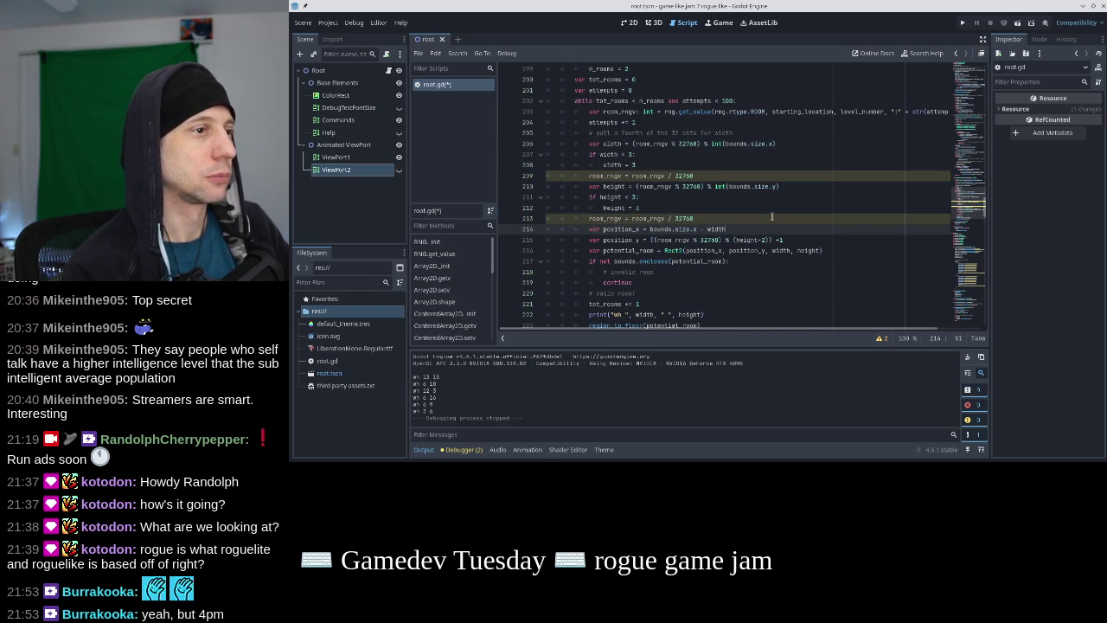
pyautogui.press('Down')
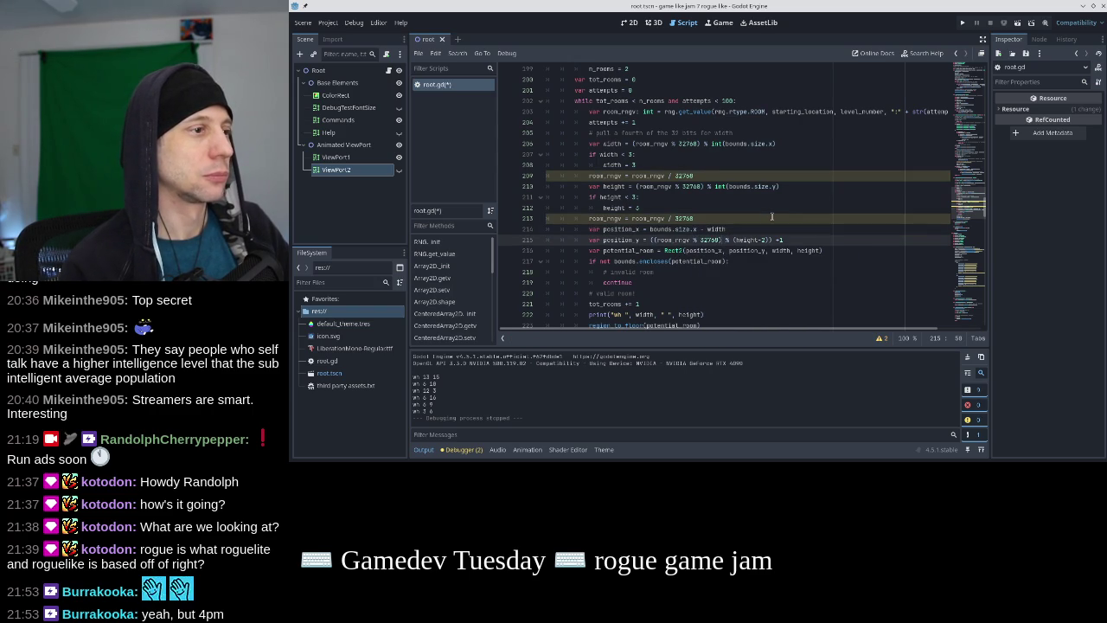
pyautogui.press('Right')
pyautogui.press('Right')
pyautogui.press('Right')
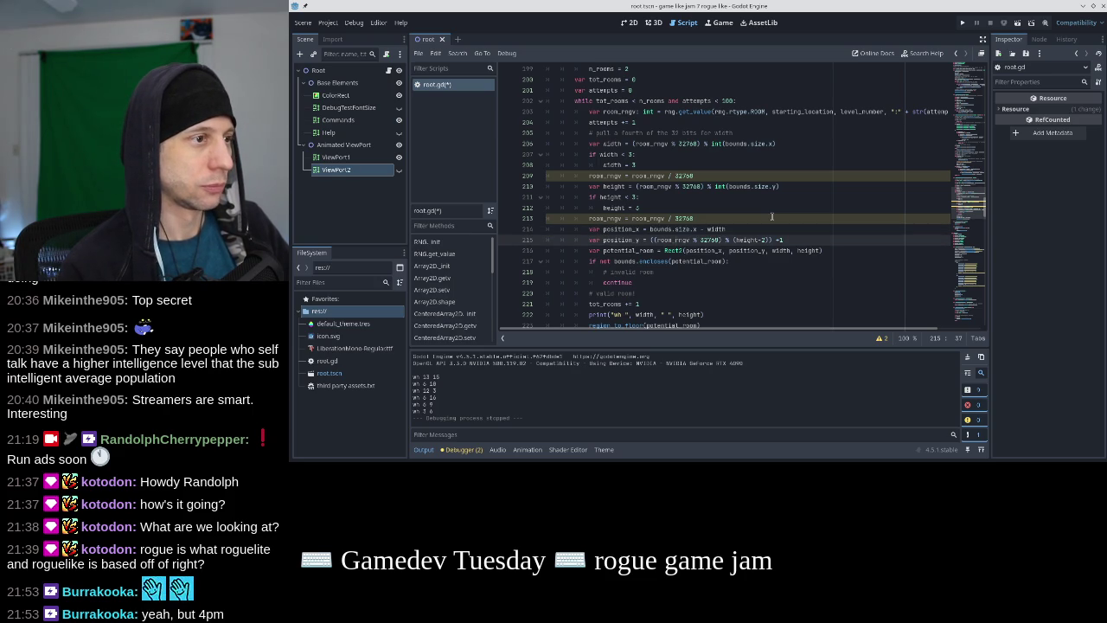
pyautogui.hotkey('shift', 'End')
pyautogui.write('bounds.size.x - width')
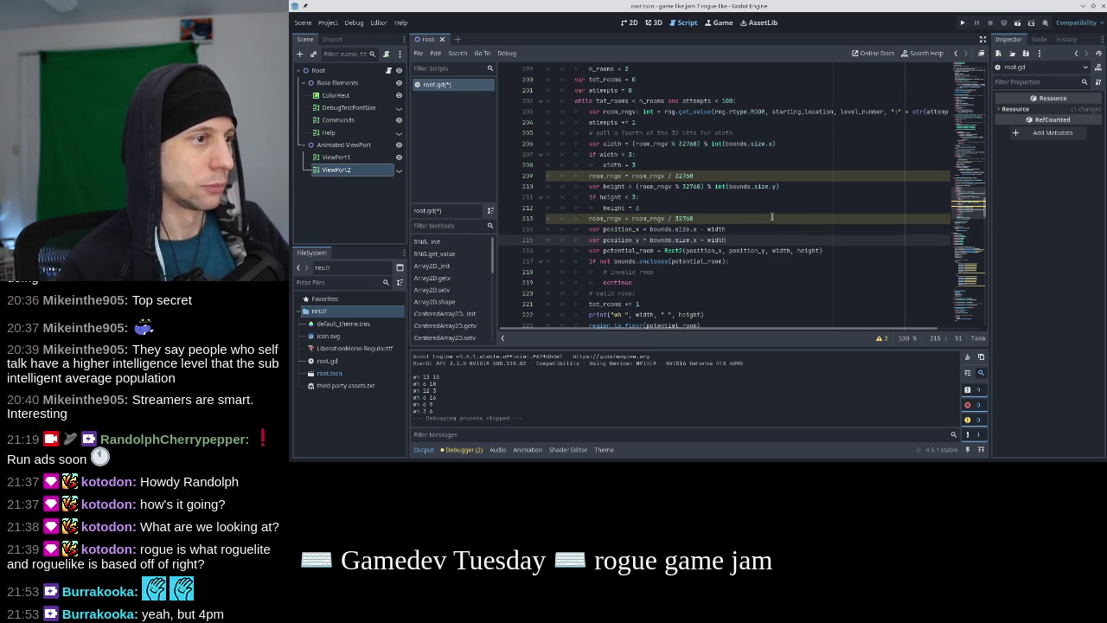
pyautogui.press('BackSpace')
pyautogui.write('y')
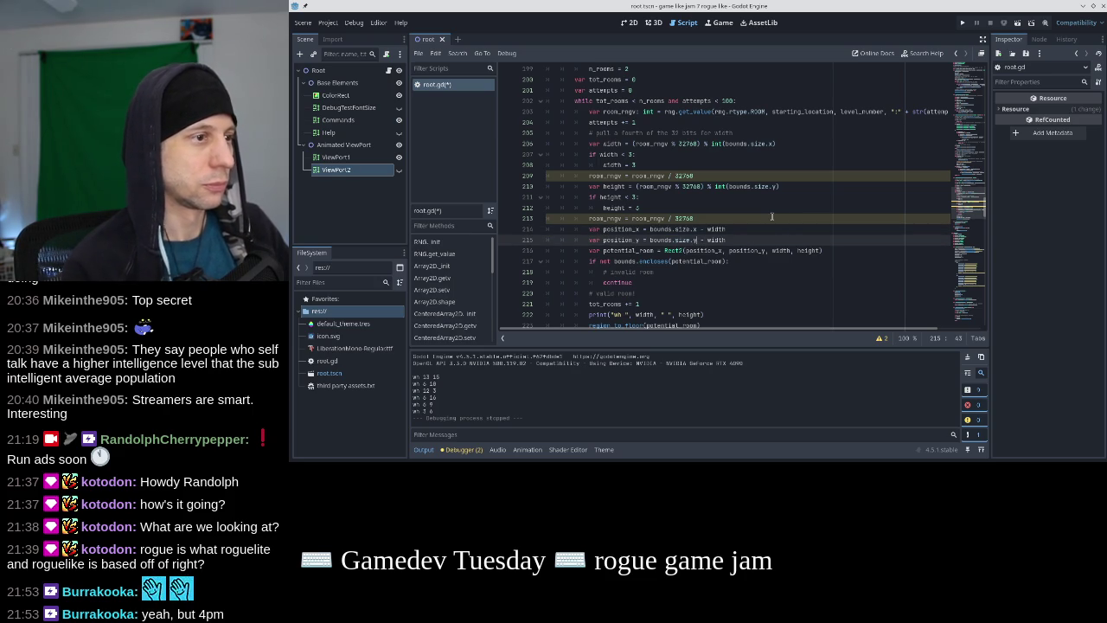
# Wrap both as room_rngv % (...), change the y one to use height, and save
pyautogui.press('Up')
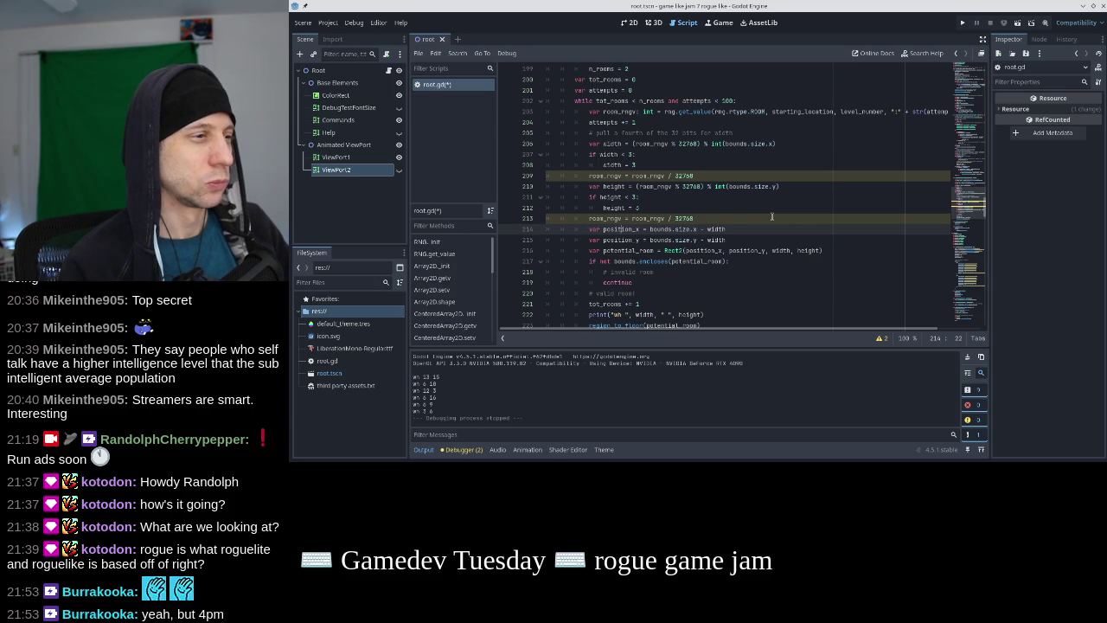
pyautogui.write('room_r')
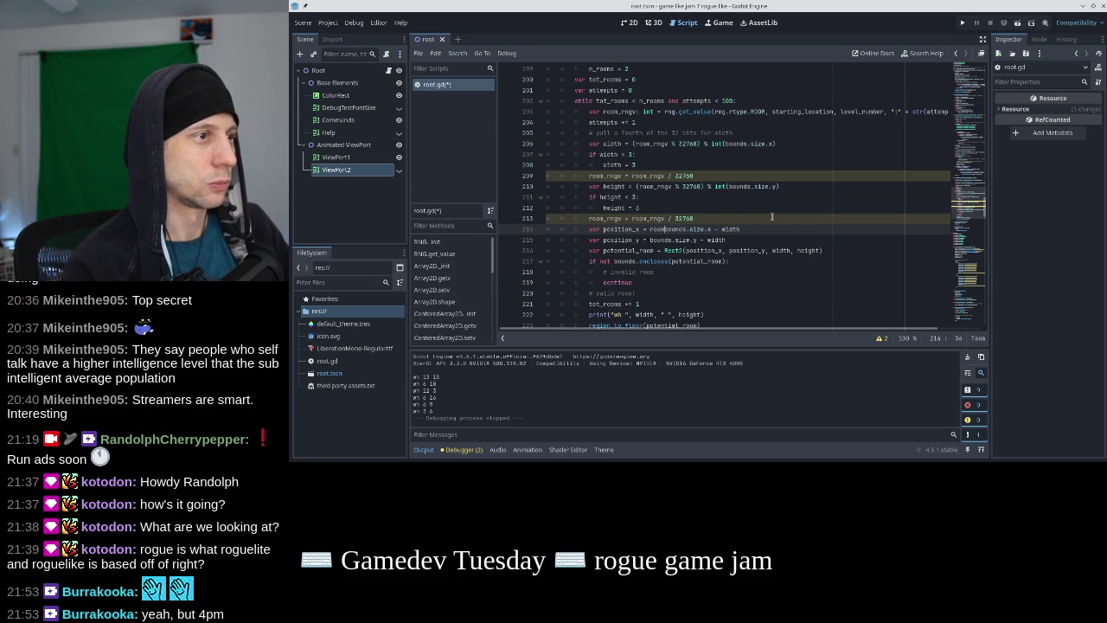
pyautogui.press('Return')
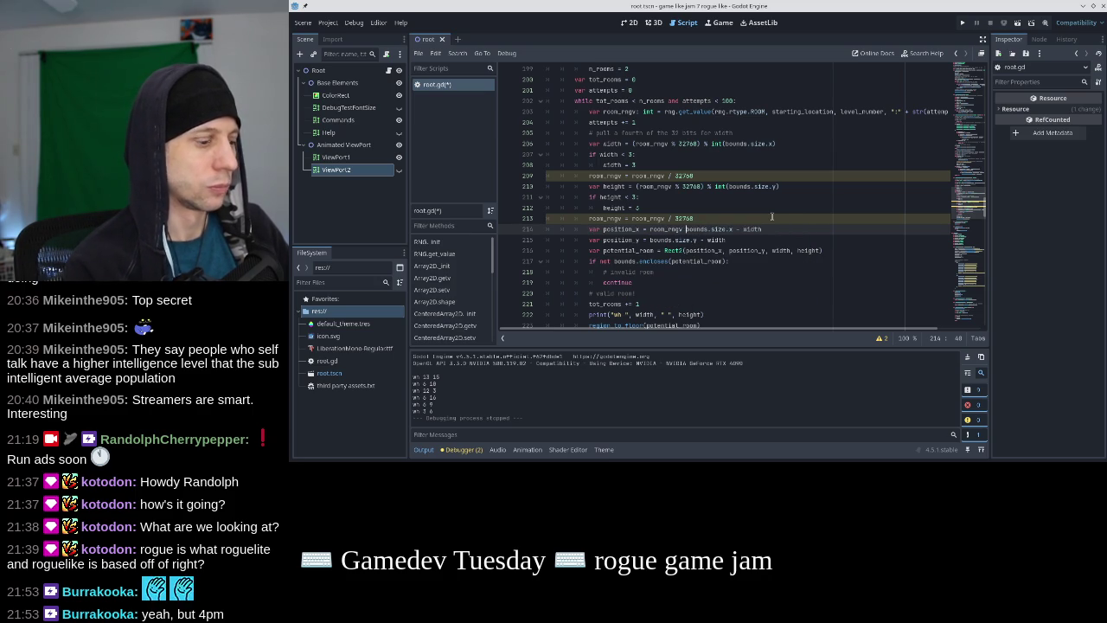
pyautogui.write('% (')
pyautogui.press('End')
pyautogui.write(')')
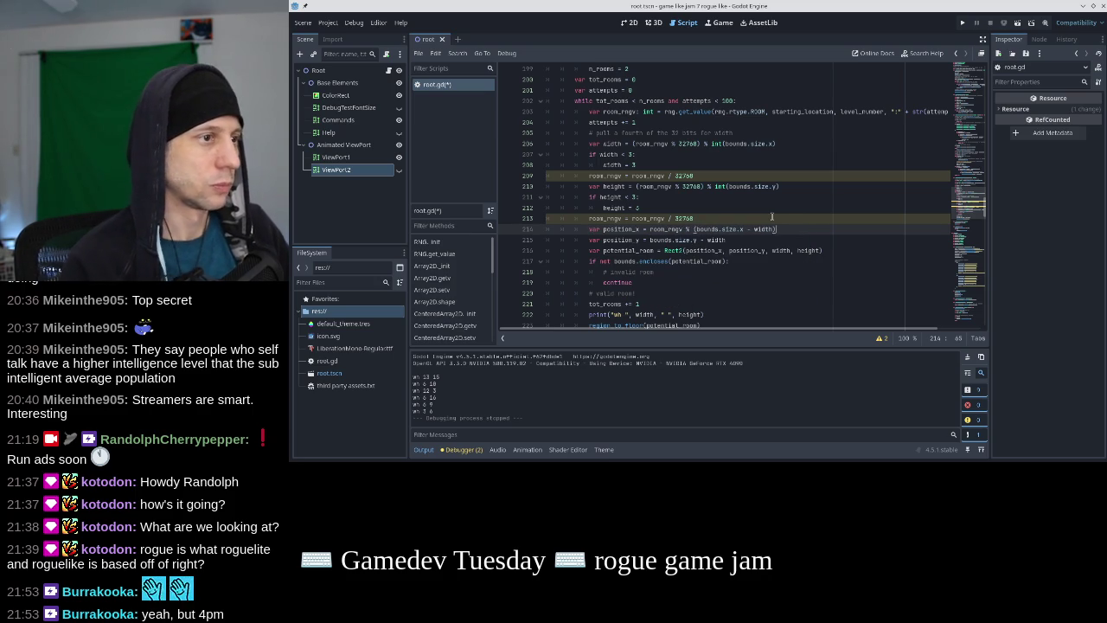
pyautogui.press('Down')
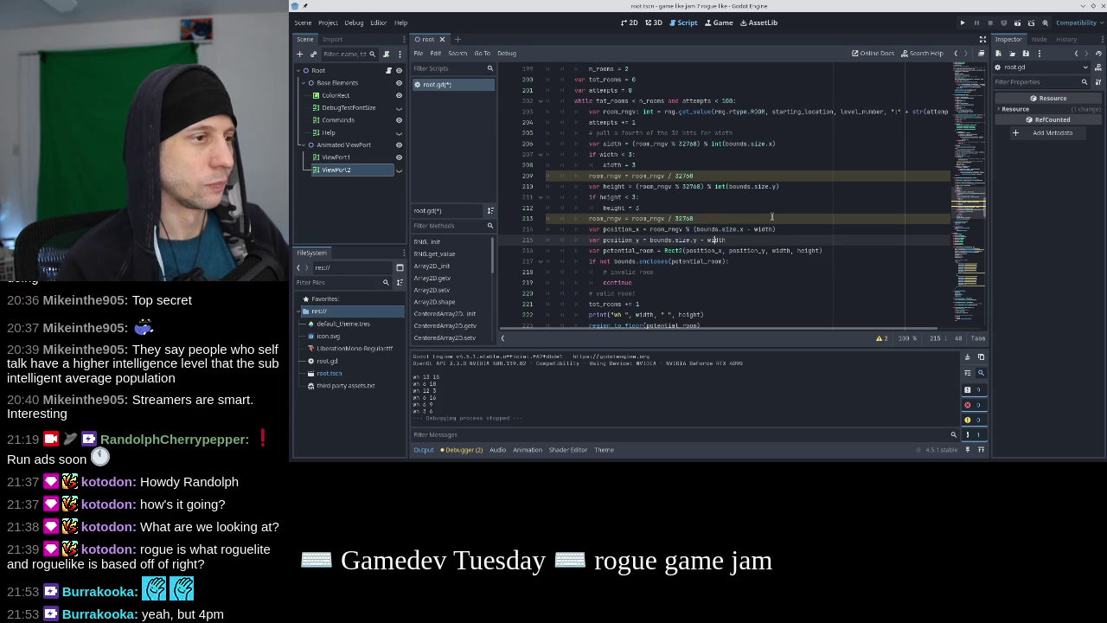
pyautogui.hotkey('ctrl', 'Left')
pyautogui.write('room_r')
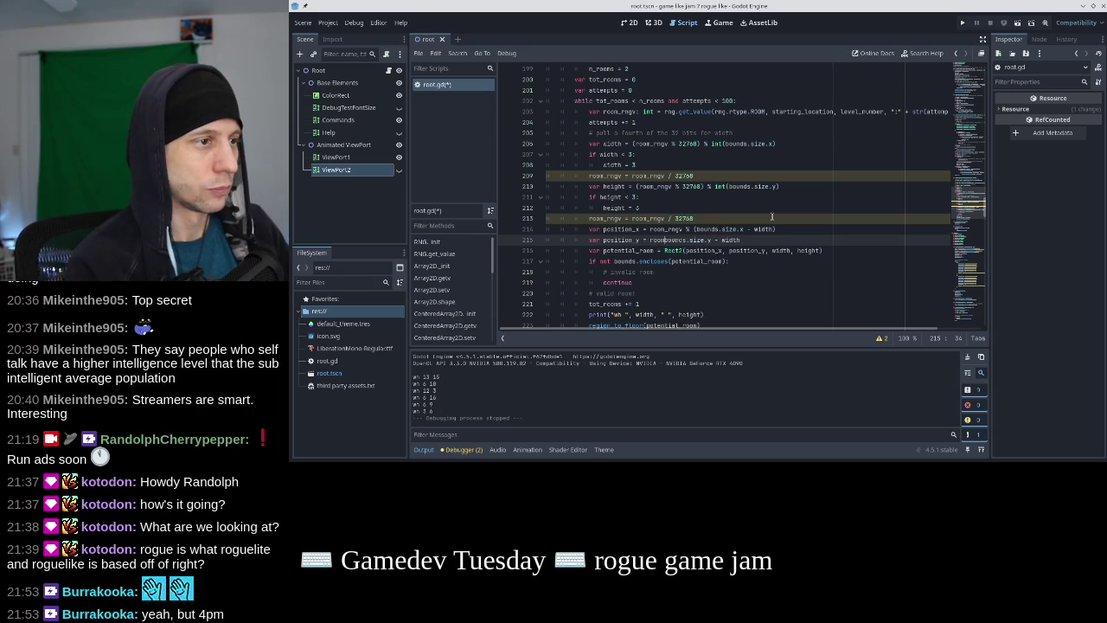
pyautogui.press('Return')
pyautogui.write('% (')
pyautogui.press('BackSpace')
pyautogui.press('BackSpace')
pyautogui.press('BackSpace')
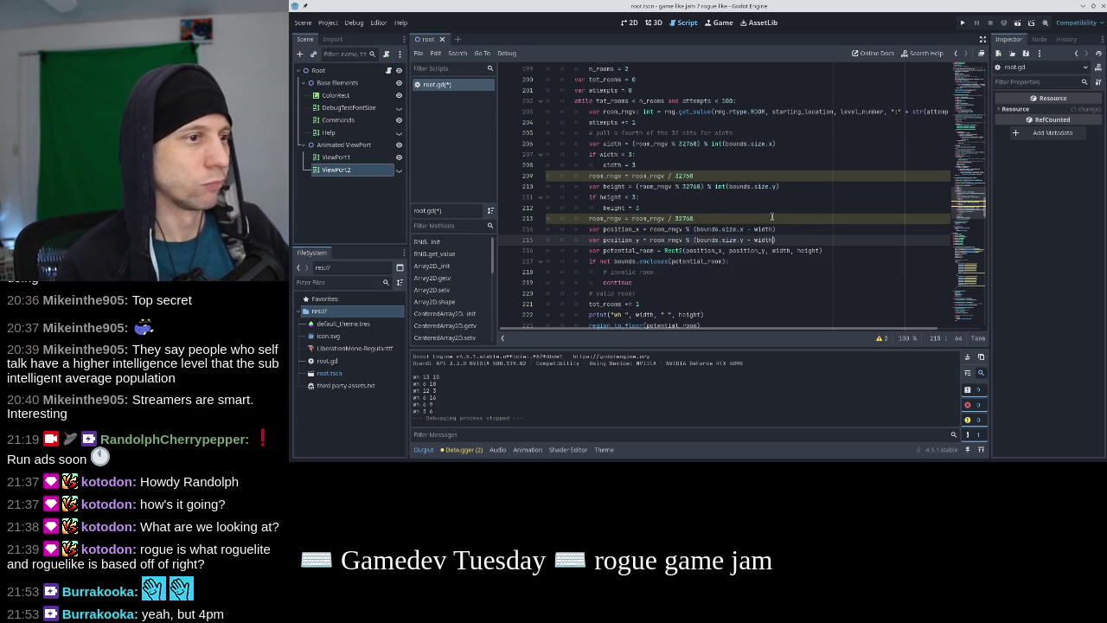
pyautogui.write('he')
pyautogui.write(')')
pyautogui.hotkey('ctrl', 's')
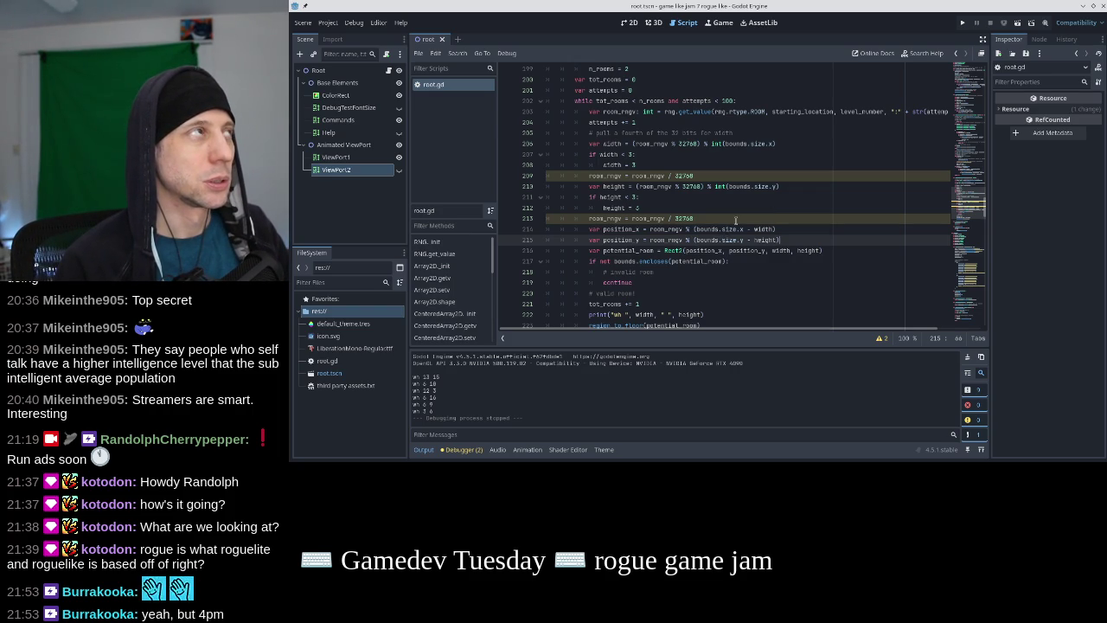
pyautogui.click(736, 219)
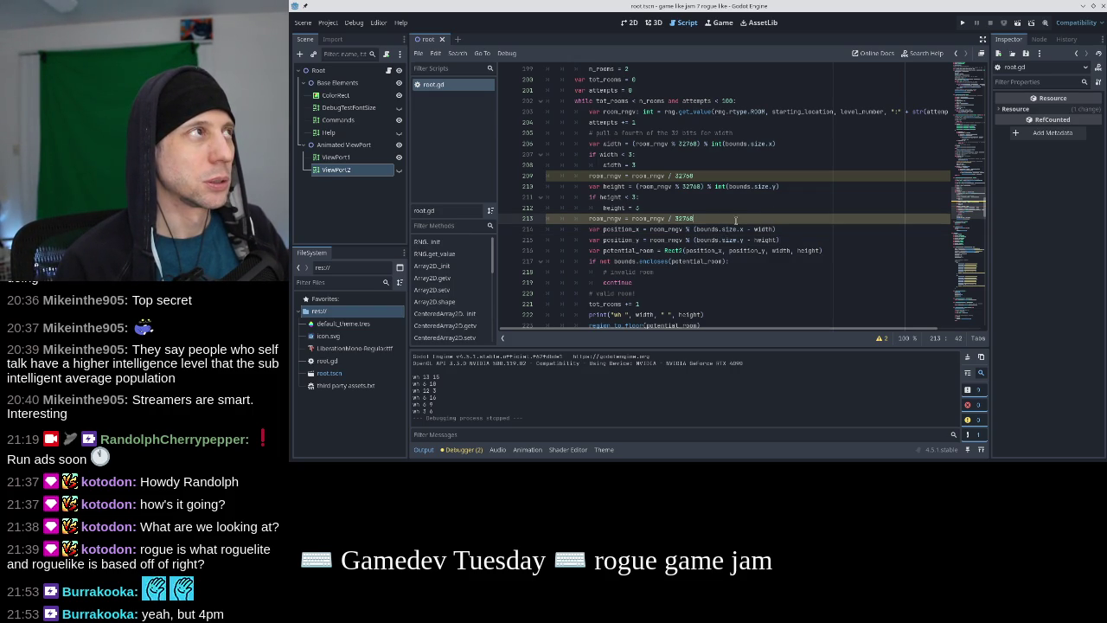
pyautogui.press('Return')
pyautogui.write('print(bounds.s')
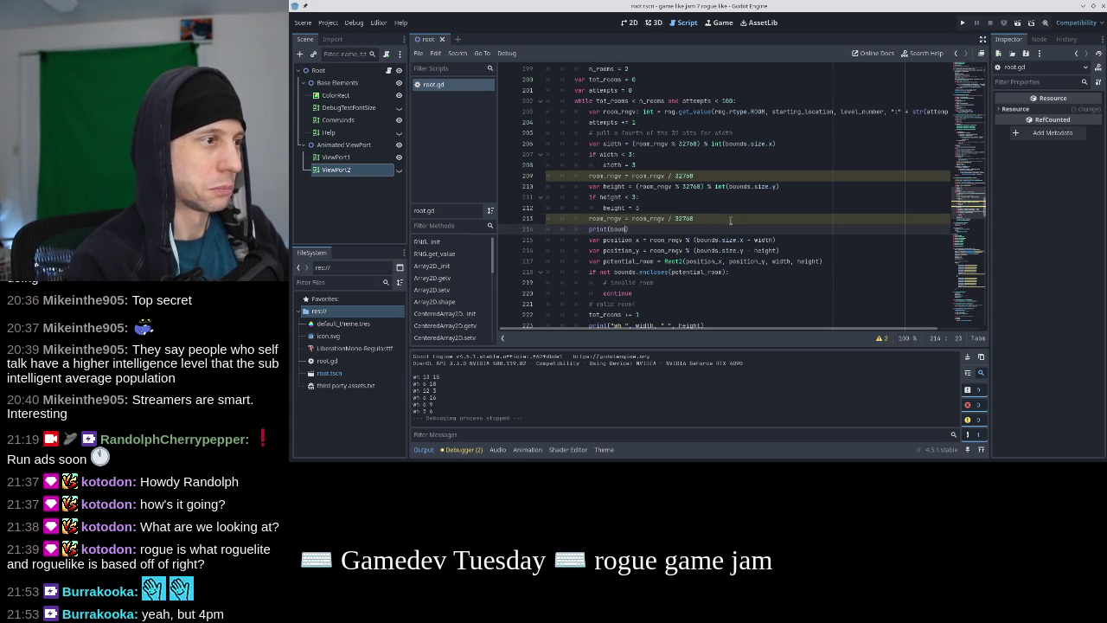
pyautogui.write('hape()')
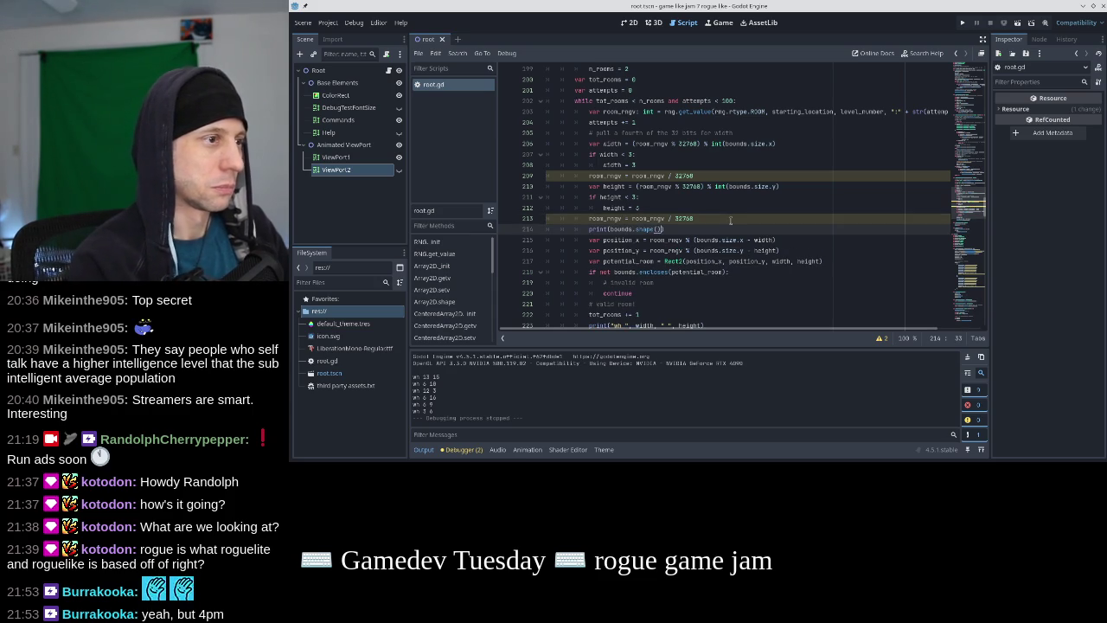
pyautogui.write(')')
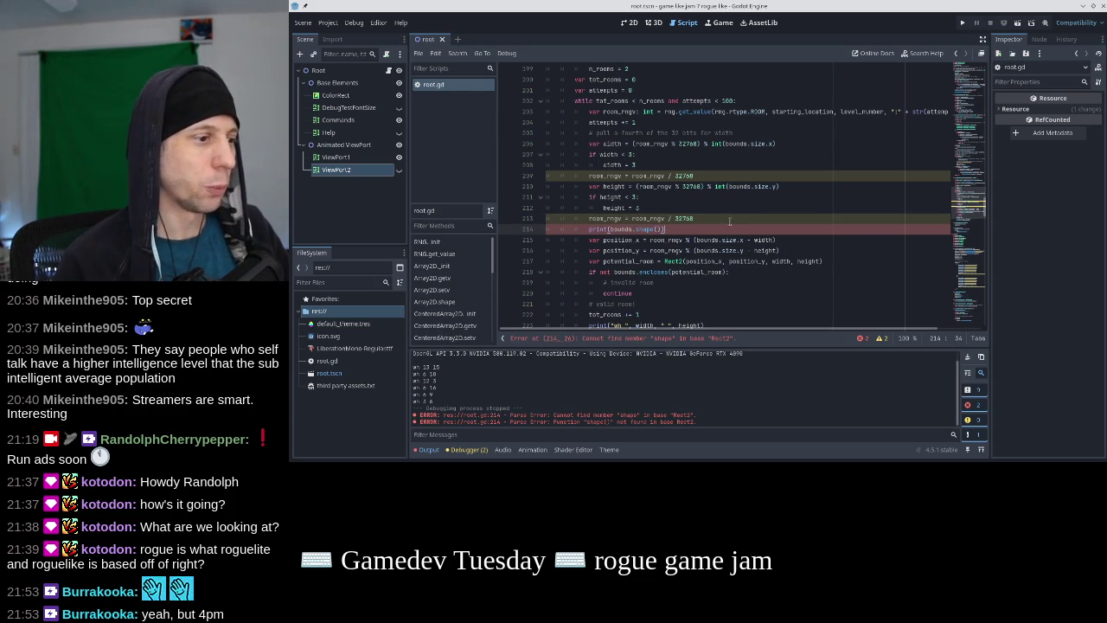
pyautogui.scroll(15, 969, 156)
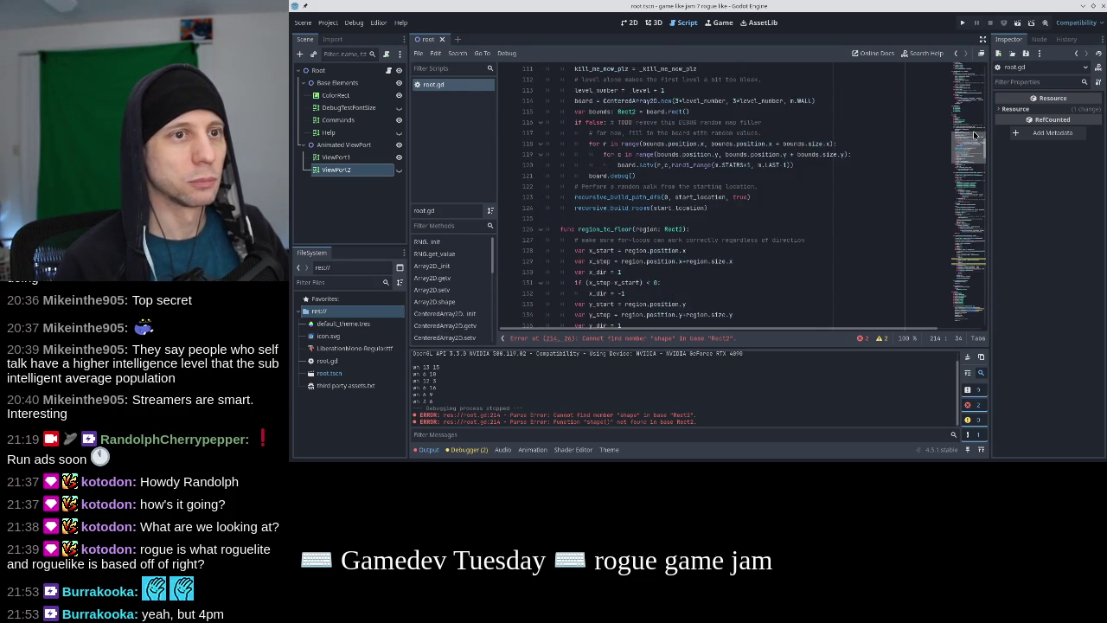
pyautogui.scroll(10, 973, 122)
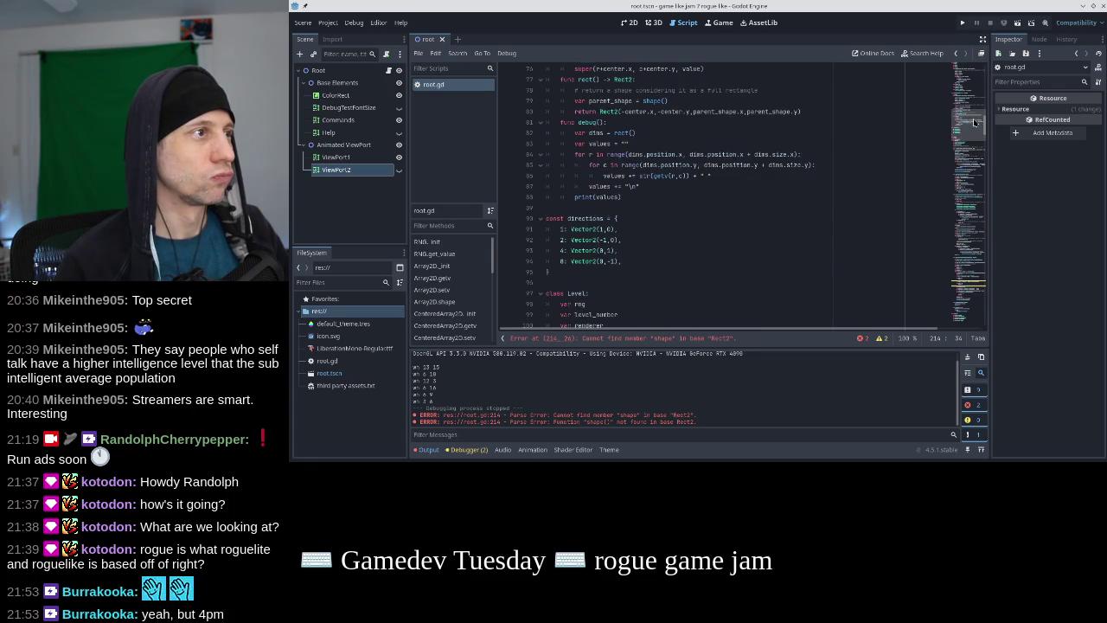
pyautogui.scroll(-4, 749, 161)
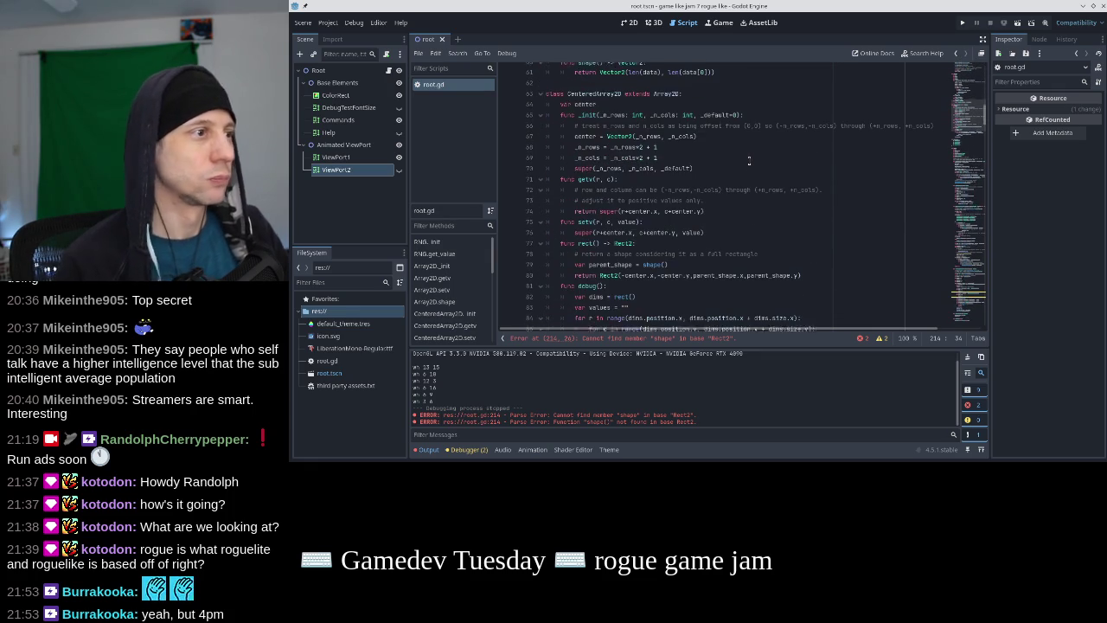
pyautogui.scroll(-1, 585, 144)
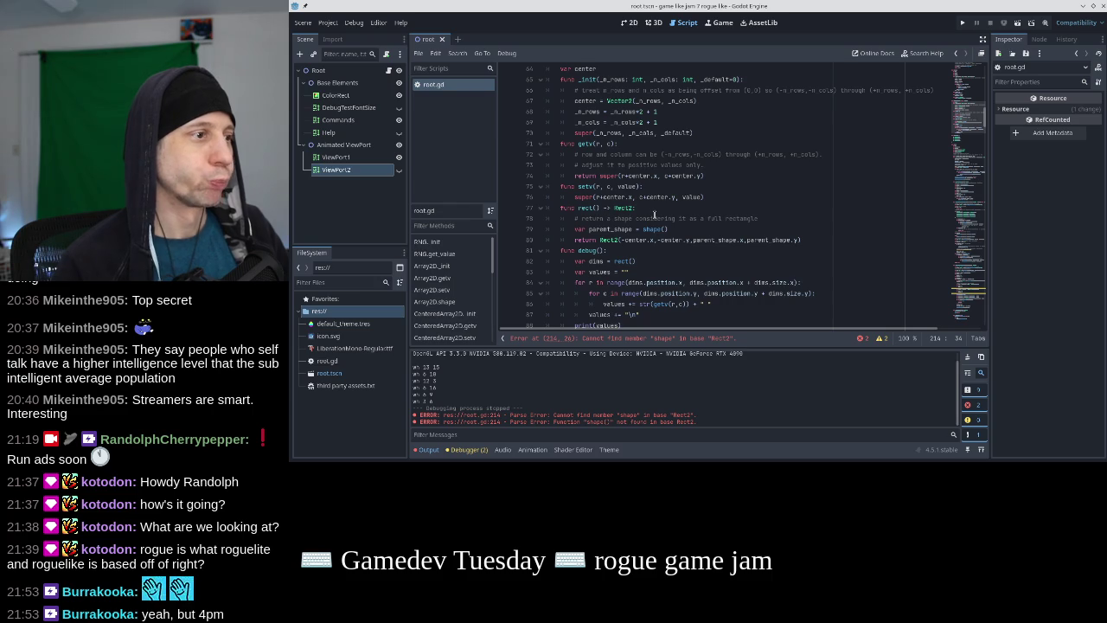
pyautogui.scroll(8, 655, 214)
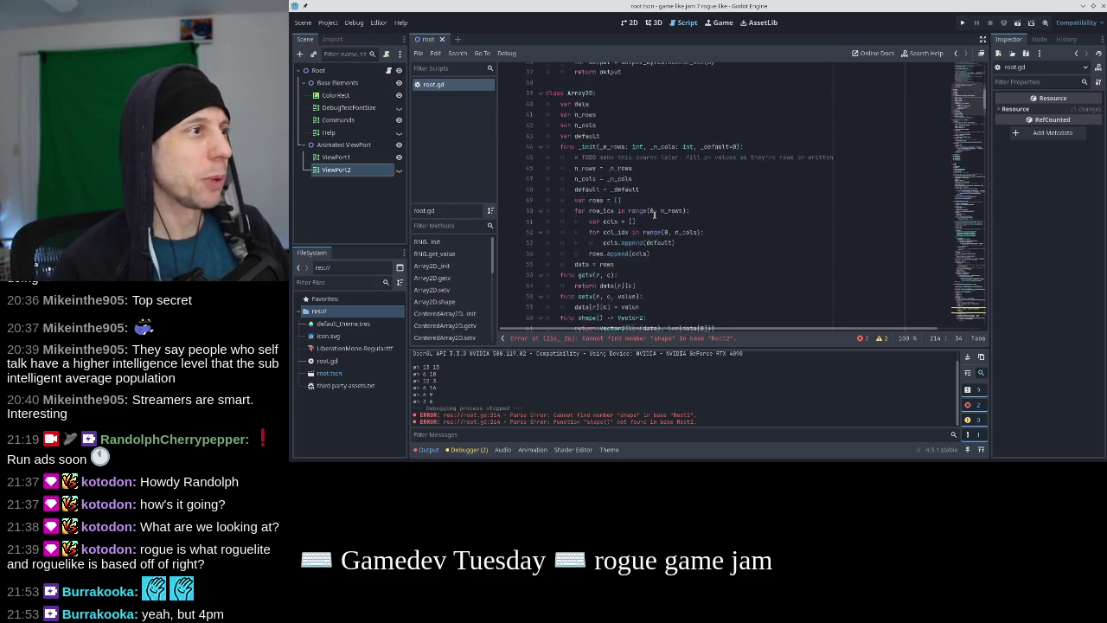
pyautogui.scroll(-2, 655, 215)
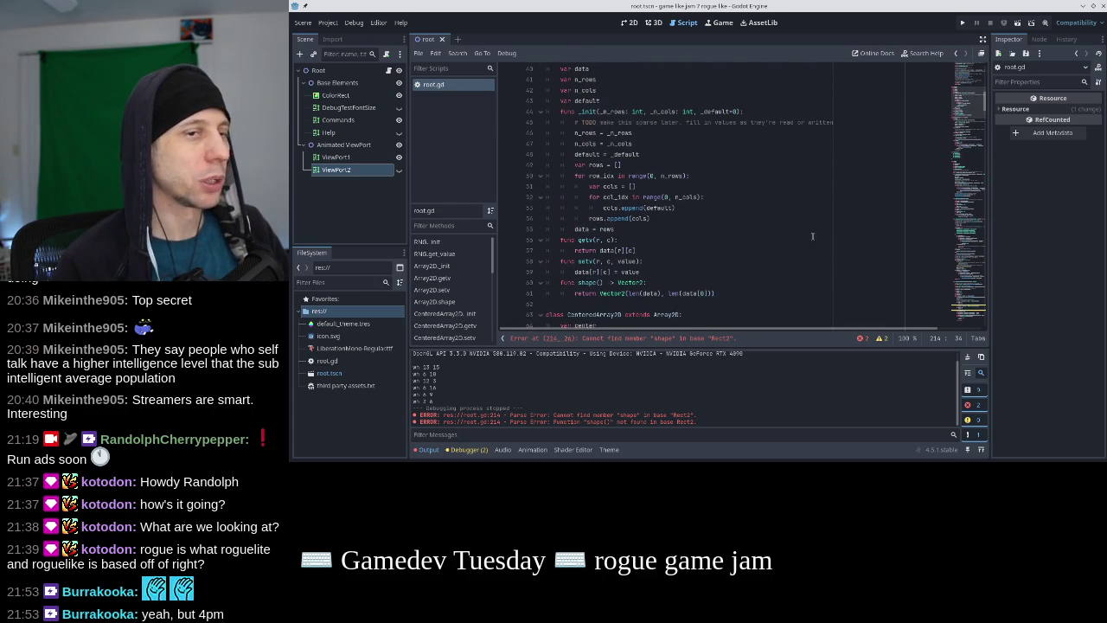
pyautogui.click(972, 300)
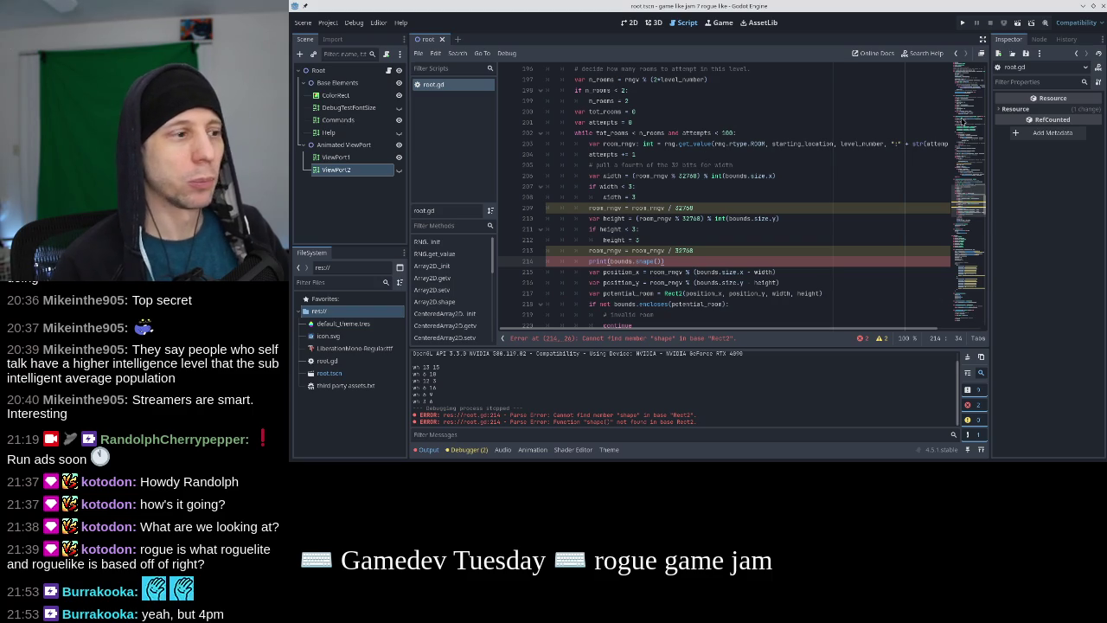
pyautogui.click(972, 180)
pyautogui.moveTo(972, 180); pyautogui.dragTo(966, 282)
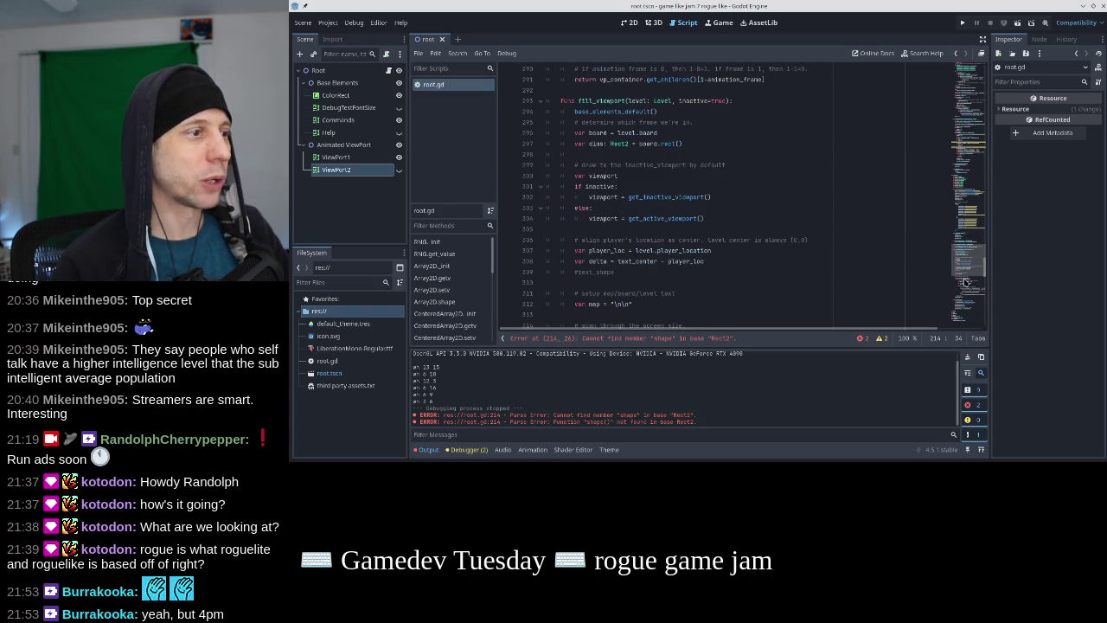
pyautogui.scroll(10, 845, 217)
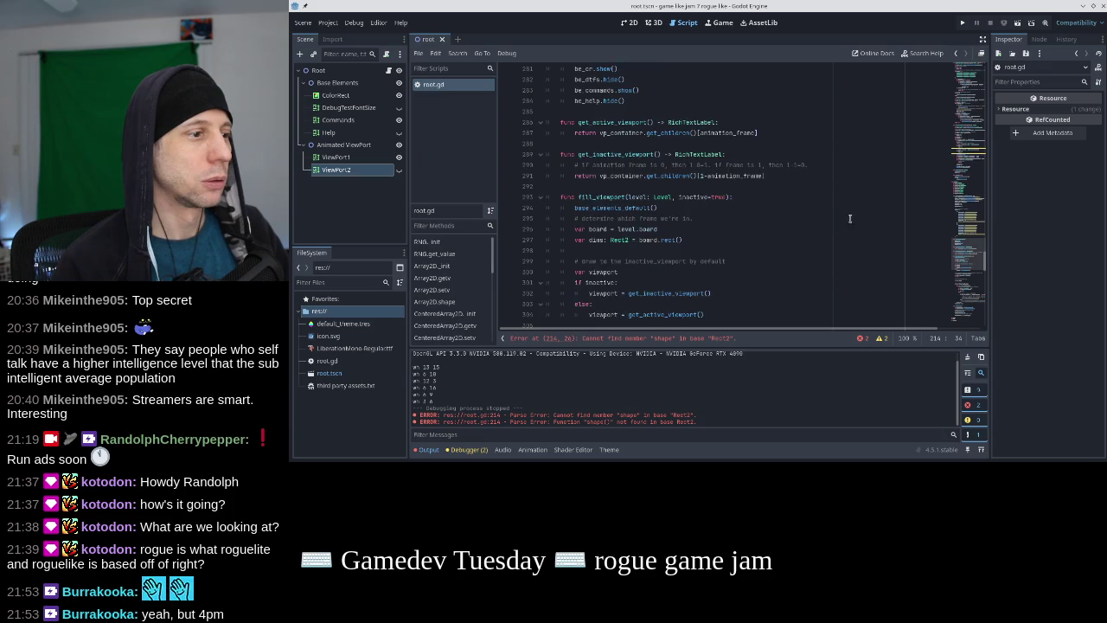
pyautogui.scroll(-13, 845, 217)
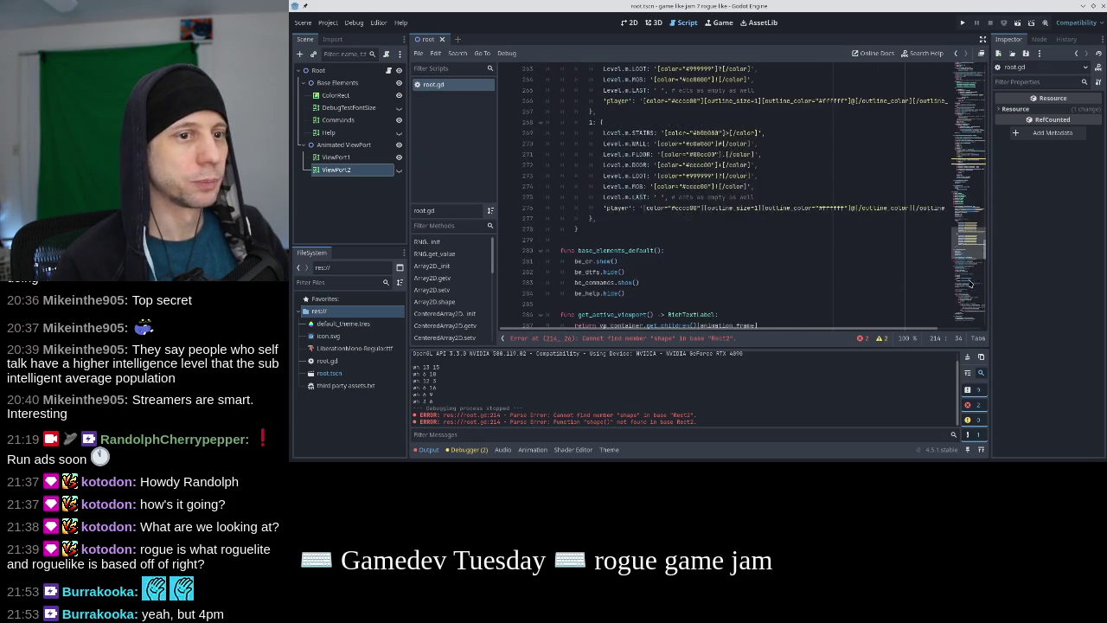
pyautogui.moveTo(976, 300)
pyautogui.mouseDown()
pyautogui.moveTo(962, 225)
pyautogui.moveTo(970, 189)
pyautogui.moveTo(968, 201)
pyautogui.mouseUp()
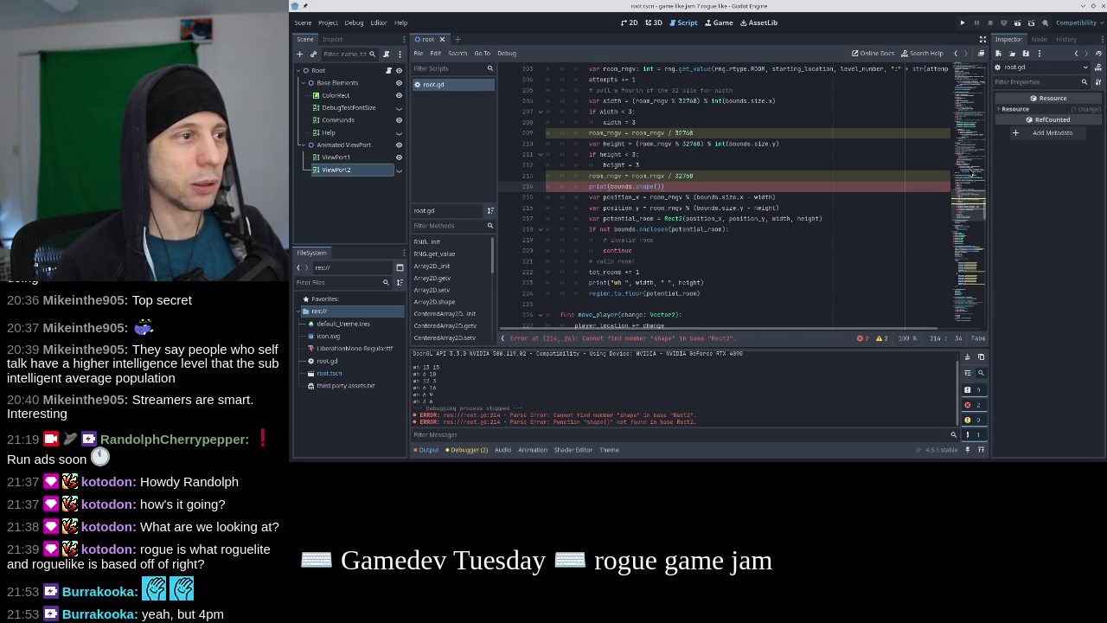
pyautogui.scroll(3, 685, 188)
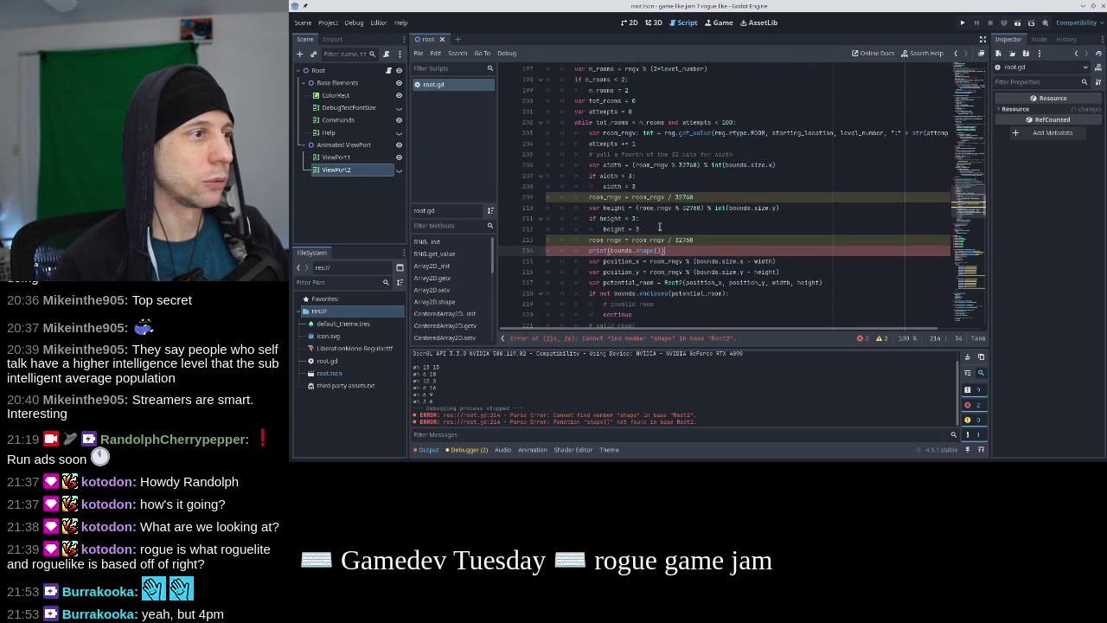
pyautogui.scroll(2, 660, 227)
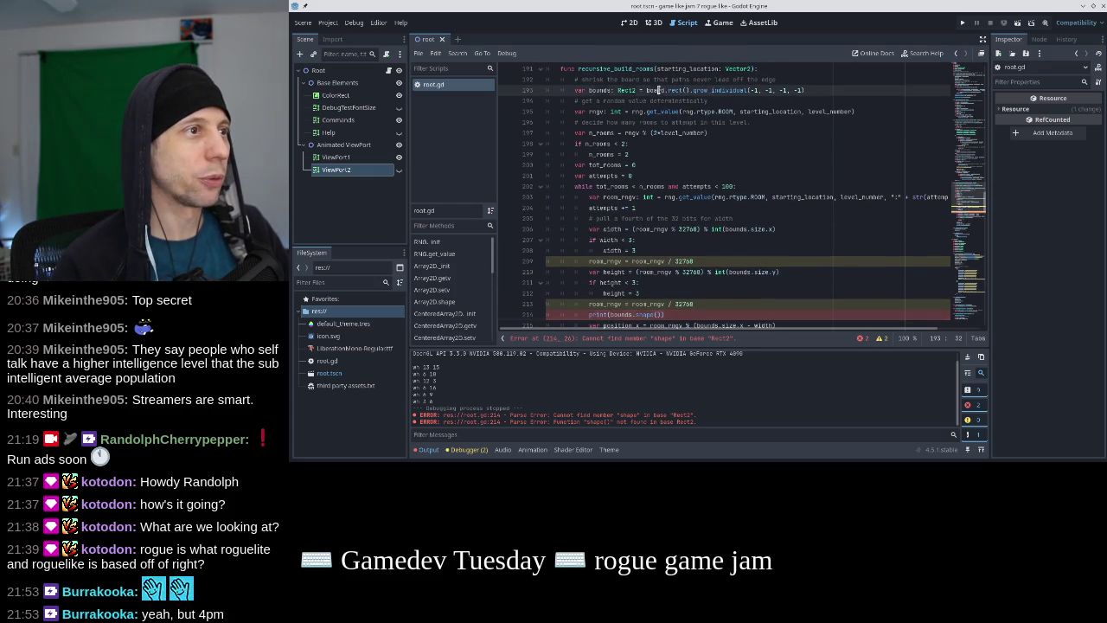
pyautogui.scroll(-5, 648, 155)
pyautogui.click(626, 154)
# Print board's shape instead of bounds, test-run, and stop after the modulo error
pyautogui.doubleClick(620, 154)
pyautogui.write('board')
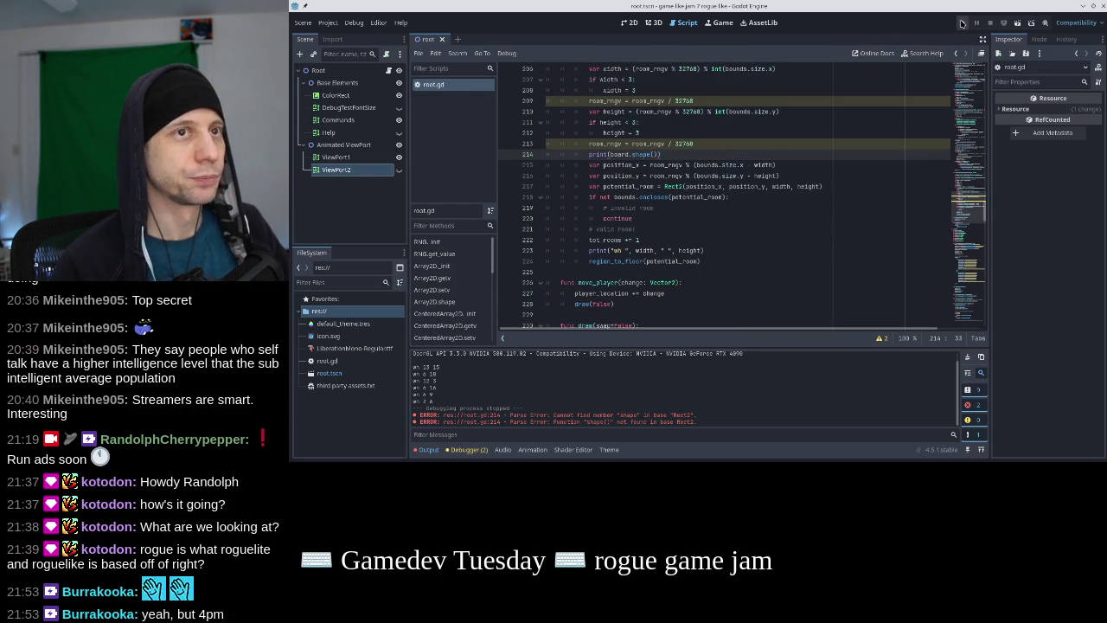
pyautogui.click(960, 23)
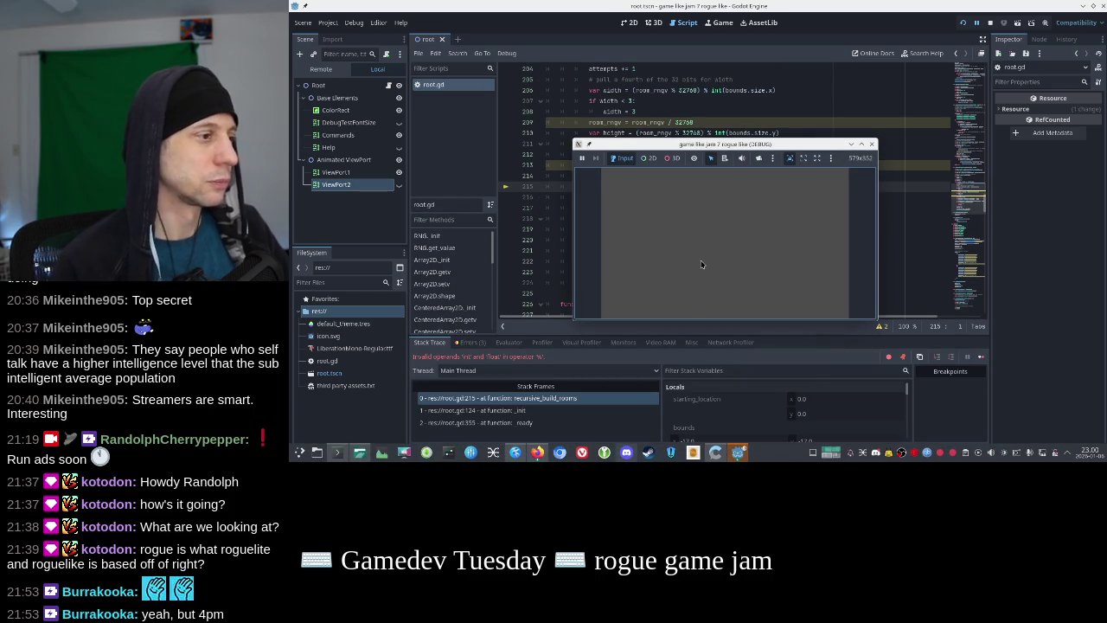
pyautogui.moveTo(744, 145)
pyautogui.mouseDown()
pyautogui.moveTo(851, 251)
pyautogui.moveTo(733, 216)
pyautogui.mouseUp()
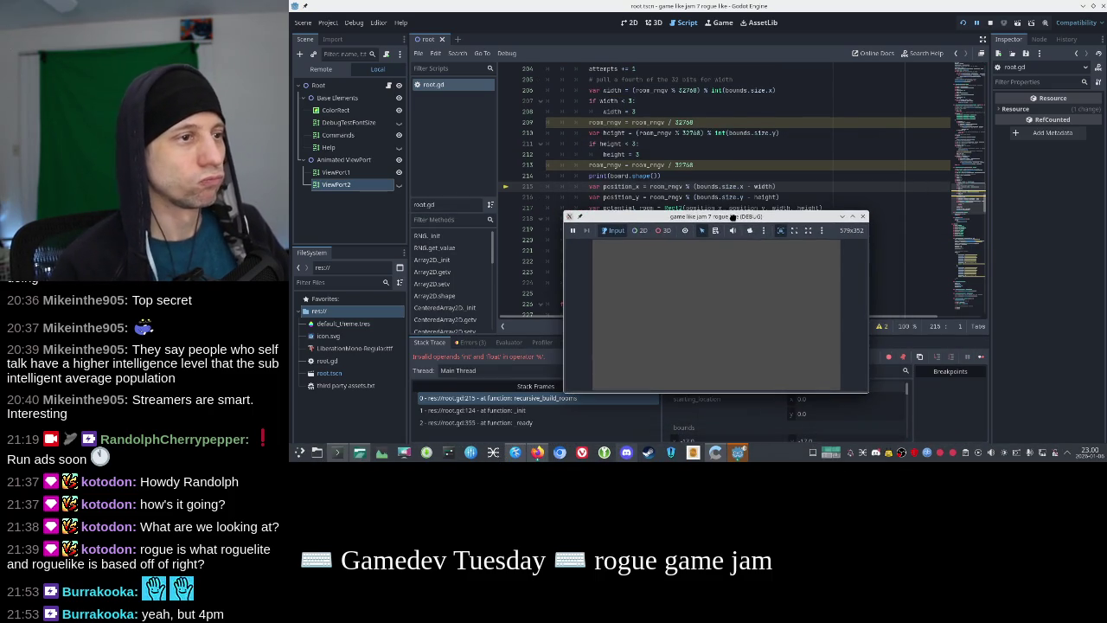
pyautogui.click(862, 216)
# Wrap the position_x and position_y bound expressions in int() and rerun with F5
pyautogui.write('int')
pyautogui.press('Escape')
pyautogui.press('Down')
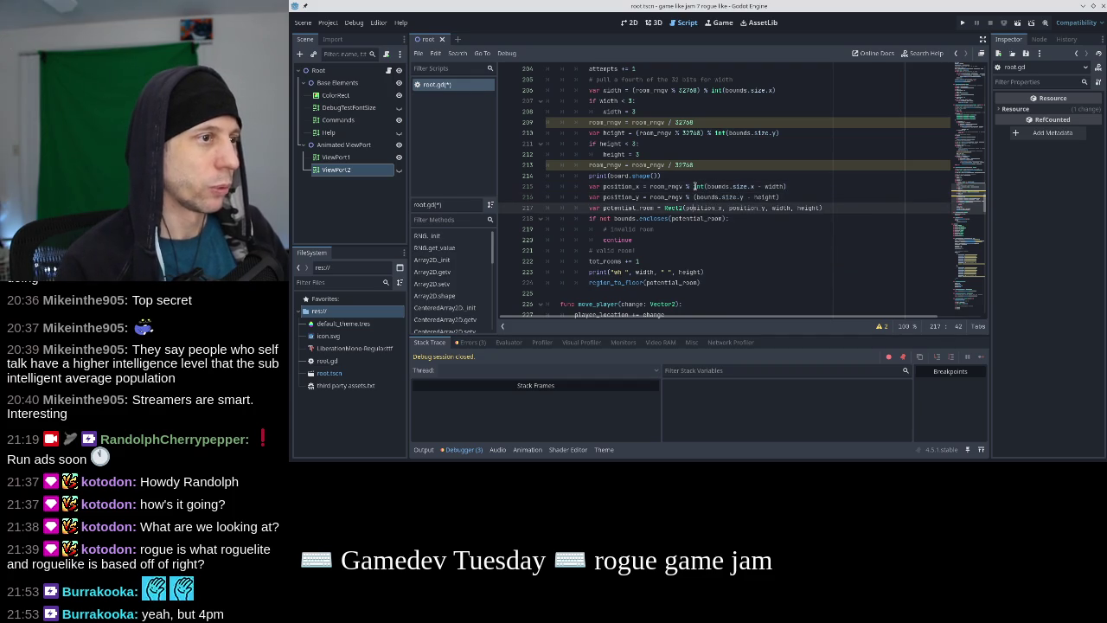
pyautogui.write('int')
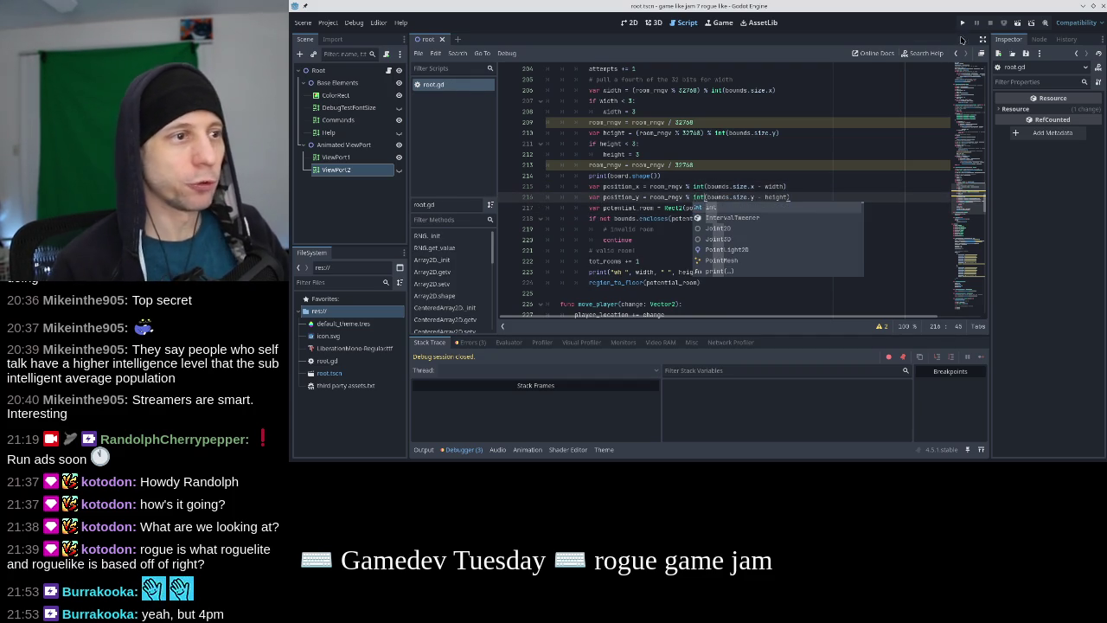
pyautogui.press('F5')
# Move the game window aside to check the (37.0, 37.0) board shapes, then stop the run
pyautogui.moveTo(783, 144); pyautogui.dragTo(817, 105)
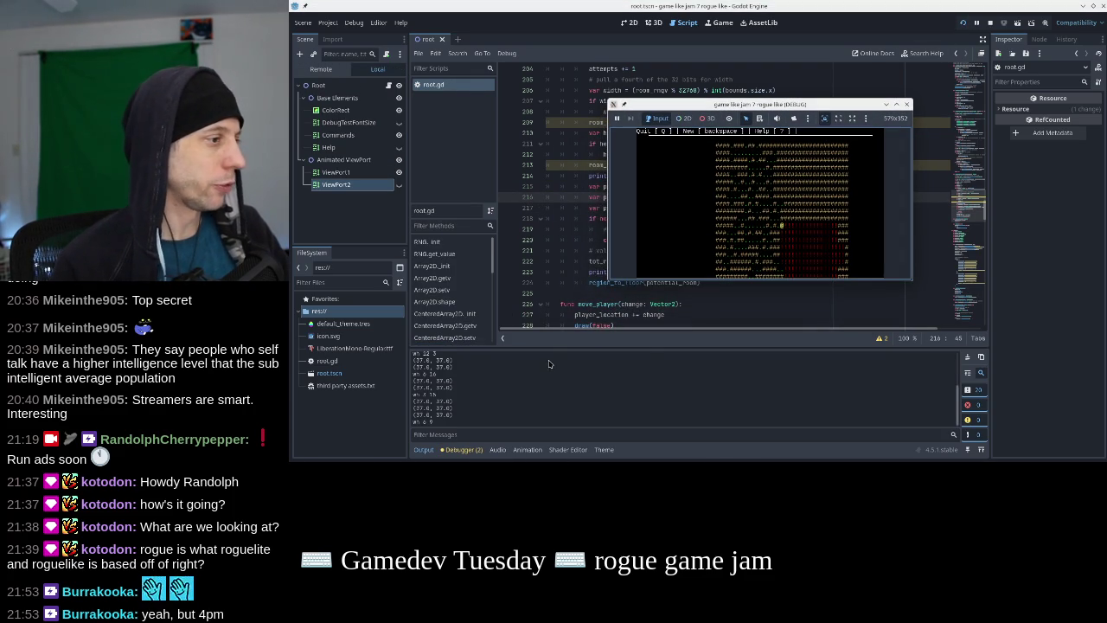
pyautogui.scroll(5, 551, 360)
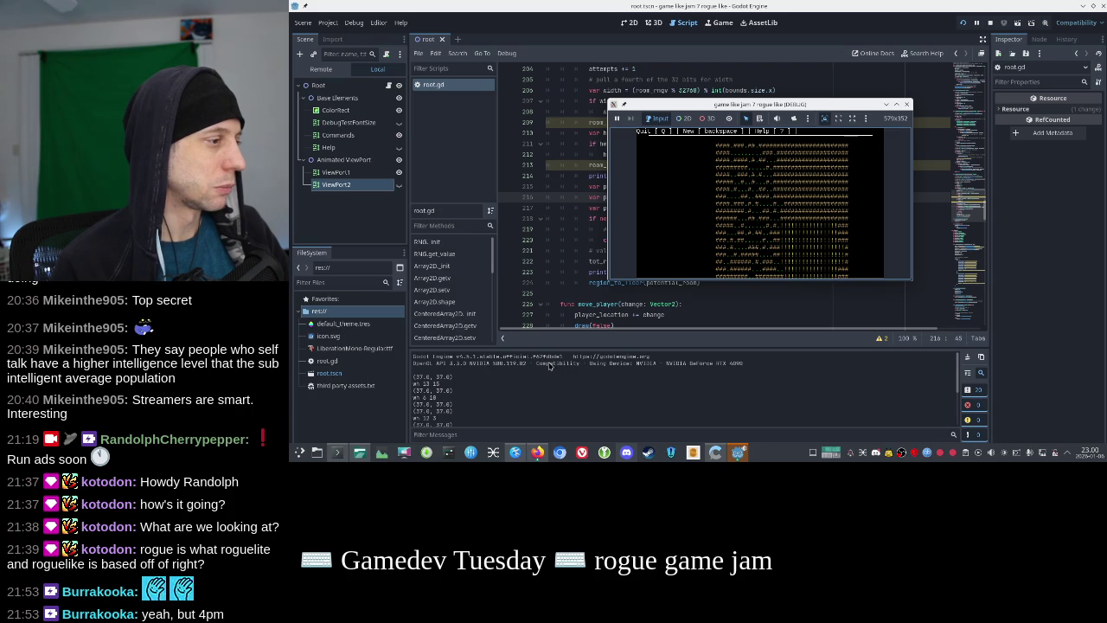
pyautogui.moveTo(725, 104)
pyautogui.mouseDown()
pyautogui.moveTo(861, 92)
pyautogui.moveTo(824, 125)
pyautogui.moveTo(910, 134)
pyautogui.moveTo(901, 160)
pyautogui.moveTo(702, 92)
pyautogui.mouseUp()
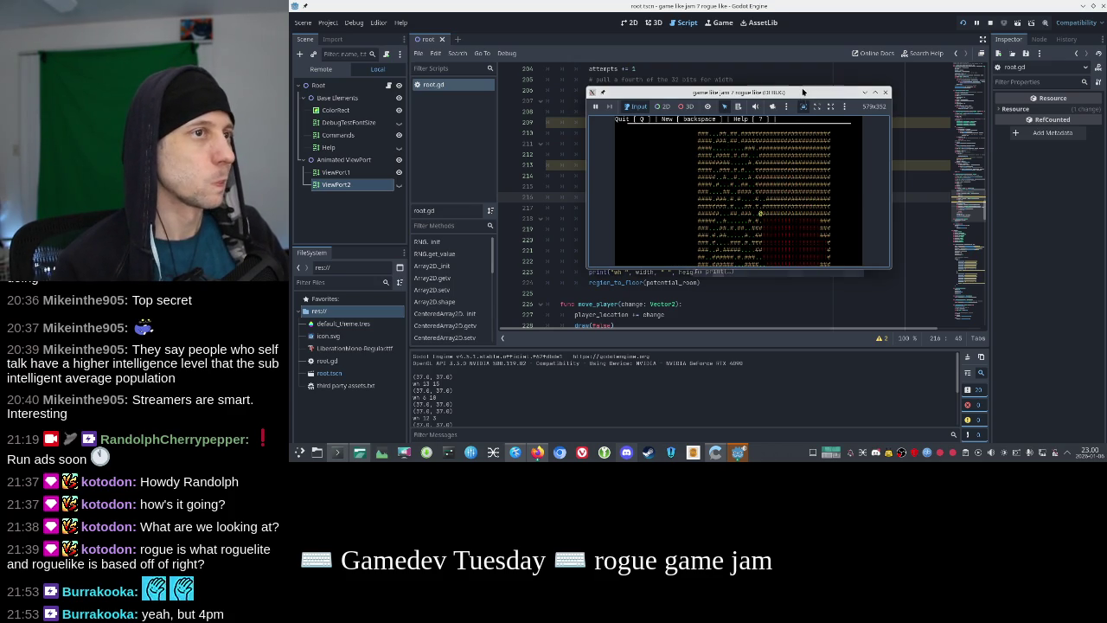
pyautogui.moveTo(802, 91); pyautogui.dragTo(845, 65)
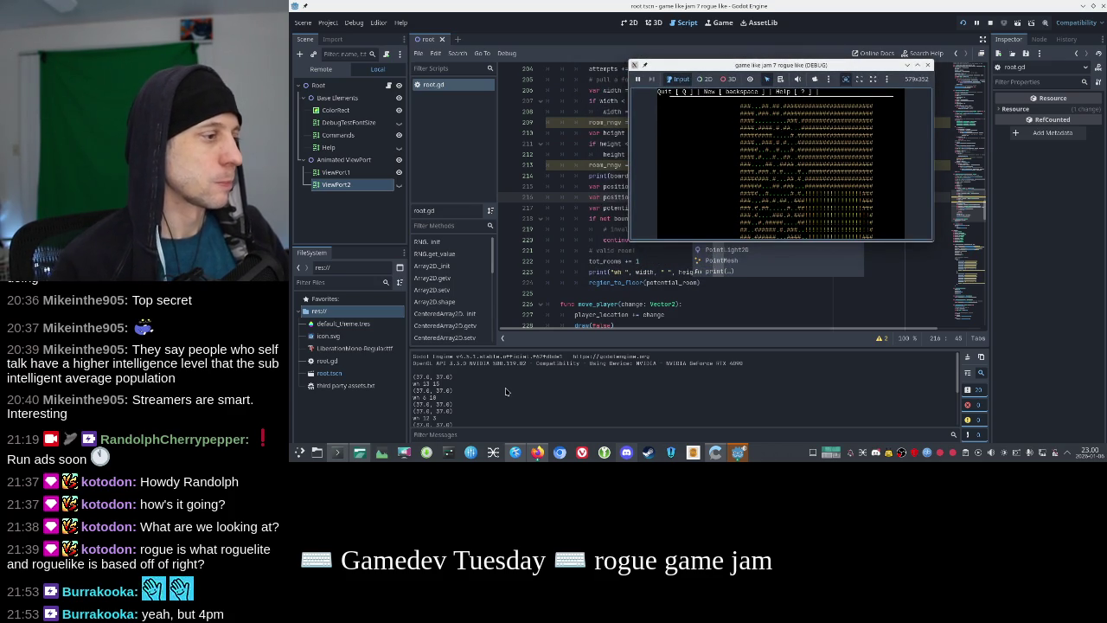
pyautogui.scroll(3, 584, 263)
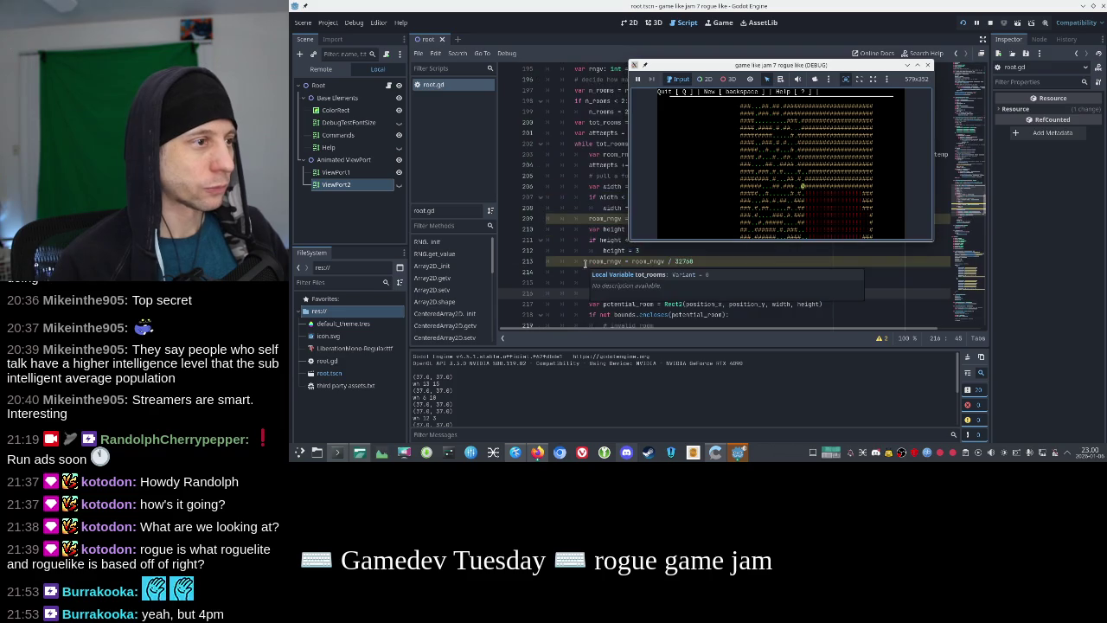
pyautogui.click(589, 229)
pyautogui.press('F8')
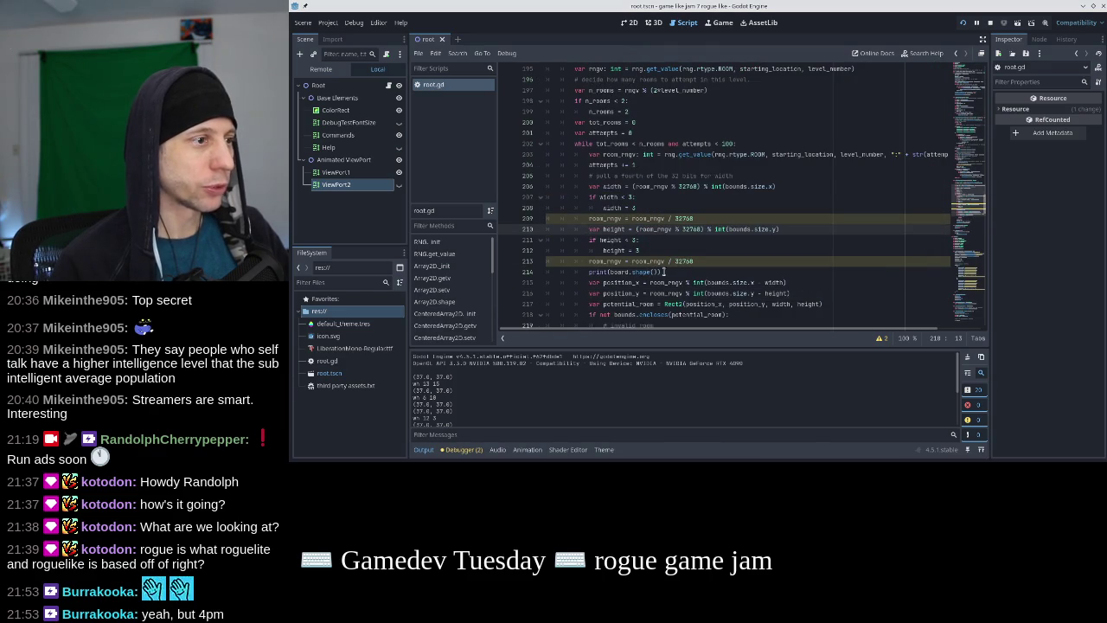
# Add the missing closing parenthesis to print(board.shape()) and rerun the game
pyautogui.click(656, 272)
pyautogui.write(')')
pyautogui.press('F5')
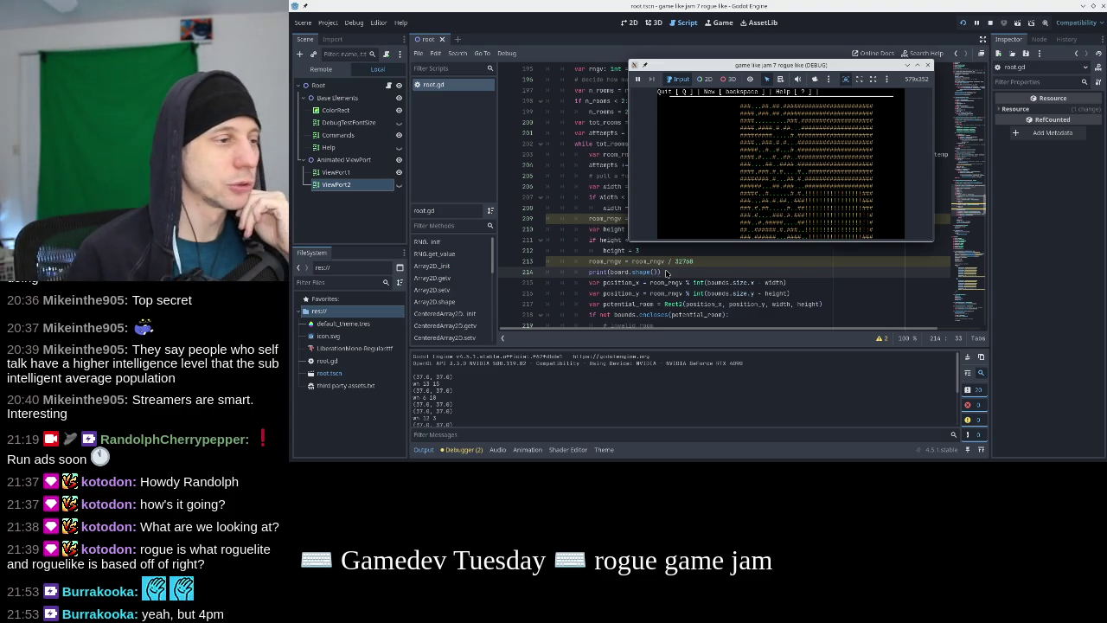
pyautogui.press('q')
pyautogui.scroll(1, 665, 216)
pyautogui.click(665, 188)
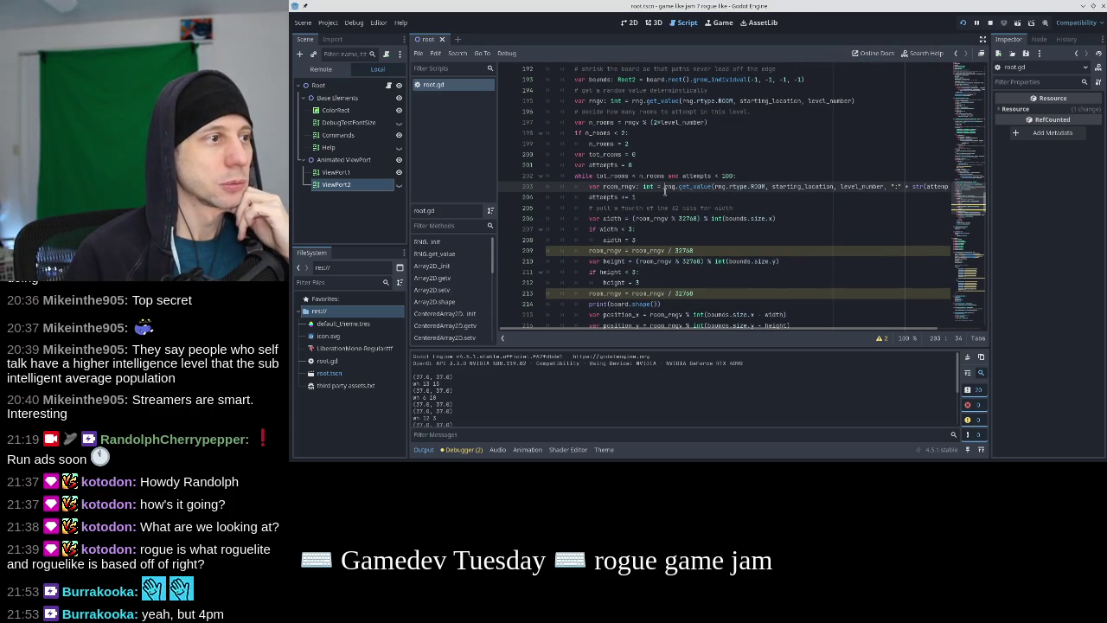
# Declare a shape variable from .shape() below the bounds line and save
pyautogui.scroll(2, 665, 192)
pyautogui.click(814, 144)
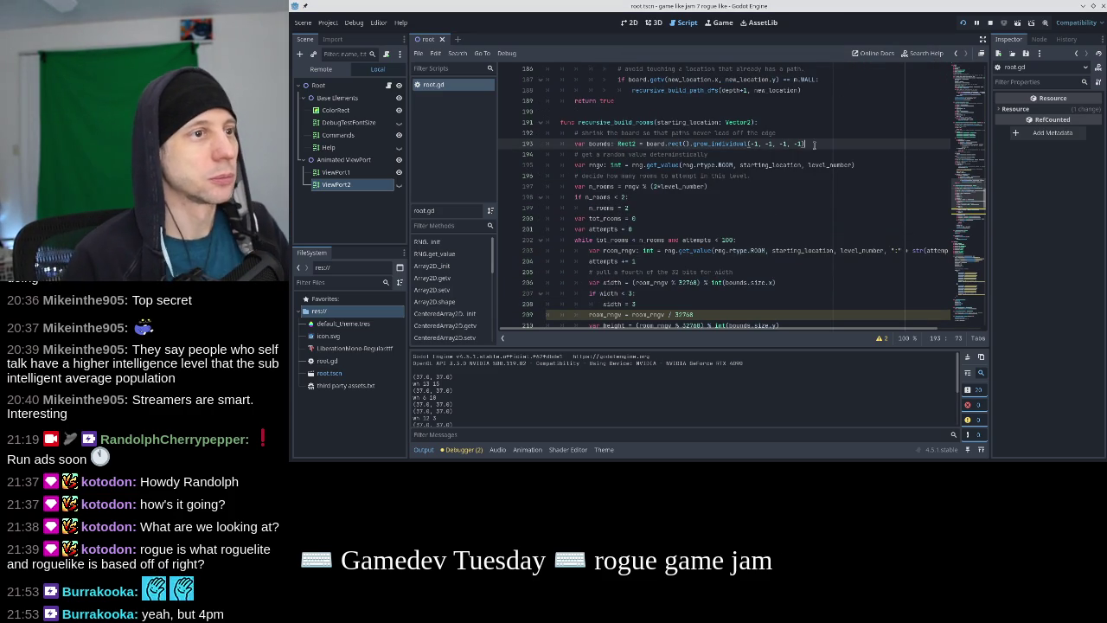
pyautogui.press('Return')
pyautogui.write('var shape')
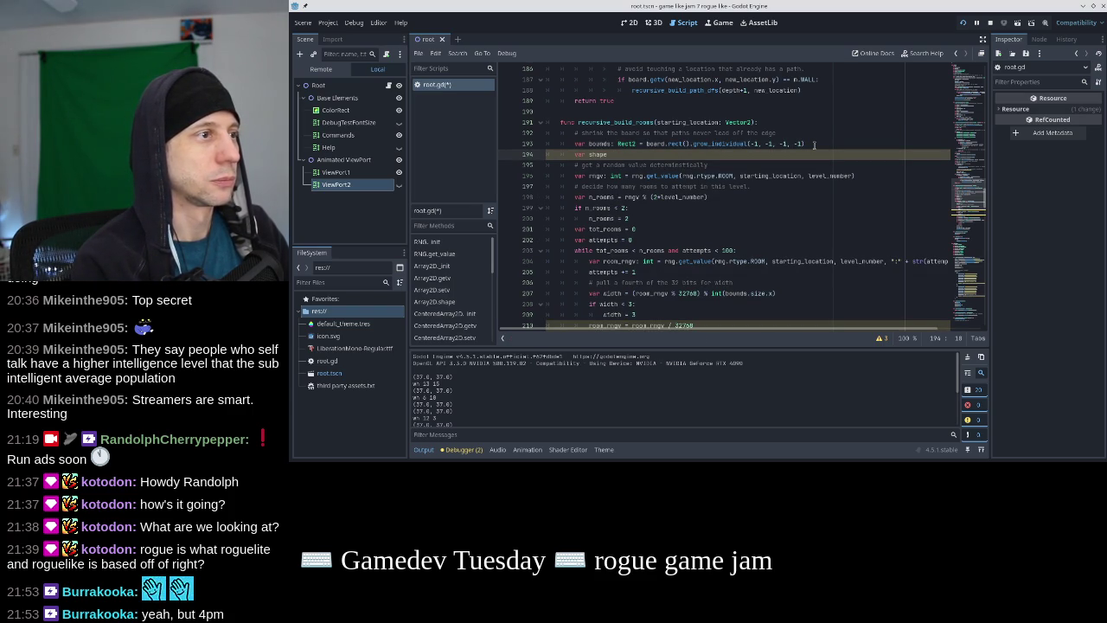
pyautogui.write(' = board.sha')
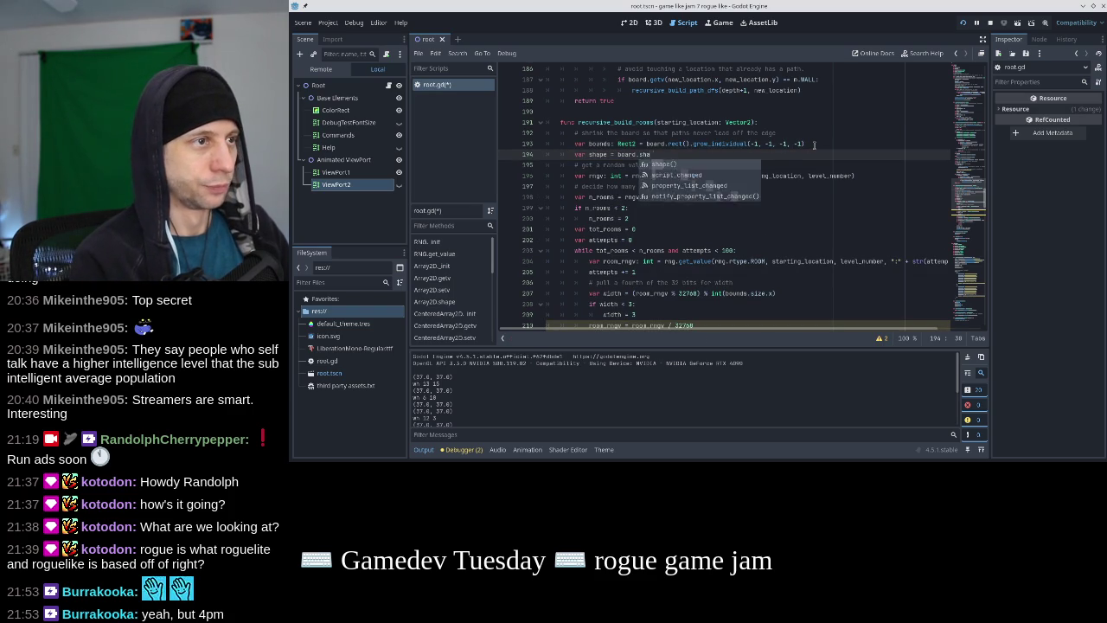
pyautogui.press('Return')
pyautogui.hotkey('ctrl', 's')
pyautogui.press('Home')
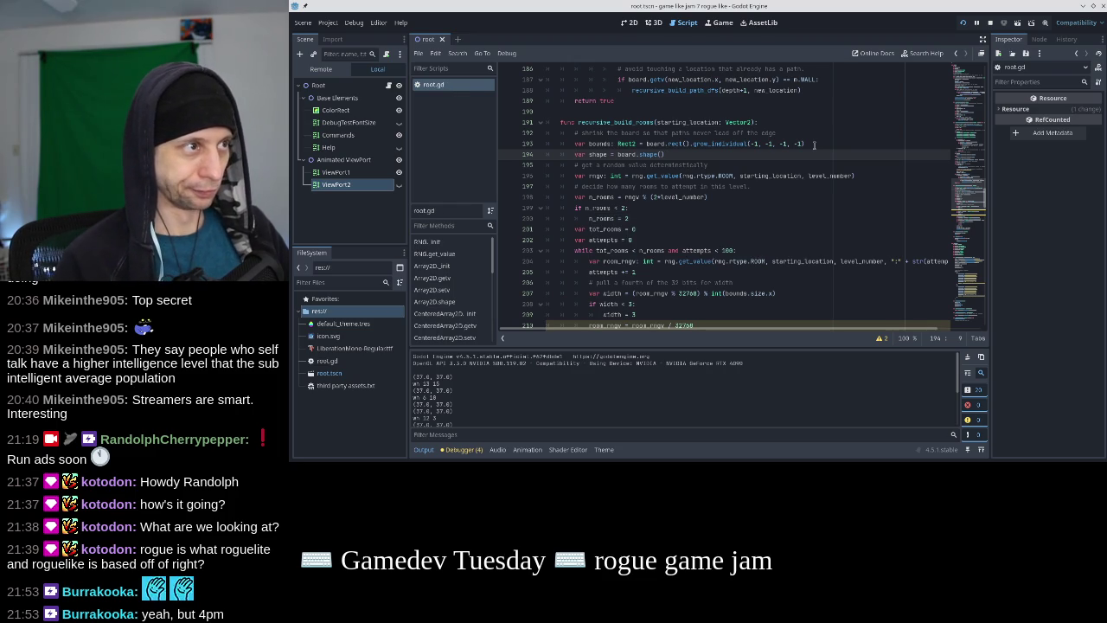
pyautogui.scroll(-5, 717, 175)
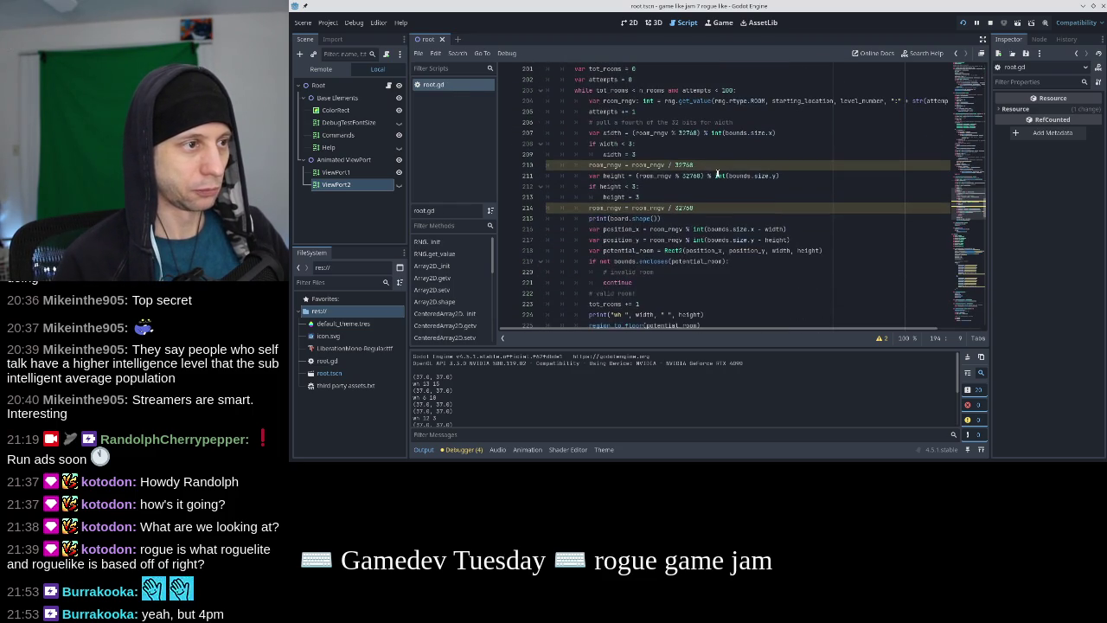
# Replace bounds.size with shape in both int(...) position_x and position_y expressions
pyautogui.click(705, 229)
pyautogui.keyDown('shift'); pyautogui.click(747, 228); pyautogui.keyUp('shift')
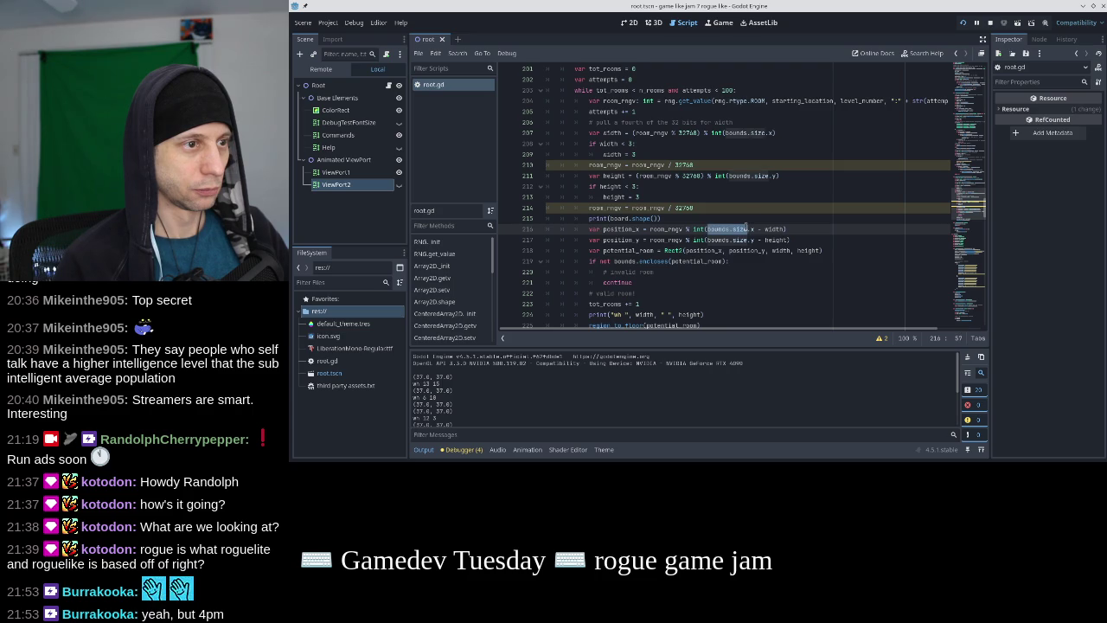
pyautogui.write('shape')
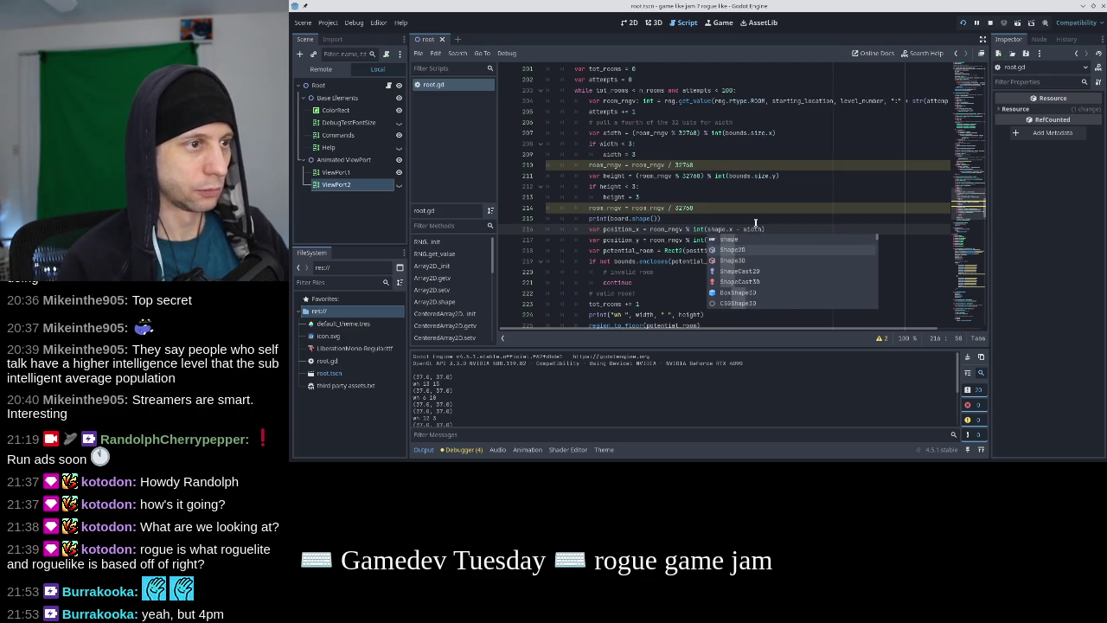
pyautogui.press('Down')
pyautogui.press('Down')
pyautogui.press('Up')
pyautogui.press('Left')
pyautogui.press('Left')
pyautogui.hotkey('ctrl', 'shift', 'Right')
pyautogui.hotkey('ctrl', 'shift', 'Right')
pyautogui.hotkey('ctrl', 'shift', 'Right')
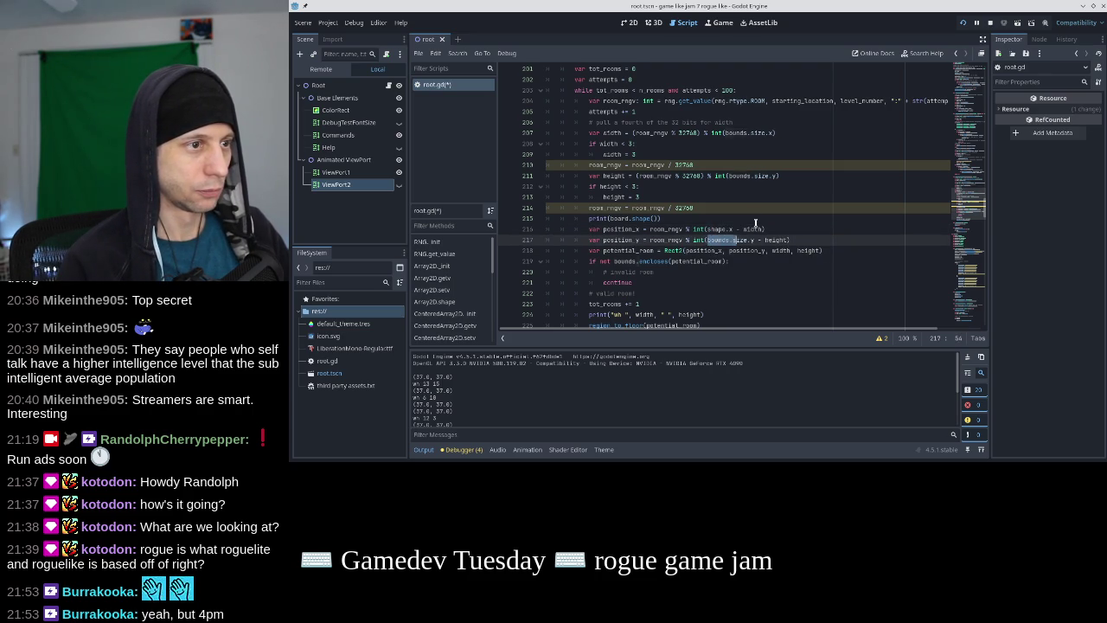
pyautogui.write('shape')
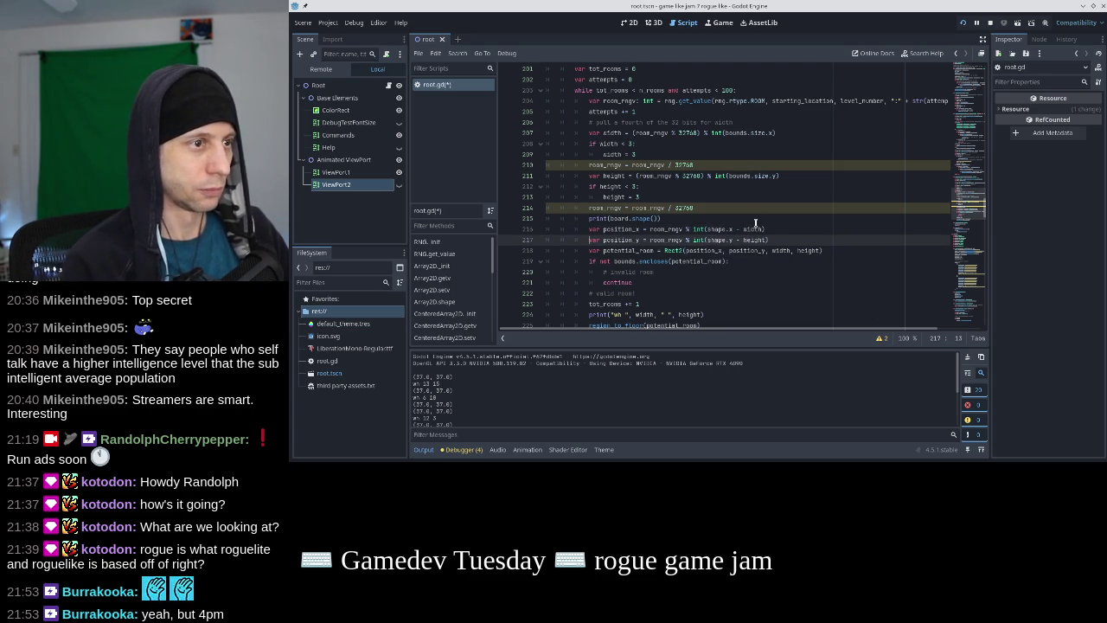
pyautogui.press('Up')
pyautogui.press('Home')
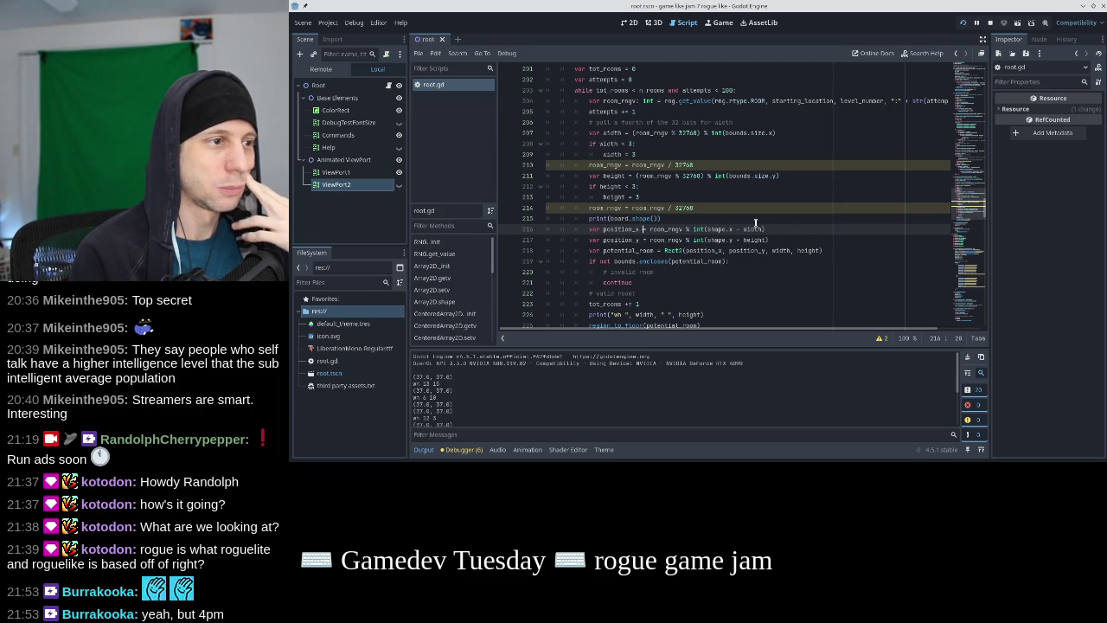
pyautogui.press('Home')
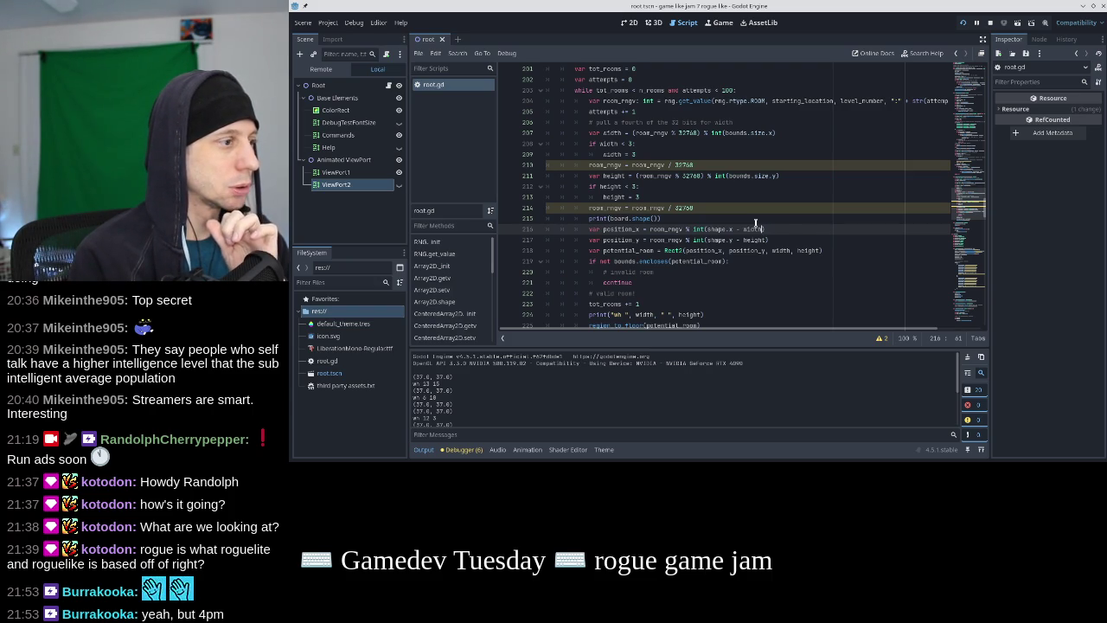
# Scroll back to the print line and select board.shape() for replacement
pyautogui.press('Up')
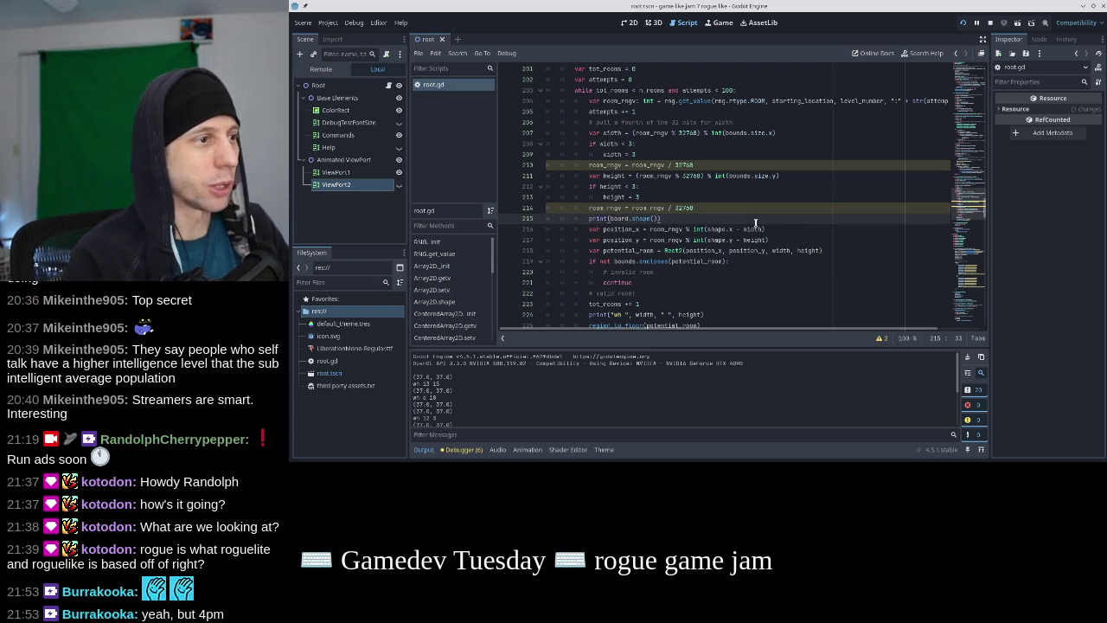
pyautogui.scroll(1, 755, 223)
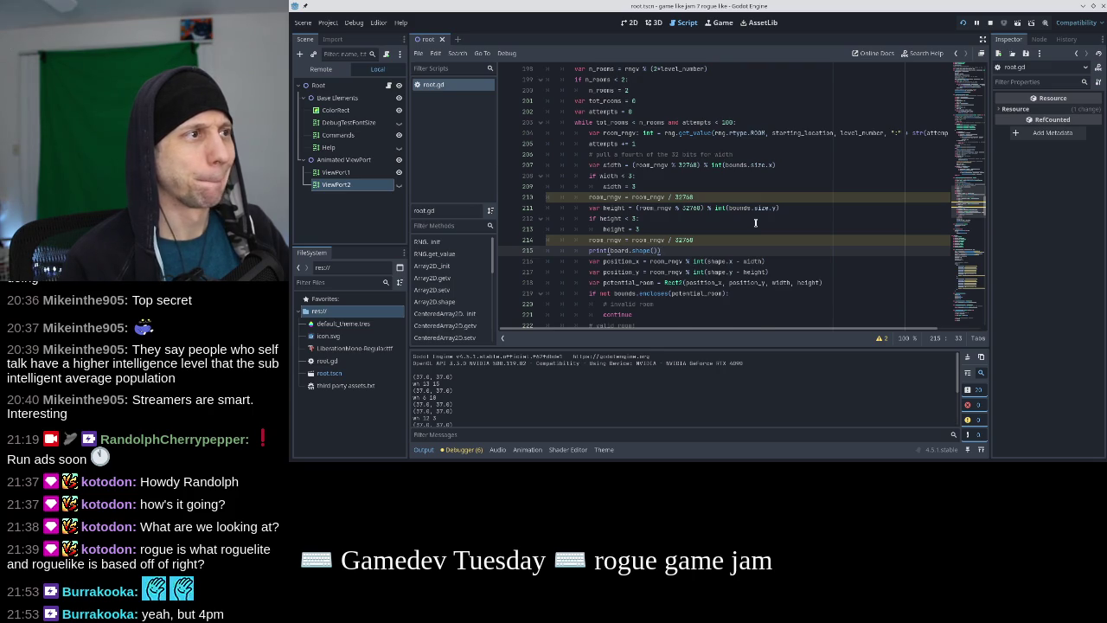
pyautogui.scroll(2, 755, 223)
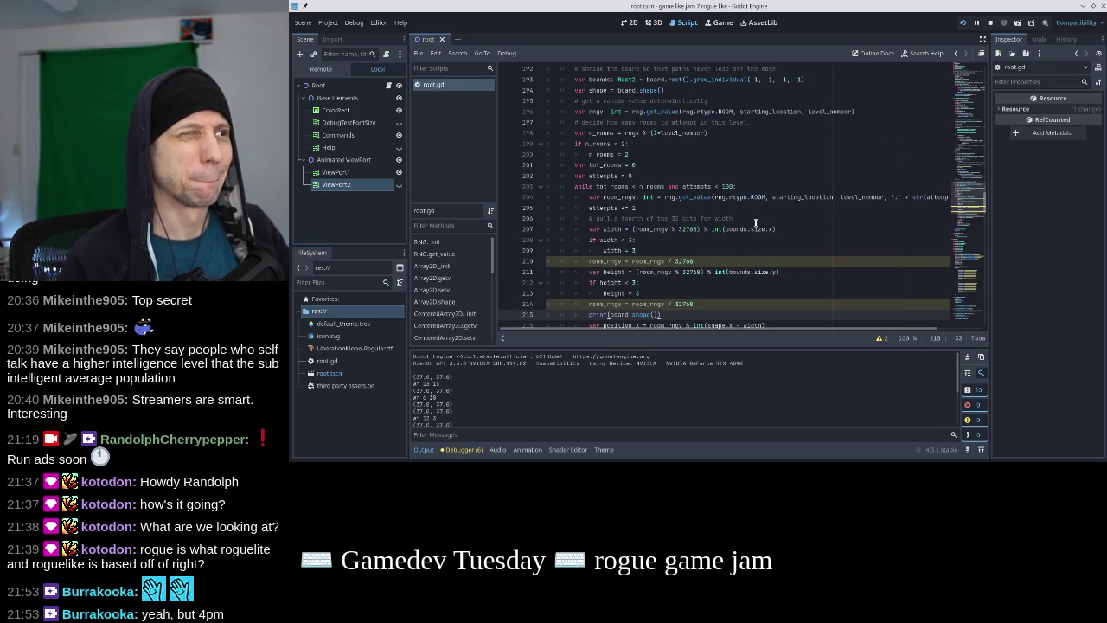
pyautogui.scroll(-2, 653, 228)
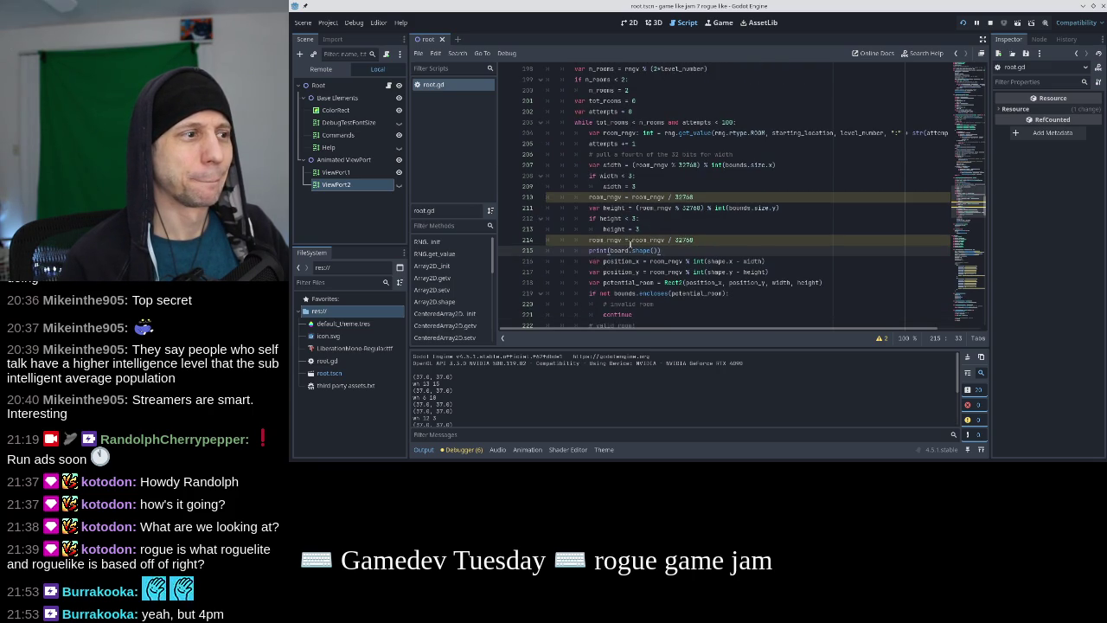
pyautogui.scroll(3, 630, 244)
pyautogui.scroll(-5, 640, 205)
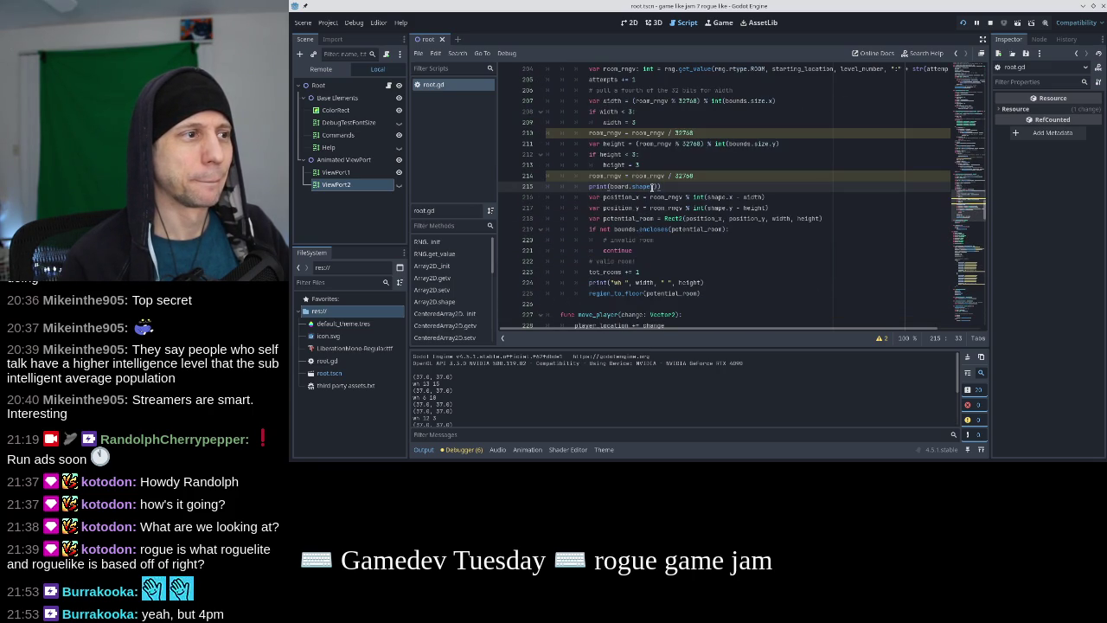
pyautogui.moveTo(612, 186); pyautogui.dragTo(659, 187)
# Print rect in place of board.shape(), test-run, fix the print argument, and rerun
pyautogui.write('rect')
pyautogui.click(962, 23)
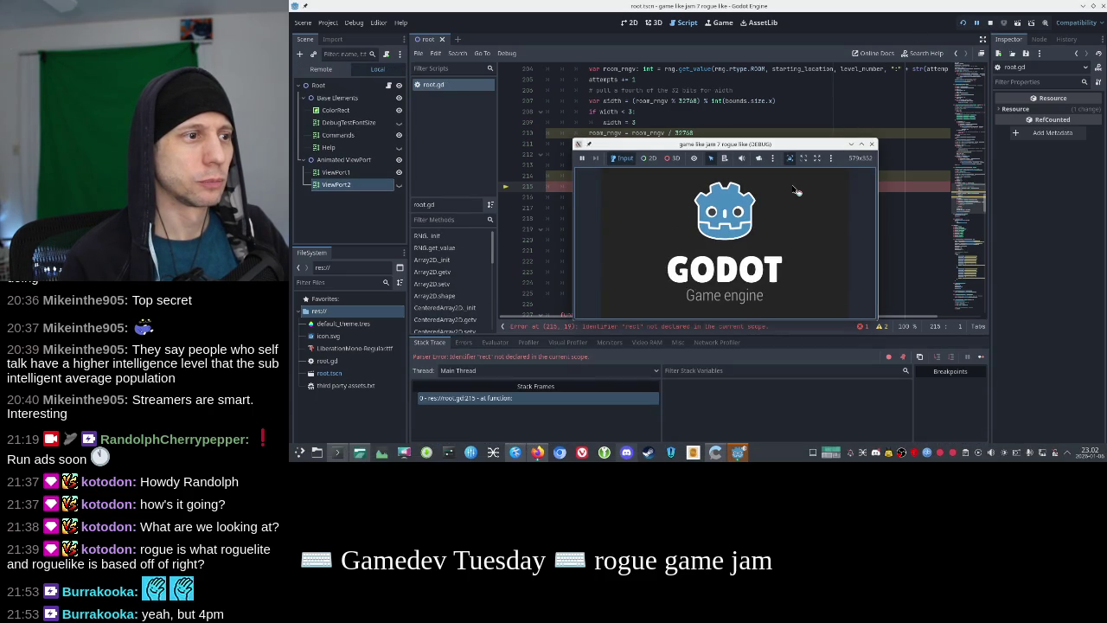
pyautogui.click(871, 143)
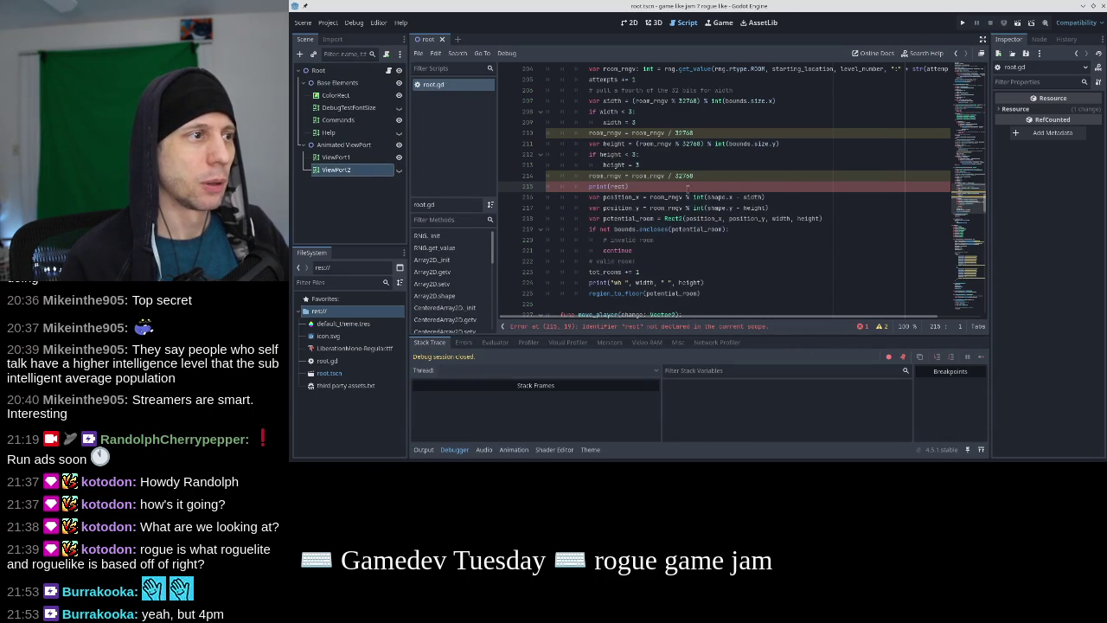
pyautogui.scroll(3, 686, 187)
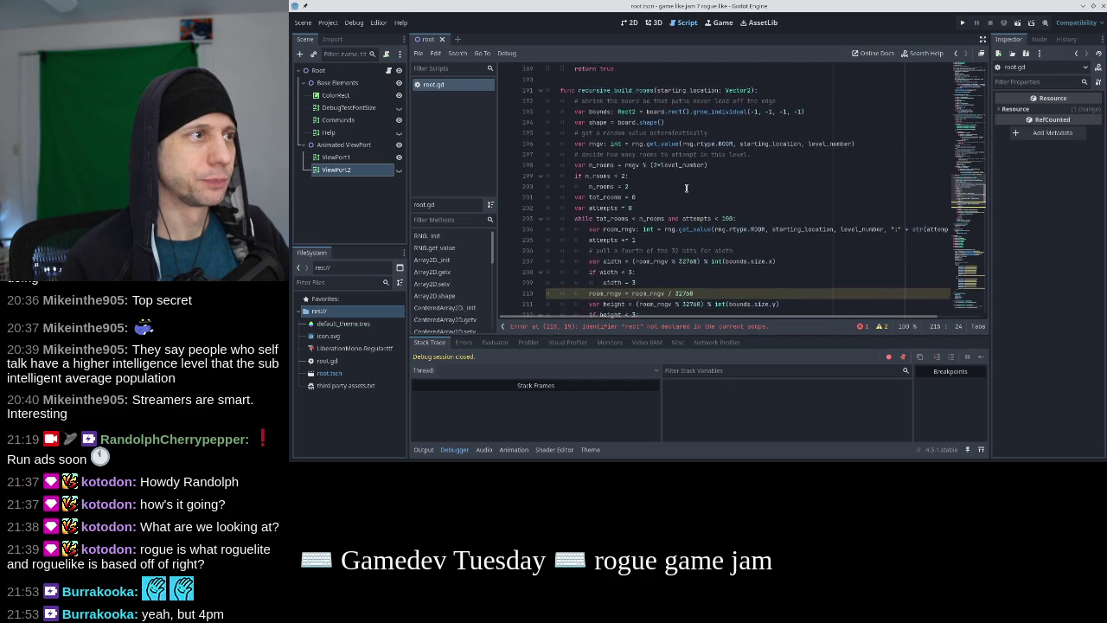
pyautogui.click(614, 186)
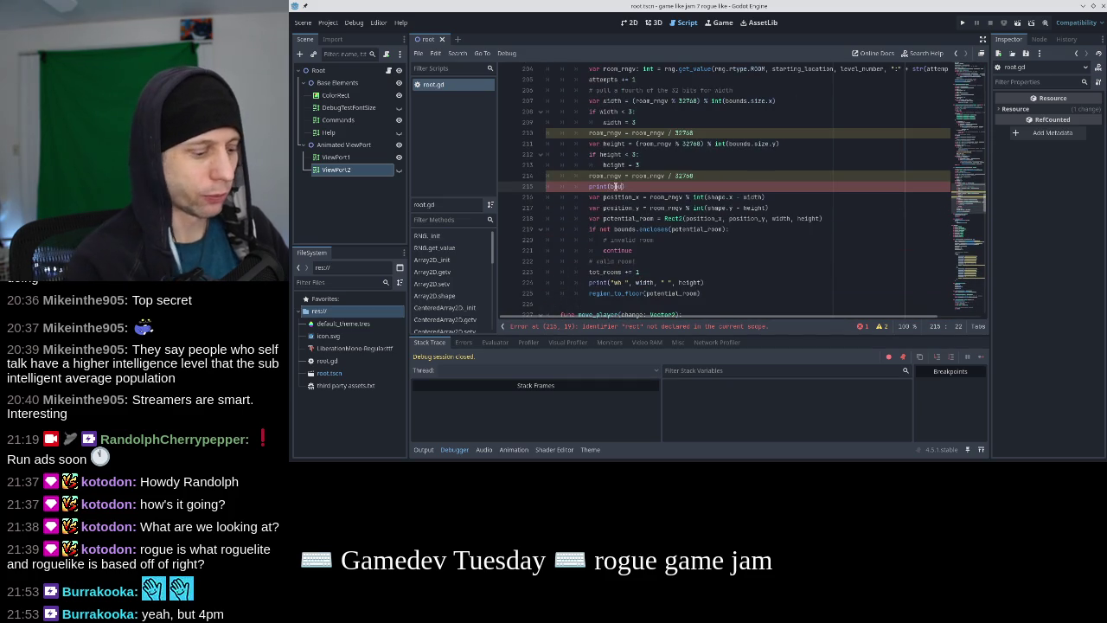
pyautogui.press('F5')
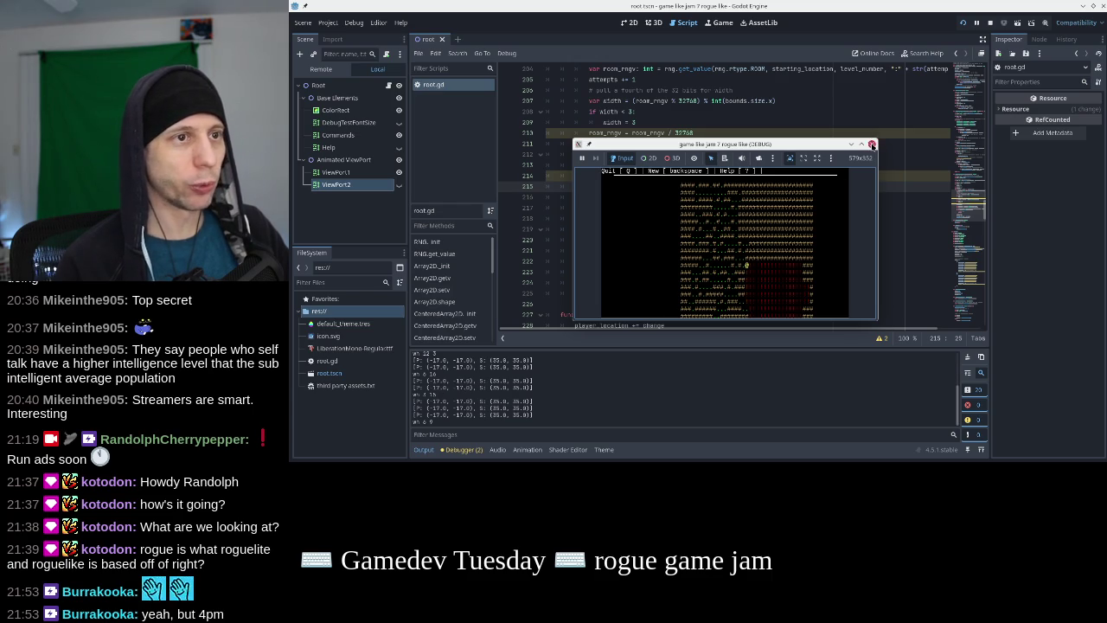
pyautogui.click(870, 143)
# Append + bounds.position.x to position_x and + bounds.position.y to position_y
pyautogui.click(760, 197)
pyautogui.write('+ bounds.position.x)')
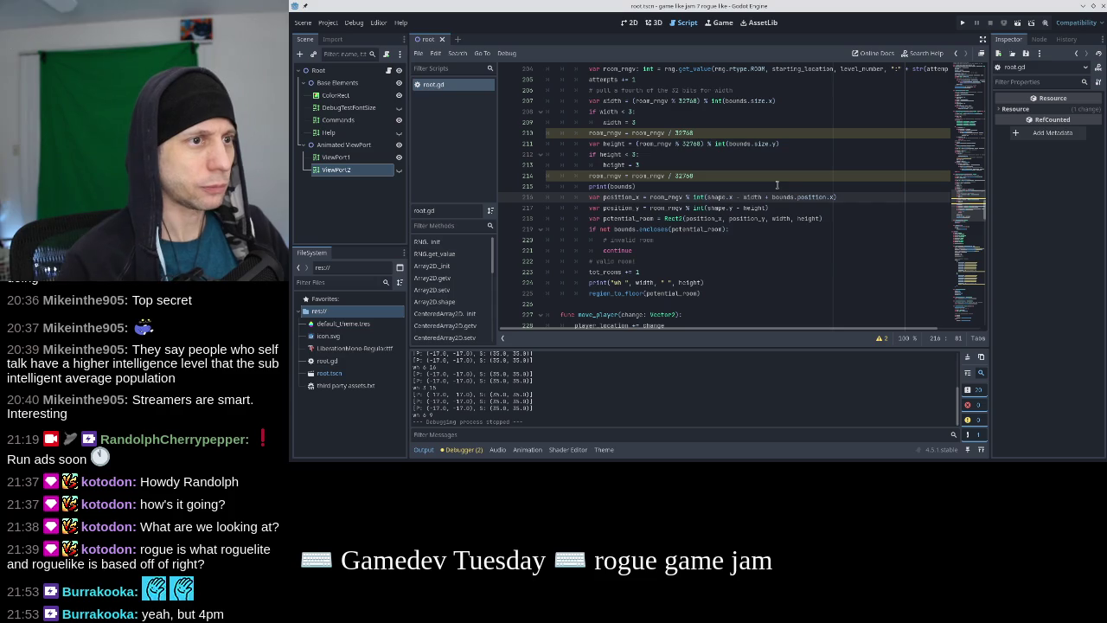
pyautogui.moveTo(834, 197); pyautogui.dragTo(767, 197)
pyautogui.hotkey('ctrl', 'c')
pyautogui.click(767, 207)
pyautogui.write('+')
pyautogui.hotkey('ctrl', 'v')
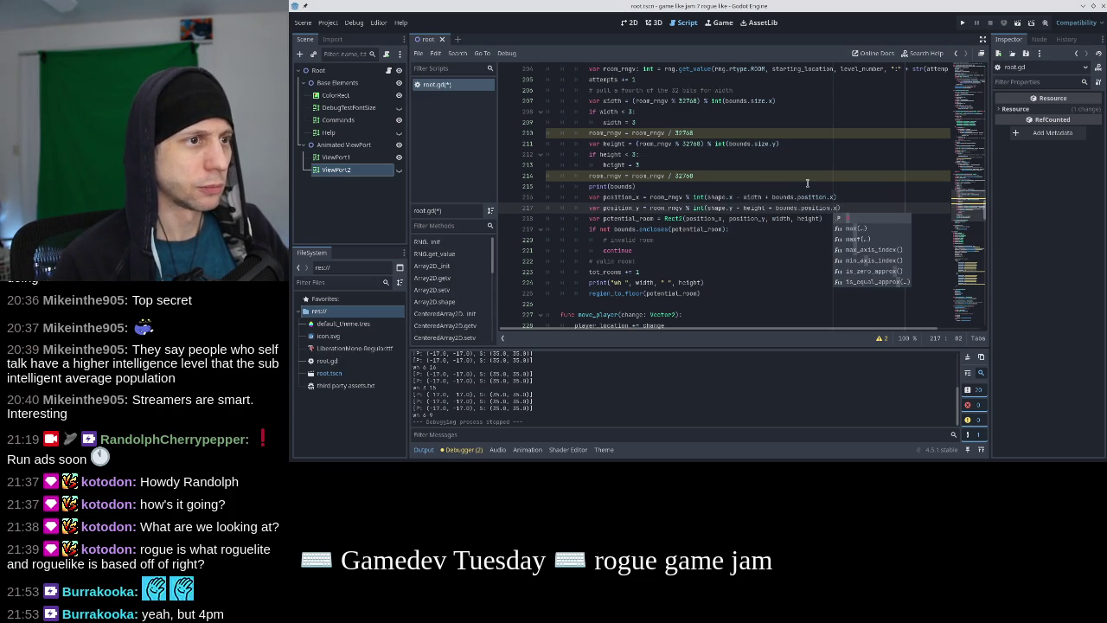
pyautogui.press('Escape')
pyautogui.press('Left')
pyautogui.press('BackSpace')
pyautogui.write('y')
# Comment out the bounds print line and run the game with F5
pyautogui.press('Up')
pyautogui.press('Up')
pyautogui.press('Home')
pyautogui.write('#')
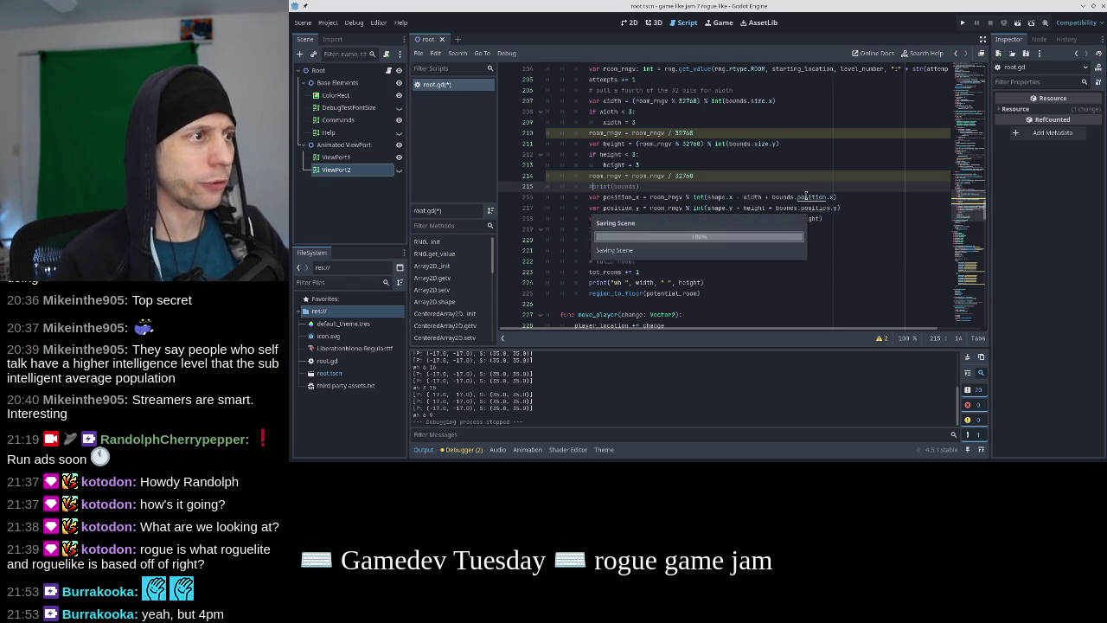
pyautogui.press('F5')
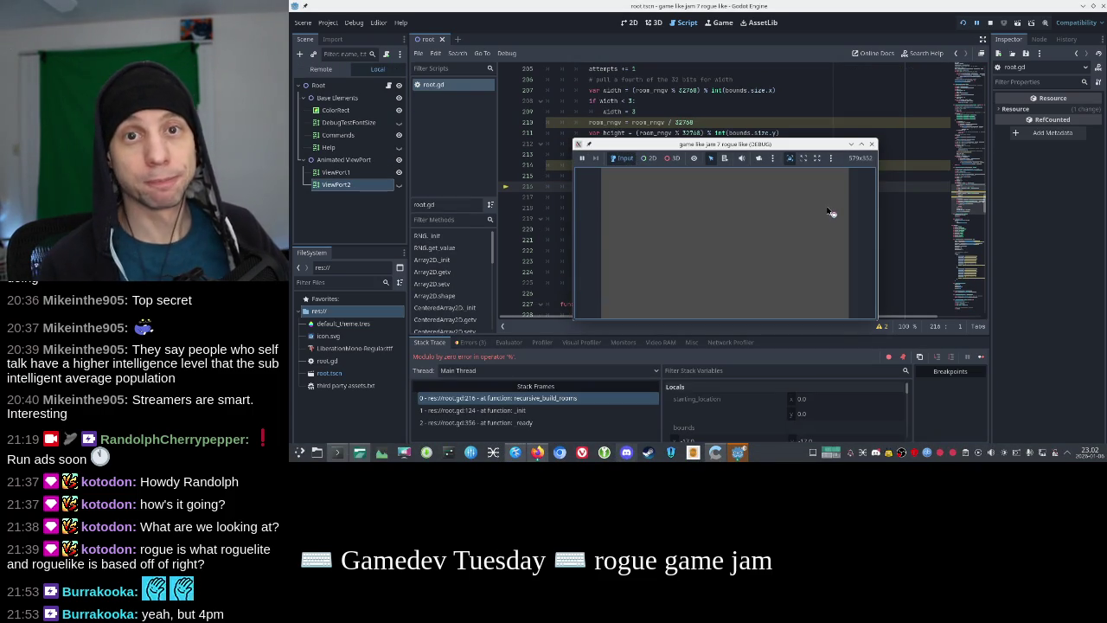
# Append + 1 to the position_x and position_y lines and rerun the game without the modulo error
pyautogui.click(872, 145)
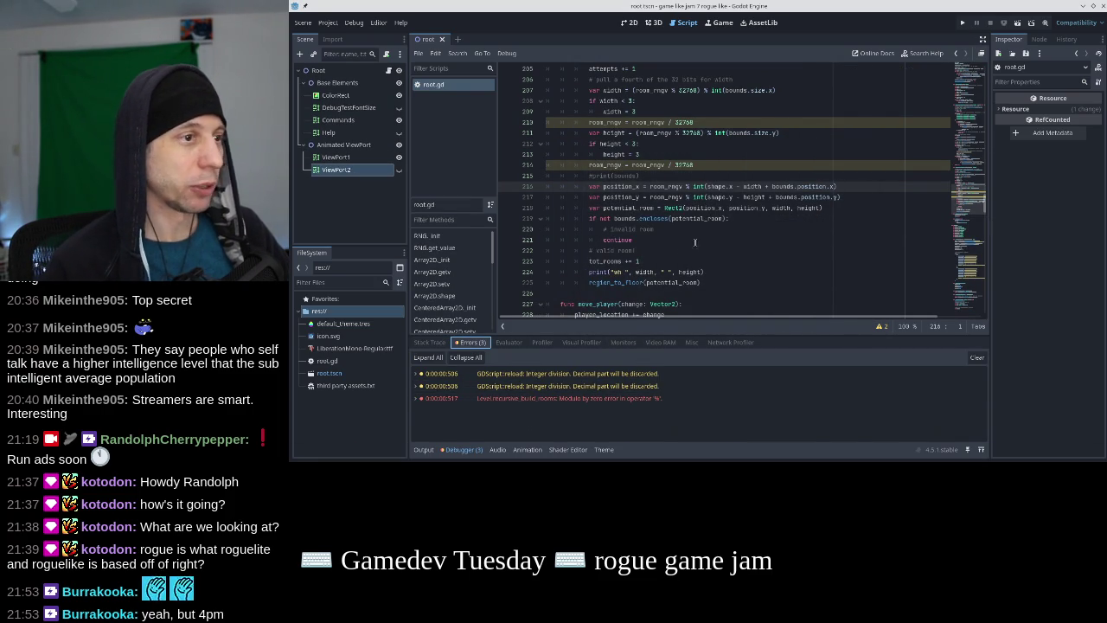
pyautogui.click(830, 185)
pyautogui.press('Down')
pyautogui.write('+ 1')
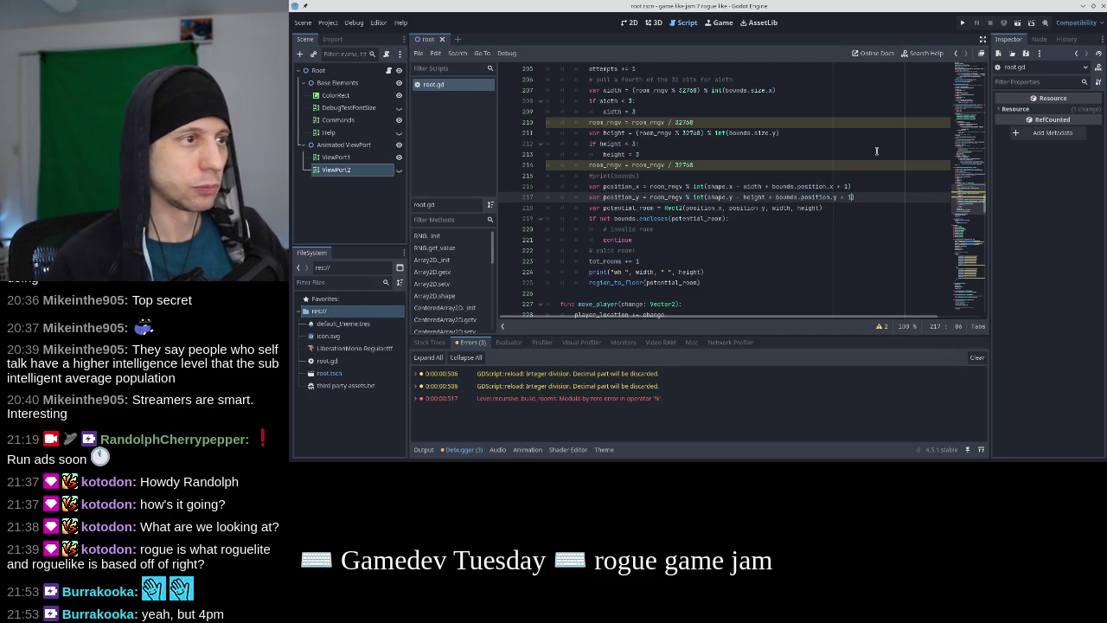
pyautogui.click(962, 22)
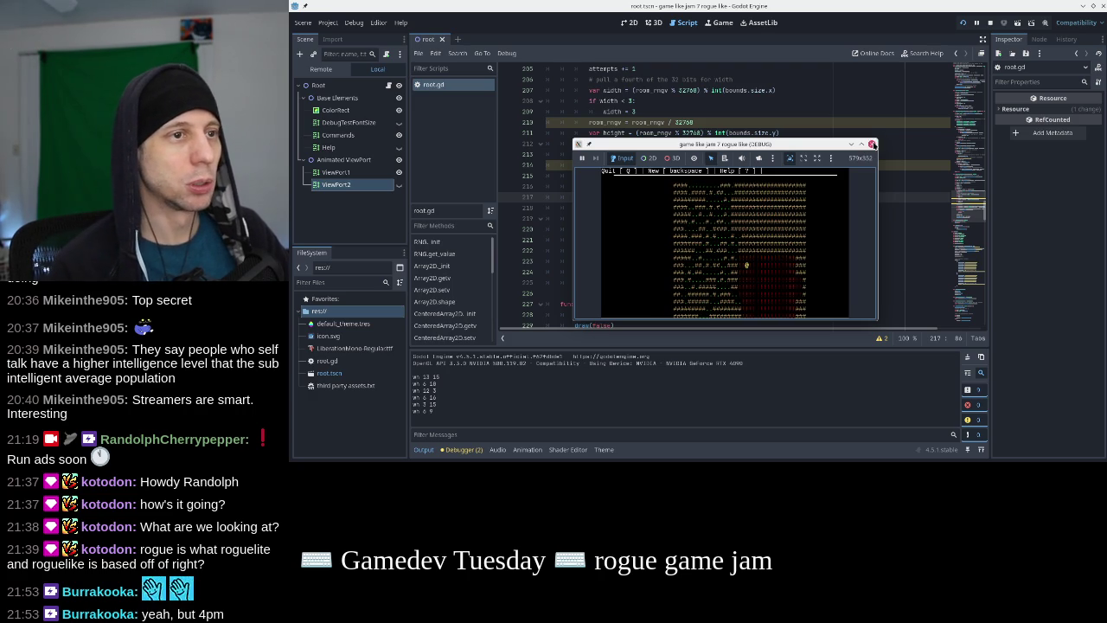
pyautogui.click(870, 144)
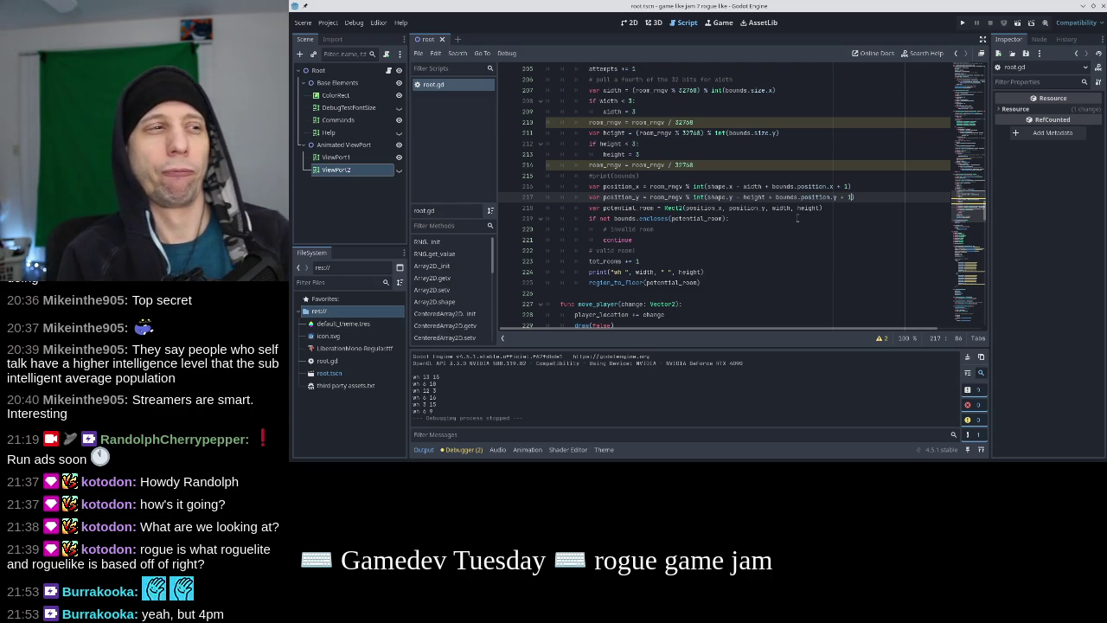
# Close the int() call after width and strip the bounds offset from the position_x line
pyautogui.press('Up')
pyautogui.press('Left')
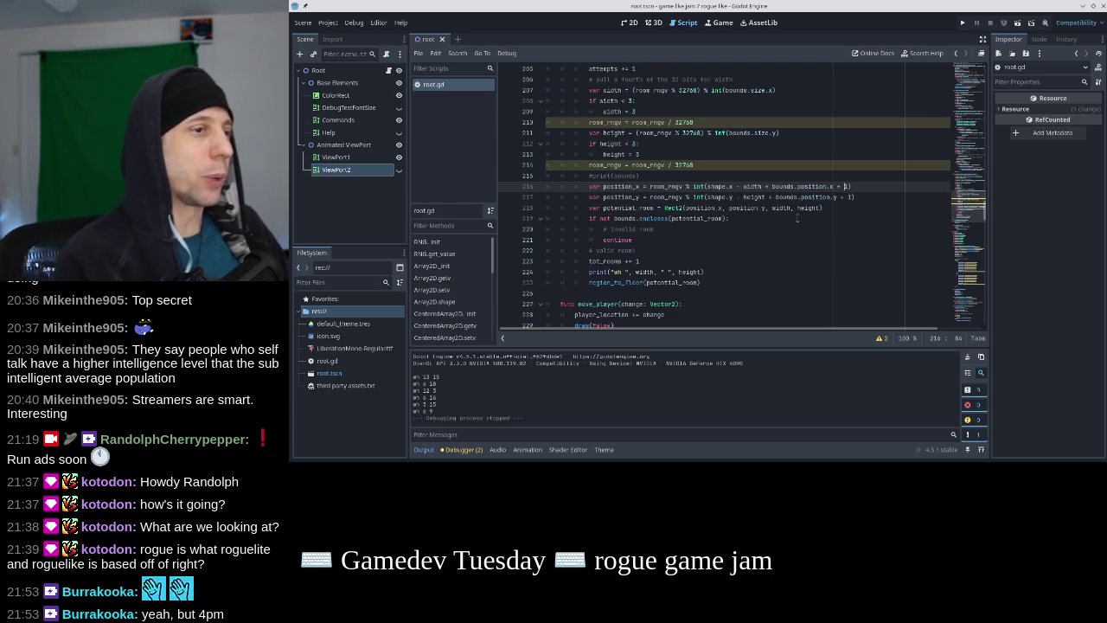
pyautogui.press('Down')
pyautogui.press('Up')
pyautogui.press('End')
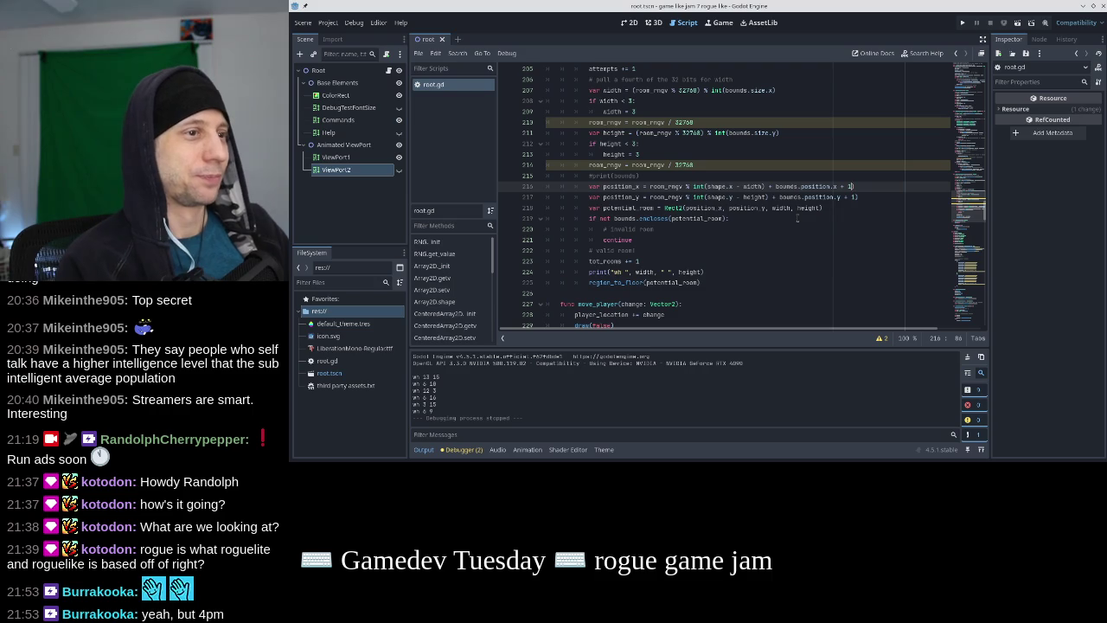
pyautogui.write(')')
pyautogui.press('Left')
pyautogui.press('Left')
pyautogui.press('Left')
pyautogui.press('BackSpace')
pyautogui.press('BackSpace')
pyautogui.press('BackSpace')
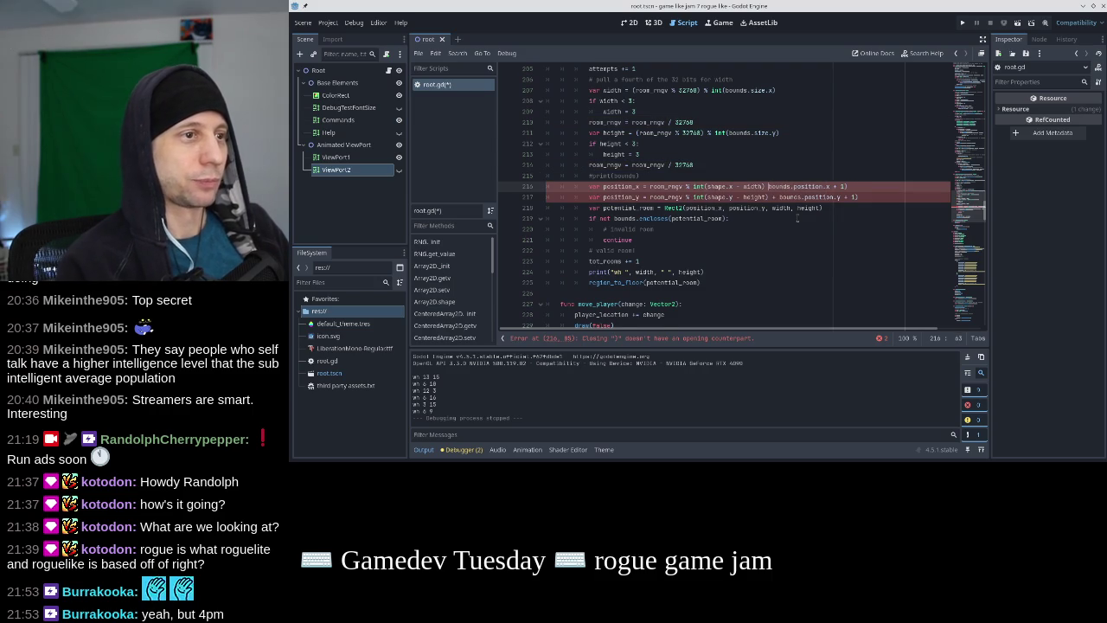
pyautogui.press('Return')
pyautogui.write('v')
pyautogui.press('Escape')
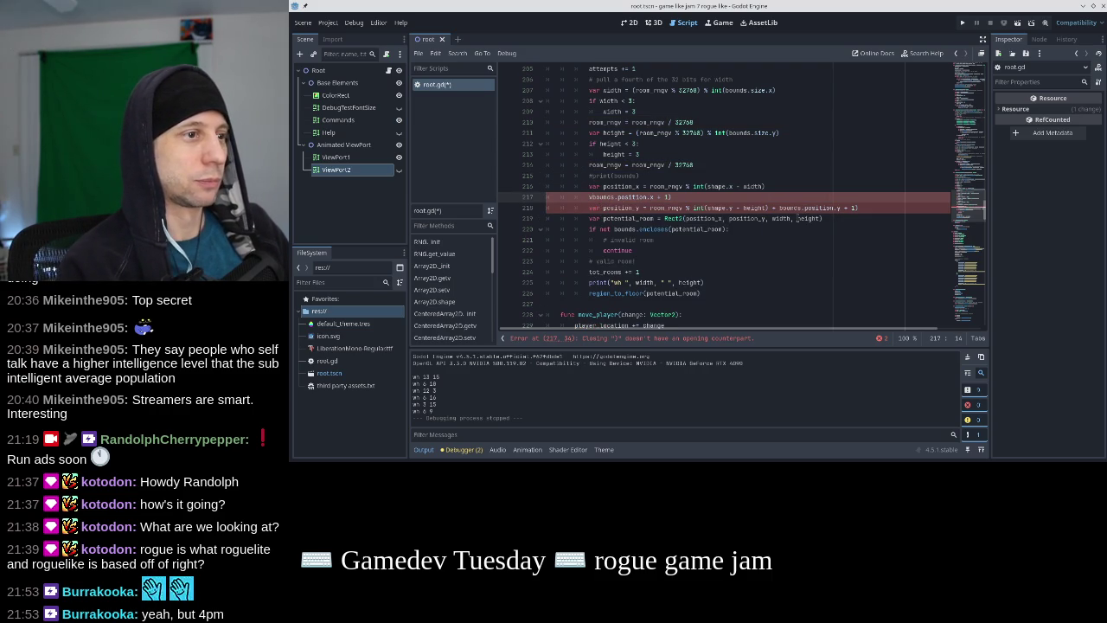
pyautogui.press('BackSpace')
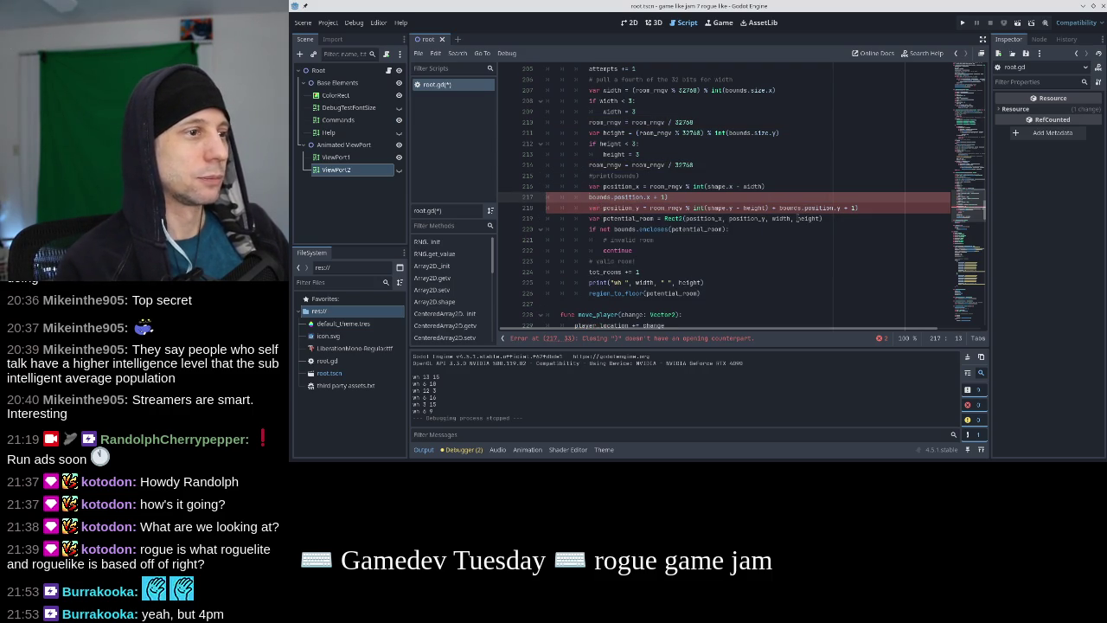
pyautogui.hotkey('ctrl', 'shift', 'Right')
pyautogui.hotkey('ctrl', 'shift', 'Right')
pyautogui.hotkey('ctrl', 'shift', 'Right')
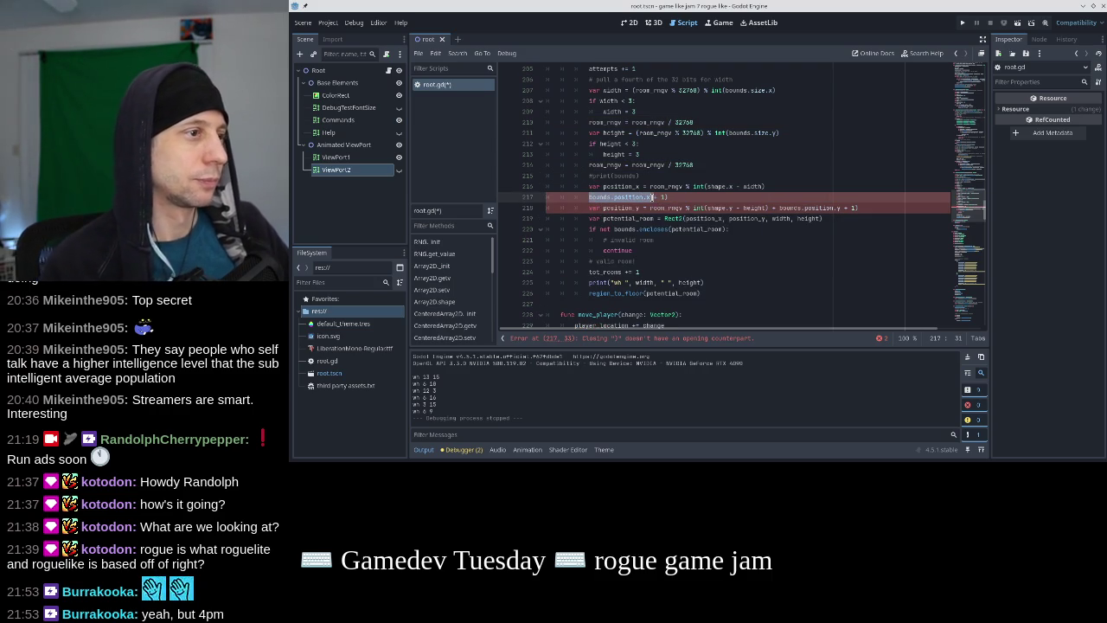
pyautogui.press('Delete')
# Move the offsets into the Rect2 arguments as bounds.position.x and bounds.position.y, removing position_y's offset
pyautogui.click(721, 218)
pyautogui.write('- bounds.position.x')
pyautogui.press('BackSpace')
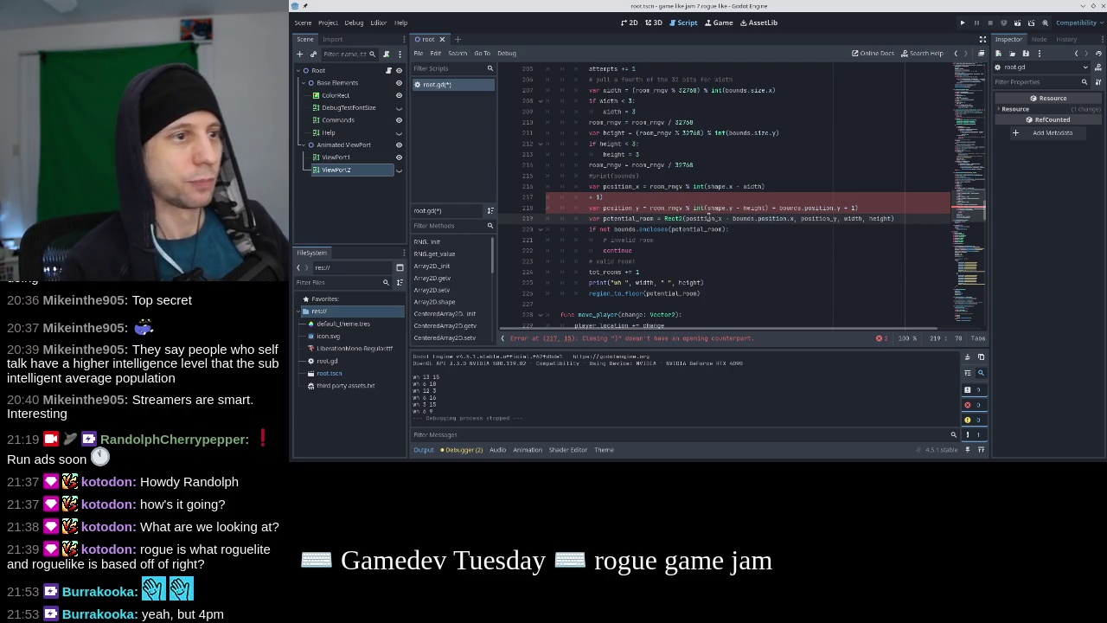
pyautogui.click(817, 208)
pyautogui.hotkey('ctrl', 'shift', 'Left')
pyautogui.hotkey('ctrl', 'shift', 'Left')
pyautogui.hotkey('ctrl', 'shift', 'Left')
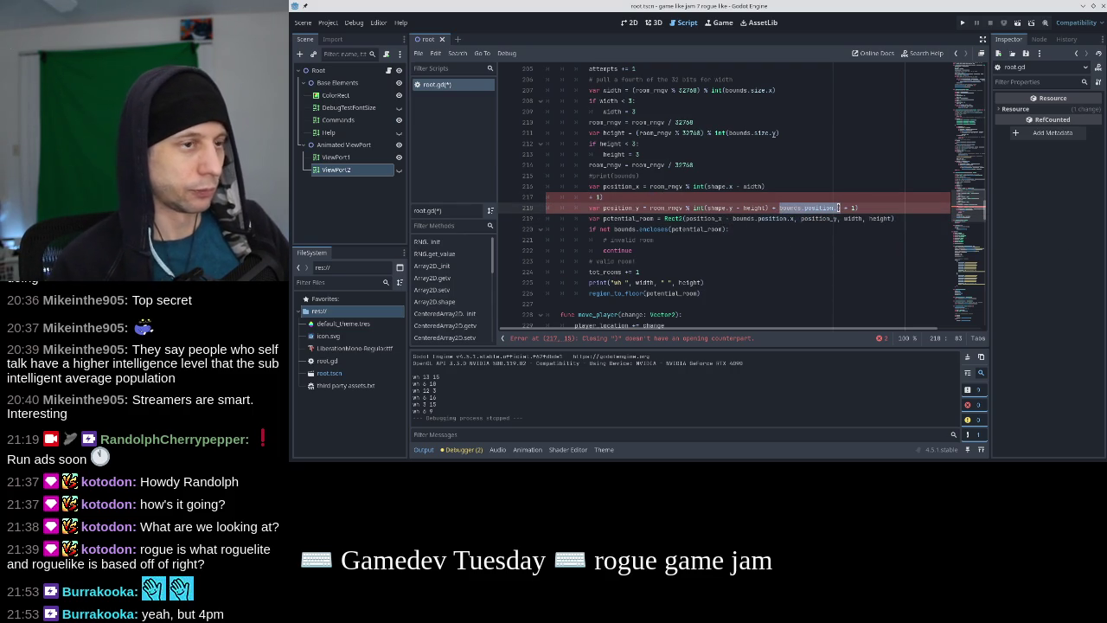
pyautogui.press('BackSpace')
pyautogui.click(834, 219)
pyautogui.write('y')
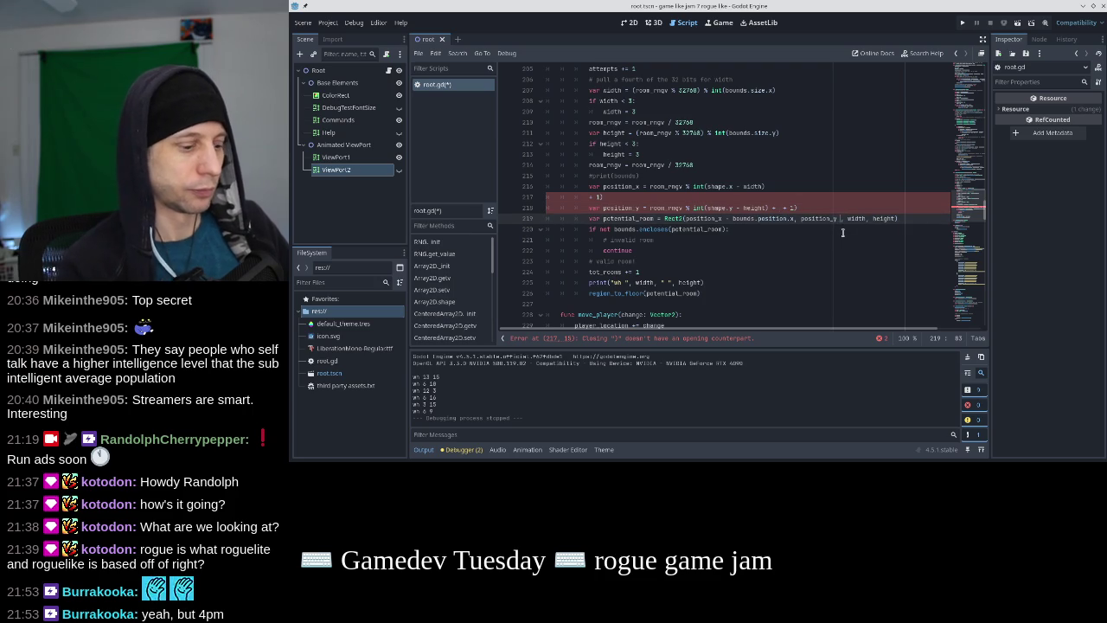
pyautogui.write(' + bounds.position.y')
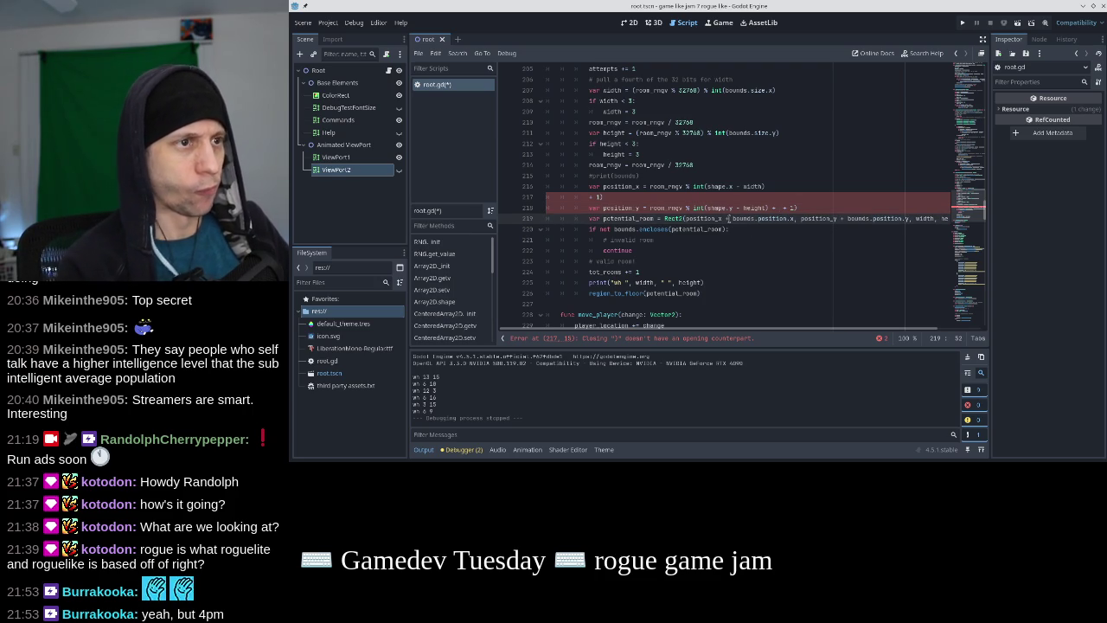
# Remove the leftover '+ 1)' fragments, save root.gd, and run the game
pyautogui.press('Up')
pyautogui.hotkey('shift', 'End')
pyautogui.write(')')
pyautogui.press('Up')
pyautogui.hotkey('ctrl', 'shift', 'k')
pyautogui.press('Up')
pyautogui.press('End')
pyautogui.hotkey('ctrl', 's')
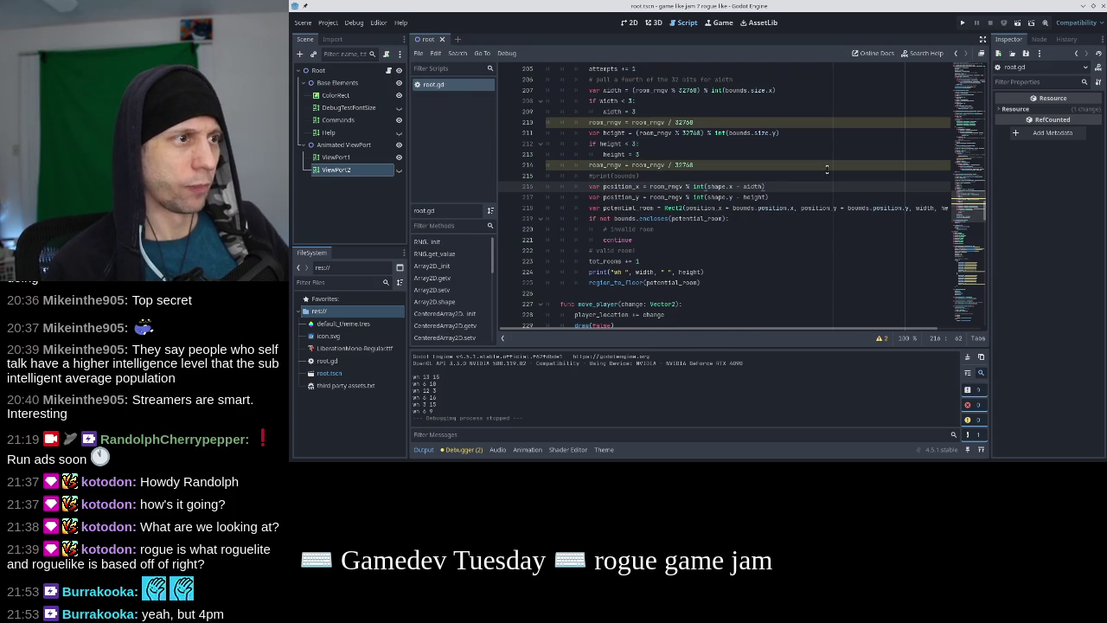
pyautogui.click(965, 24)
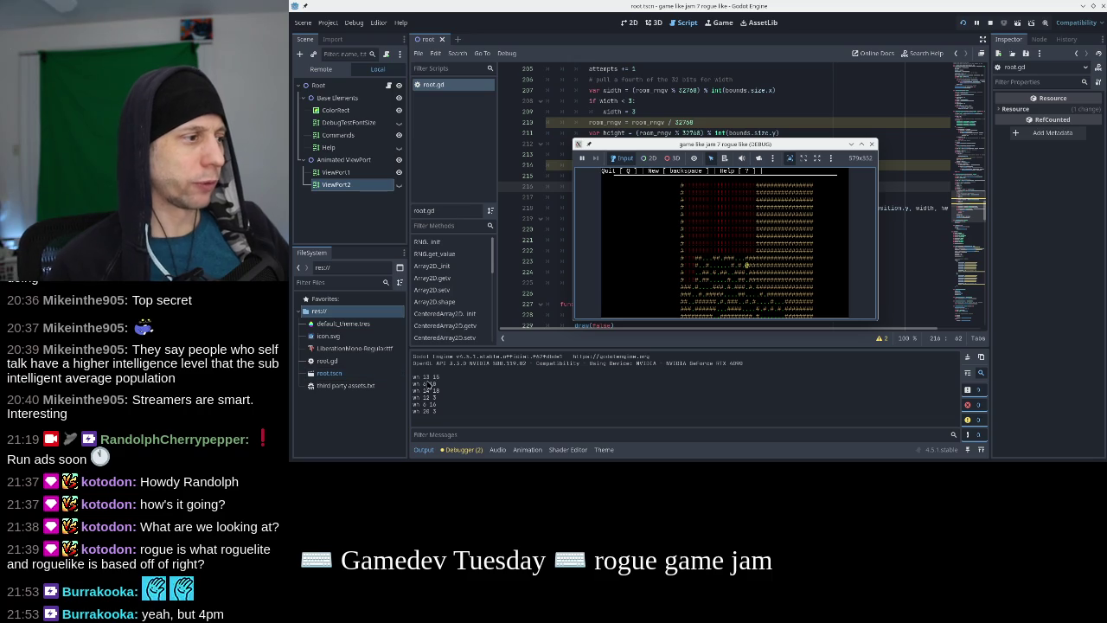
# Move aside and close the test game window, then uncomment the print(bounds) line 215
pyautogui.click(670, 145)
pyautogui.moveTo(670, 144)
pyautogui.mouseDown()
pyautogui.moveTo(736, 253)
pyautogui.moveTo(711, 173)
pyautogui.moveTo(714, 183)
pyautogui.mouseUp()
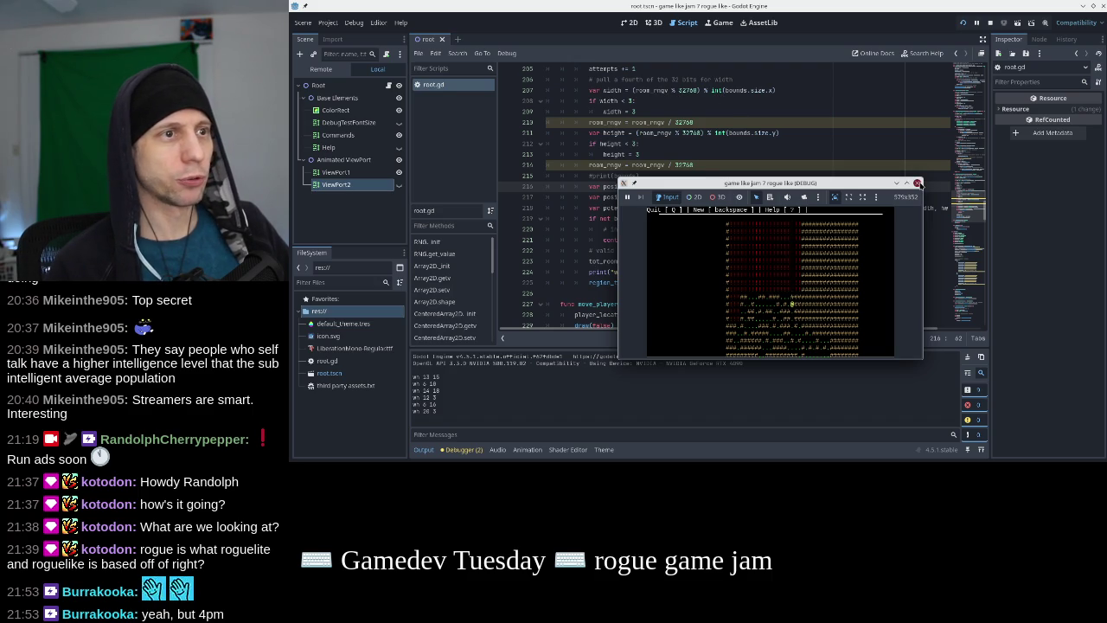
pyautogui.click(917, 183)
pyautogui.click(647, 176)
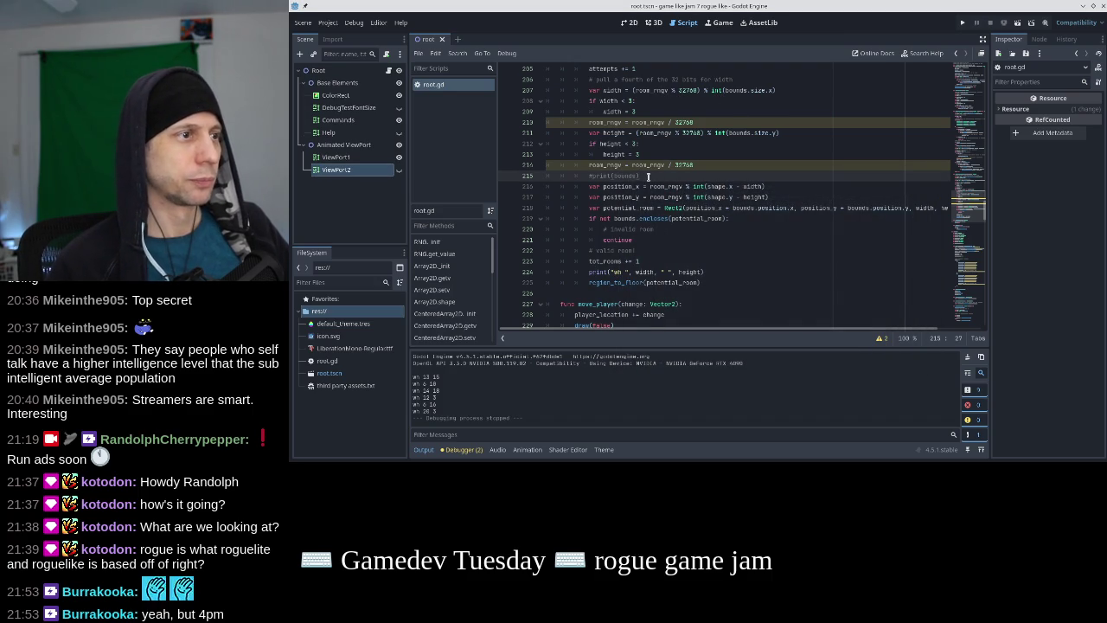
pyautogui.hotkey('ctrl', 'k')
# Change the line to print(bounds.size) and run the game, which prints (35.0, 35.0)
pyautogui.write('.size')
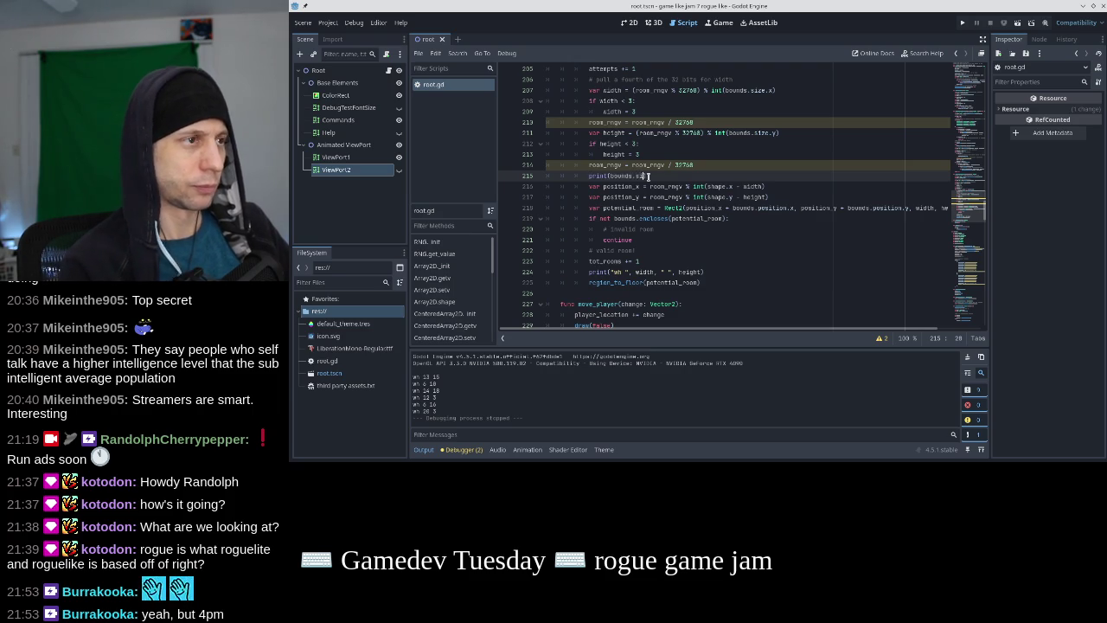
pyautogui.click(963, 24)
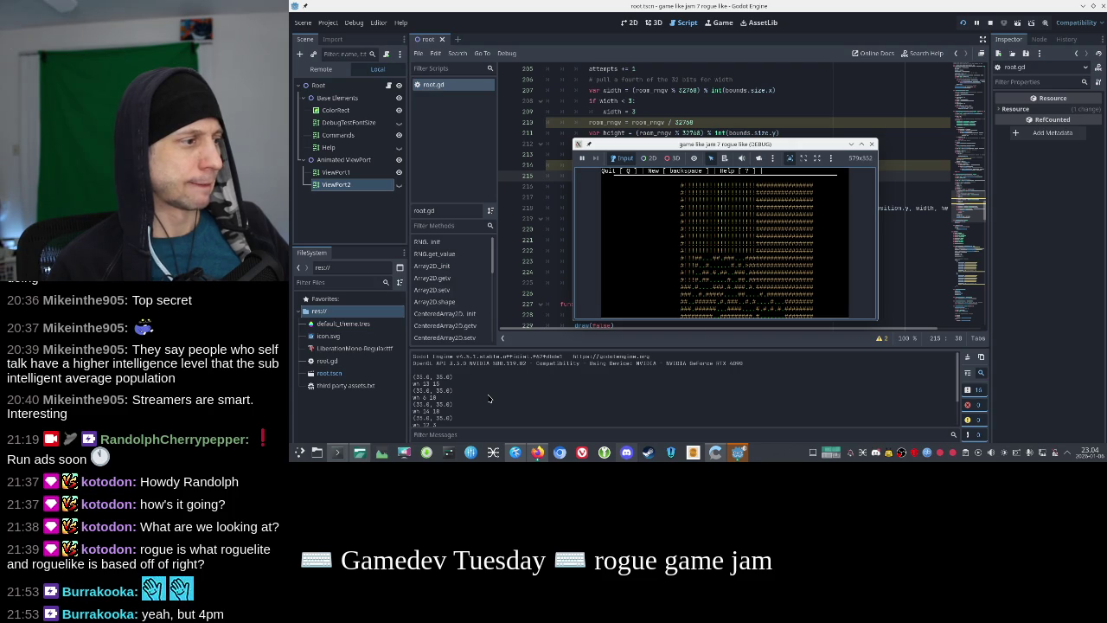
pyautogui.moveTo(770, 144)
pyautogui.mouseDown()
pyautogui.moveTo(771, 218)
pyautogui.moveTo(835, 144)
pyautogui.moveTo(810, 152)
pyautogui.mouseUp()
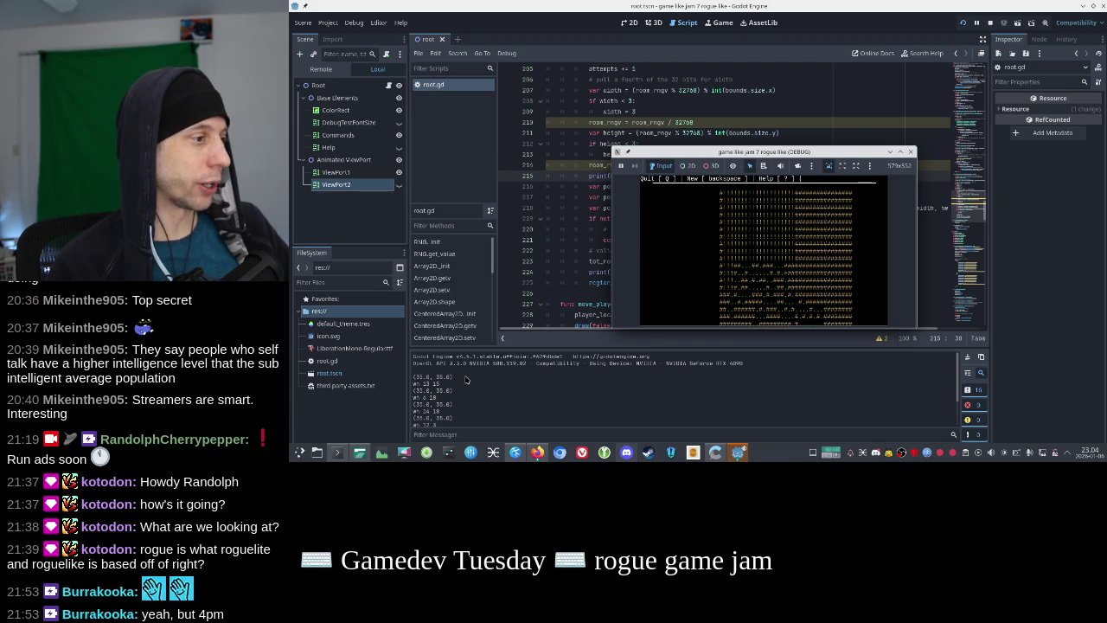
pyautogui.moveTo(694, 149); pyautogui.dragTo(690, 207)
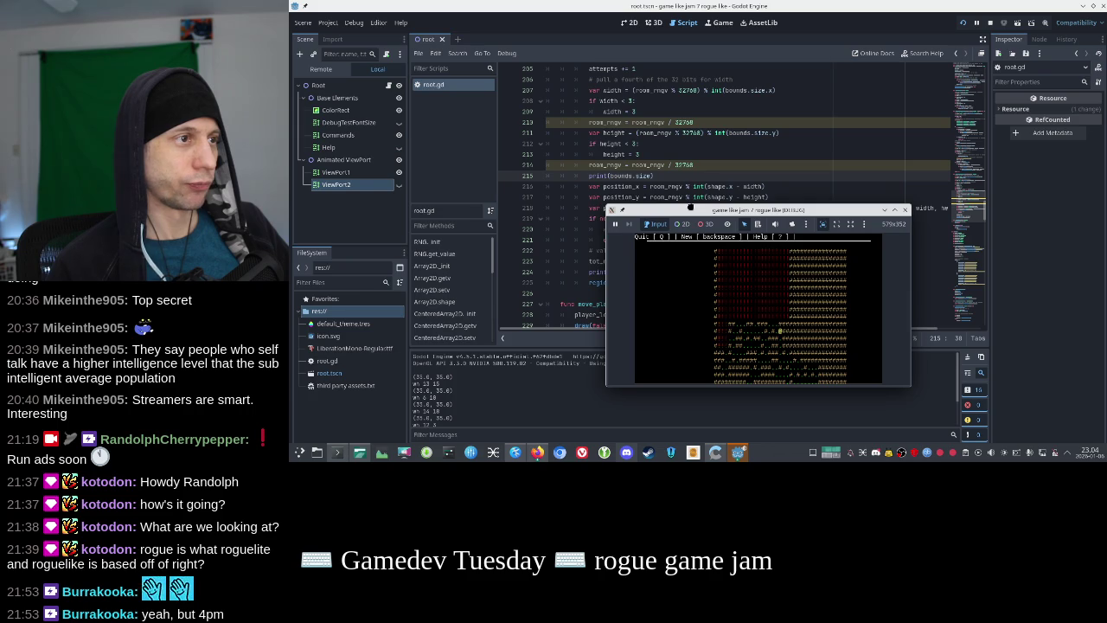
pyautogui.moveTo(690, 207); pyautogui.dragTo(690, 207)
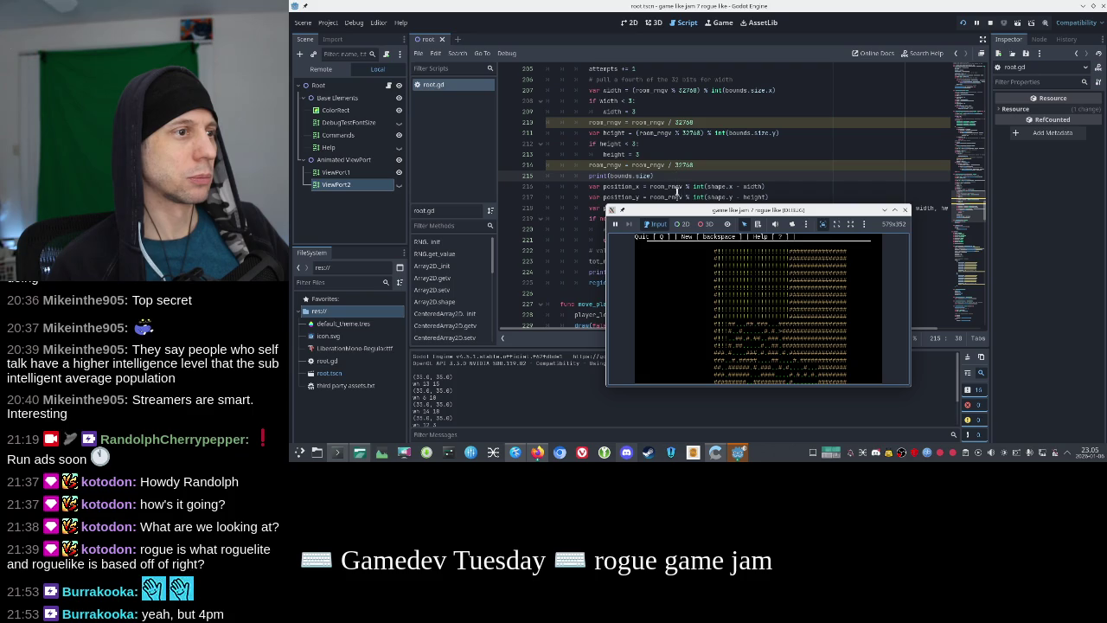
pyautogui.moveTo(677, 208); pyautogui.dragTo(678, 225)
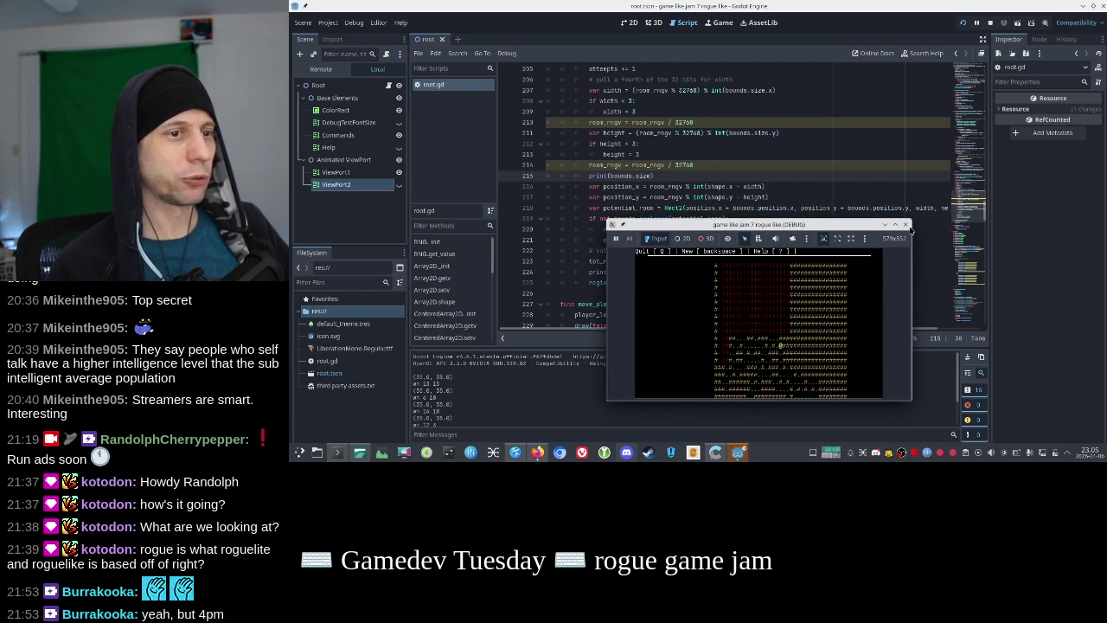
pyautogui.click(905, 224)
# Duplicate the room_rngv division line below the position_x line
pyautogui.press('Up')
pyautogui.press('Up')
pyautogui.press('Down')
pyautogui.press('Up')
pyautogui.press('Up')
pyautogui.press('Down')
pyautogui.press('Up')
pyautogui.press('Up')
pyautogui.press('Down')
pyautogui.press('Down')
pyautogui.press('Down')
pyautogui.hotkey('shift', 'Down')
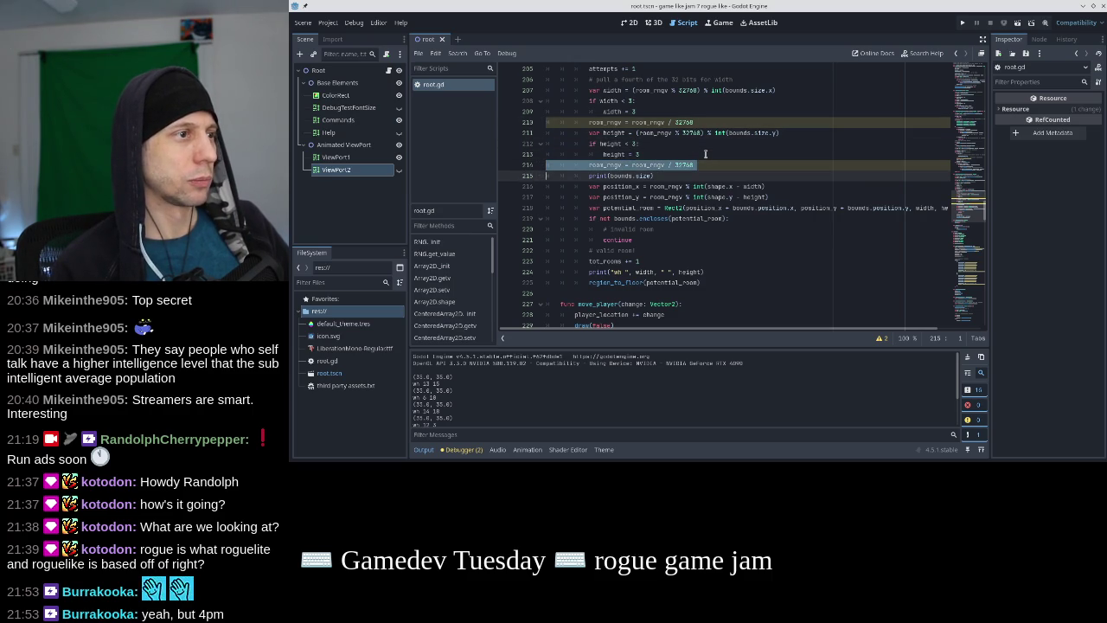
pyautogui.hotkey('ctrl', 'c')
pyautogui.press('Down')
pyautogui.press('Down')
pyautogui.hotkey('ctrl', 'v')
# Replace 32768 on the new division line with int(shape.x - width)
pyautogui.press('Up')
pyautogui.press('Up')
pyautogui.press('End')
pyautogui.hotkey('ctrl', 'shift', 'Left')
pyautogui.hotkey('ctrl', 'shift', 'Left')
pyautogui.hotkey('ctrl', 'shift', 'Left')
pyautogui.hotkey('ctrl', 'c')
pyautogui.doubleClick(688, 197)
pyautogui.hotkey('ctrl', 'v')
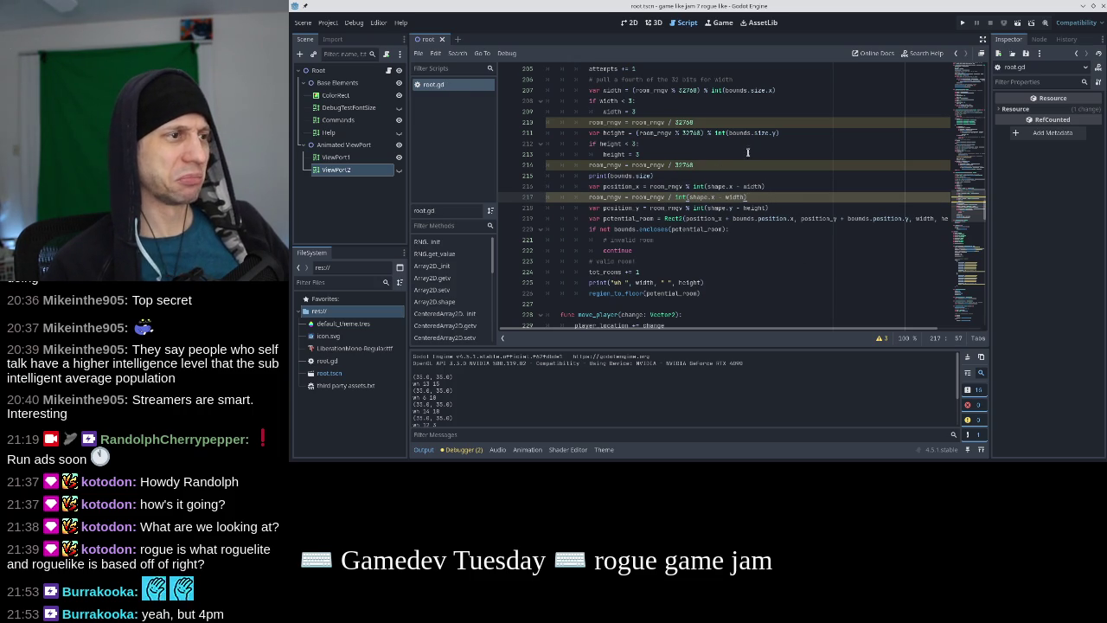
# Inspect the new room_rngv division and the position_x modulo expression around line 217
pyautogui.moveTo(641, 224)
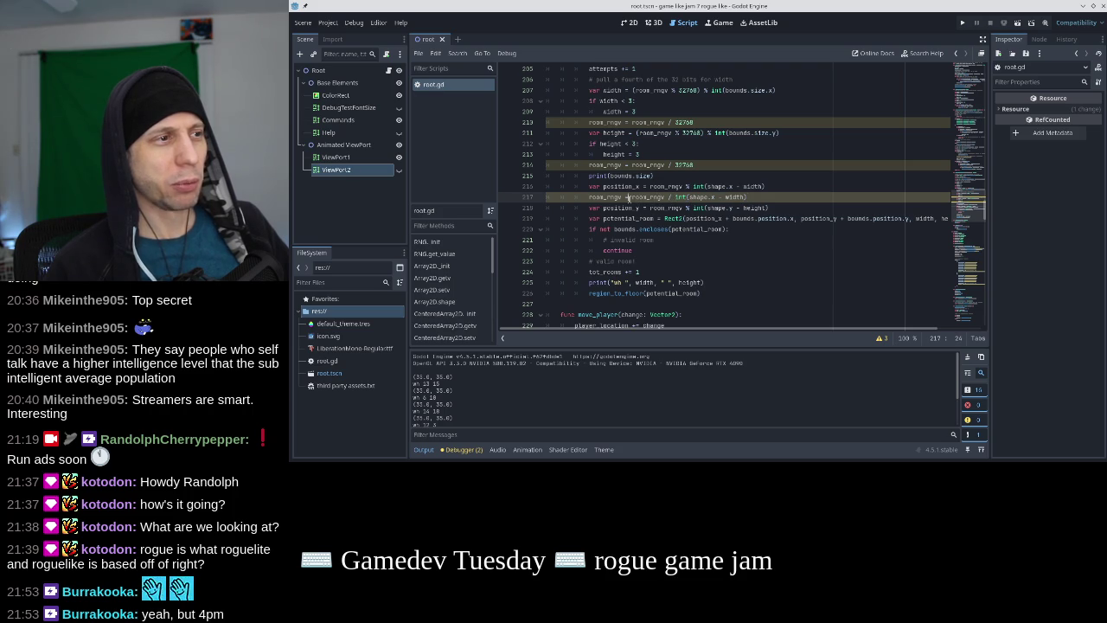
pyautogui.click(762, 186)
pyautogui.moveTo(757, 196); pyautogui.dragTo(628, 198)
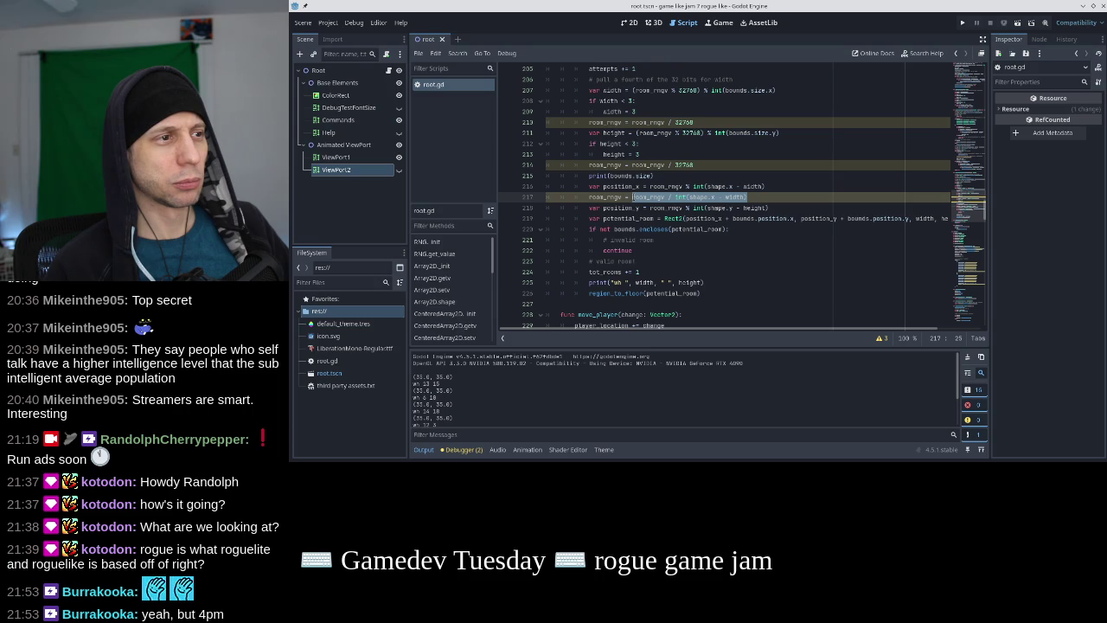
pyautogui.click(644, 197)
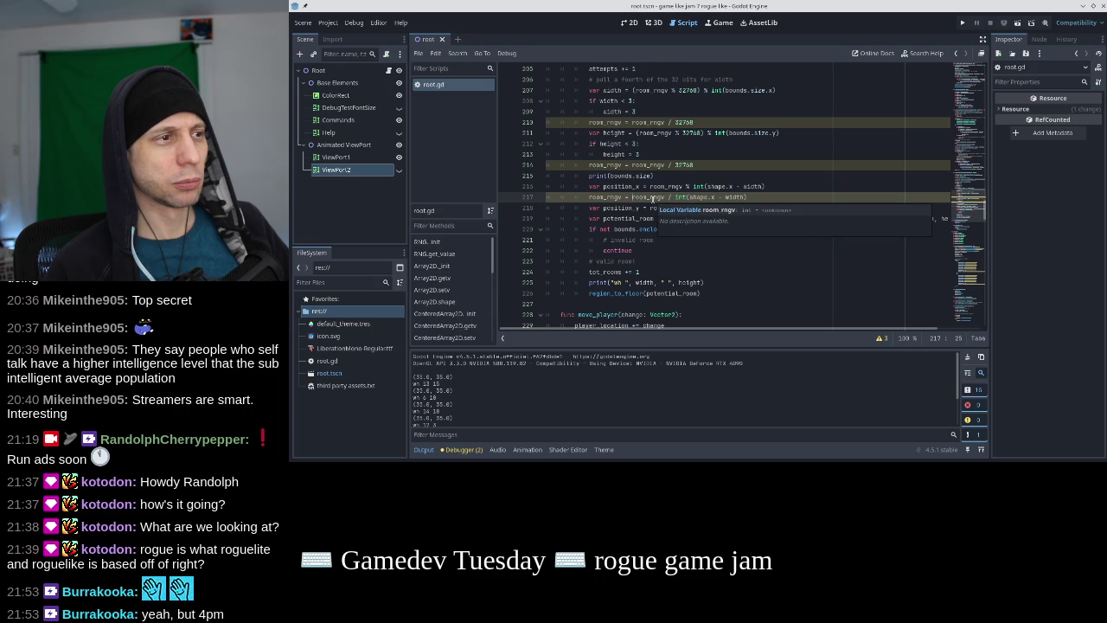
pyautogui.moveTo(650, 186)
pyautogui.mouseDown()
pyautogui.moveTo(763, 186)
pyautogui.moveTo(629, 198)
pyautogui.mouseUp()
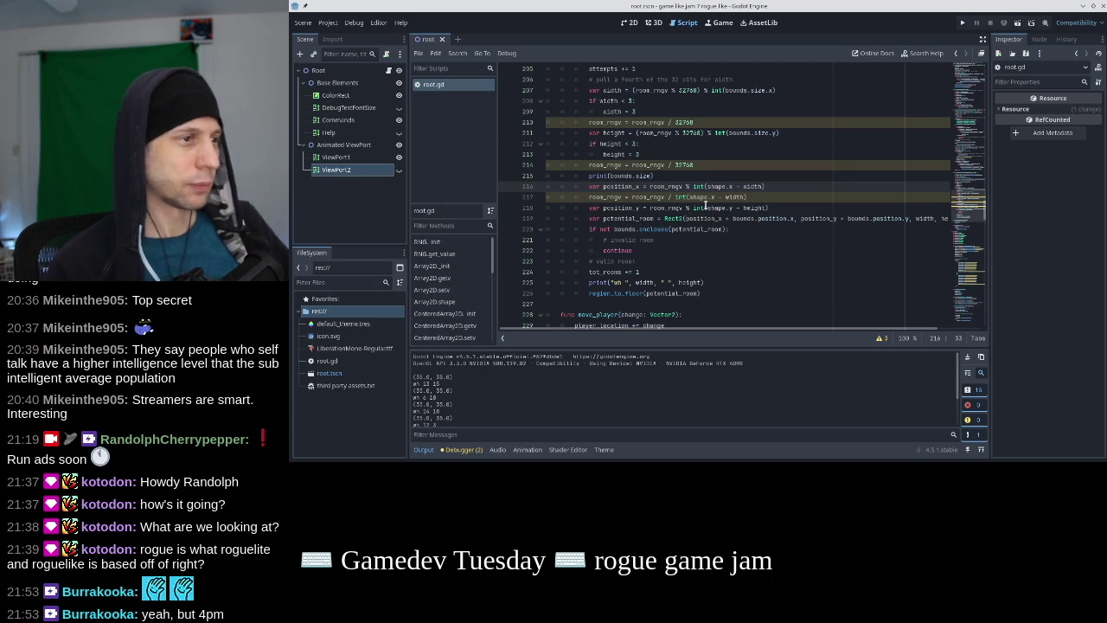
pyautogui.click(765, 195)
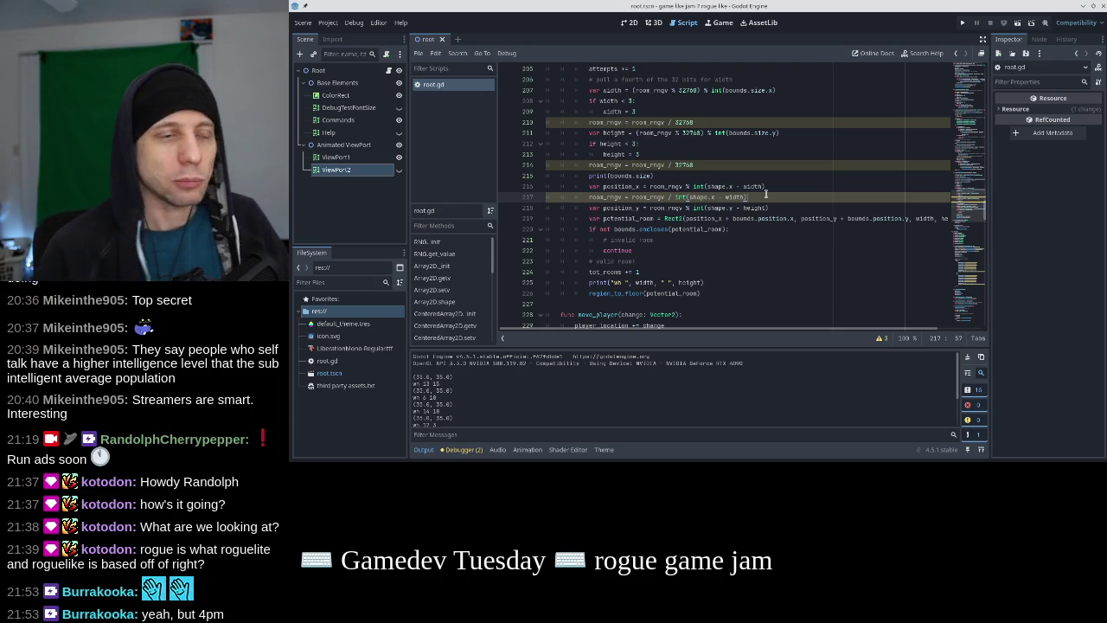
pyautogui.scroll(6, 769, 192)
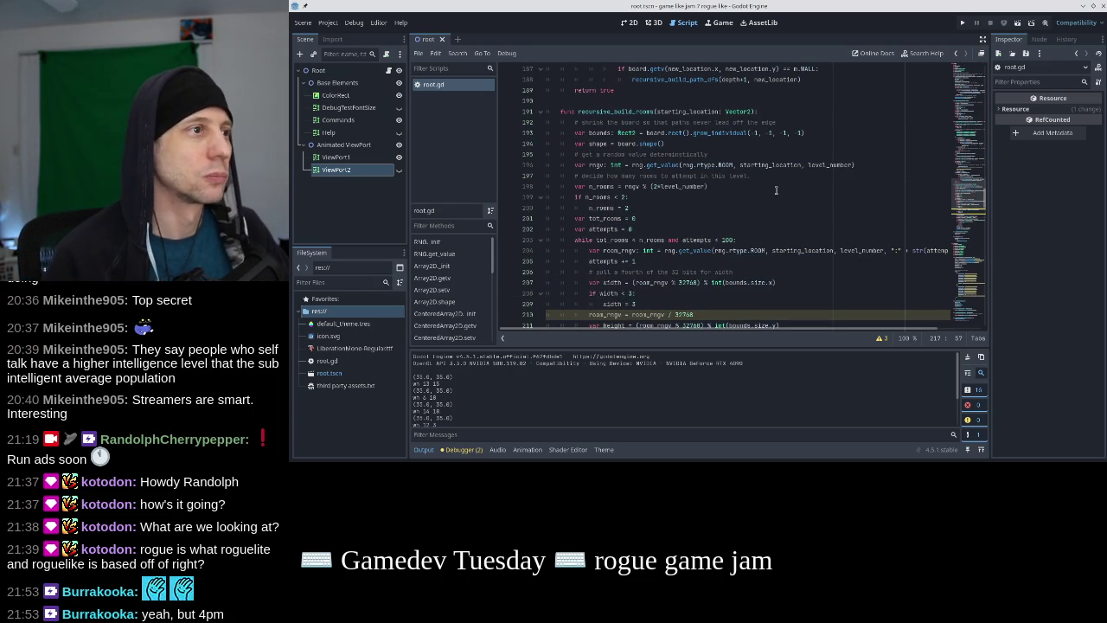
pyautogui.scroll(-6, 775, 190)
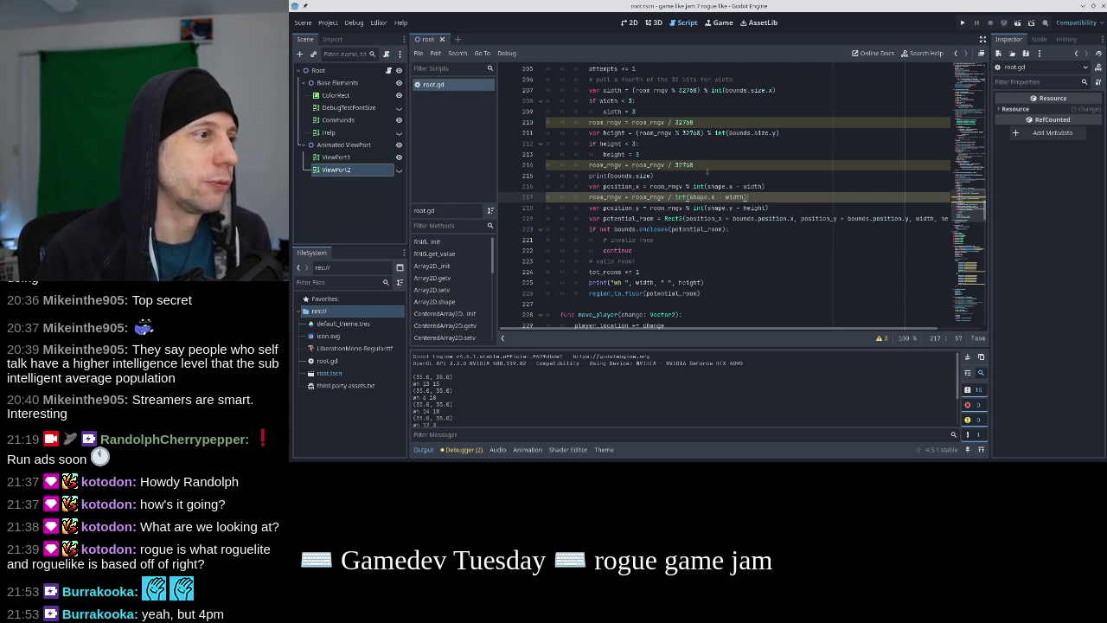
pyautogui.click(716, 178)
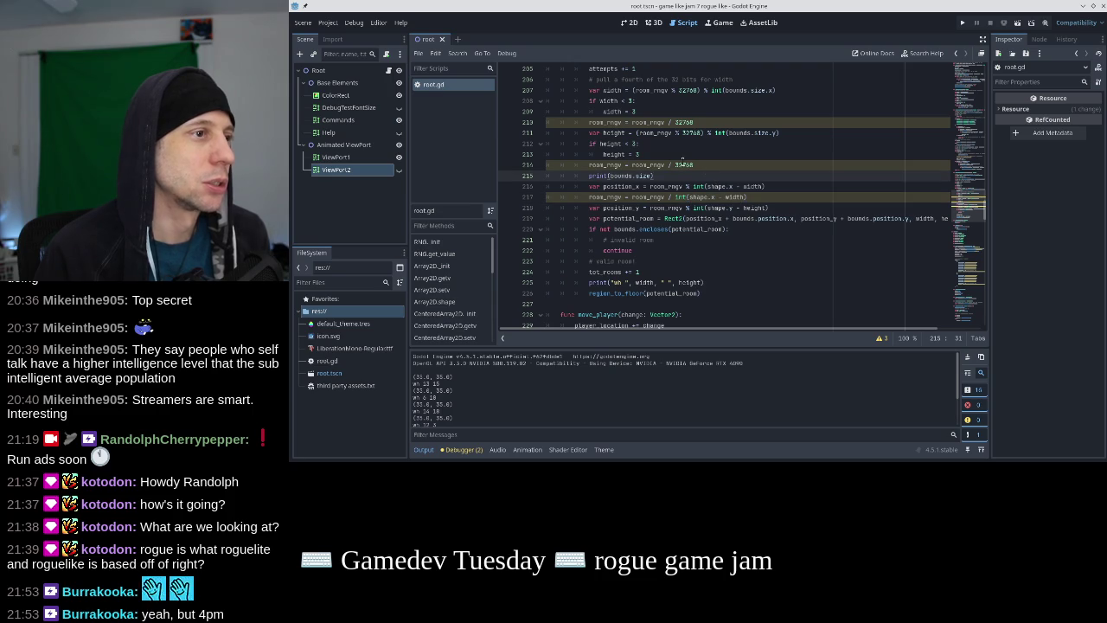
# Add a print(room_rngv) line and run the game to see the printed values
pyautogui.press('Return')
pyautogui.write('pr')
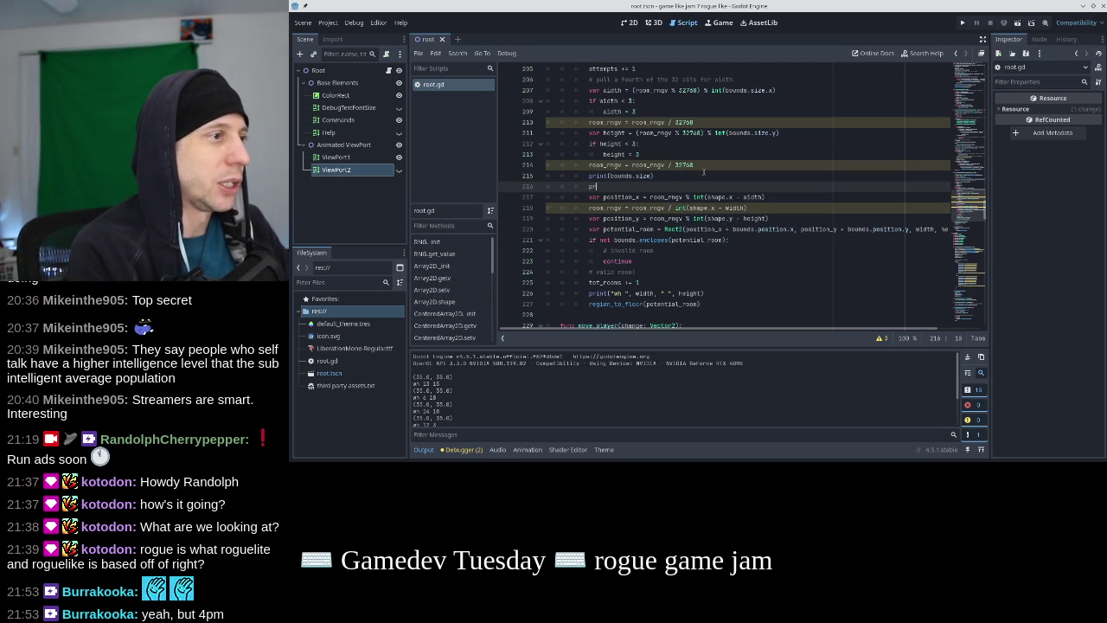
pyautogui.write('int(room')
pyautogui.write('_rngv')
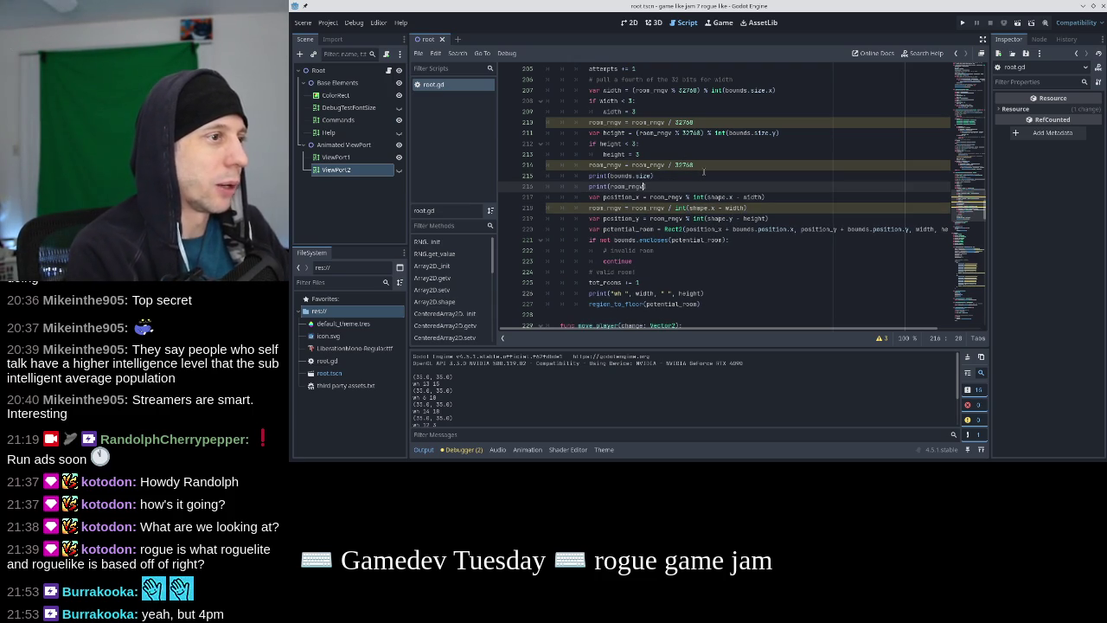
pyautogui.click(963, 23)
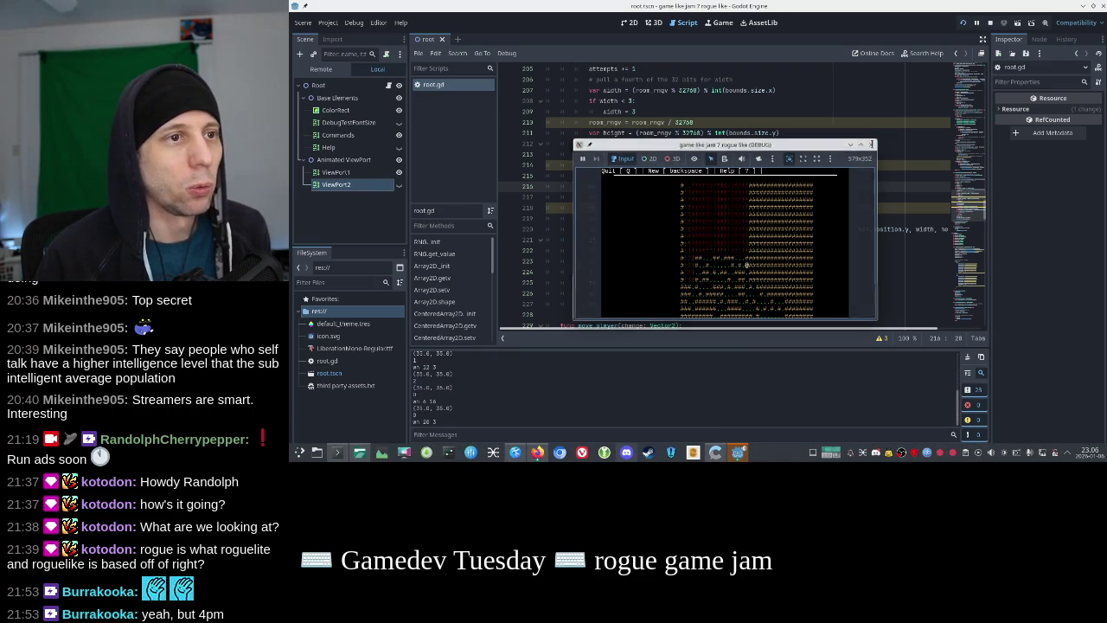
pyautogui.click(871, 143)
# Review the bits comment on line 206 and bring the Konsole Python terminal forward
pyautogui.scroll(3, 712, 164)
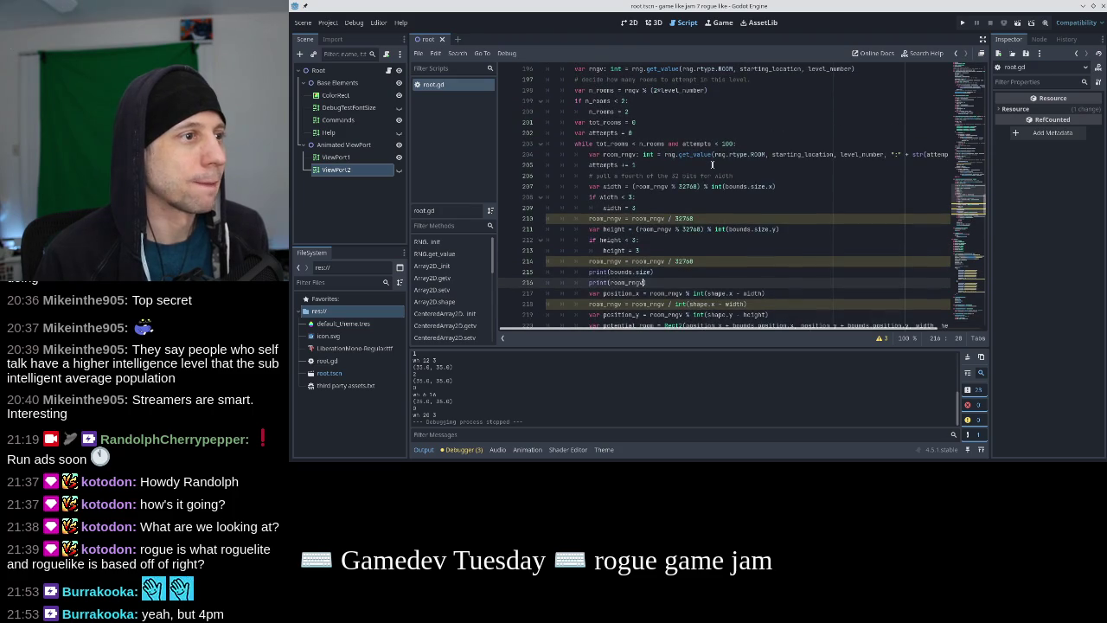
pyautogui.click(712, 155)
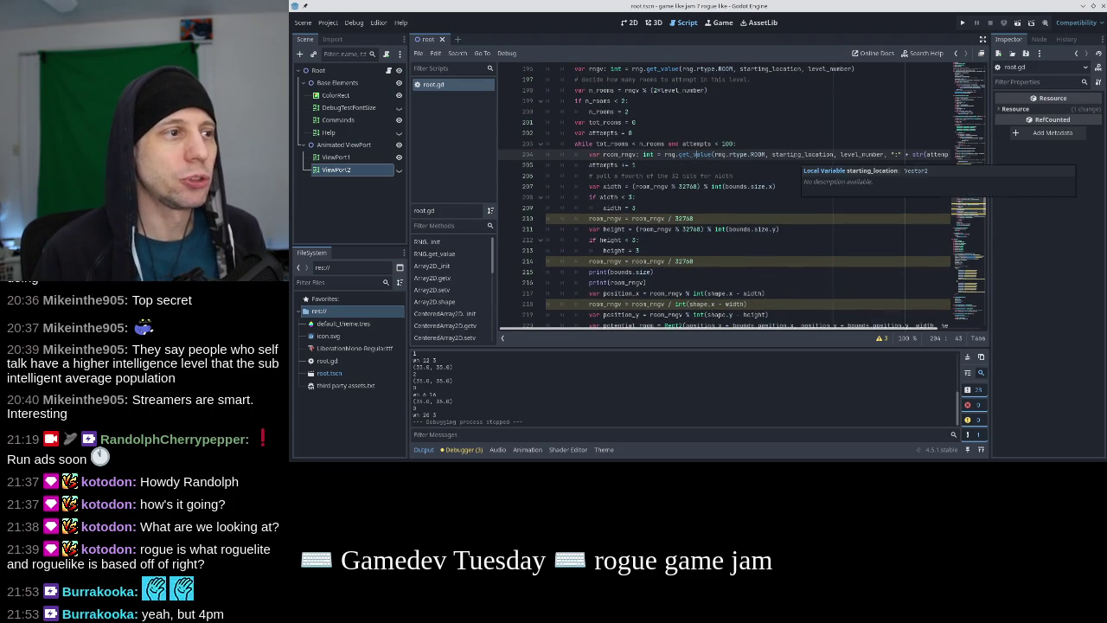
pyautogui.moveTo(739, 176); pyautogui.dragTo(653, 175)
pyautogui.click(658, 175)
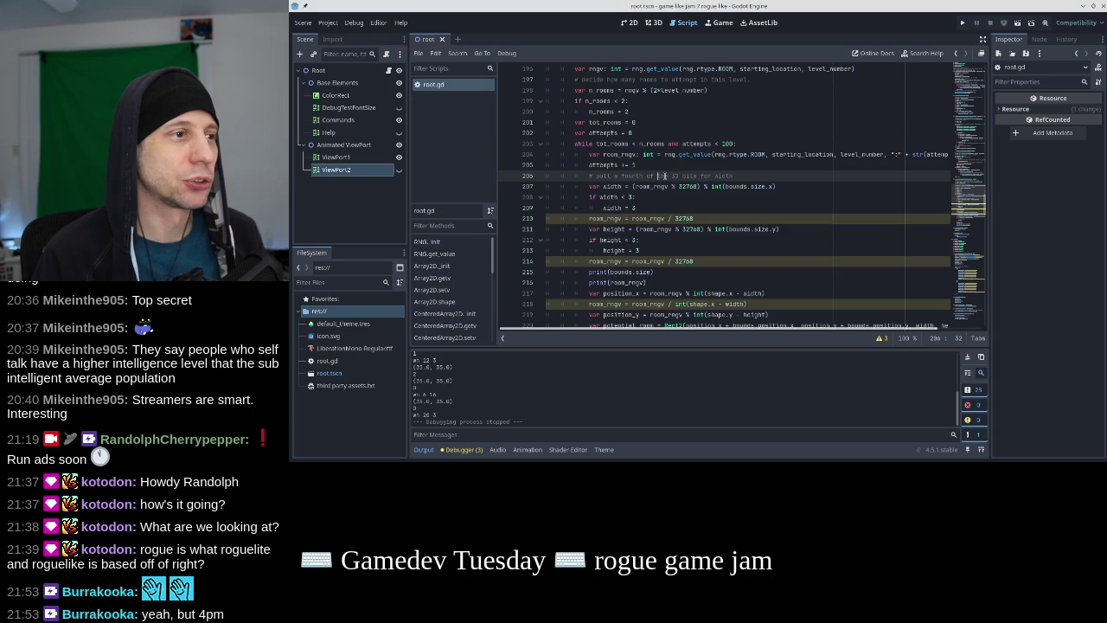
pyautogui.moveTo(560, 456)
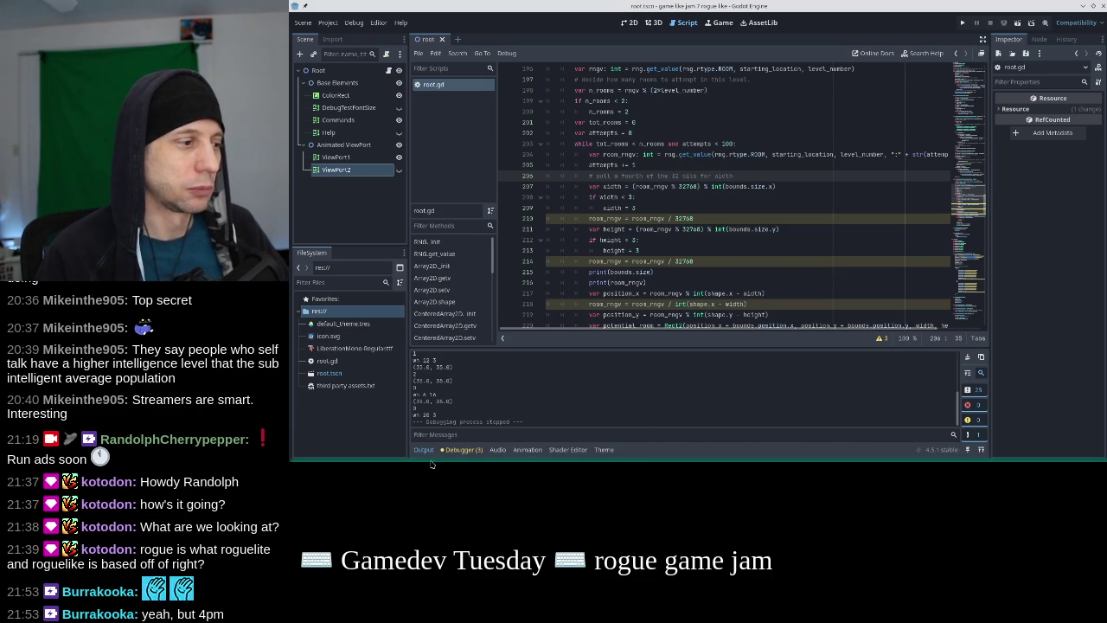
pyautogui.click(336, 452)
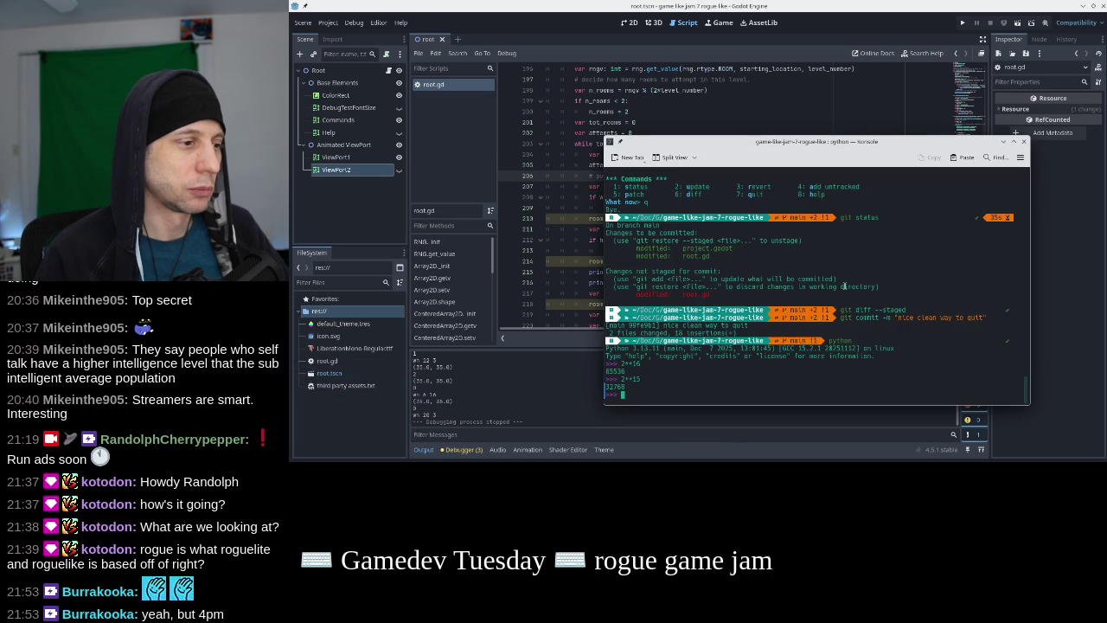
# In Python, evaluate 2**32, 2**16, 2**8 and 2**14, which gives 16384
pyautogui.write('2**32')
pyautogui.press('Return')
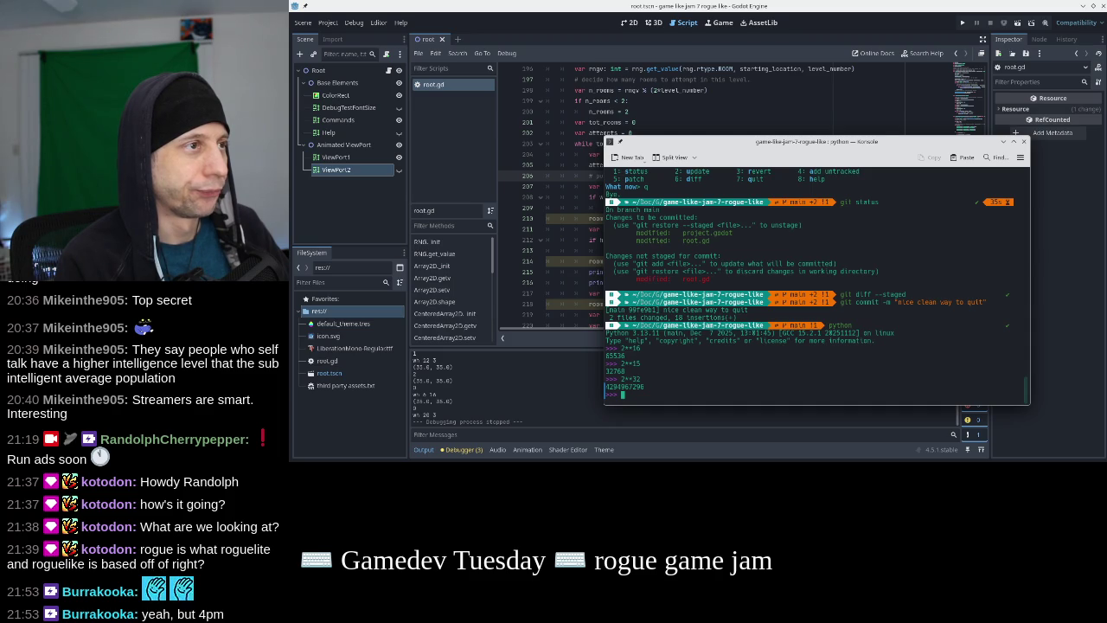
pyautogui.press('Up')
pyautogui.press('Up')
pyautogui.press('Up')
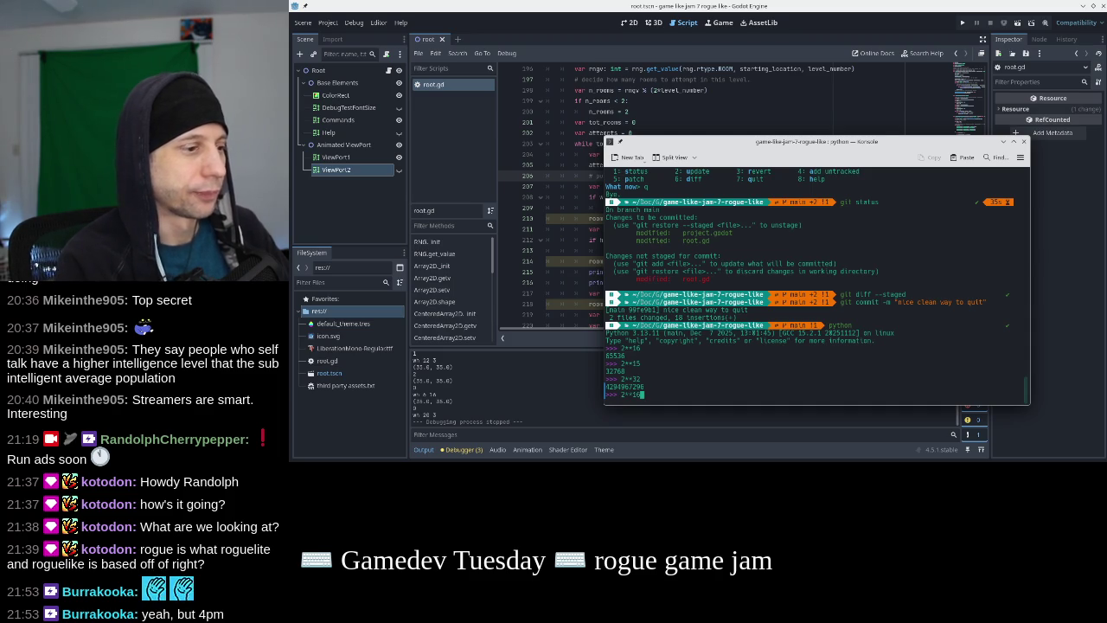
pyautogui.press('Return')
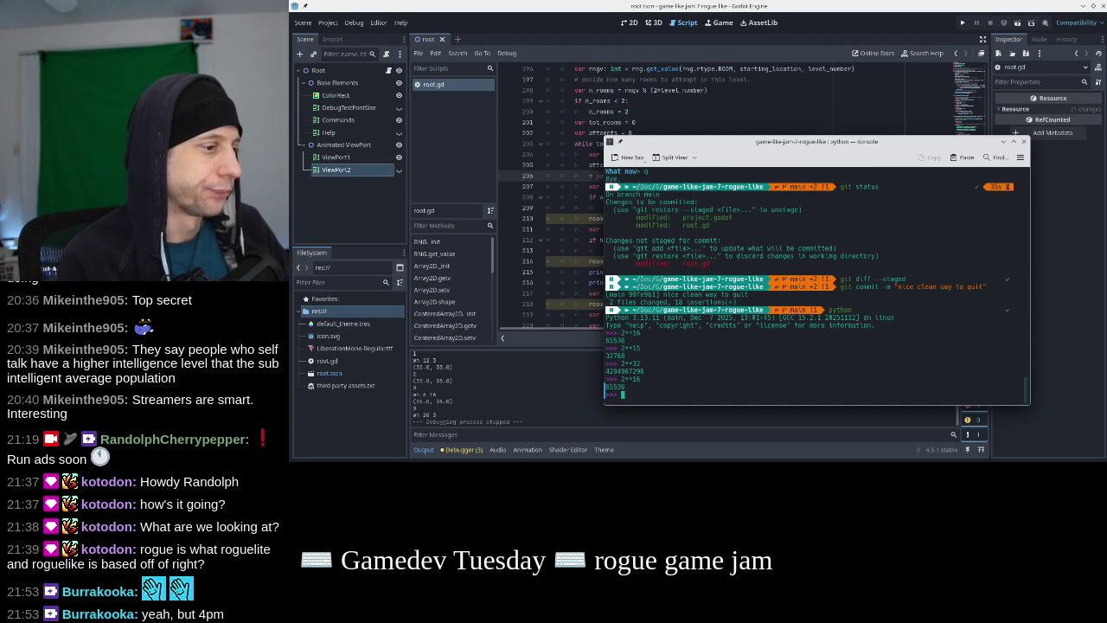
pyautogui.press('Up')
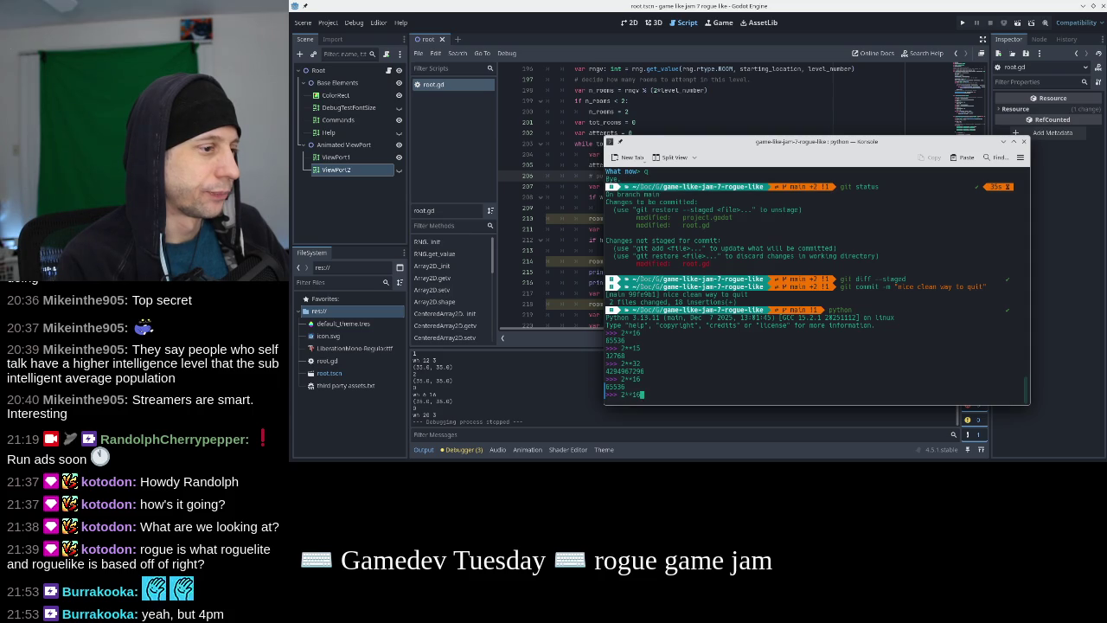
pyautogui.press('BackSpace')
pyautogui.press('BackSpace')
pyautogui.write('8')
pyautogui.press('Return')
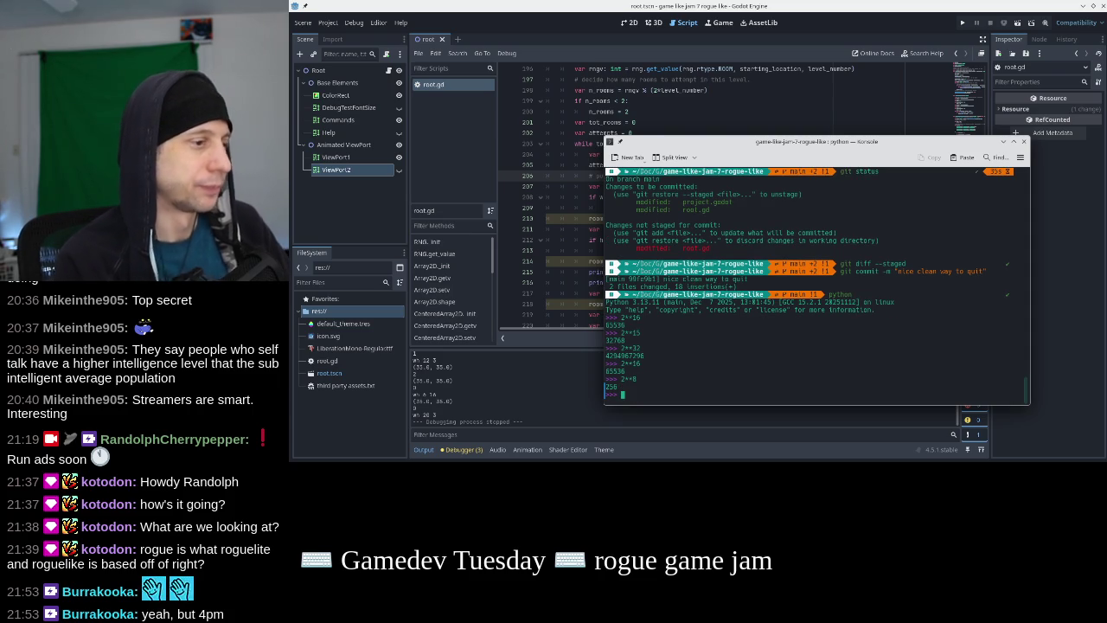
pyautogui.press('Up')
pyautogui.press('Up')
pyautogui.press('BackSpace')
pyautogui.write('4')
pyautogui.press('Return')
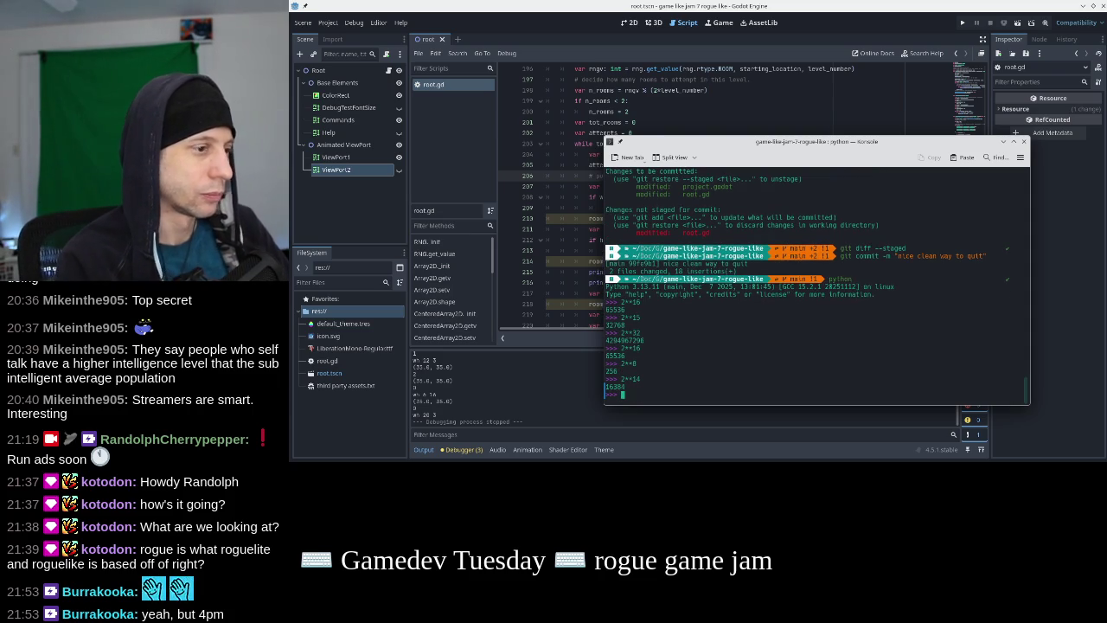
# Copy 16384 and paste it over each 32768 in root.gd's room-size code, then run the game
pyautogui.doubleClick(613, 387)
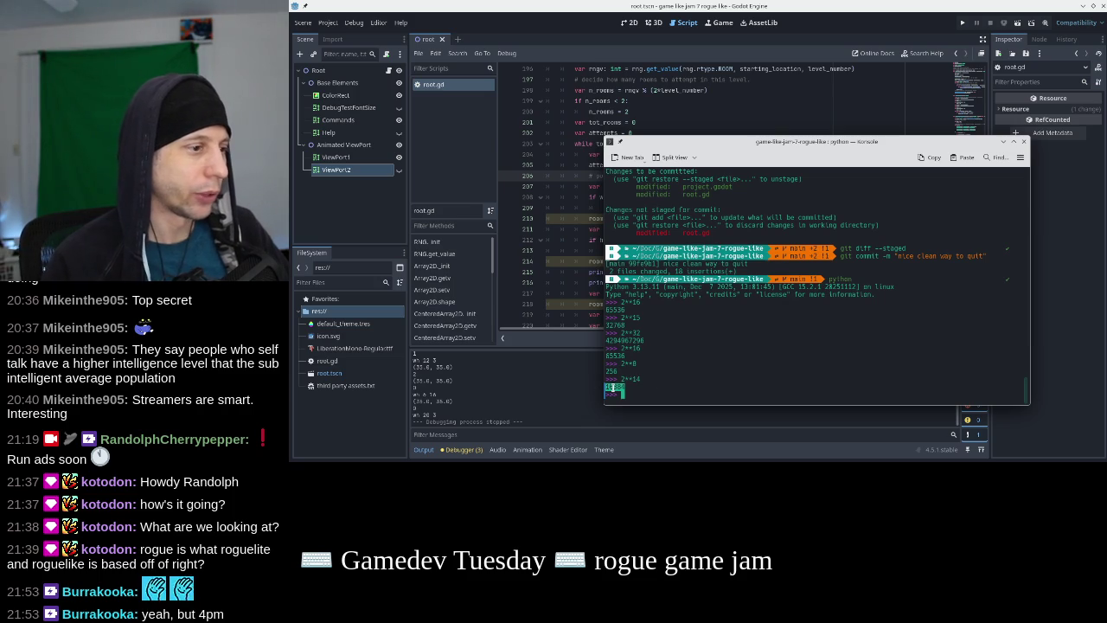
pyautogui.rightClick(611, 286)
pyautogui.click(673, 293)
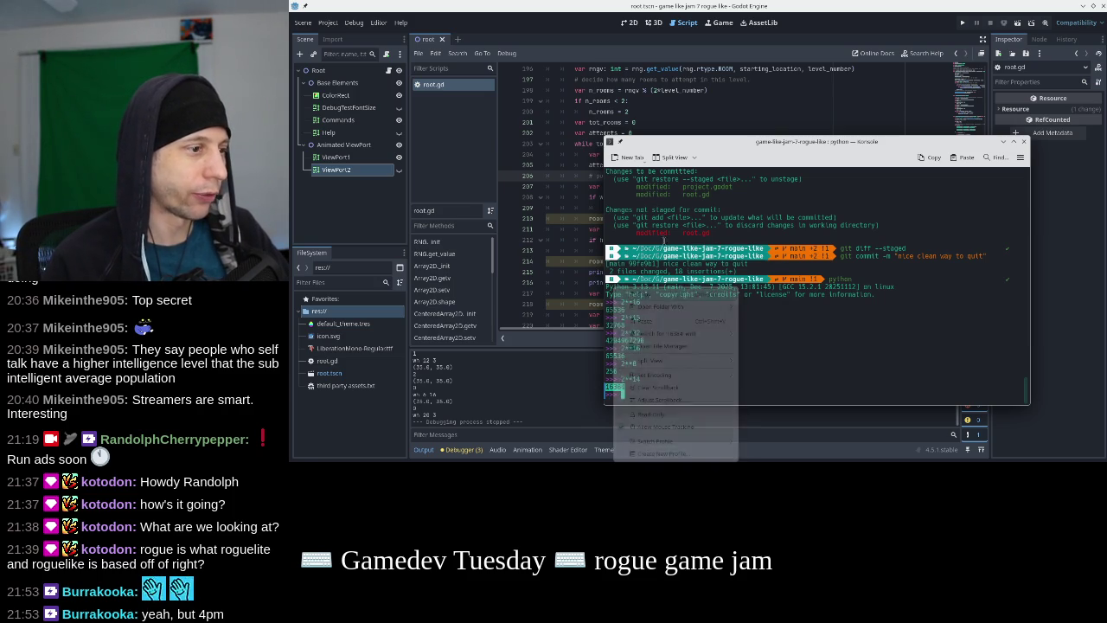
pyautogui.click(597, 202)
pyautogui.doubleClick(689, 186)
pyautogui.hotkey('ctrl', 'v')
pyautogui.doubleClick(680, 218)
pyautogui.hotkey('ctrl', 'v')
pyautogui.click(686, 229)
pyautogui.doubleClick(683, 260)
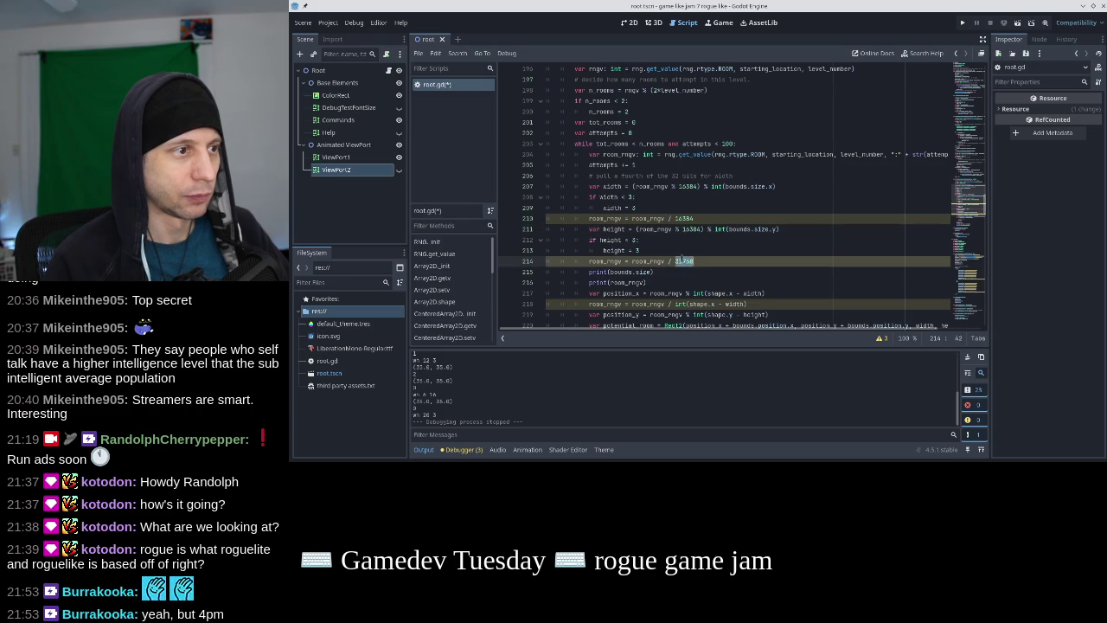
pyautogui.hotkey('ctrl', 'v')
pyautogui.click(689, 250)
pyautogui.click(962, 23)
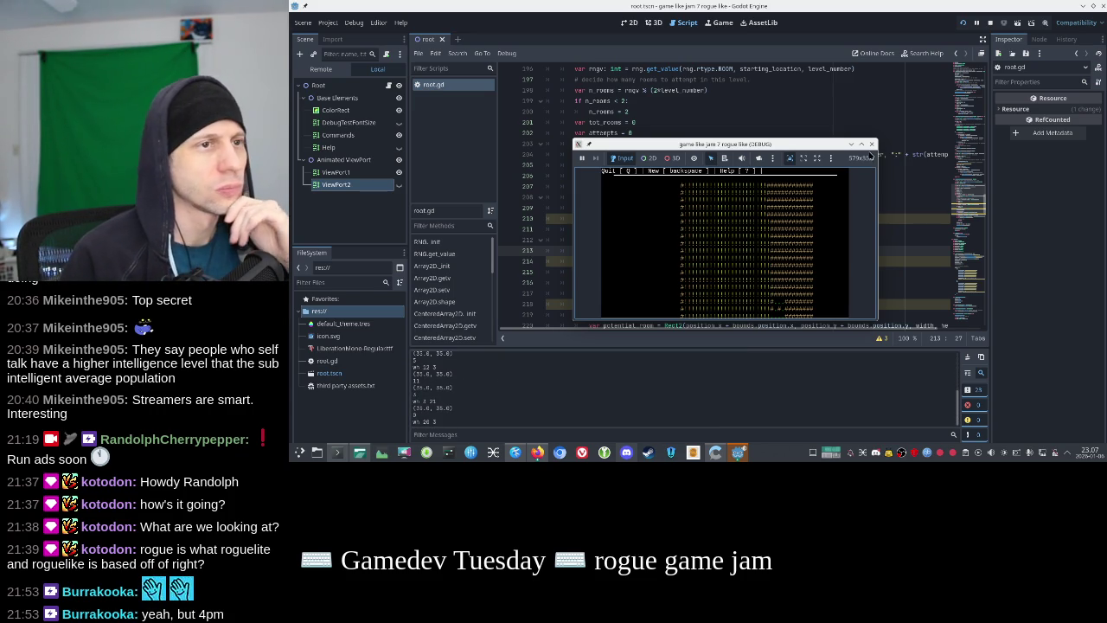
# Stop the 16384 test run and return to the end of the print(room_rngv) line
pyautogui.press('q')
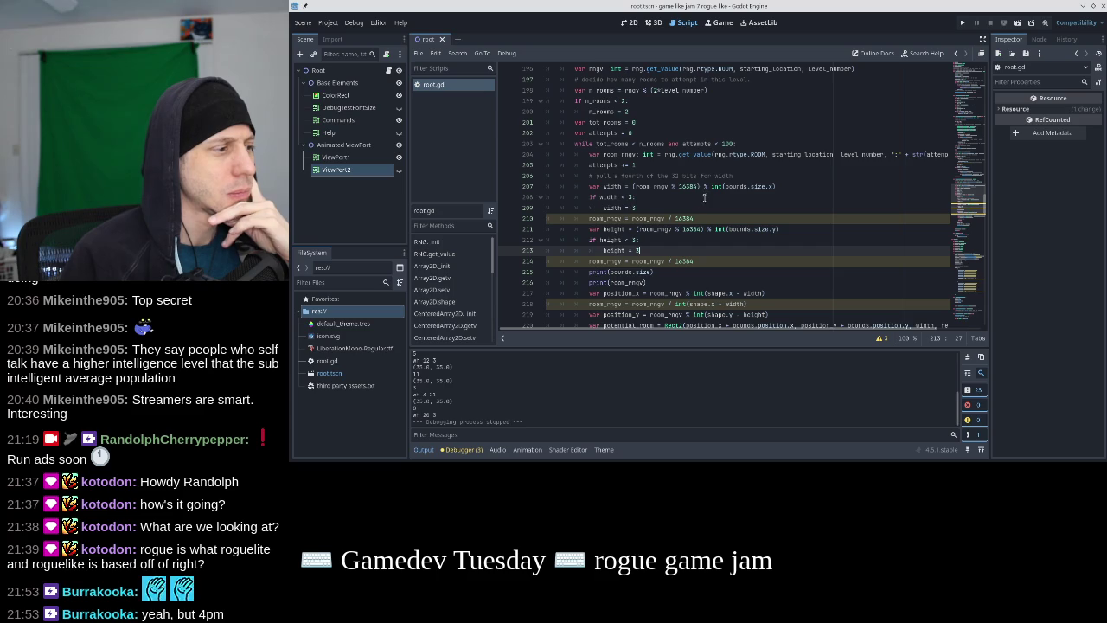
pyautogui.click(661, 283)
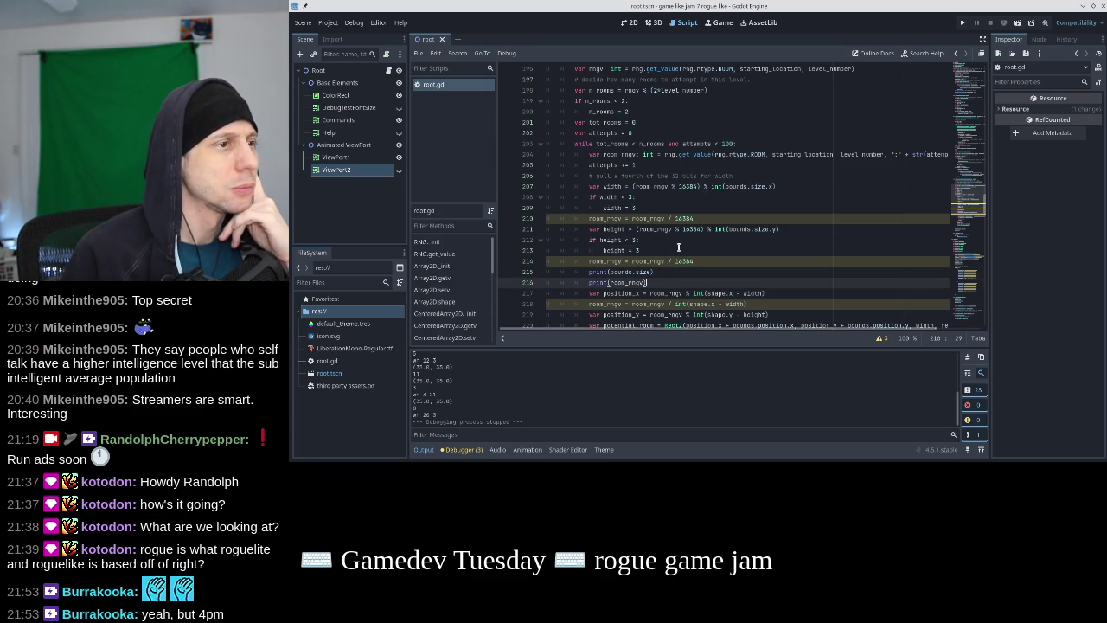
# Open a new blank line right after the line that fetches room_rngv
pyautogui.click(676, 186)
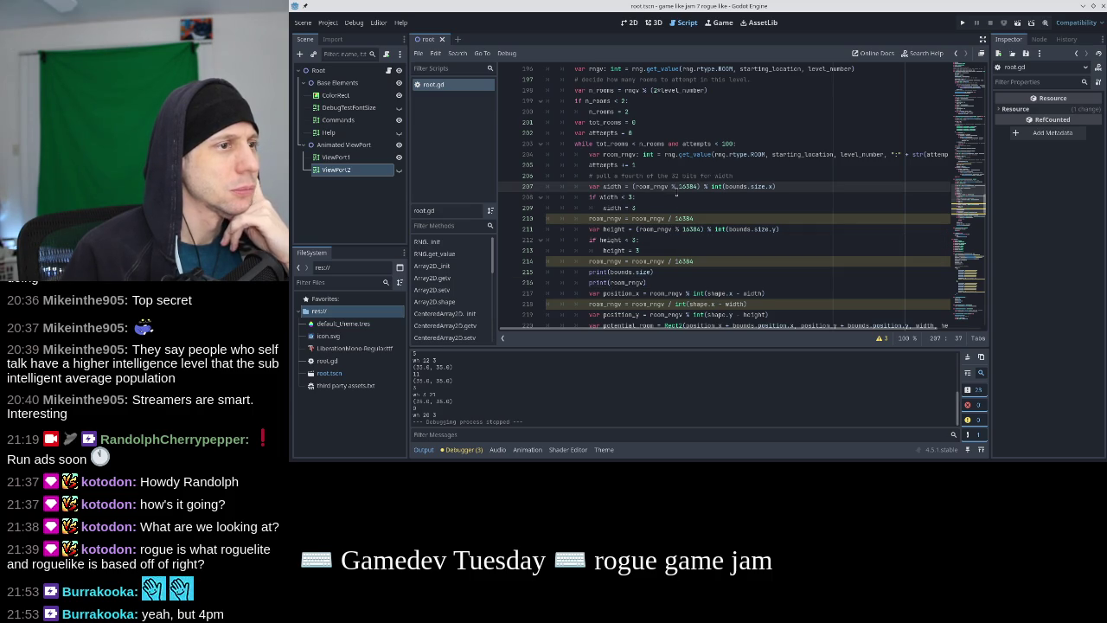
pyautogui.click(666, 218)
pyautogui.click(666, 260)
pyautogui.click(666, 186)
pyautogui.click(665, 154)
pyautogui.press('Down')
pyautogui.press('Home')
pyautogui.press('Return')
pyautogui.press('Up')
# Add print("big??? ", room_rngv), save the script, and run the game
pyautogui.write('print(room')
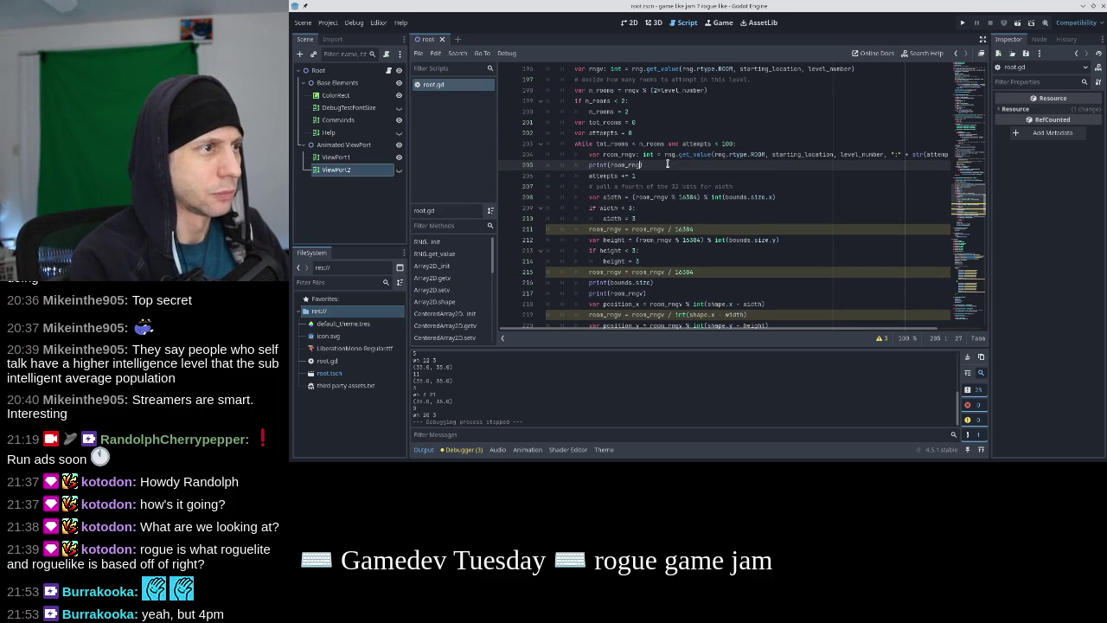
pyautogui.press('Left')
pyautogui.press('Left')
pyautogui.press('Left')
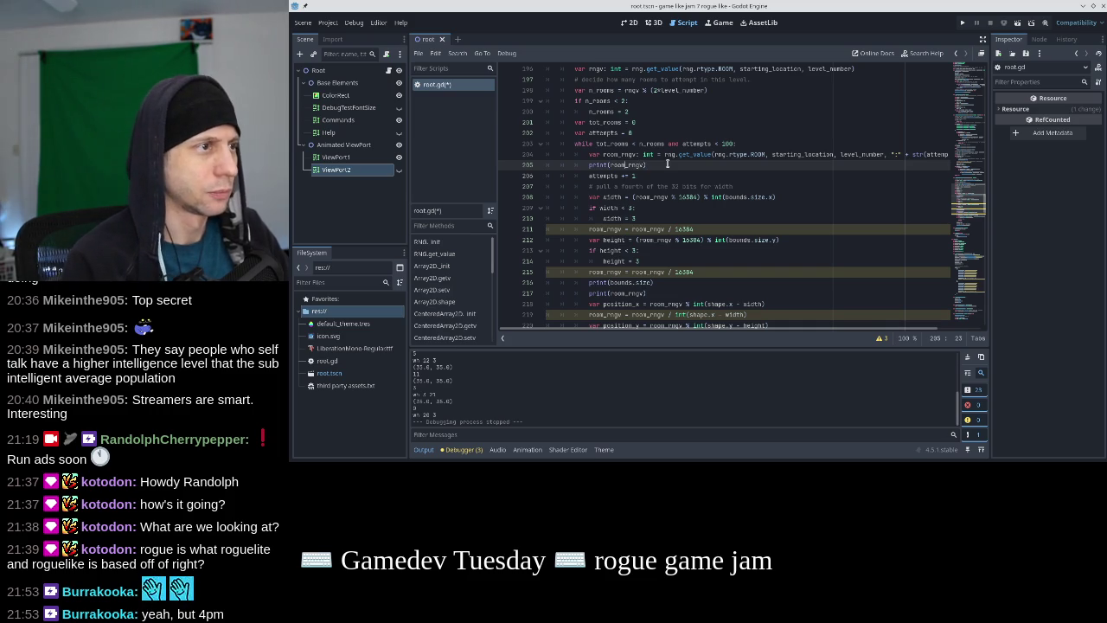
pyautogui.write('"big??? "')
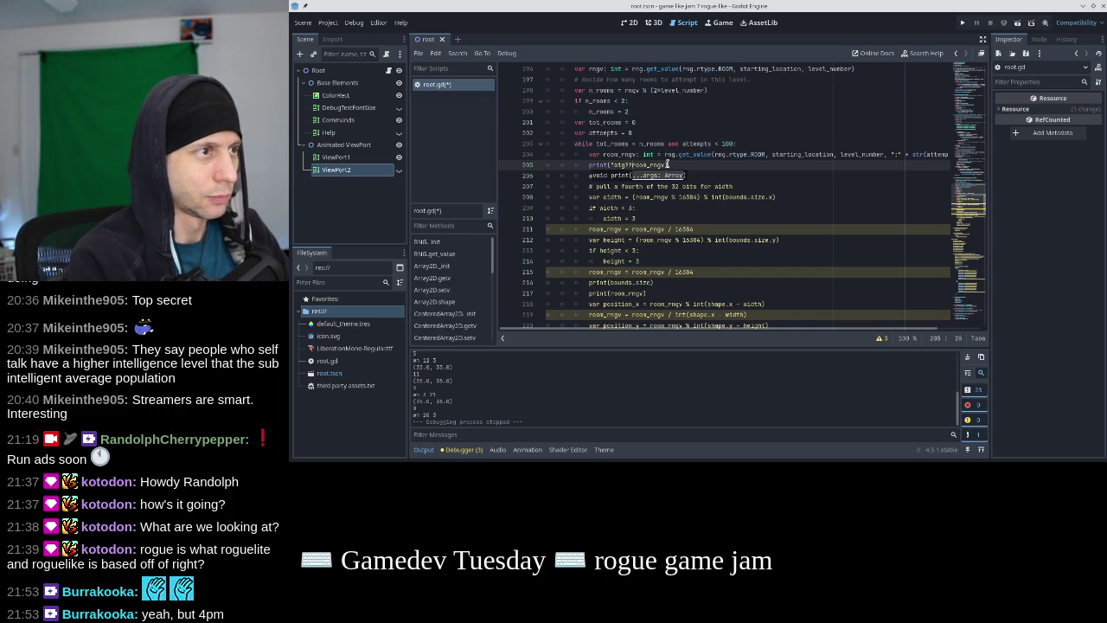
pyautogui.write(',')
pyautogui.hotkey('ctrl', 's')
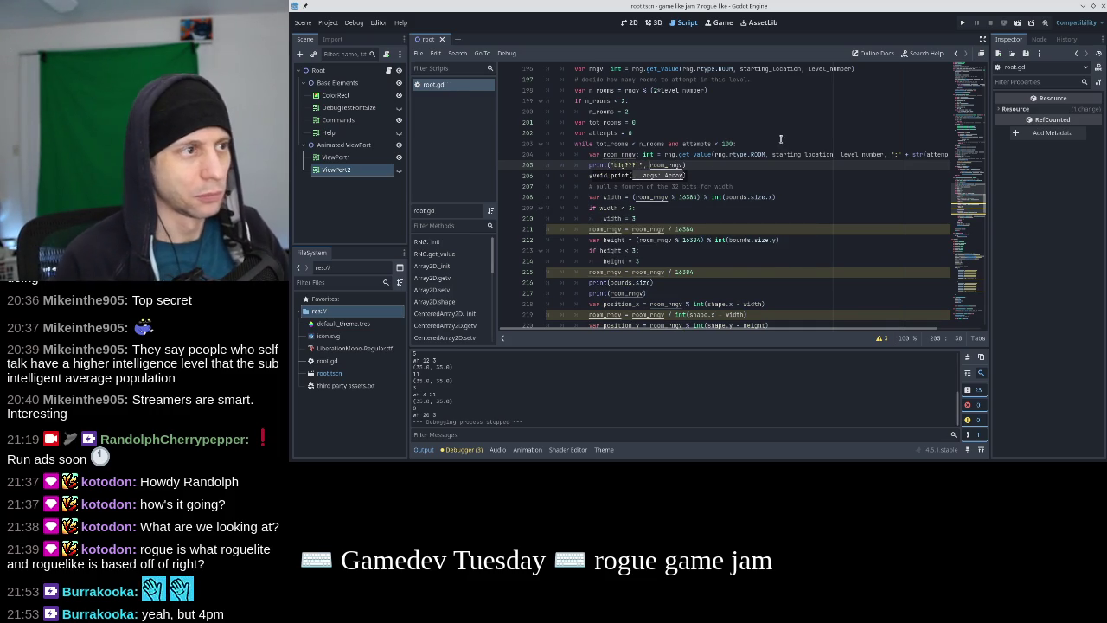
pyautogui.click(963, 22)
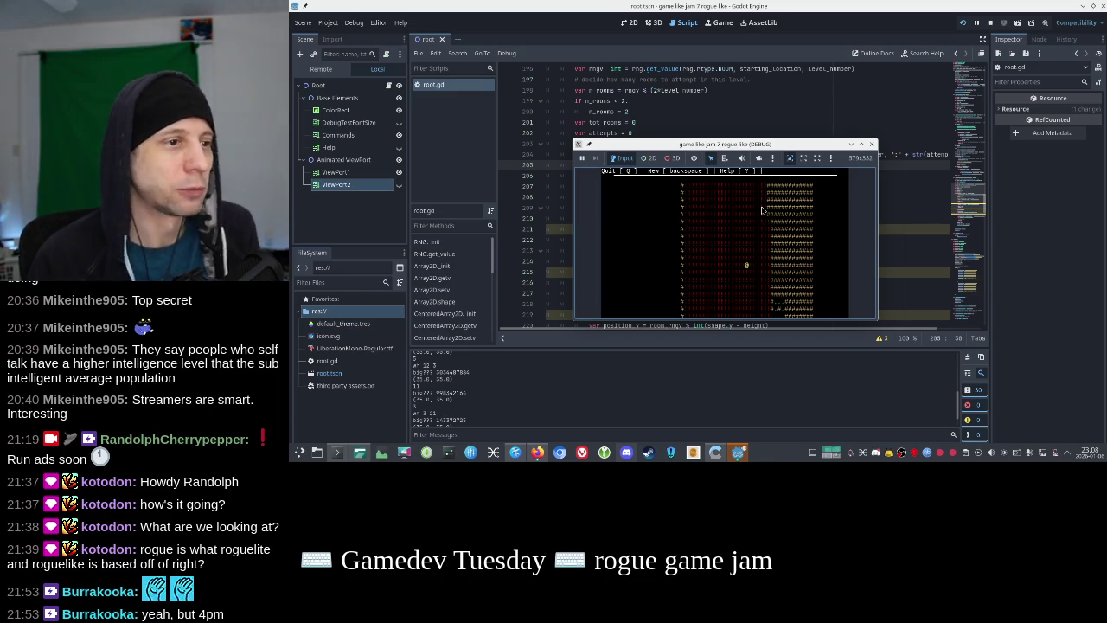
pyautogui.click(871, 144)
pyautogui.write(')')
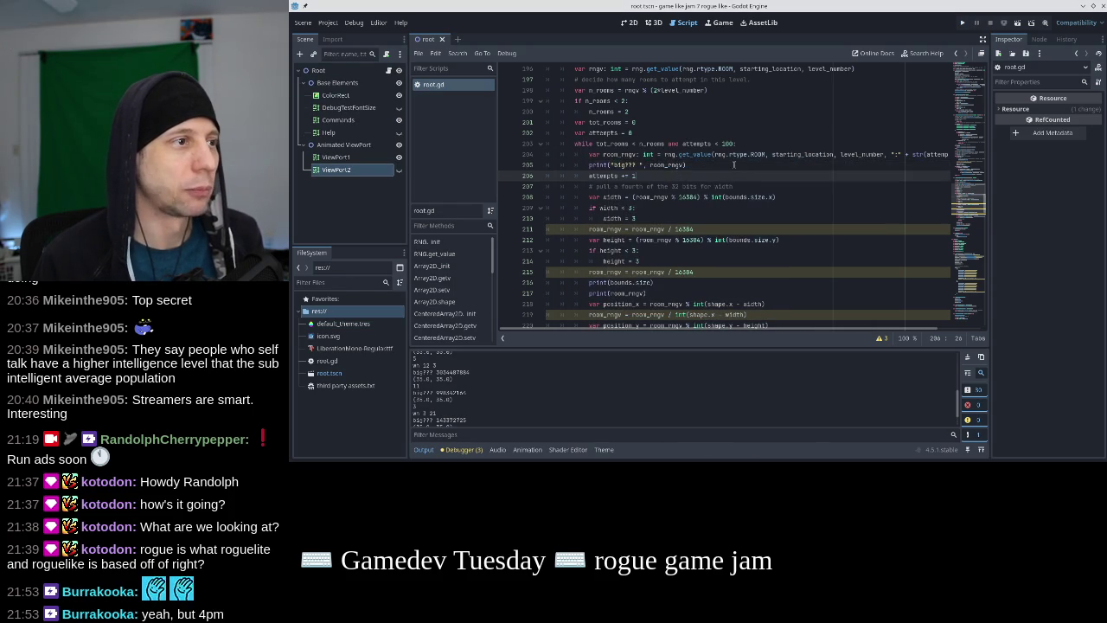
pyautogui.click(662, 197)
pyautogui.click(642, 229)
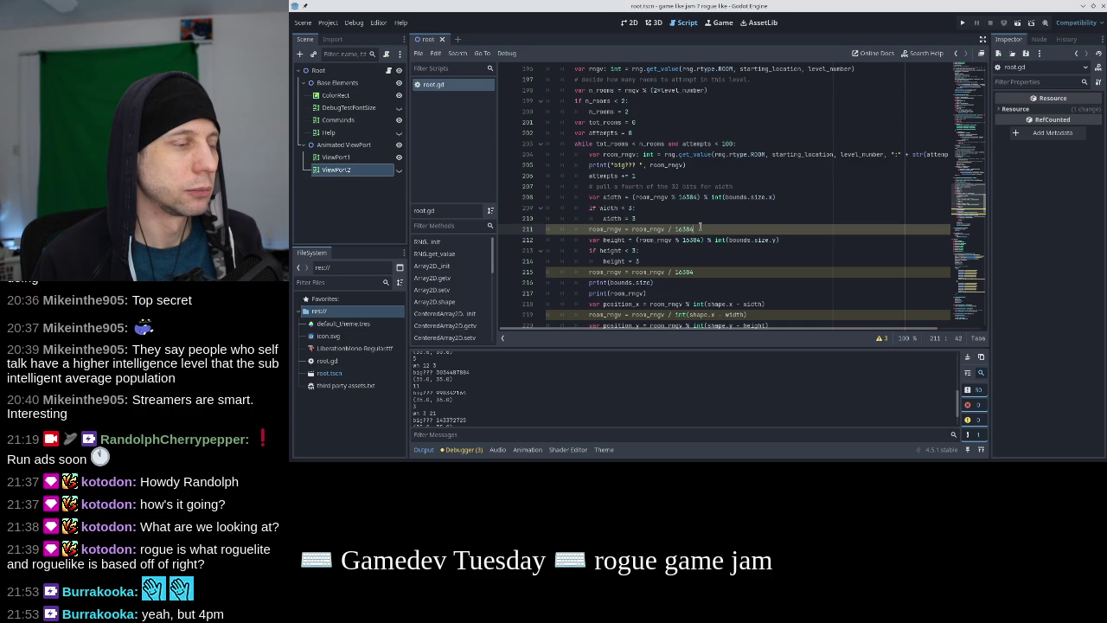
pyautogui.click(690, 197)
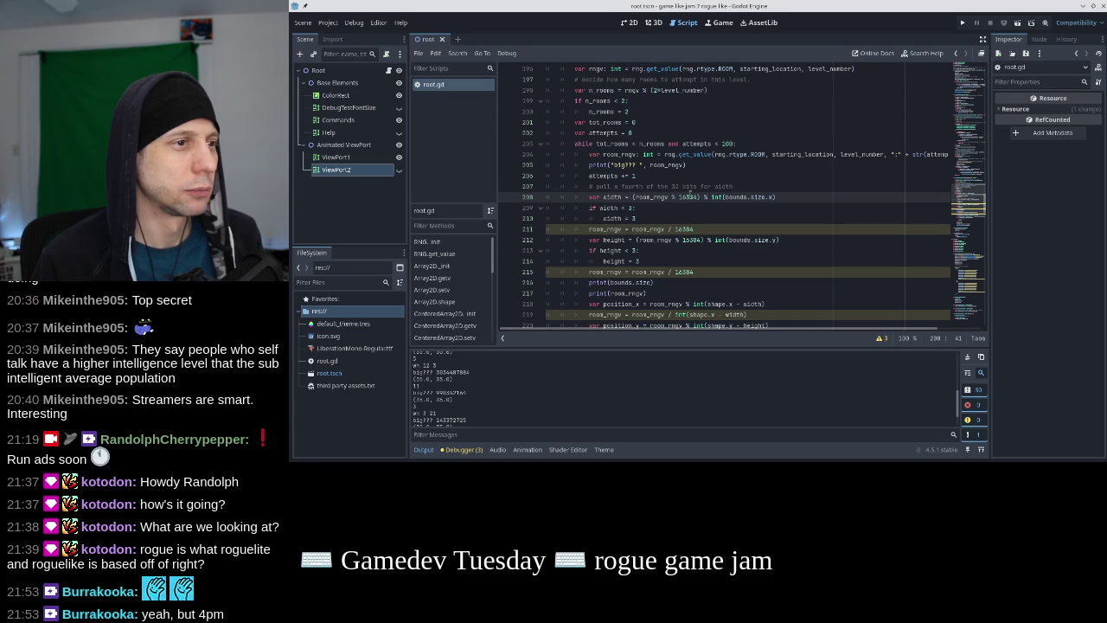
pyautogui.moveTo(697, 197); pyautogui.dragTo(679, 197)
pyautogui.hotkey('ctrl', 'c')
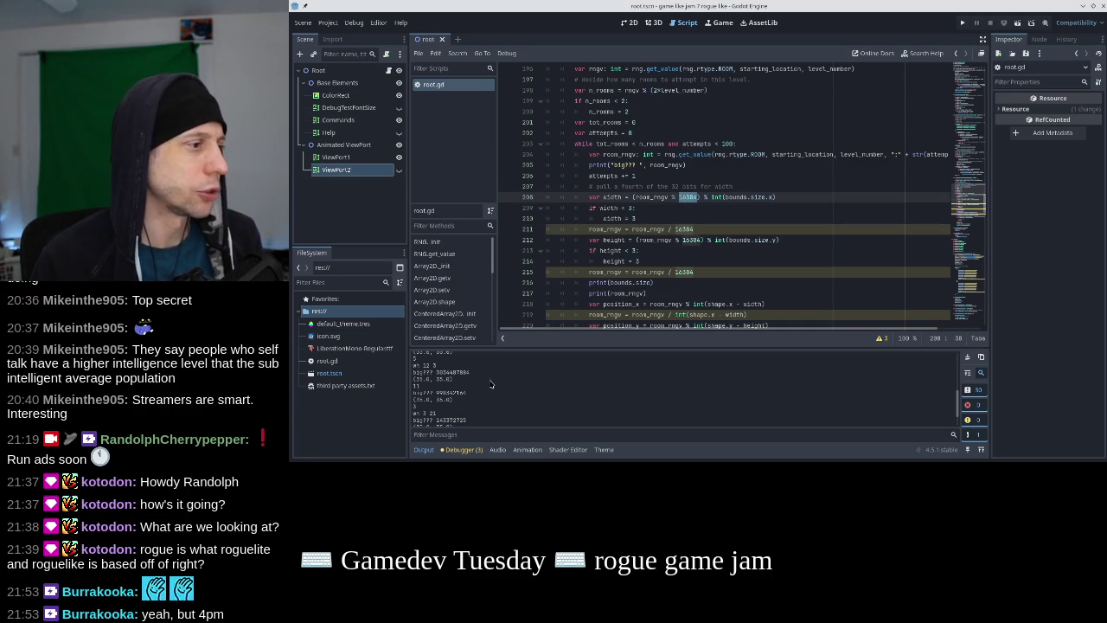
pyautogui.doubleClick(453, 372)
pyautogui.hotkey('alt', 'Tab')
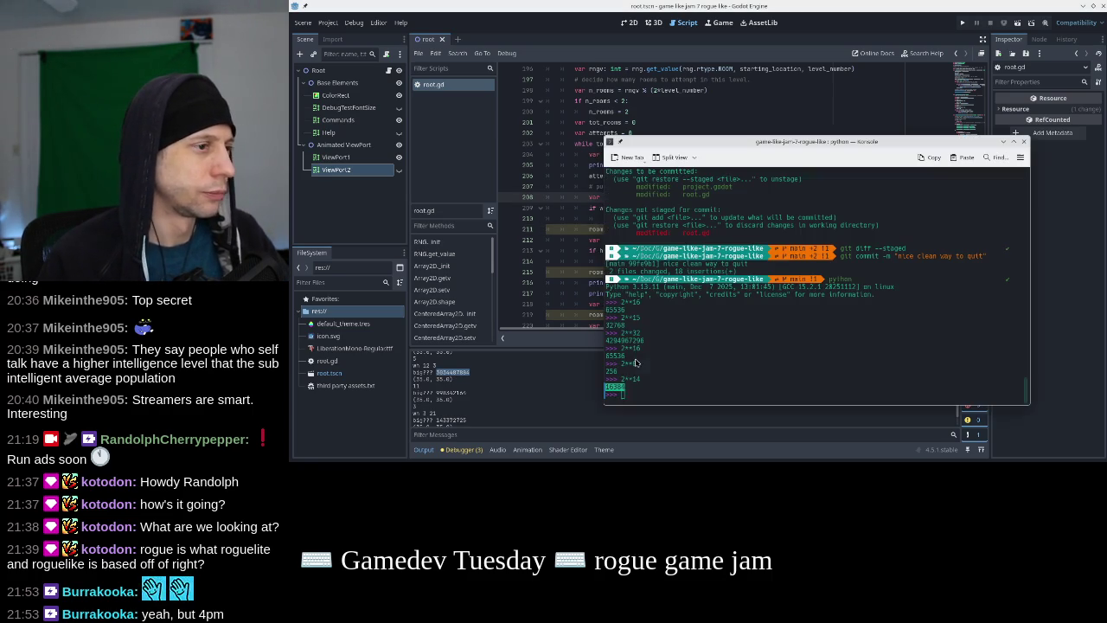
pyautogui.hotkey('ctrl', 'shift', 'v')
pyautogui.write('/')
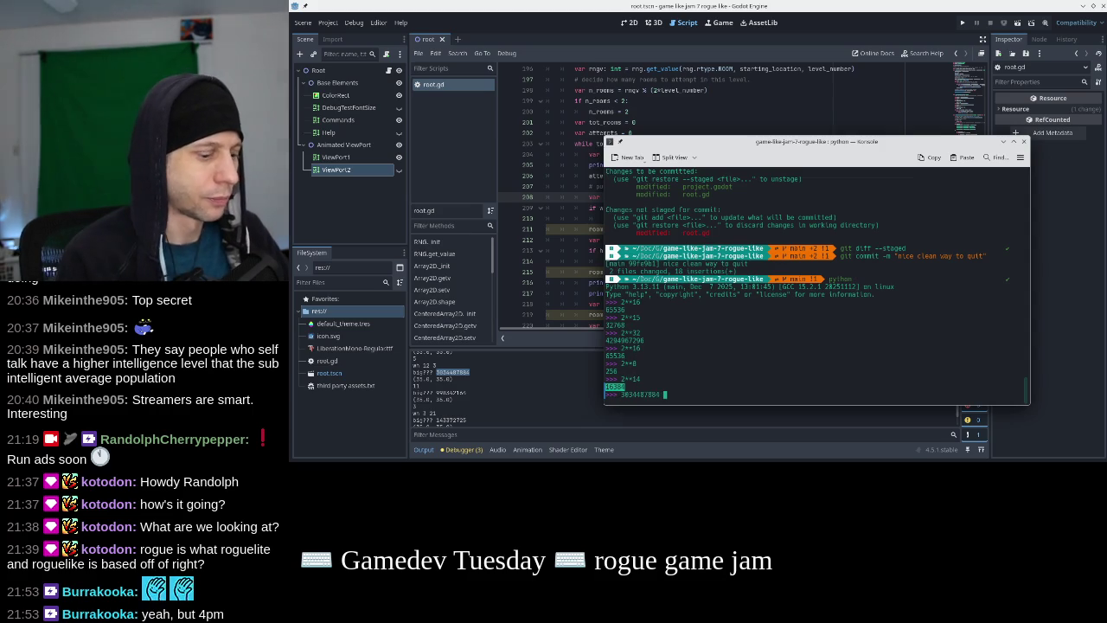
pyautogui.hotkey('alt', 'Tab')
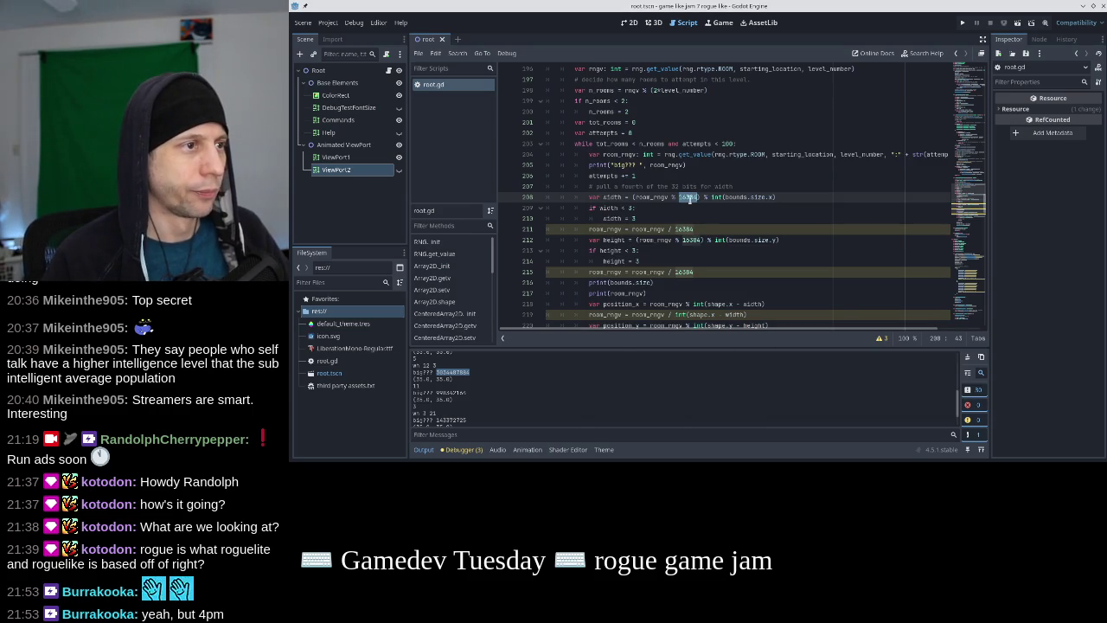
pyautogui.hotkey('alt', 'Tab')
pyautogui.hotkey('ctrl', 'shift', 'v')
pyautogui.press('Return')
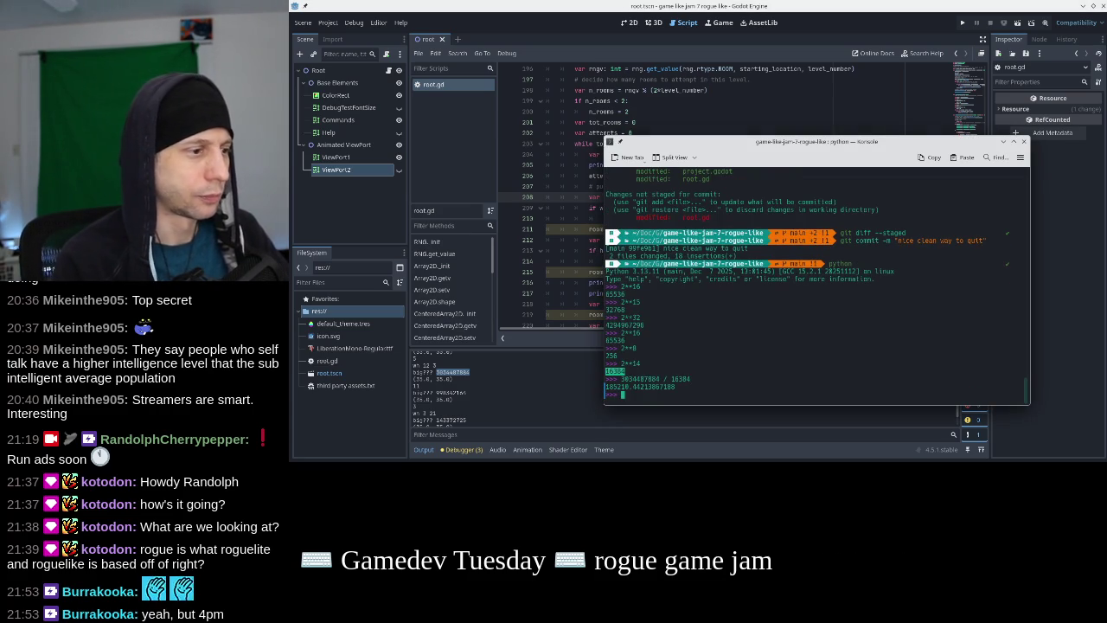
pyautogui.press('Up')
pyautogui.write('/ ')
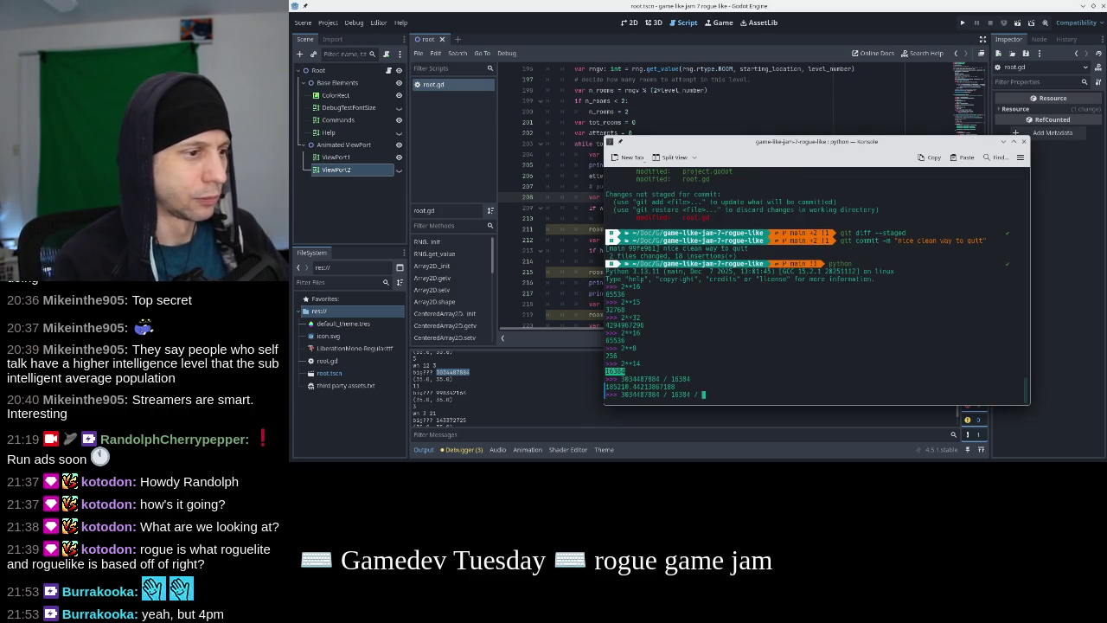
pyautogui.write('16384')
pyautogui.press('Return')
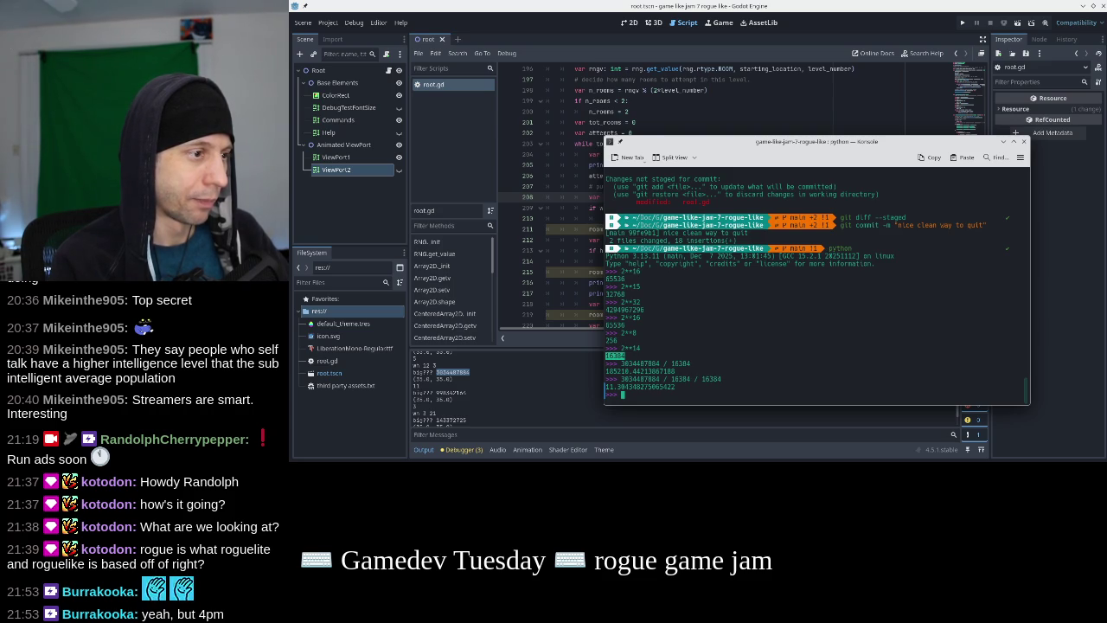
pyautogui.write('16384')
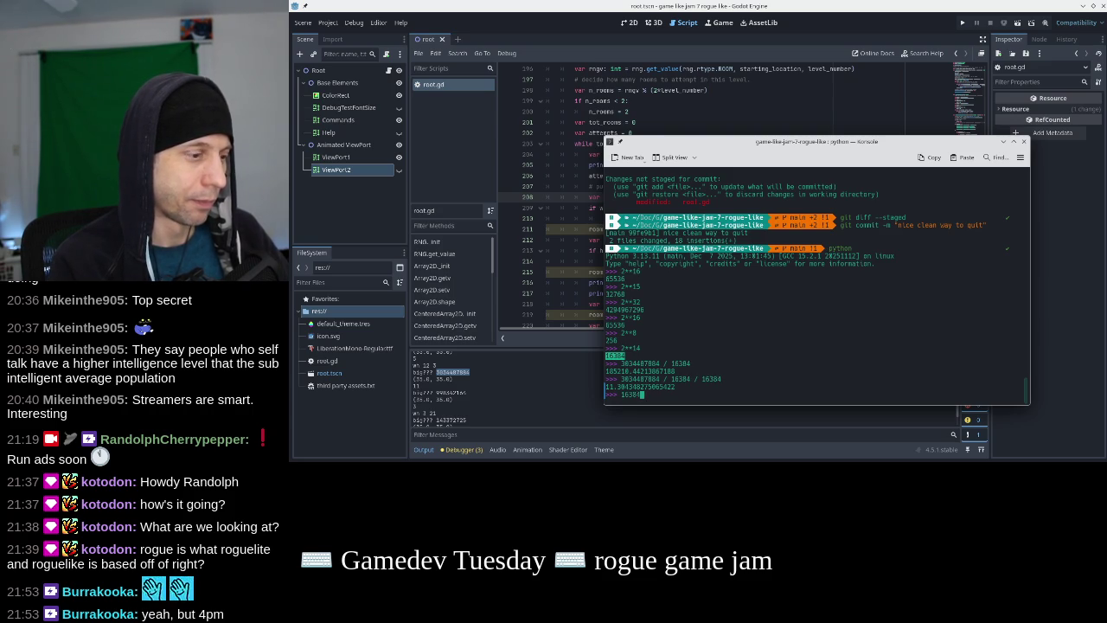
pyautogui.press('Up')
pyautogui.press('Up')
pyautogui.press('BackSpace')
pyautogui.press('BackSpace')
pyautogui.press('BackSpace')
pyautogui.write('256 / 256')
pyautogui.press('Return')
pyautogui.press('Up')
pyautogui.write('/ 256')
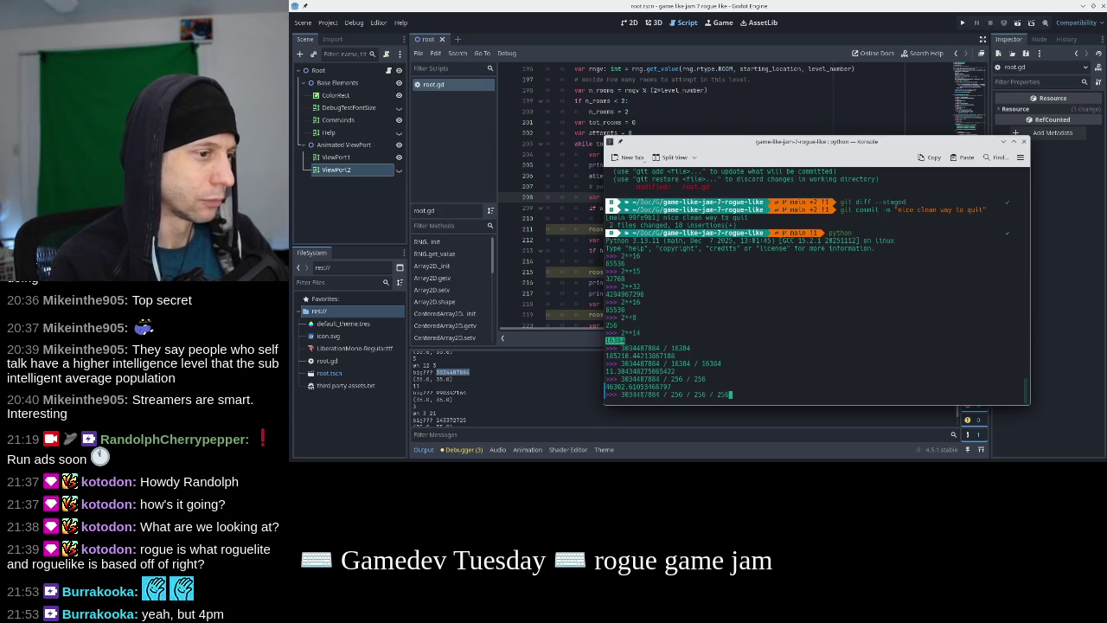
pyautogui.press('Return')
pyautogui.press('Up')
pyautogui.press('BackSpace')
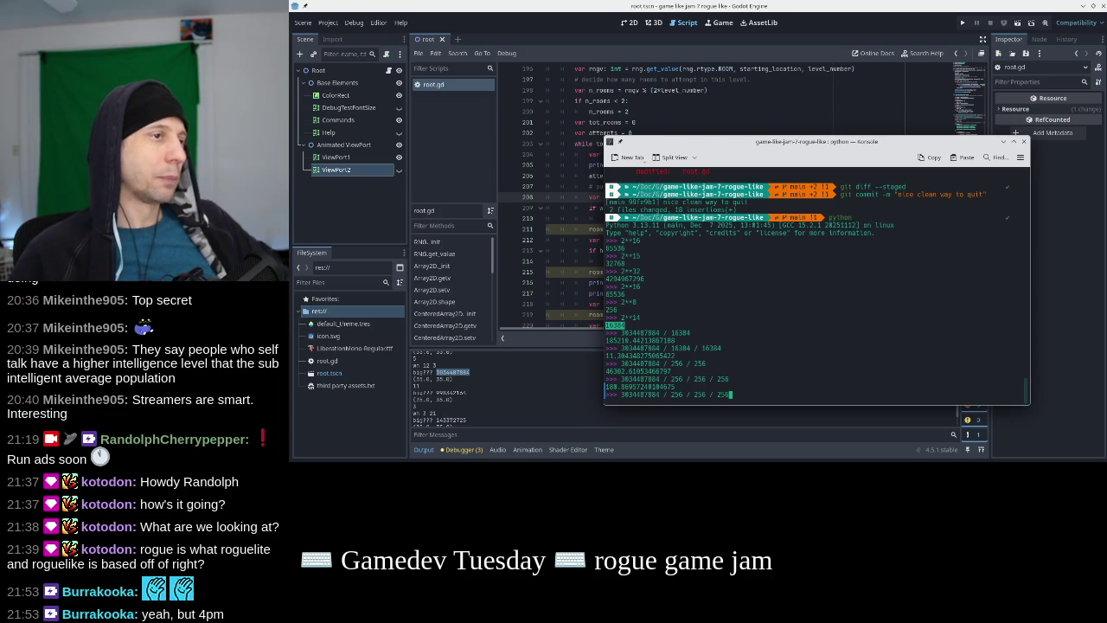
pyautogui.click(627, 271)
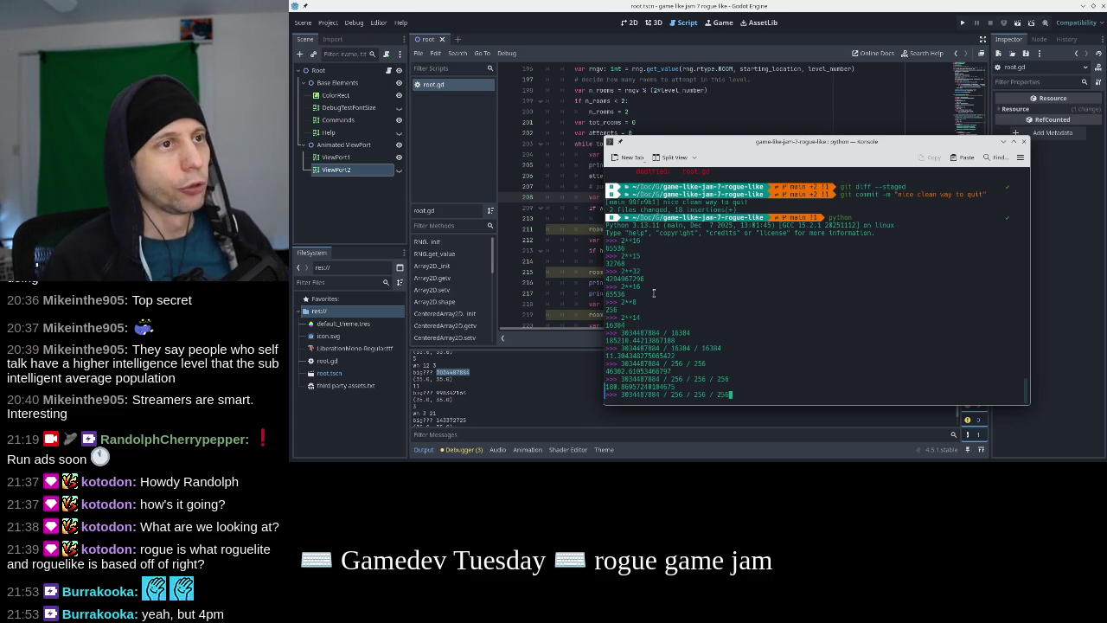
pyautogui.moveTo(708, 148)
pyautogui.mouseDown()
pyautogui.moveTo(725, 216)
pyautogui.moveTo(751, 164)
pyautogui.moveTo(764, 180)
pyautogui.moveTo(749, 175)
pyautogui.mouseUp()
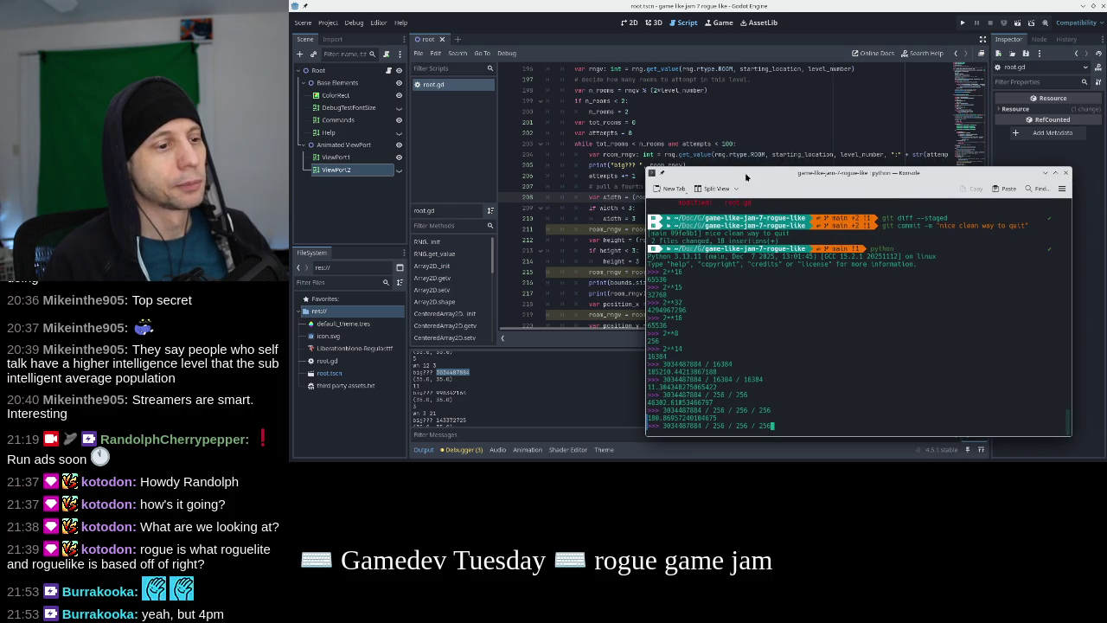
# Replace the 16384 divisors on lines 208, 212 and 215 with 256
pyautogui.click(707, 157)
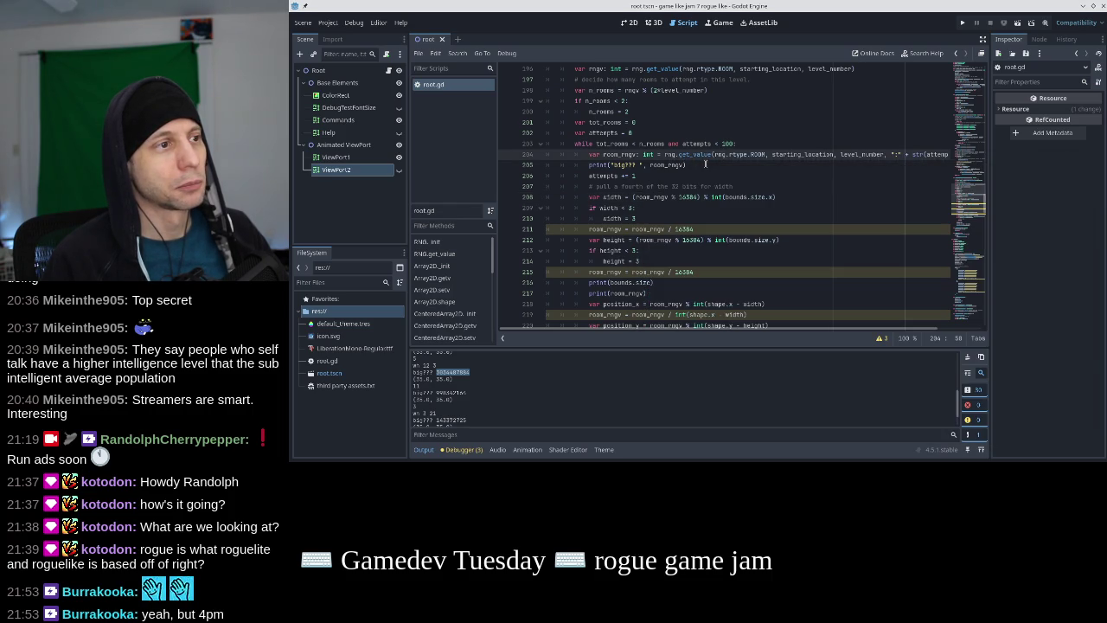
pyautogui.doubleClick(687, 197)
pyautogui.write('256')
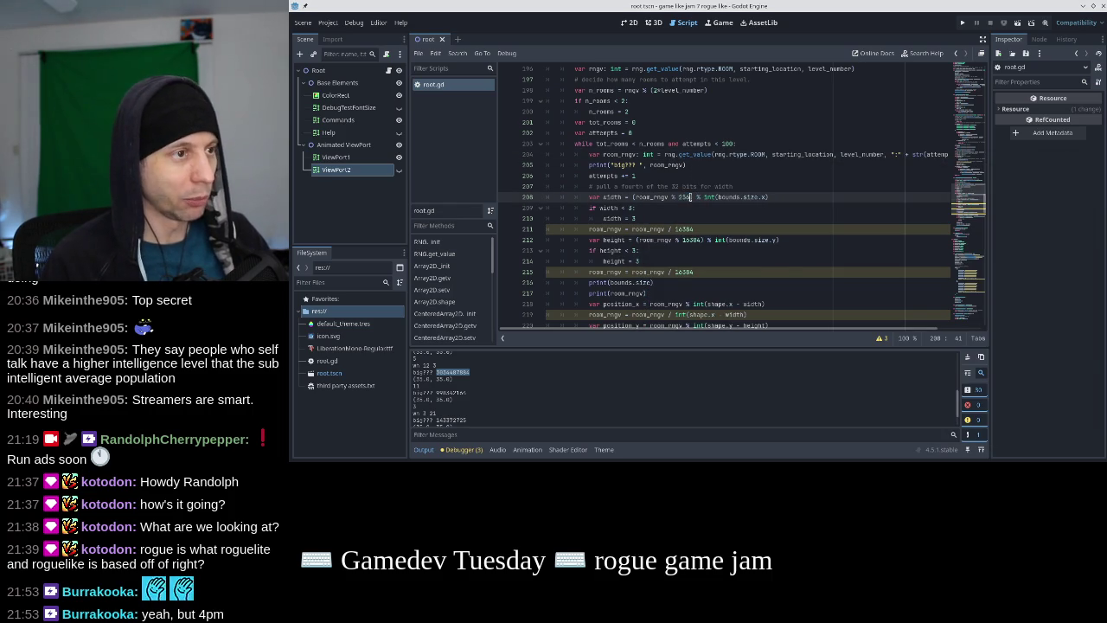
pyautogui.doubleClick(690, 239)
pyautogui.write('256')
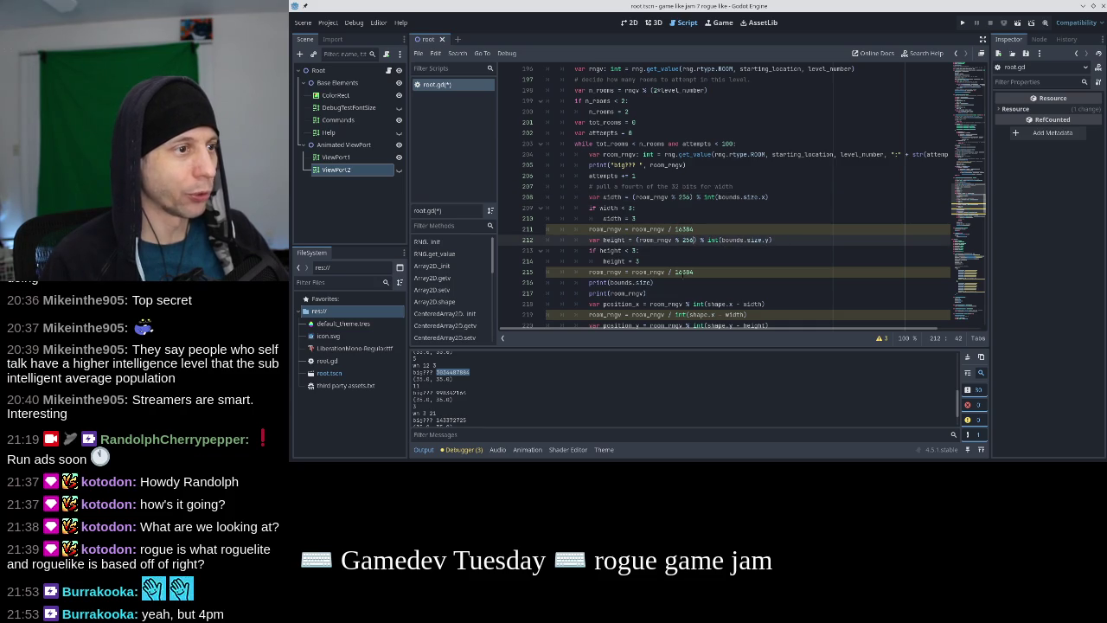
pyautogui.doubleClick(682, 272)
pyautogui.write('256')
# Review the edited divisor lines, keep the 256 changes, save root.gd and run the project
pyautogui.click(685, 229)
pyautogui.click(681, 261)
pyautogui.scroll(-1, 682, 261)
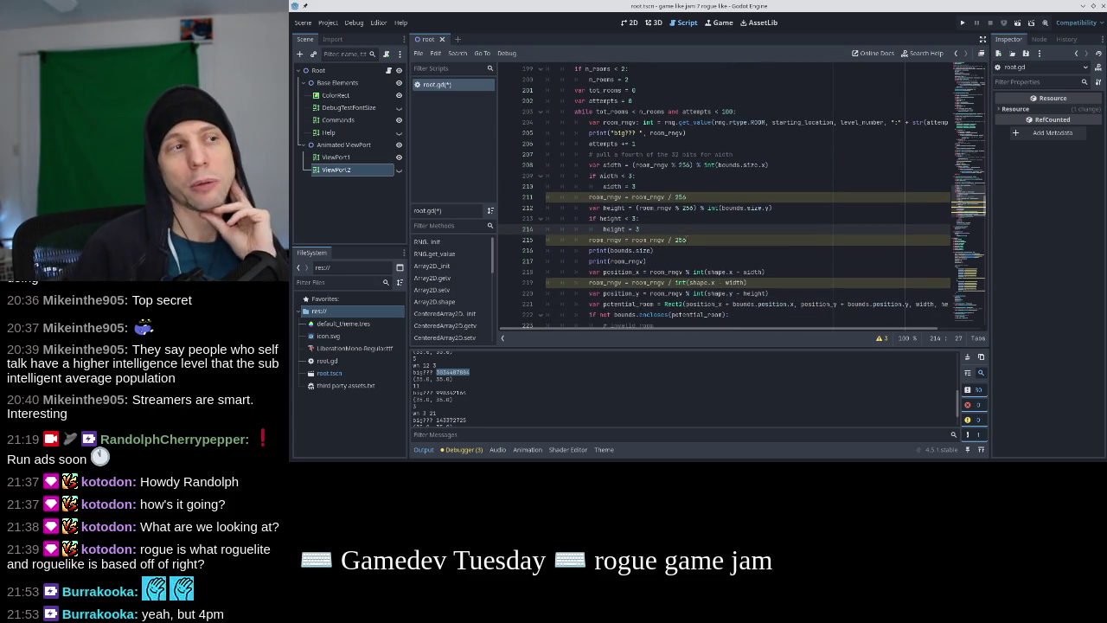
pyautogui.click(690, 196)
pyautogui.press('Up')
pyautogui.press('Up')
pyautogui.press('Up')
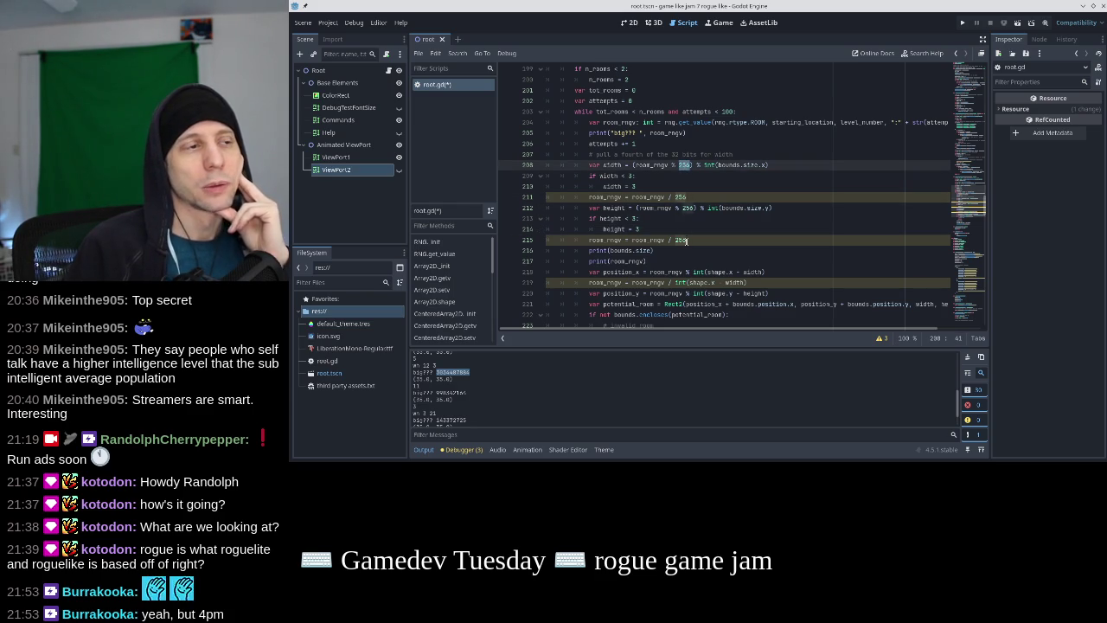
pyautogui.click(685, 208)
pyautogui.press('Down')
pyautogui.click(685, 165)
pyautogui.press('Down')
pyautogui.press('Down')
pyautogui.press('Down')
pyautogui.press('Up')
pyautogui.press('Up')
pyautogui.press('Up')
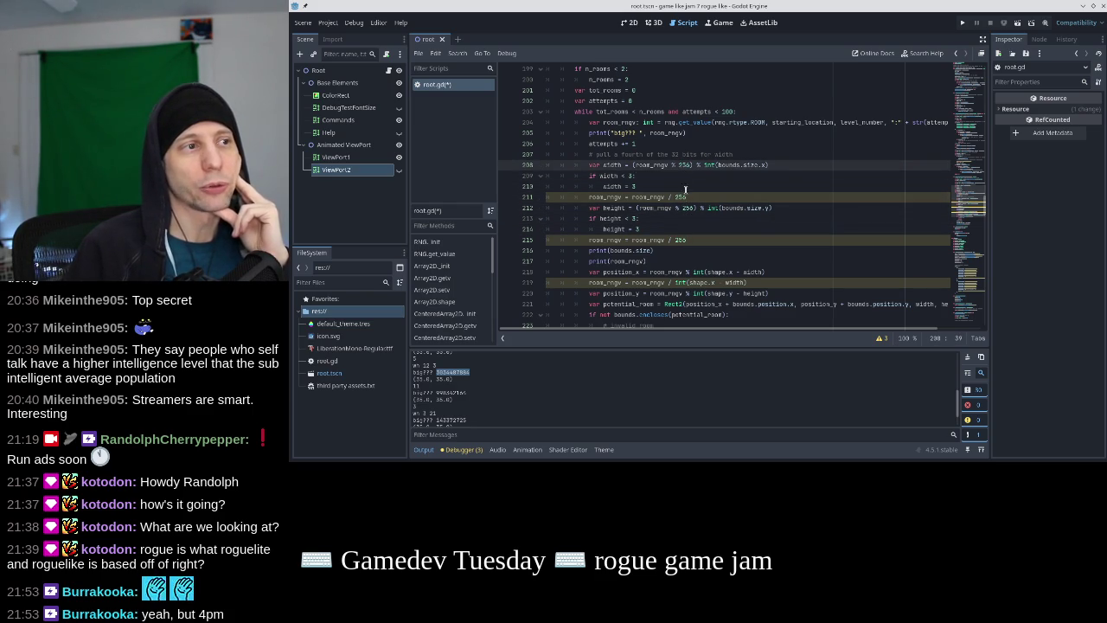
pyautogui.hotkey('ctrl', 'z')
pyautogui.hotkey('ctrl', 'z')
pyautogui.hotkey('ctrl', 'z')
pyautogui.click(689, 197)
pyautogui.hotkey('ctrl', 'shift', 'z')
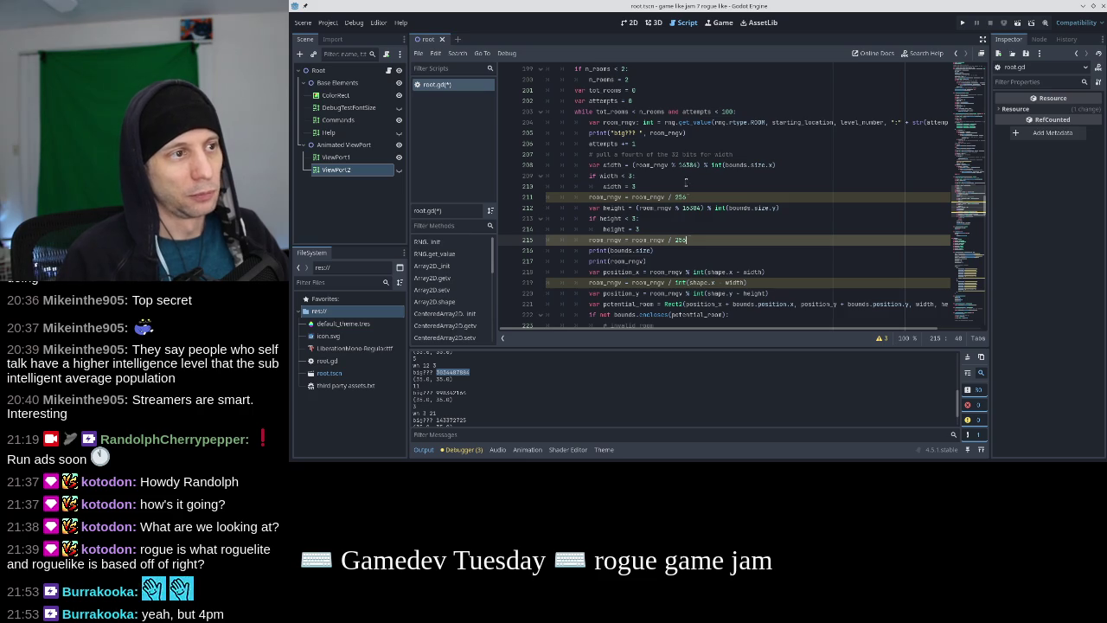
pyautogui.scroll(-1, 687, 207)
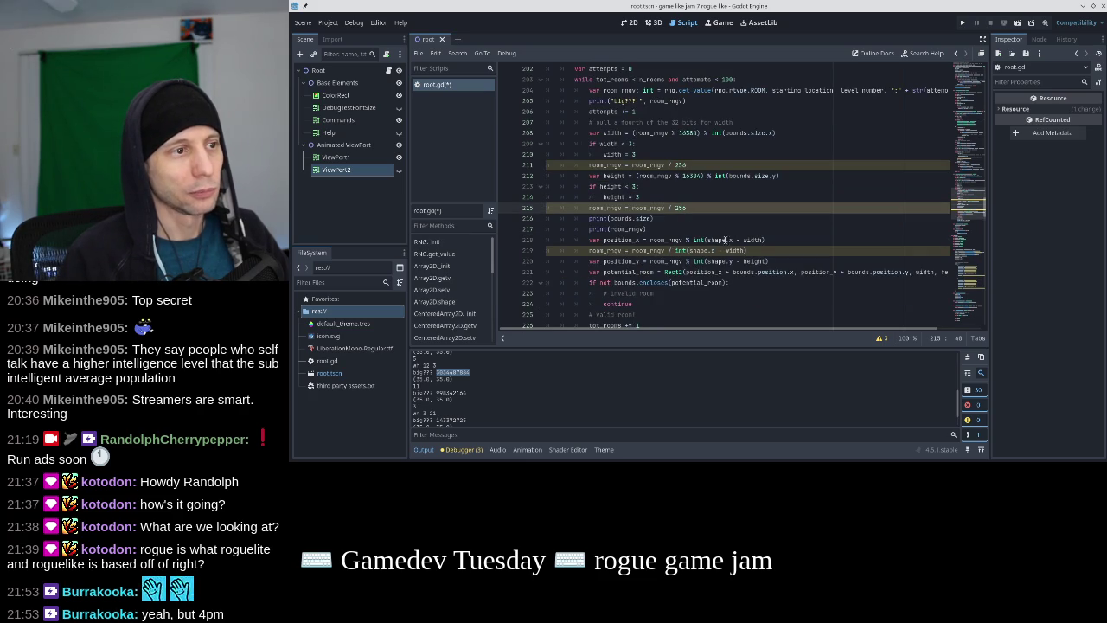
pyautogui.click(962, 23)
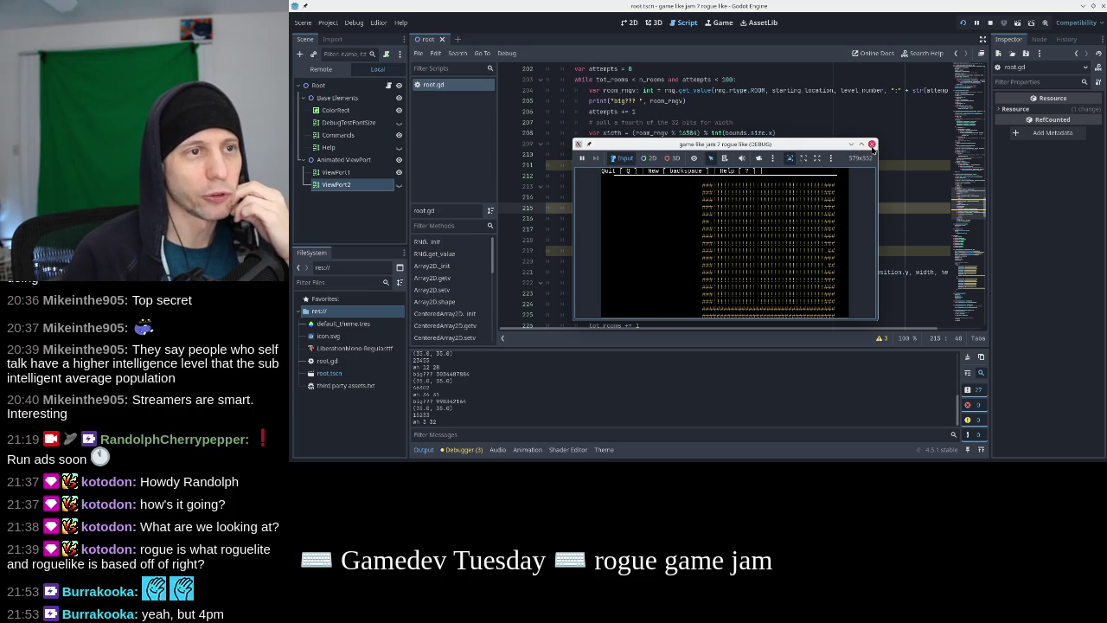
# Close the running game window and scroll back through root.gd
pyautogui.click(871, 144)
pyautogui.scroll(-20, 977, 283)
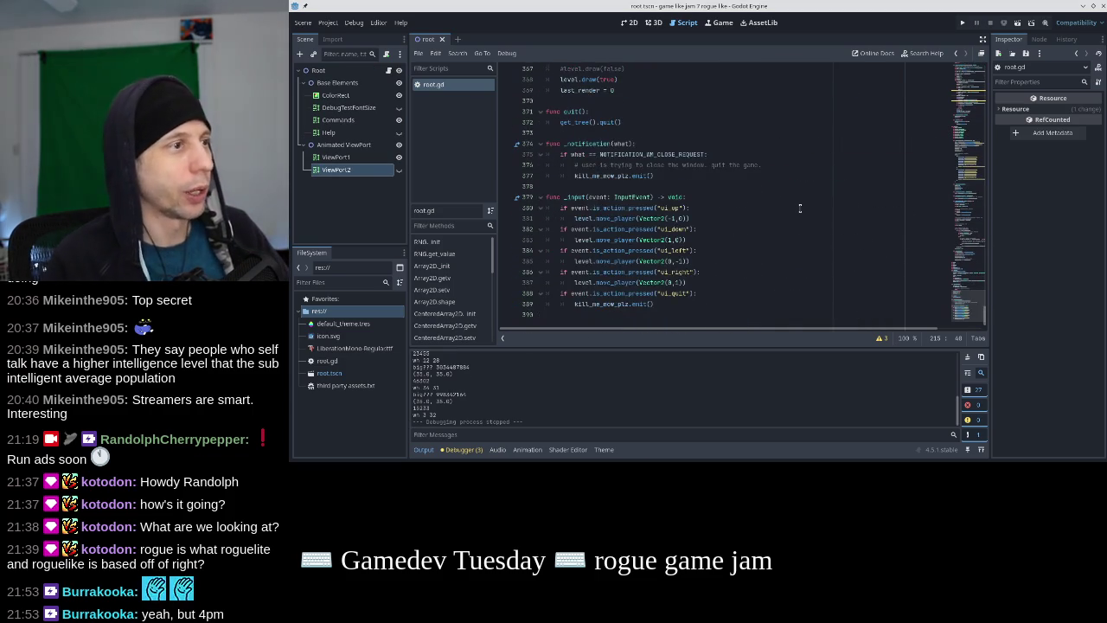
pyautogui.scroll(4, 734, 210)
# Set the starting curr_level to 1 and launch the game
pyautogui.click(684, 187)
pyautogui.press('BackSpace')
pyautogui.write('3')
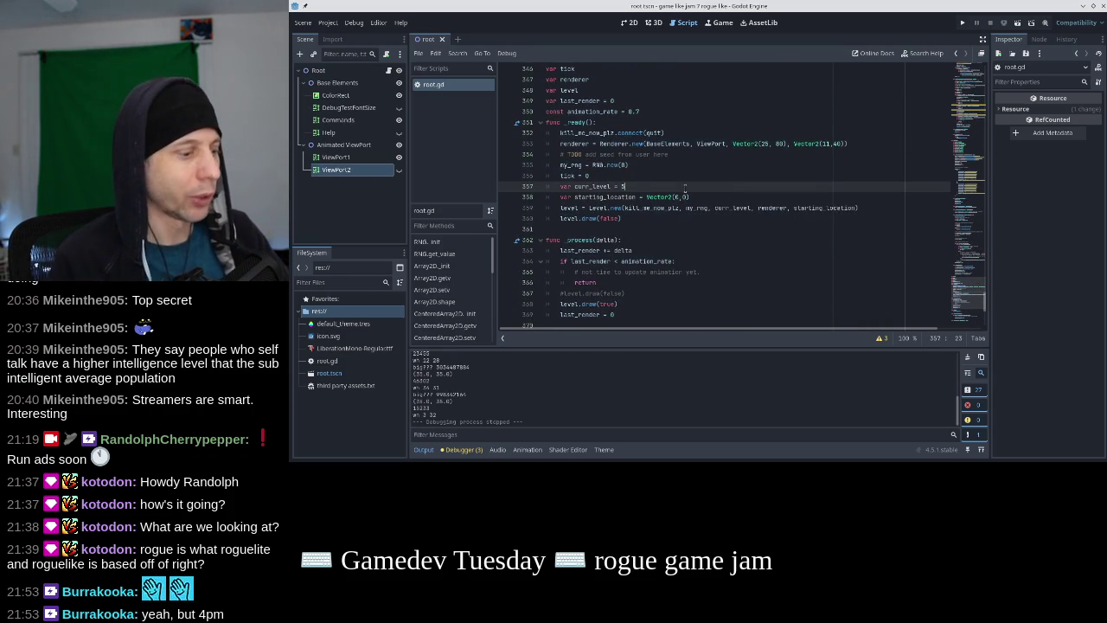
pyautogui.press('BackSpace')
pyautogui.write('1')
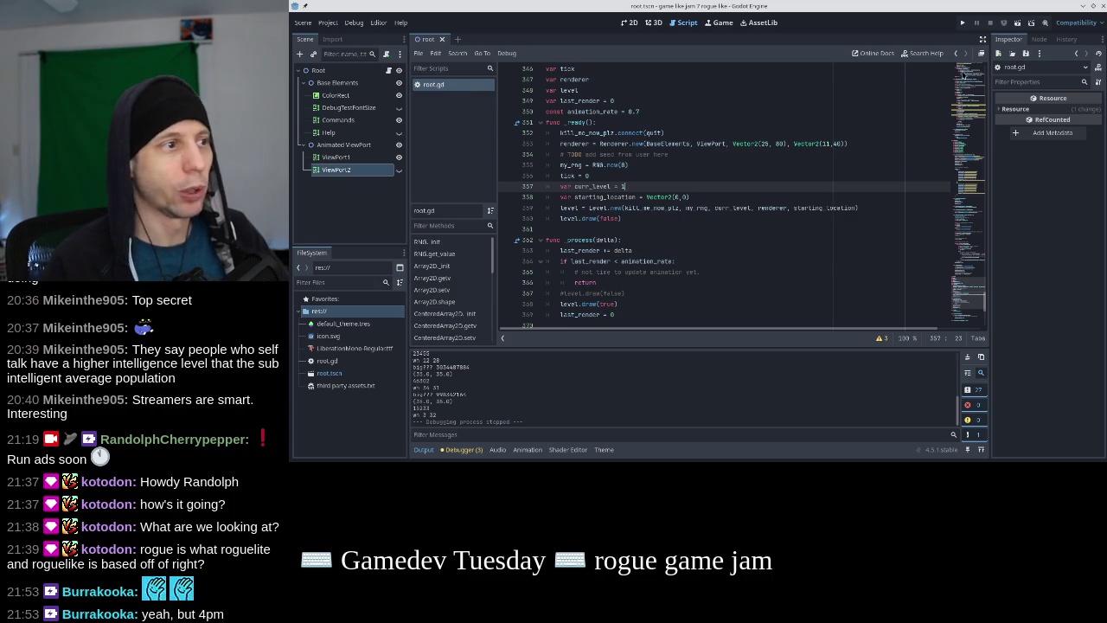
pyautogui.click(963, 24)
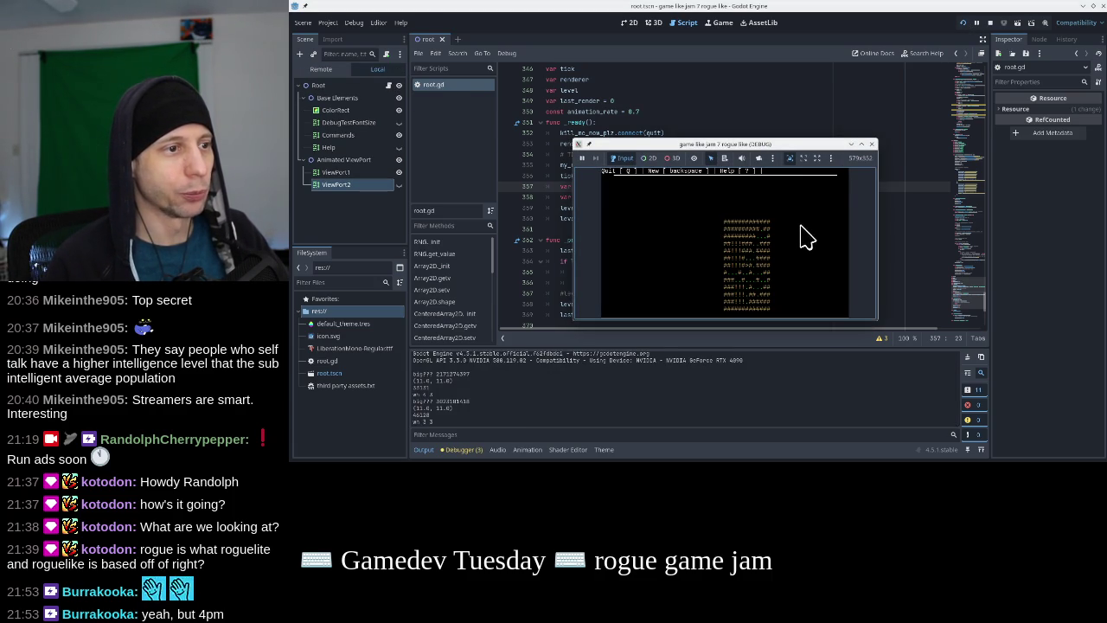
# Relaunch and close the game several more times to test room generation
pyautogui.click(873, 145)
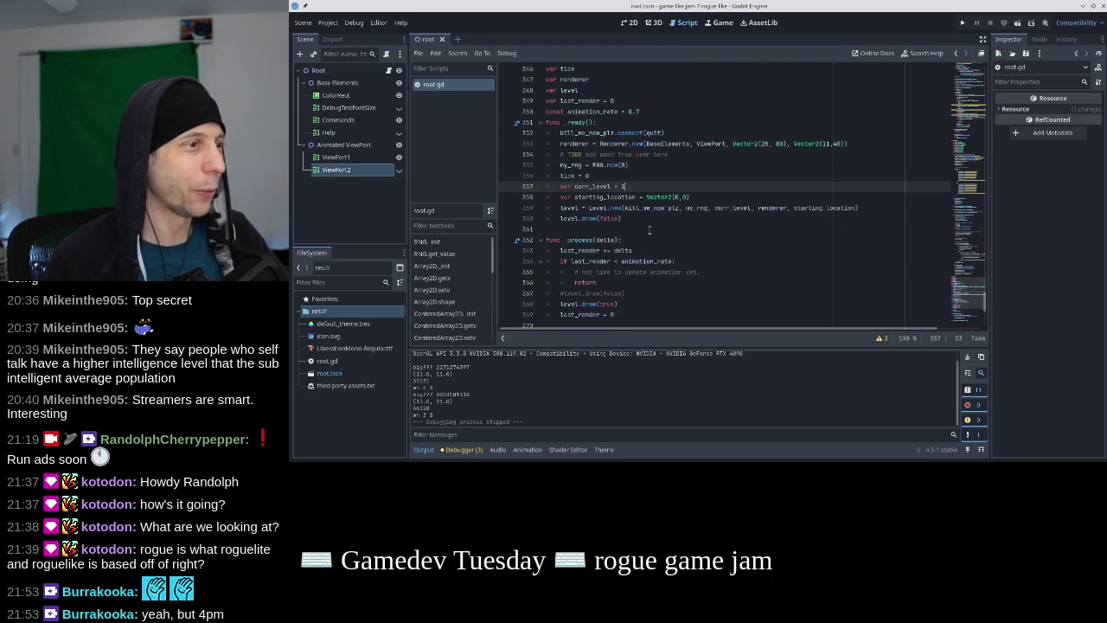
pyautogui.click(962, 23)
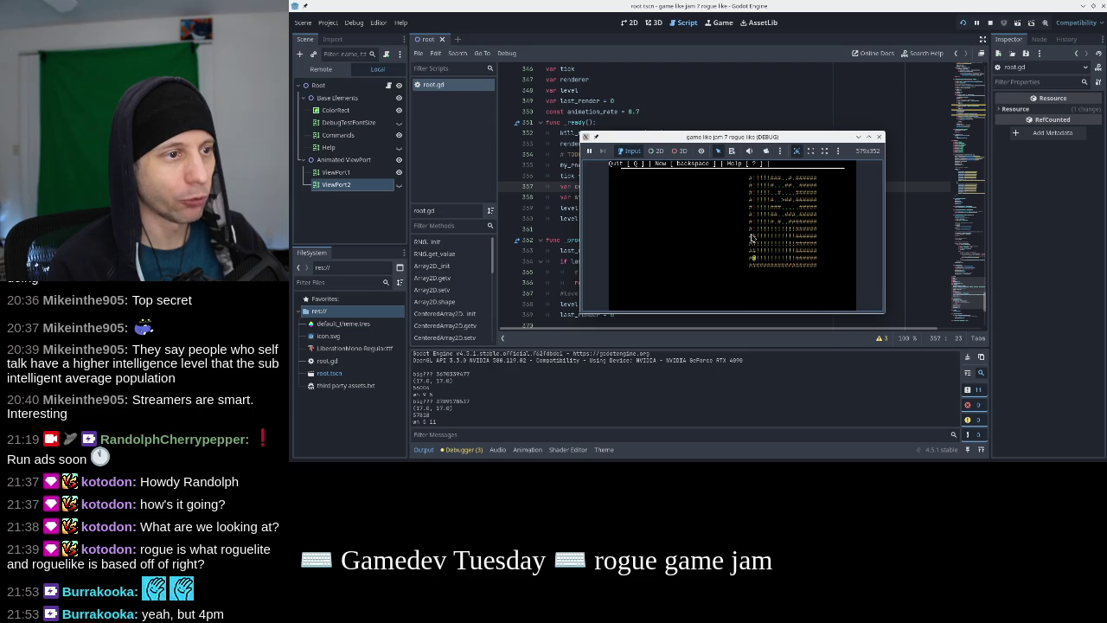
pyautogui.click(878, 137)
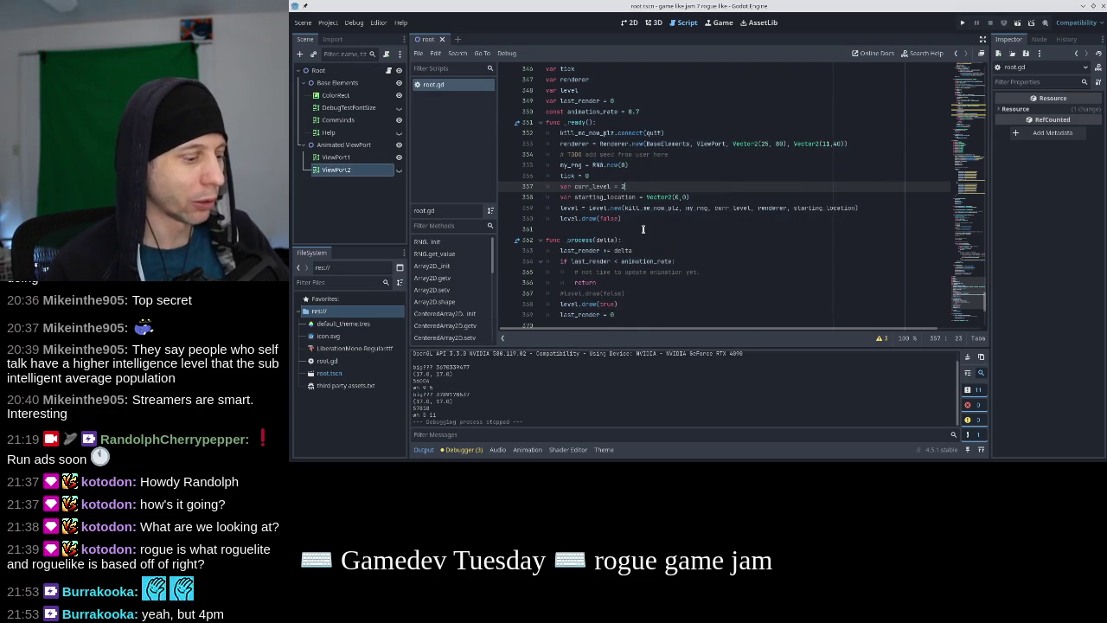
pyautogui.click(962, 22)
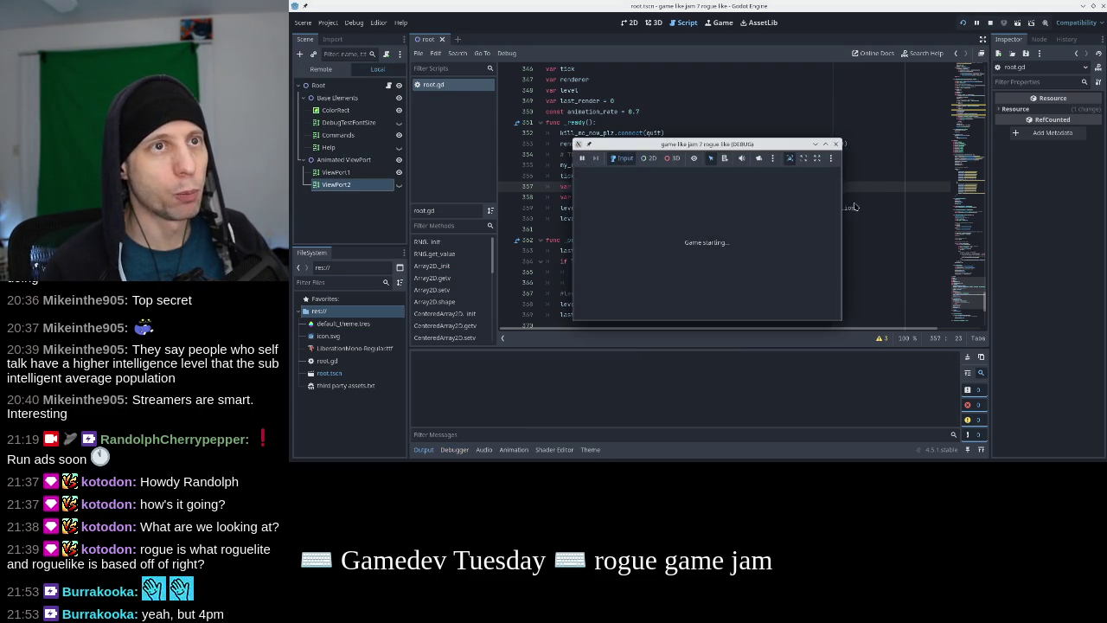
pyautogui.click(871, 144)
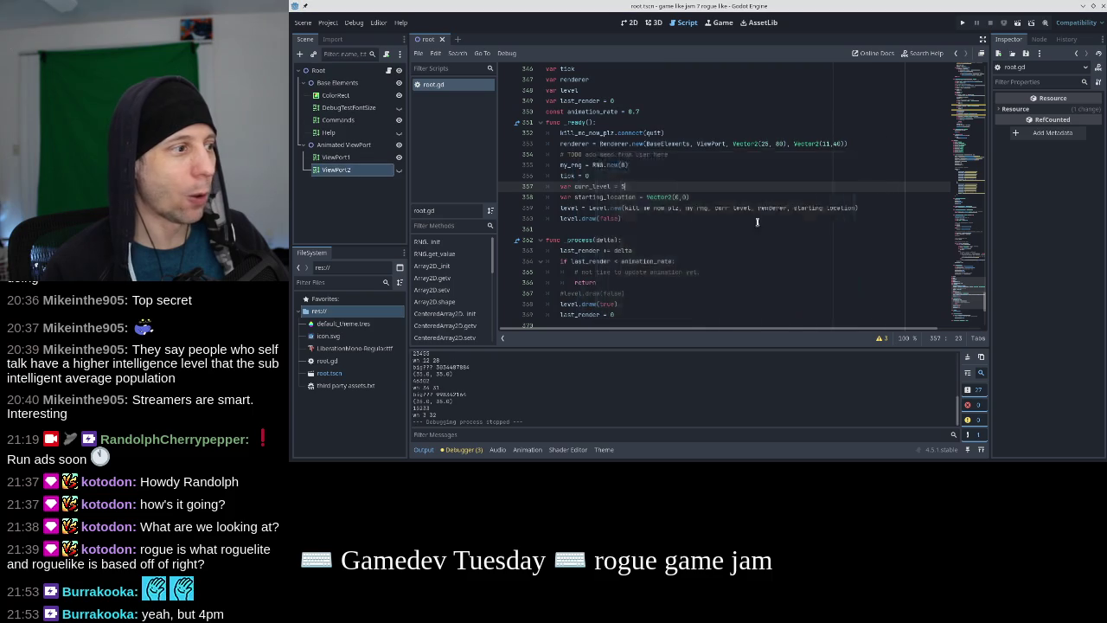
pyautogui.scroll(15, 724, 218)
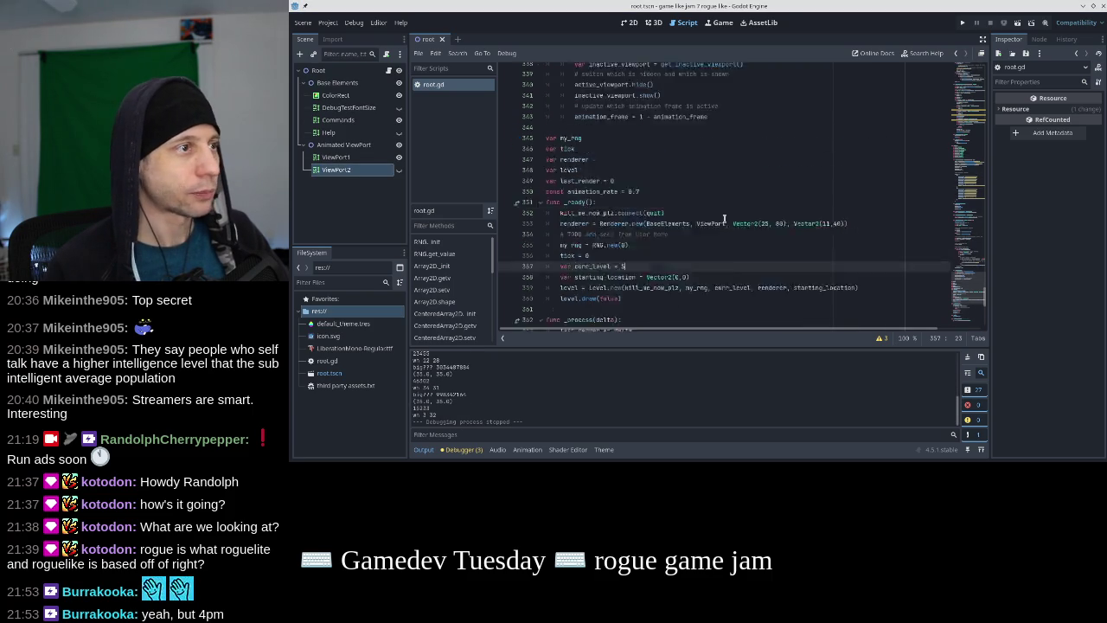
# Delete the print("big???") debug line from the room code
pyautogui.scroll(15, 725, 218)
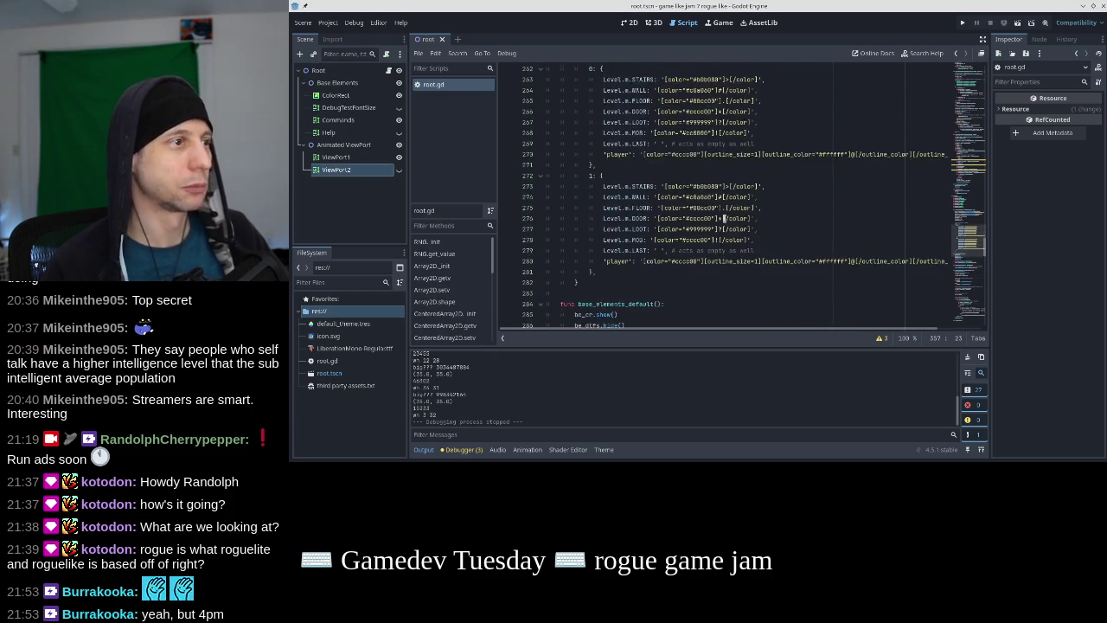
pyautogui.click(958, 183)
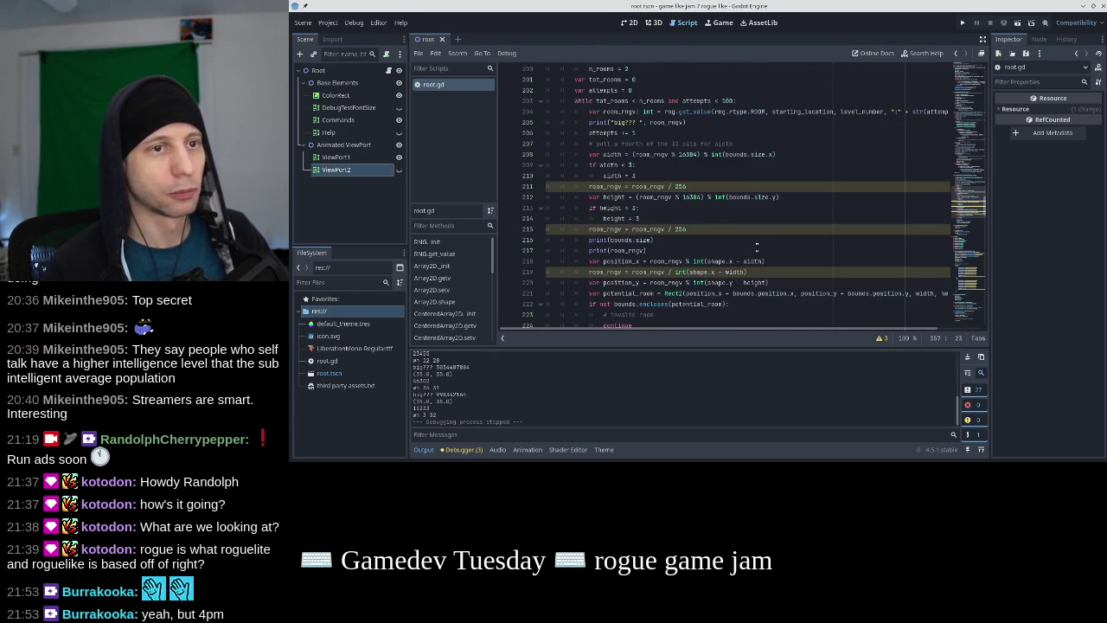
pyautogui.scroll(2, 698, 192)
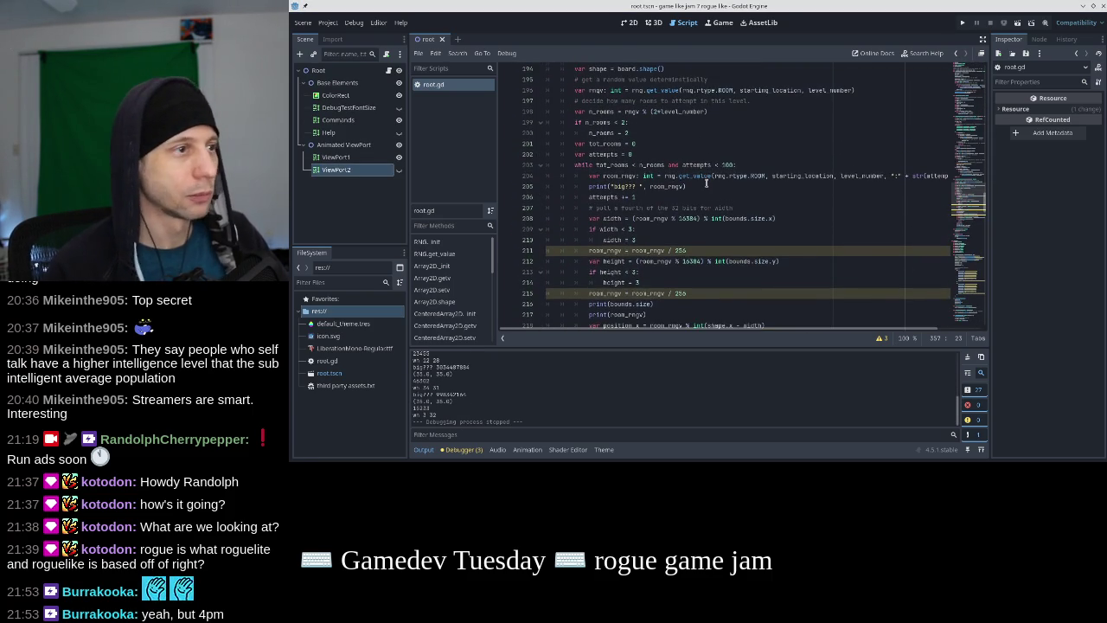
pyautogui.click(716, 163)
pyautogui.press('Up')
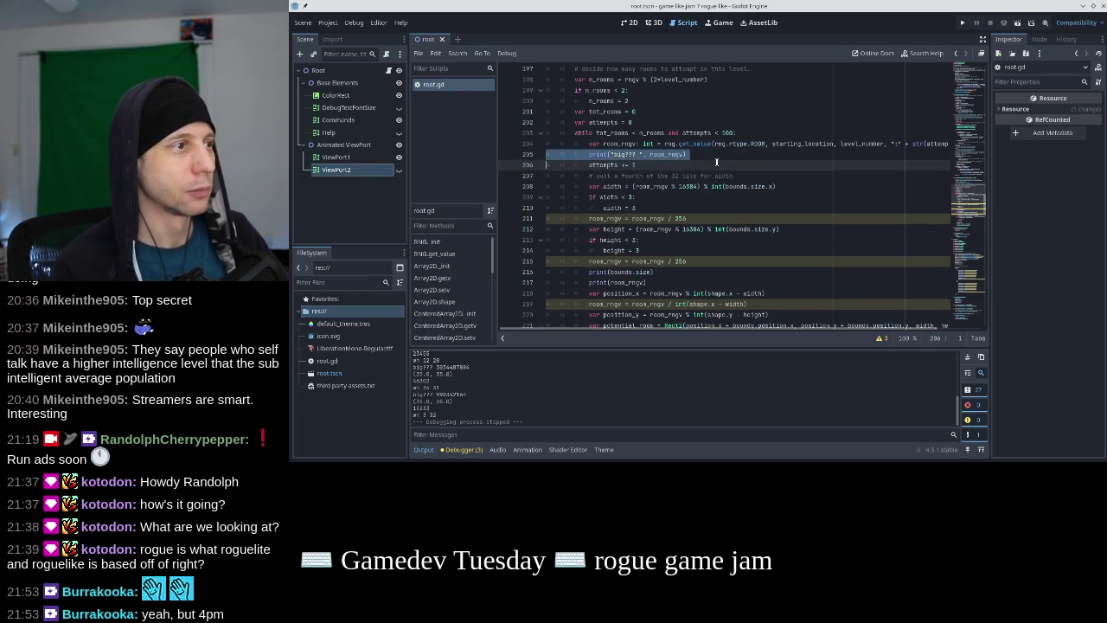
pyautogui.hotkey('ctrl', 'shift', 'k')
# Add a comment line about offsetting the bits below width = 3 and save
pyautogui.scroll(-3, 716, 161)
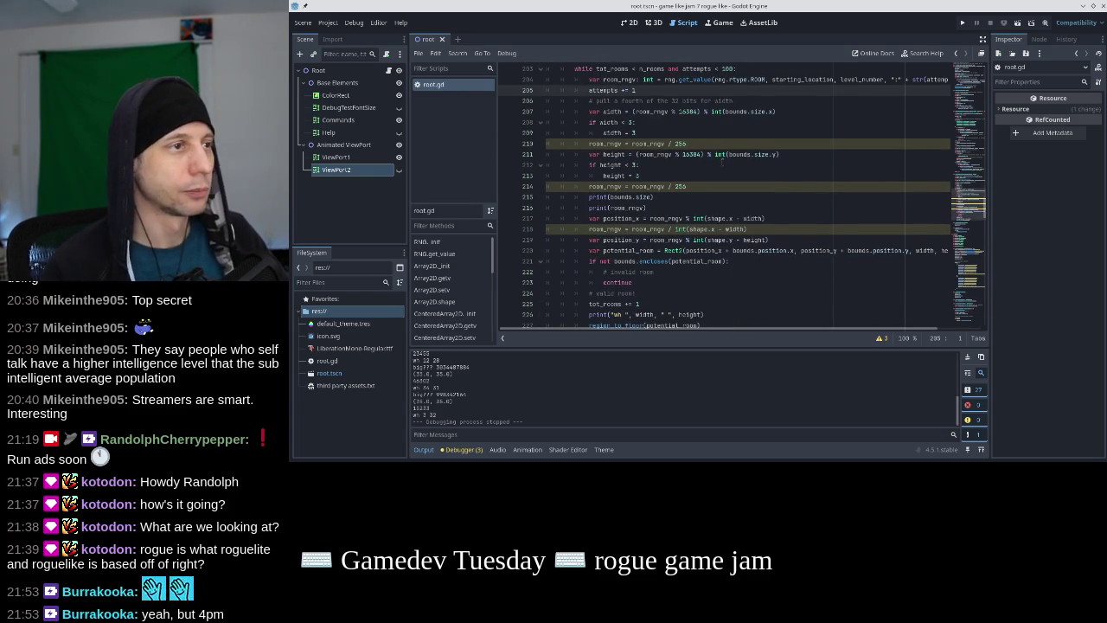
pyautogui.click(689, 131)
pyautogui.press('Return')
pyautogui.write("# don't remove the full amount of bits used, but offset them somewhat")
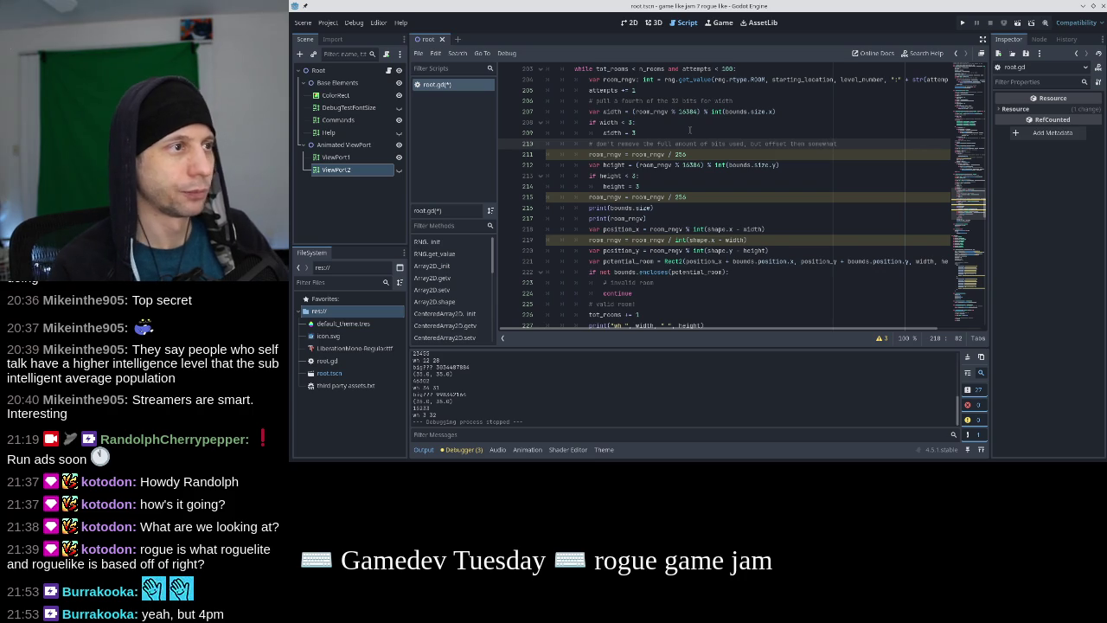
pyautogui.hotkey('ctrl', 's')
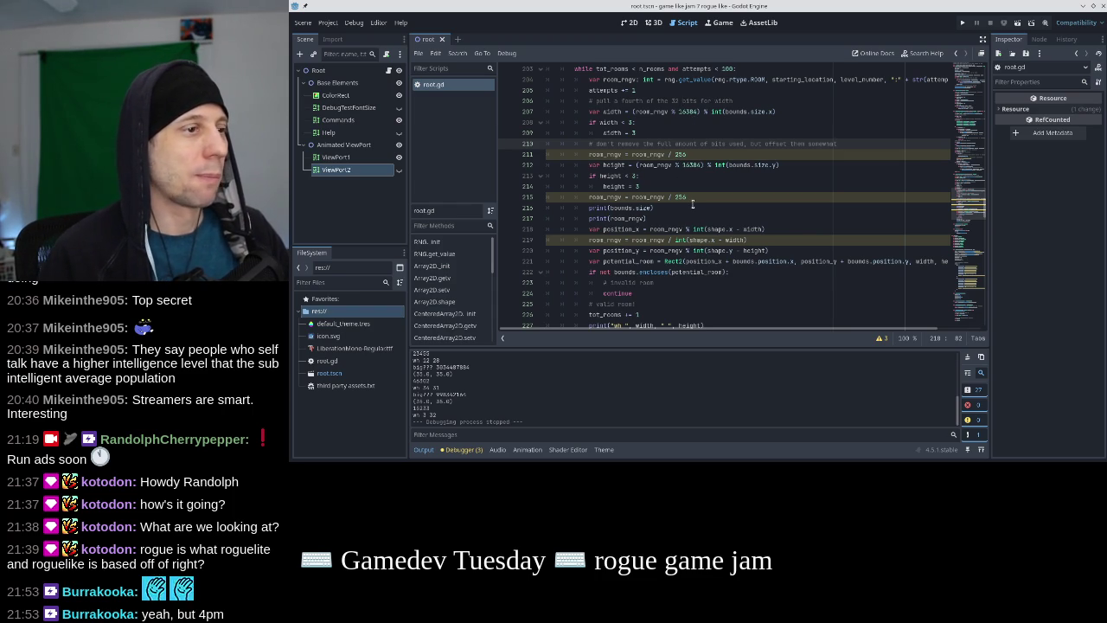
# Change line 219's divisor to 256 and add room_rngv = room_rngv / 256 after position_y
pyautogui.click(761, 234)
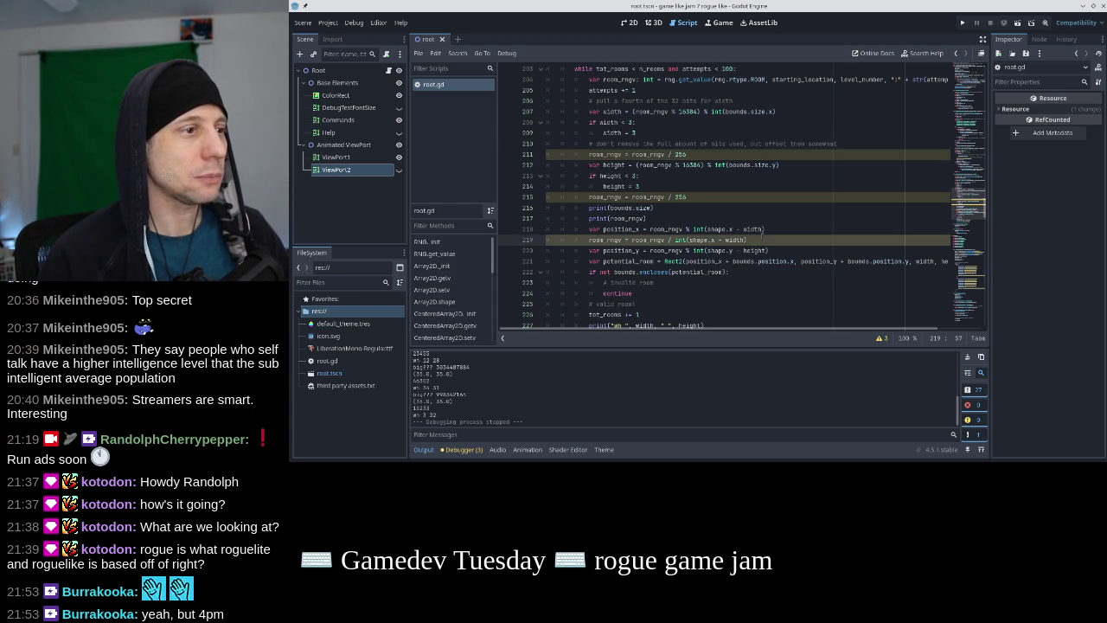
pyautogui.doubleClick(678, 196)
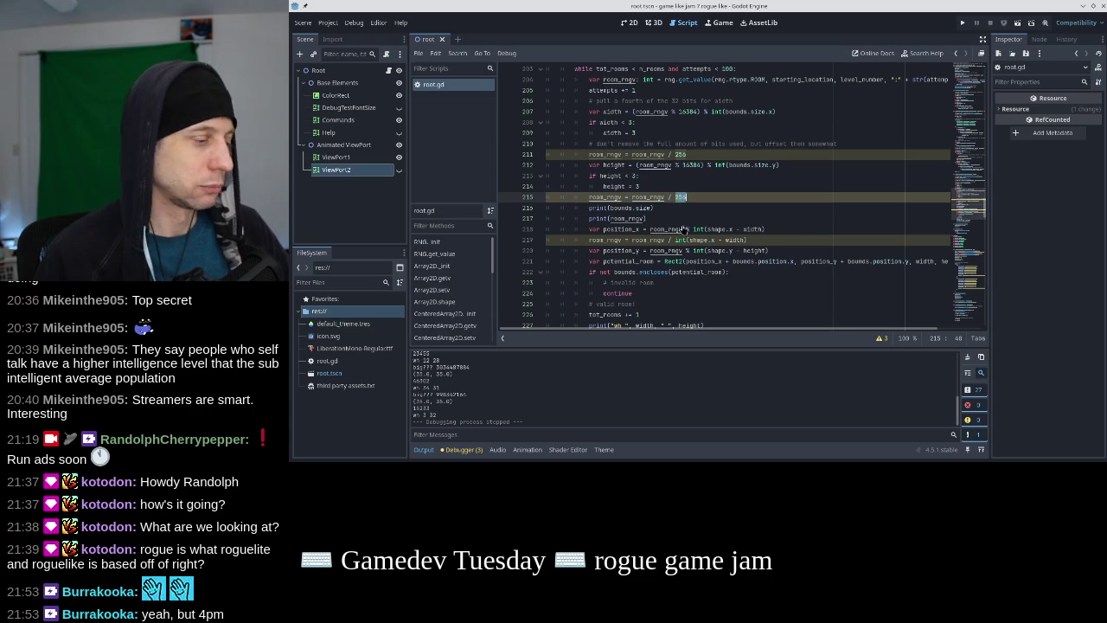
pyautogui.hotkey('ctrl', 'c')
pyautogui.click(675, 239)
pyautogui.keyDown('shift'); pyautogui.click(761, 239); pyautogui.keyUp('shift')
pyautogui.hotkey('ctrl', 'v')
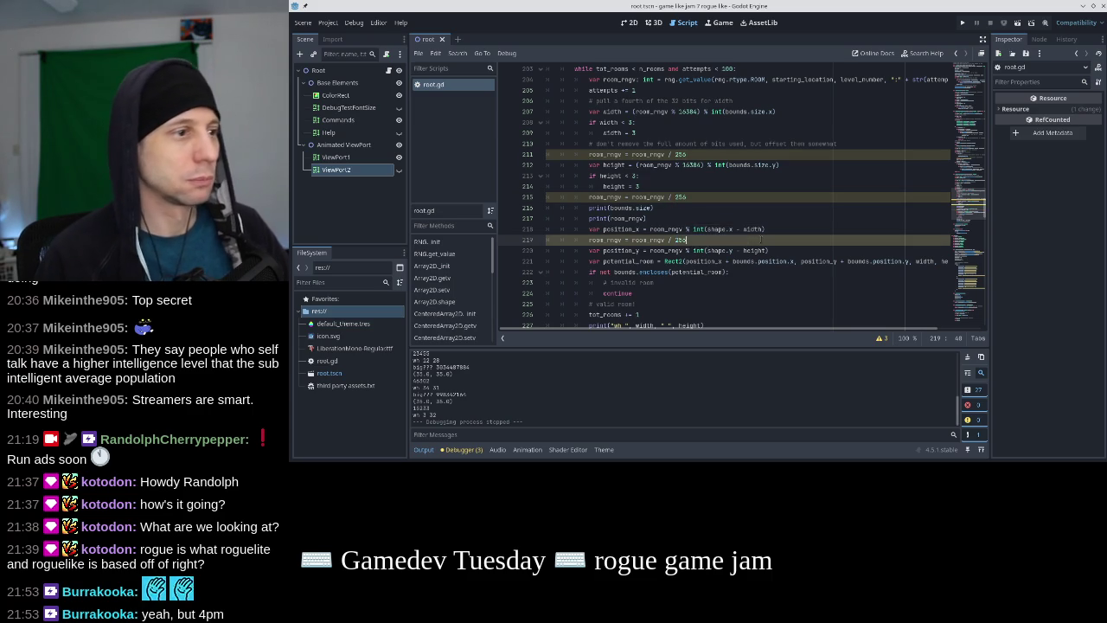
pyautogui.press('Down')
pyautogui.press('End')
pyautogui.press('Return')
pyautogui.hotkey('ctrl', 'v')
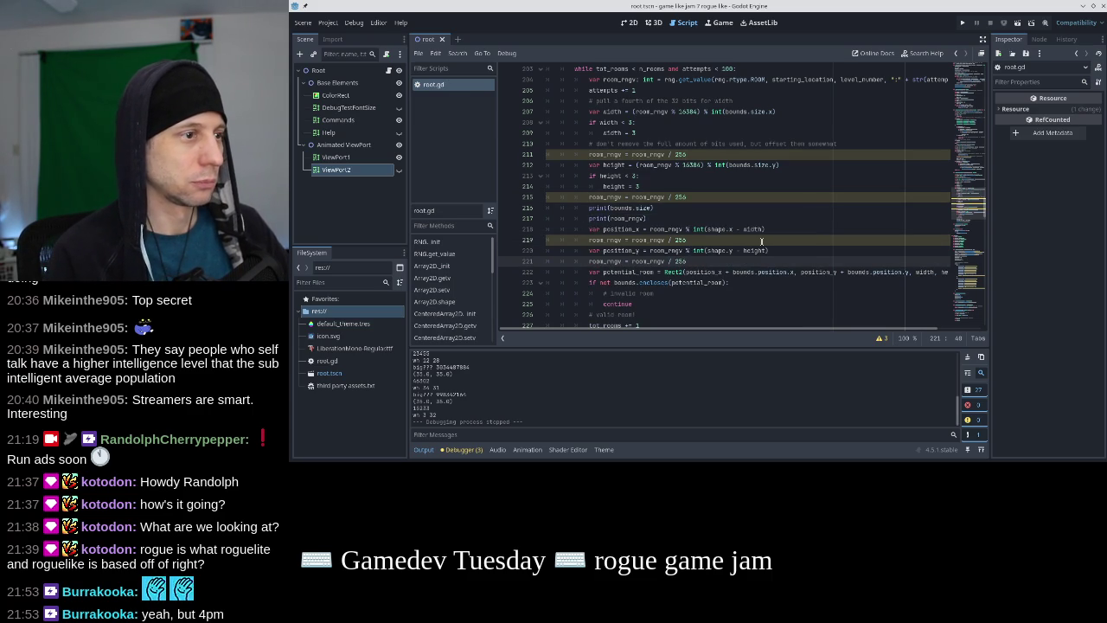
pyautogui.press('Up')
pyautogui.press('Up')
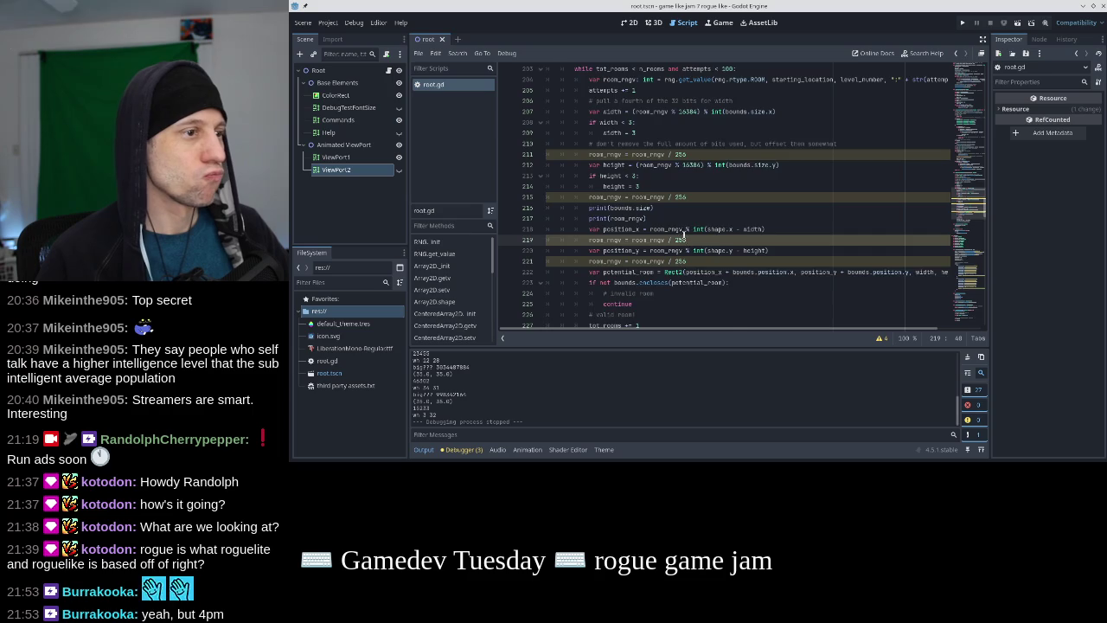
pyautogui.scroll(13, 730, 229)
pyautogui.click(731, 229)
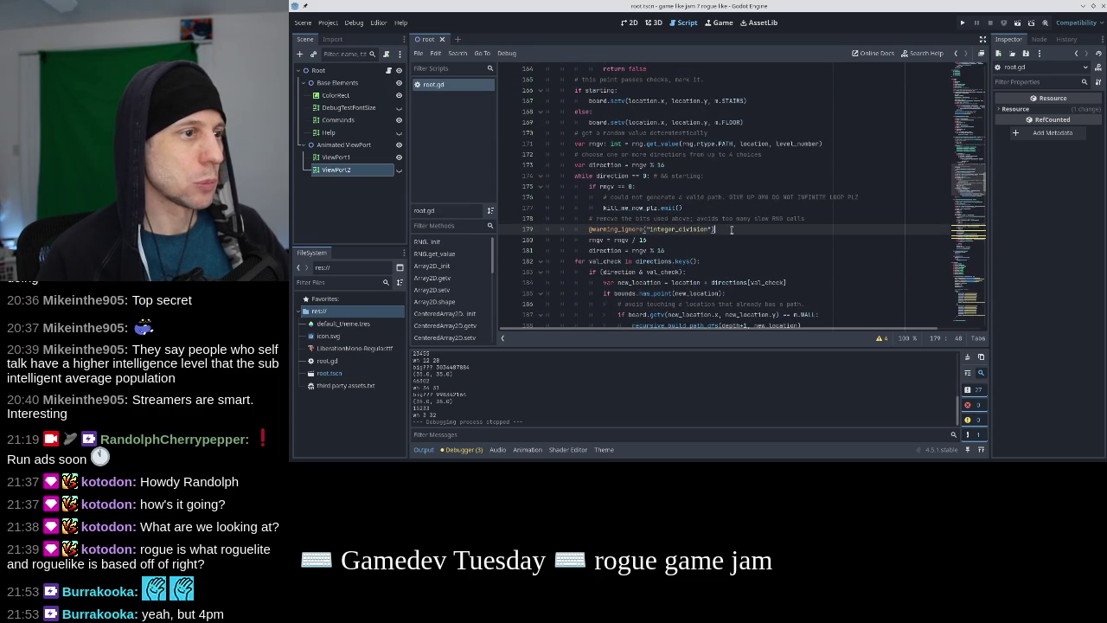
pyautogui.scroll(-1, 730, 229)
pyautogui.scroll(-13, 726, 216)
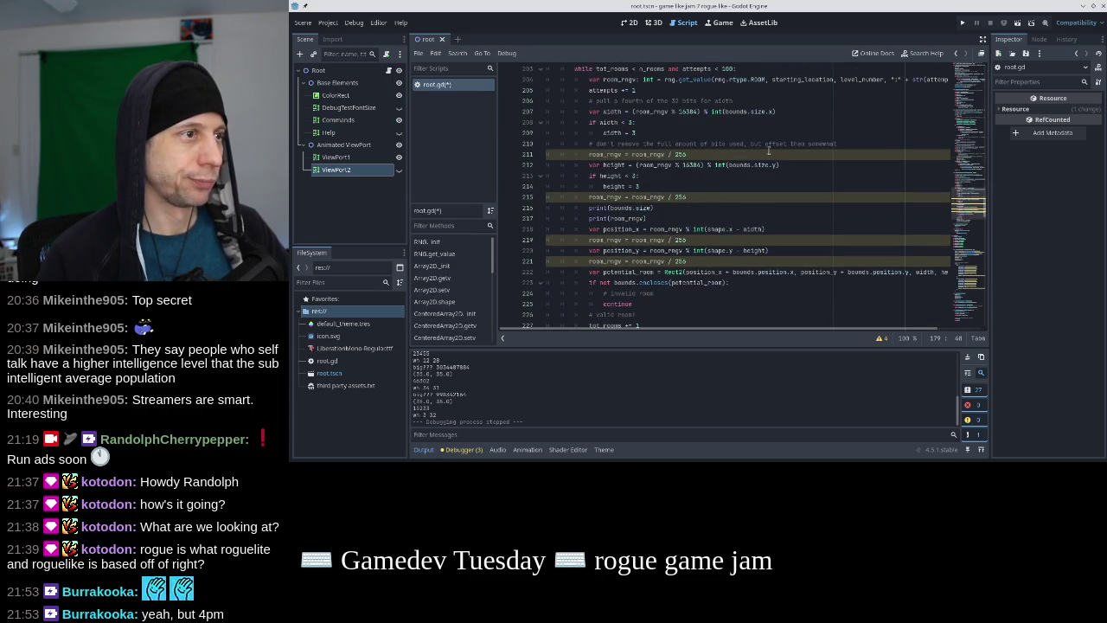
pyautogui.click(860, 146)
pyautogui.press('Return')
pyautogui.hotkey('ctrl', 'v')
pyautogui.press('Down')
pyautogui.press('Down')
pyautogui.press('Down')
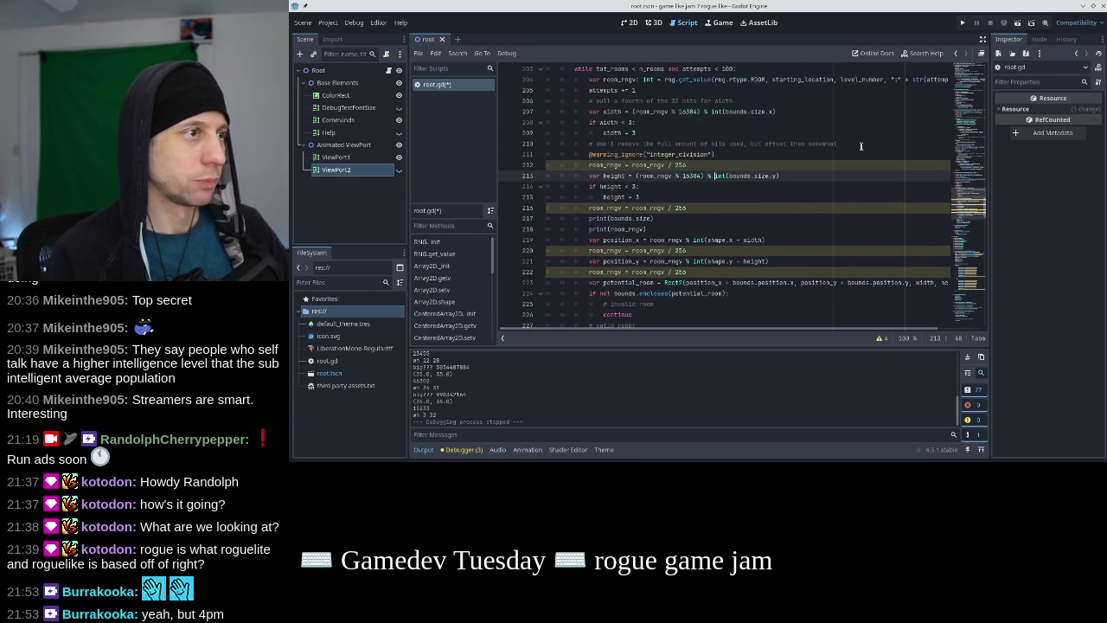
pyautogui.press('Return')
pyautogui.hotkey('ctrl', 'v')
pyautogui.press('Up')
pyautogui.press('Down')
pyautogui.press('Down')
pyautogui.press('Down')
pyautogui.press('End')
pyautogui.press('Return')
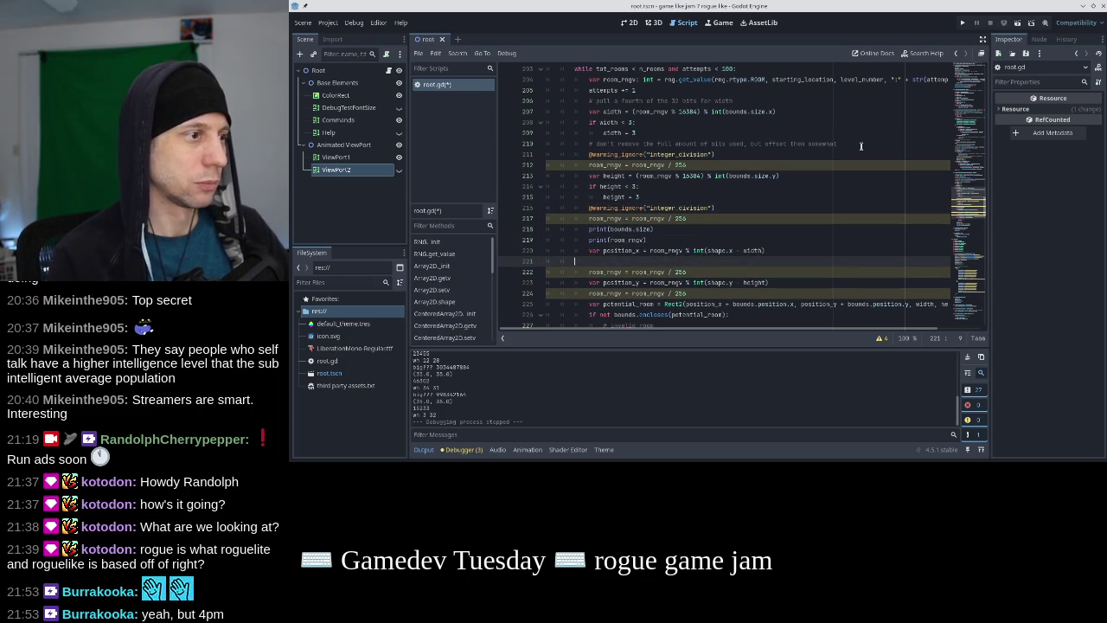
pyautogui.hotkey('ctrl', 'v')
# Add the suppression after position_y, save, and delete the extra '/' on line 225
pyautogui.press('Down')
pyautogui.press('Down')
pyautogui.press('End')
pyautogui.press('Return')
pyautogui.hotkey('ctrl', 'v')
pyautogui.press('Down')
pyautogui.hotkey('ctrl', 's')
pyautogui.scroll(-2, 767, 170)
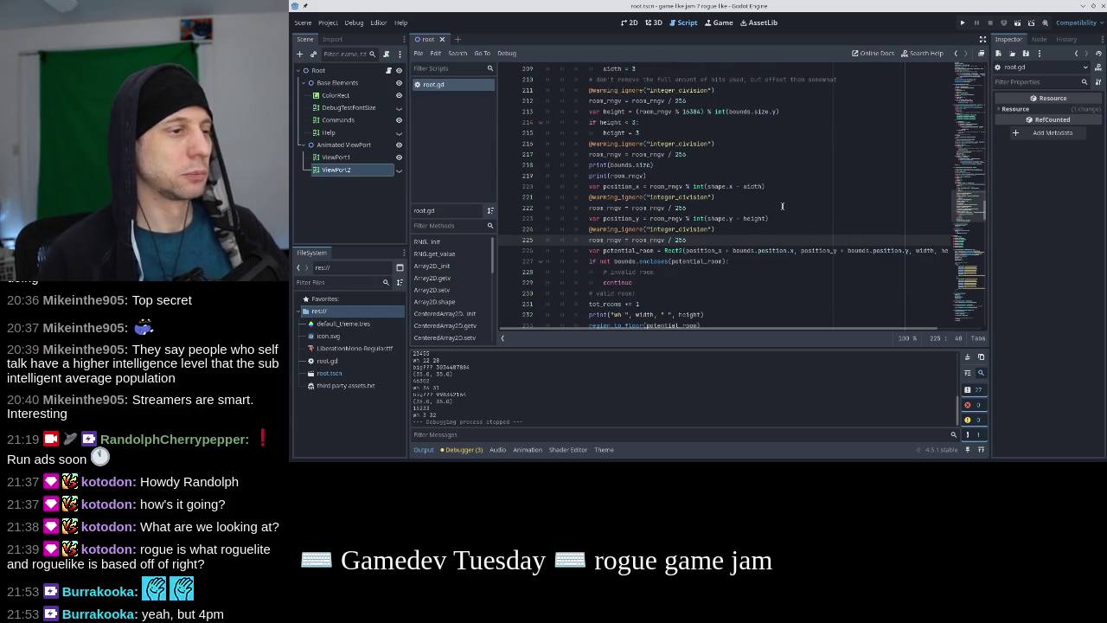
pyautogui.scroll(1, 781, 206)
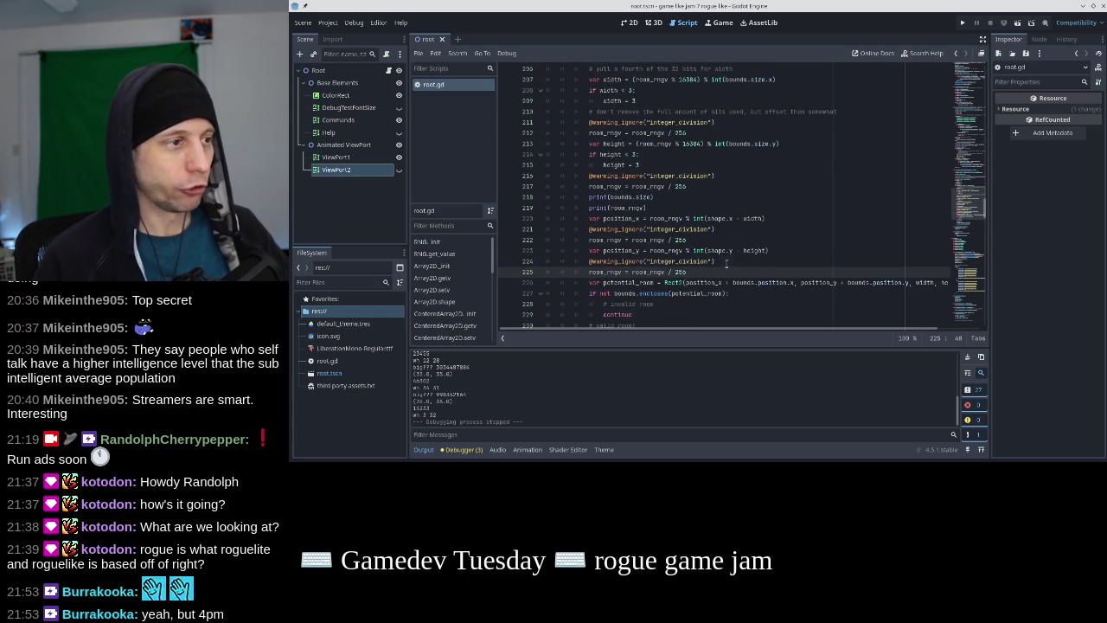
pyautogui.press('Up')
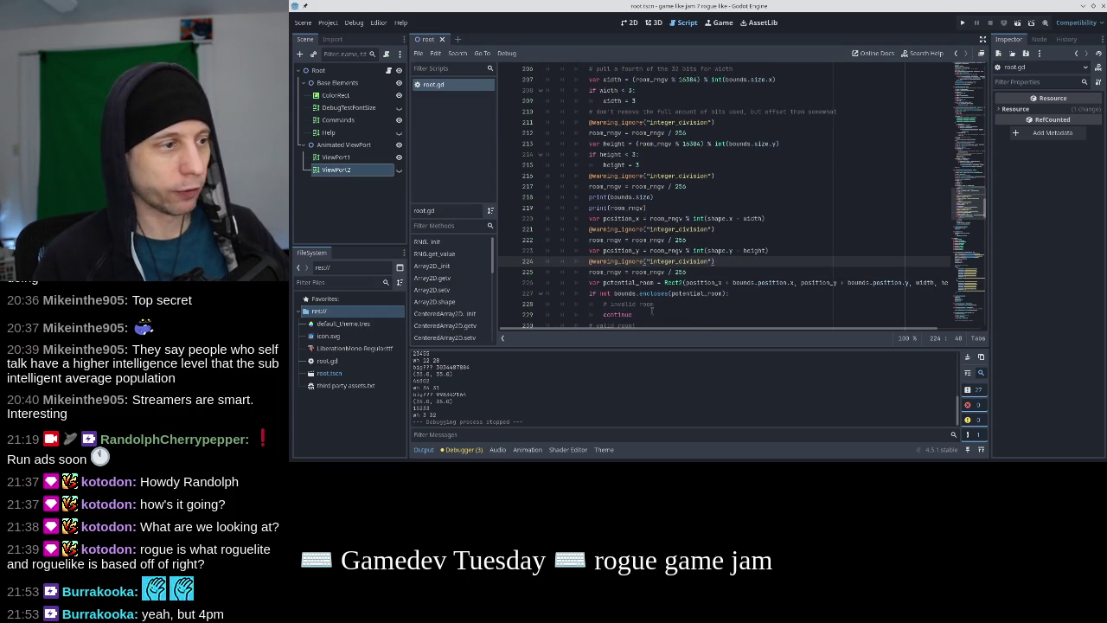
pyautogui.scroll(-1, 663, 304)
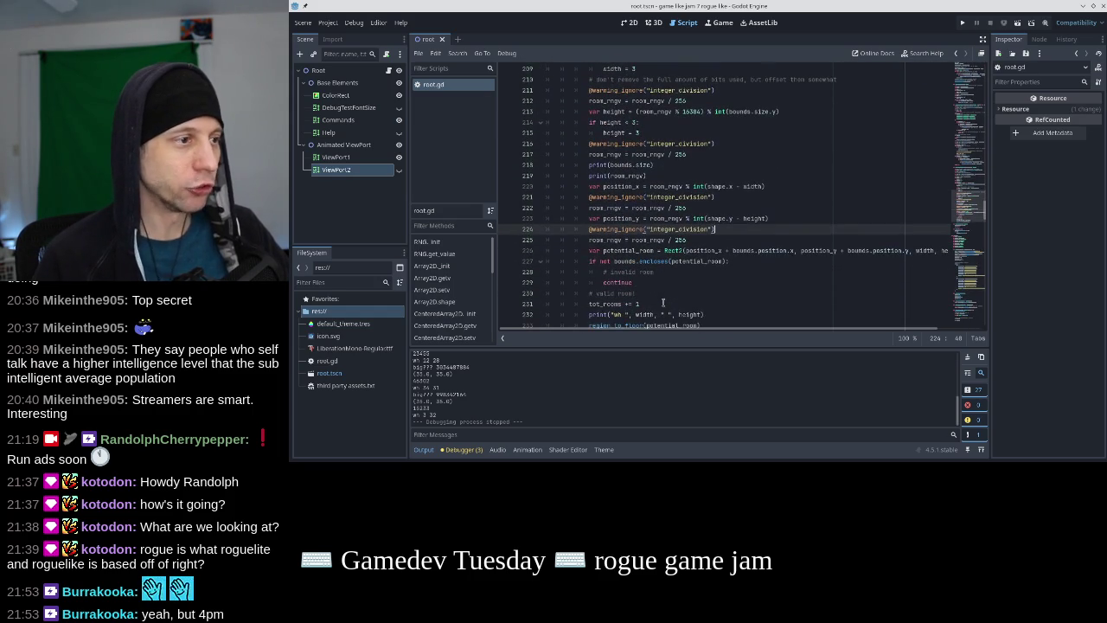
pyautogui.click(670, 240)
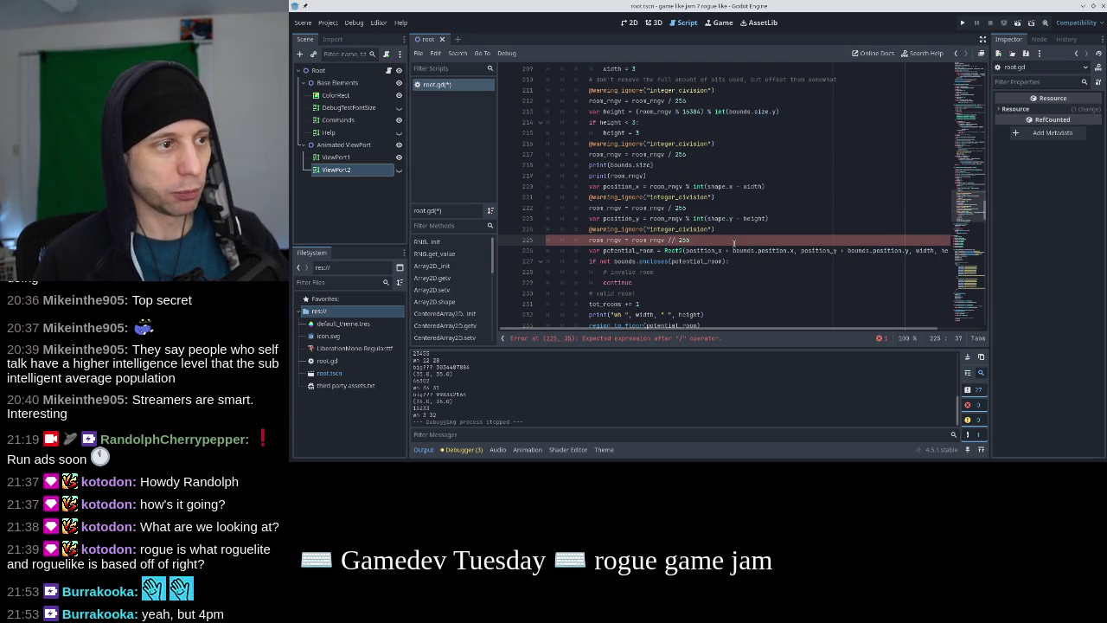
pyautogui.press('BackSpace')
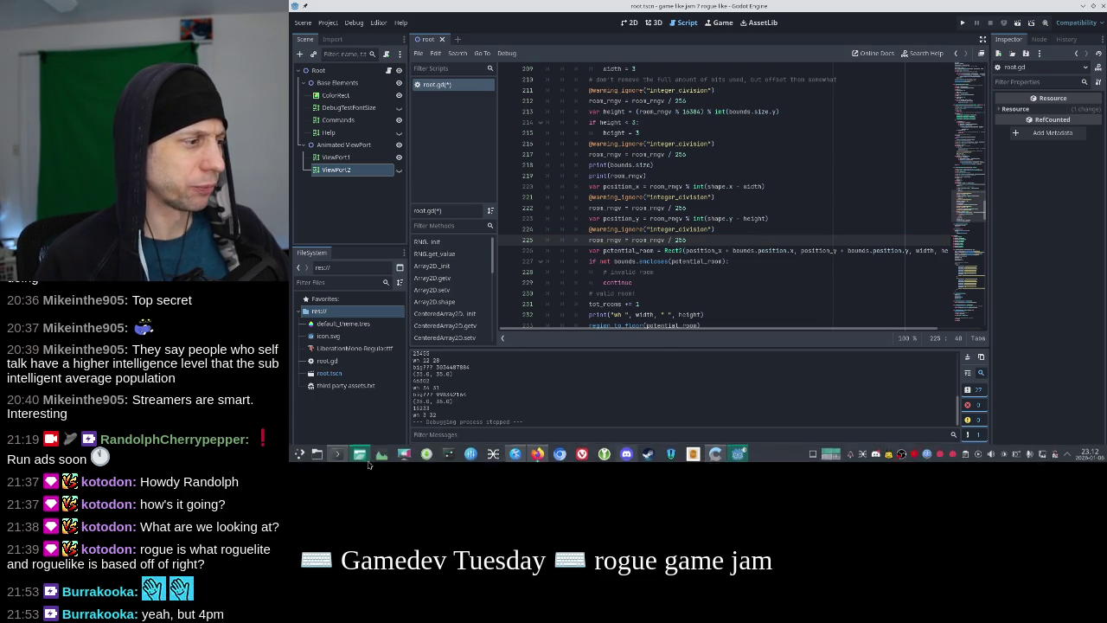
pyautogui.click(360, 453)
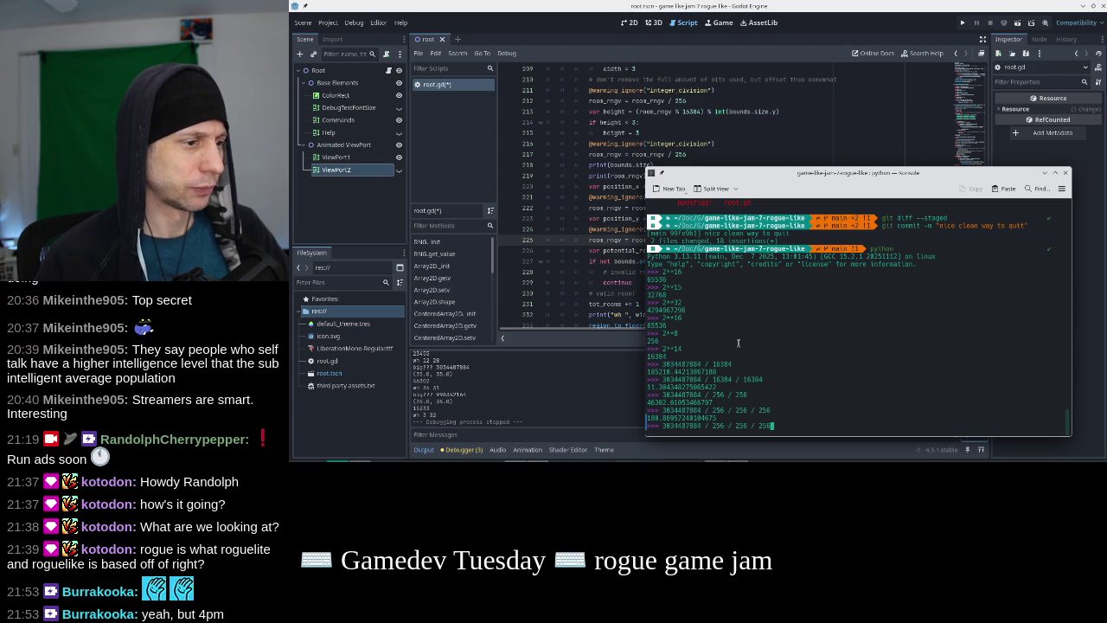
# In Python, compare 380 // 7 (42) with 380 / 7 (42.857), then return to root.gd
pyautogui.press('Down')
pyautogui.write('380 // 7')
pyautogui.press('Return')
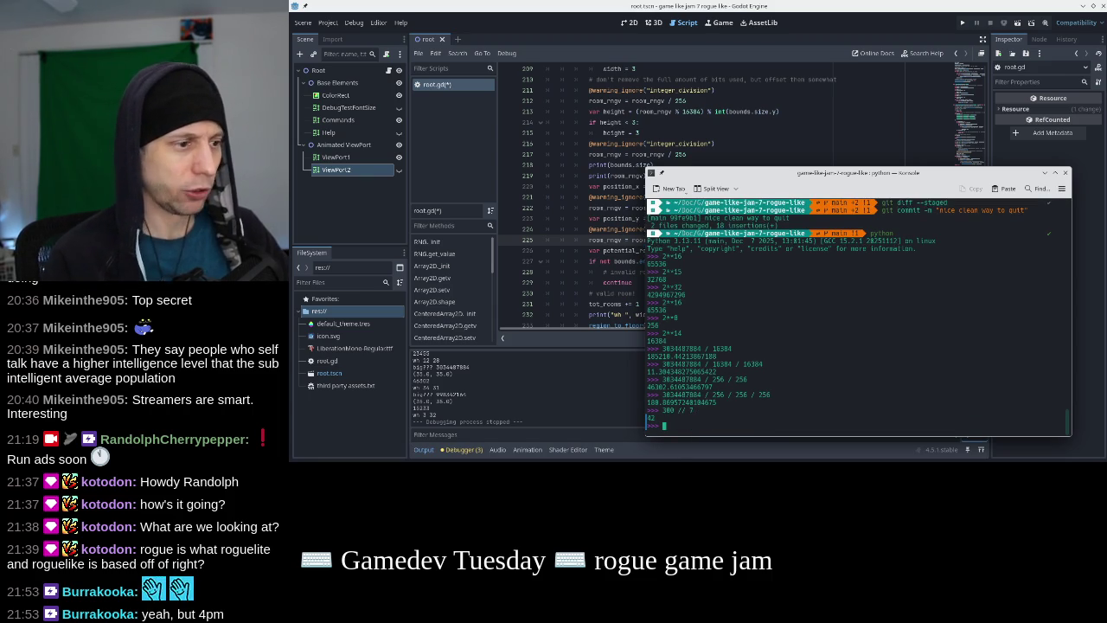
pyautogui.write('300 /7')
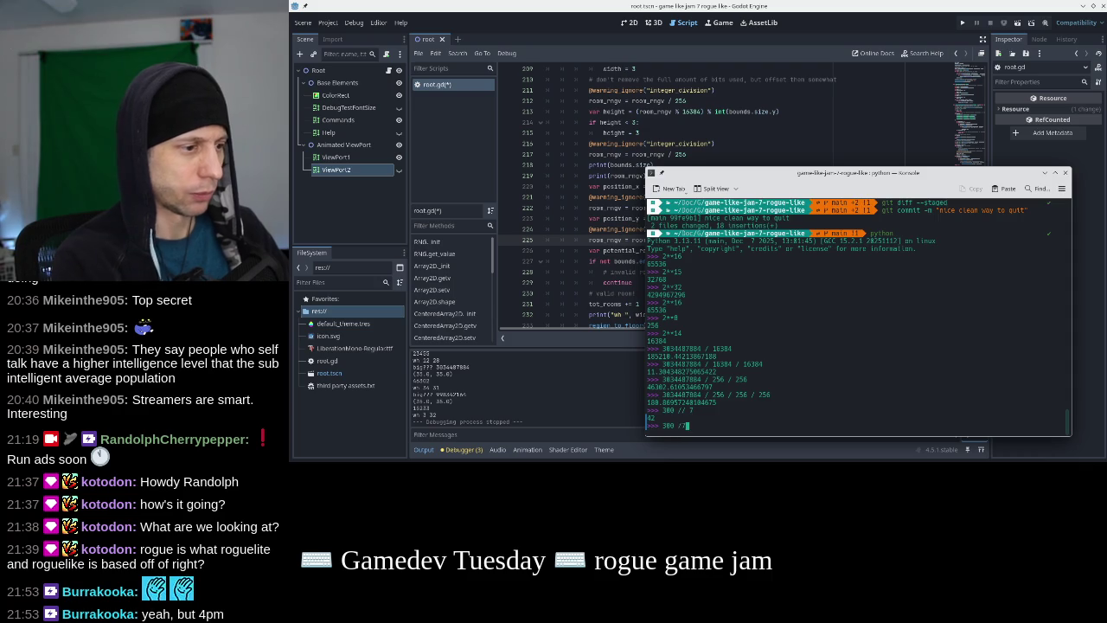
pyautogui.press('Return')
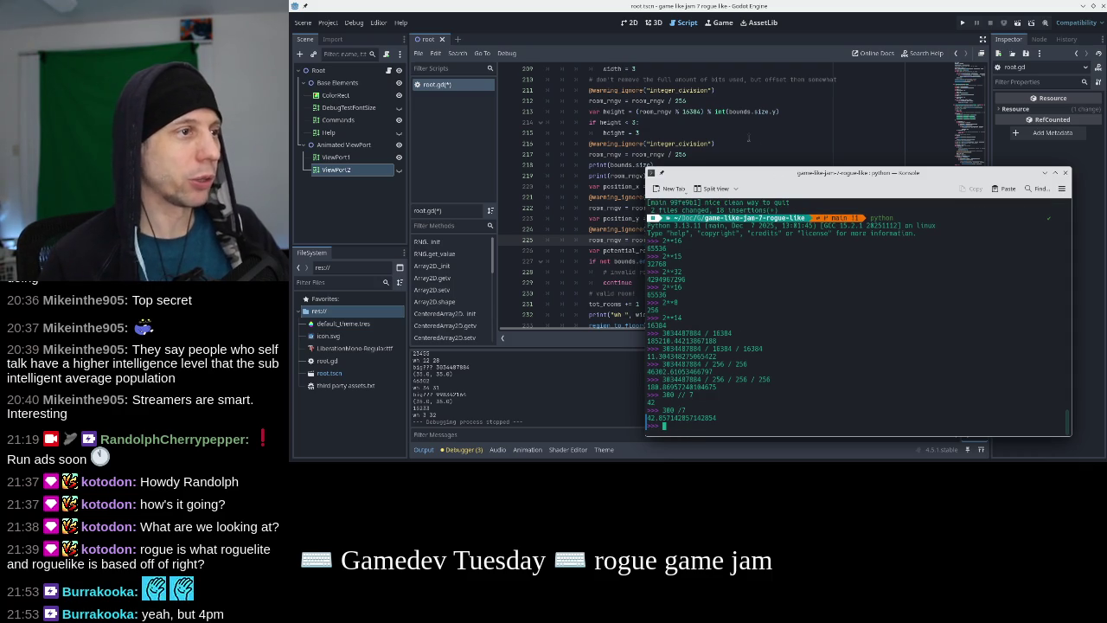
pyautogui.hotkey('alt', 'Tab')
pyautogui.click(742, 148)
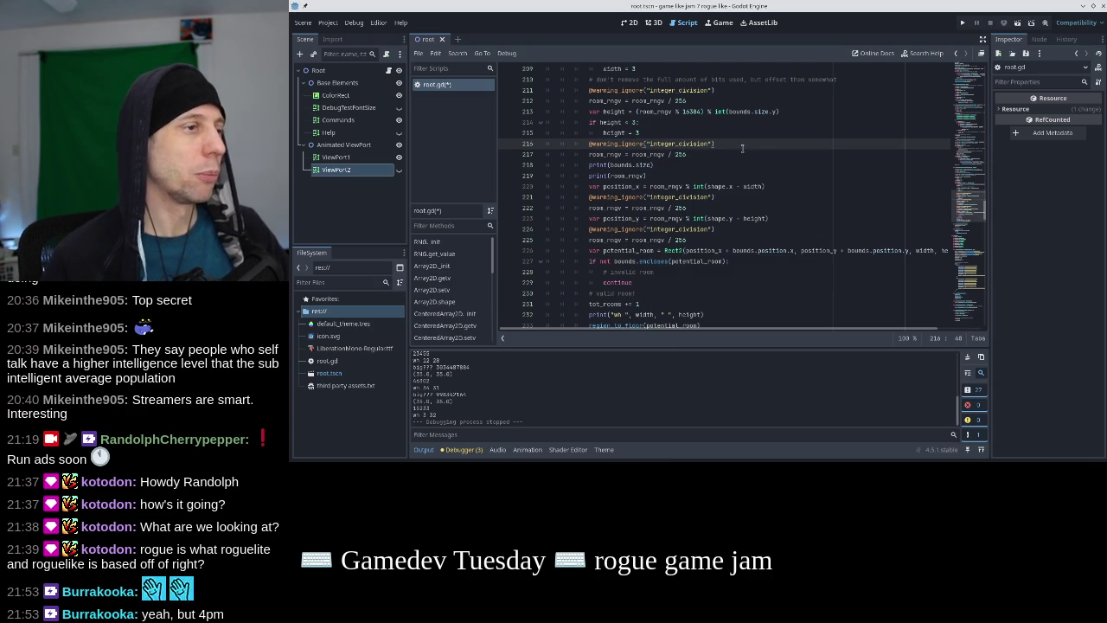
# Delete the leftover wh debug print line below the continue statement
pyautogui.click(730, 283)
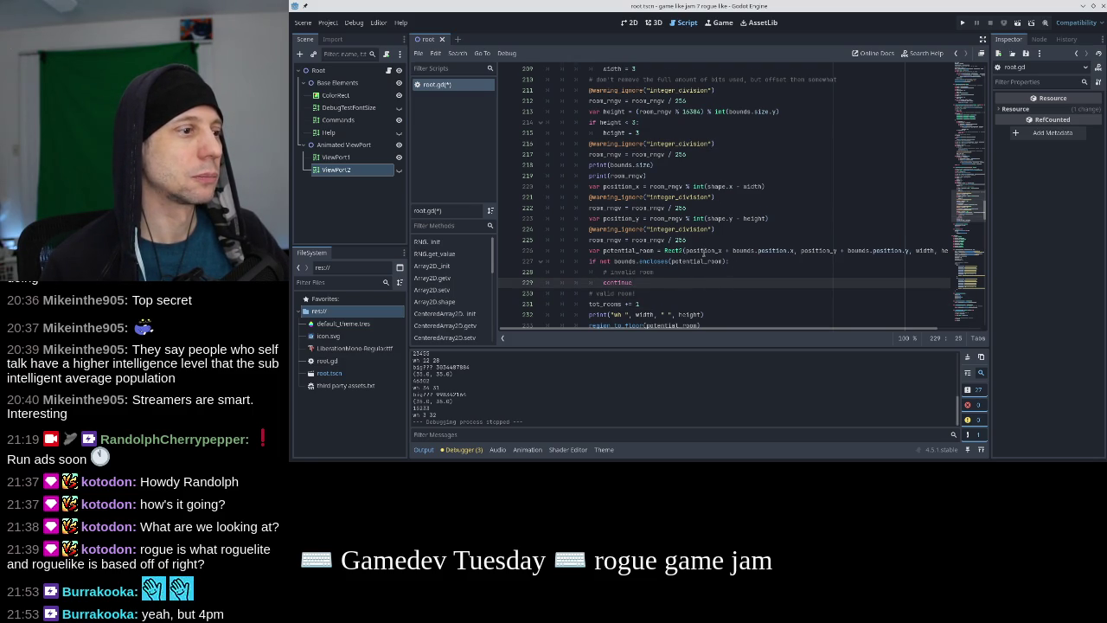
pyautogui.scroll(-1, 704, 251)
pyautogui.click(706, 281)
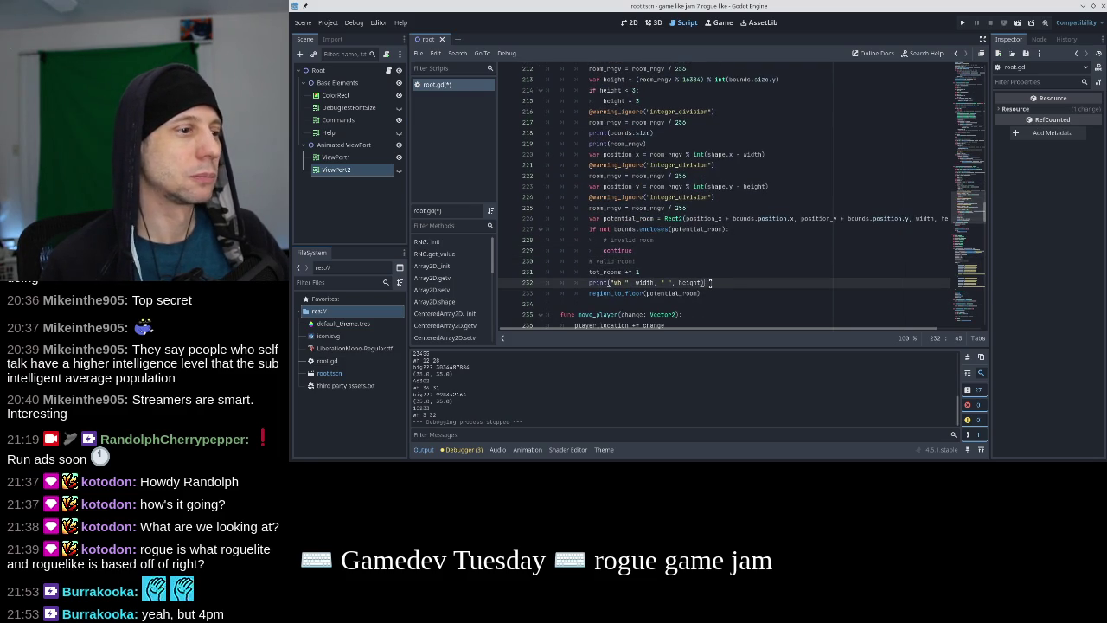
pyautogui.hotkey('ctrl', 'shift', 'k')
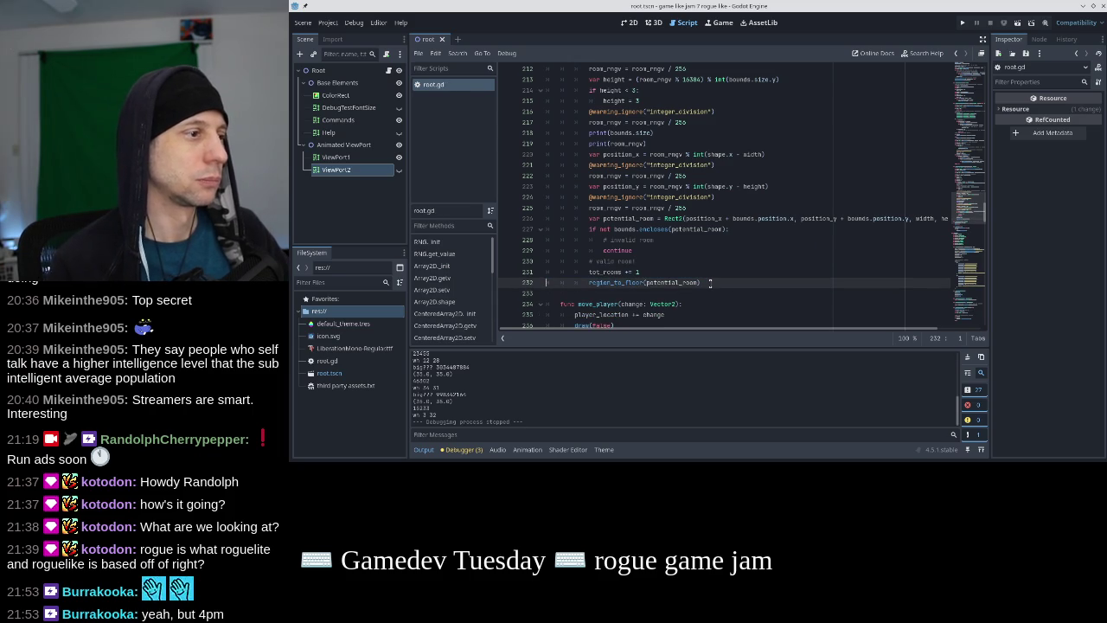
pyautogui.scroll(9, 691, 260)
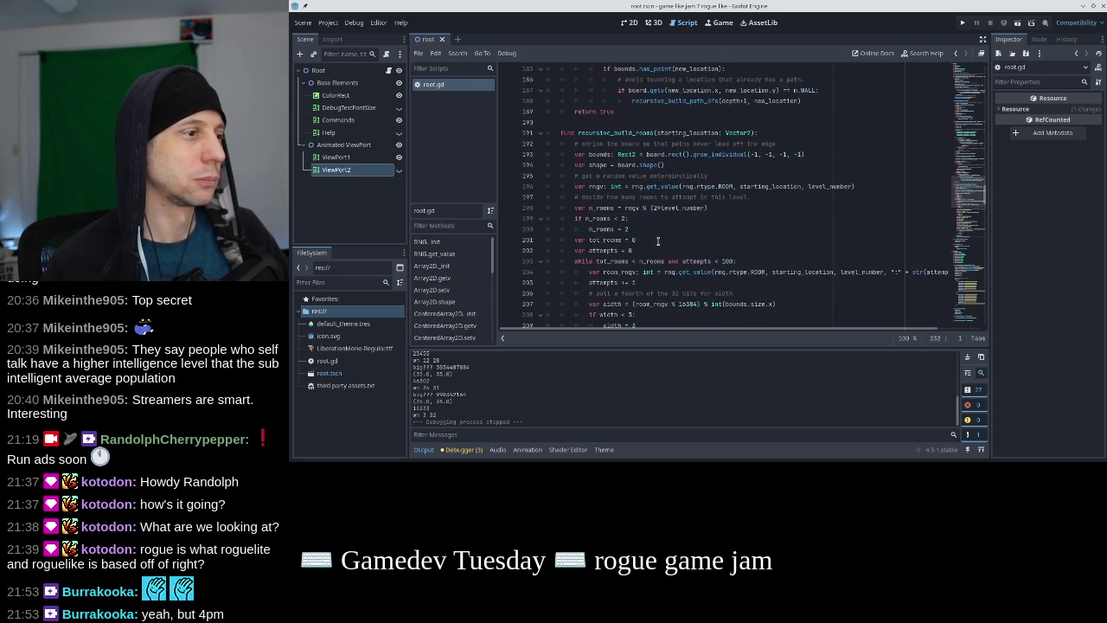
# Add print("n_rooms: ", n_rooms) on a new line after attempts = 0
pyautogui.click(665, 222)
pyautogui.click(667, 250)
pyautogui.press('Return')
pyautogui.write('pri')
pyautogui.press('Return')
pyautogui.write('"n_roo')
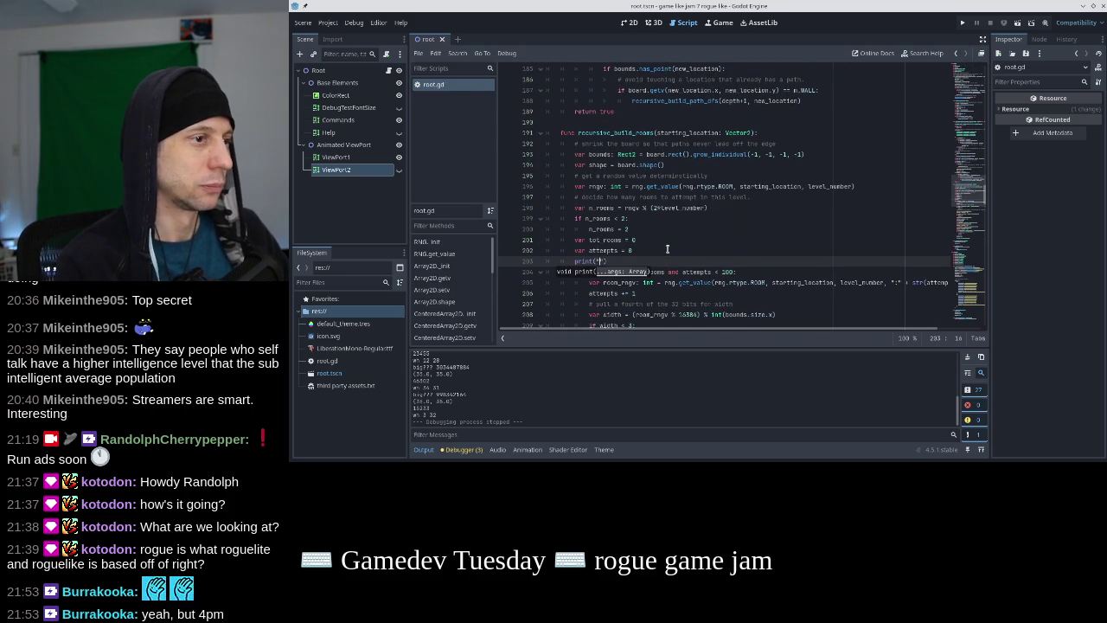
pyautogui.write('ms: ", n_')
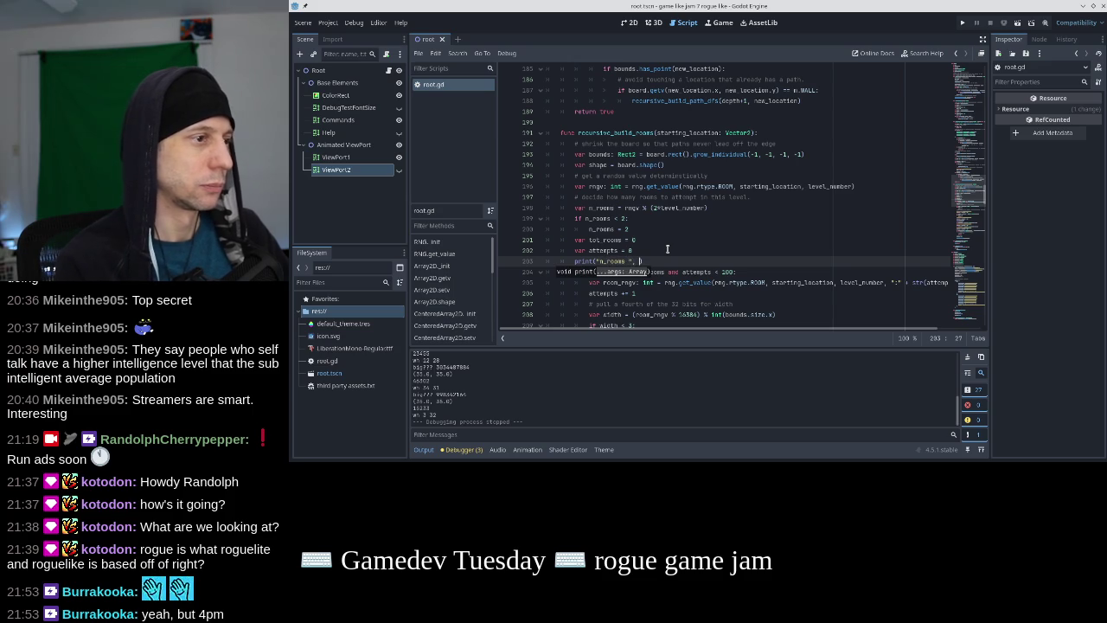
pyautogui.write('rooms)')
pyautogui.hotkey('shift', 'Home')
pyautogui.hotkey('ctrl', 'c')
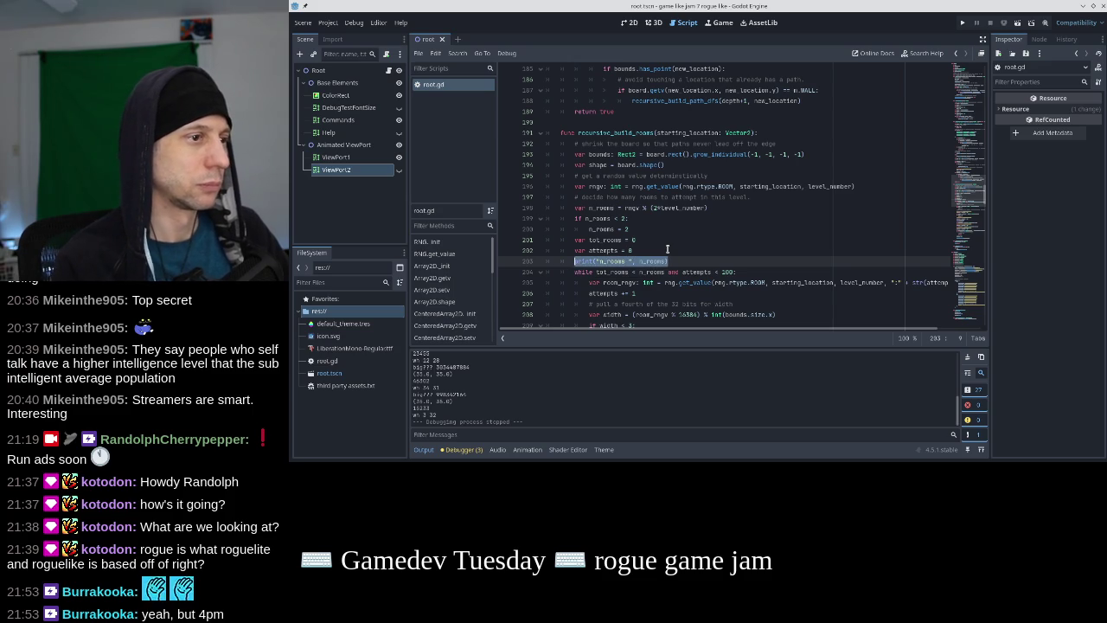
# Add a tot_rooms print with attempts after region_to_floor and launch the game
pyautogui.scroll(-10, 666, 249)
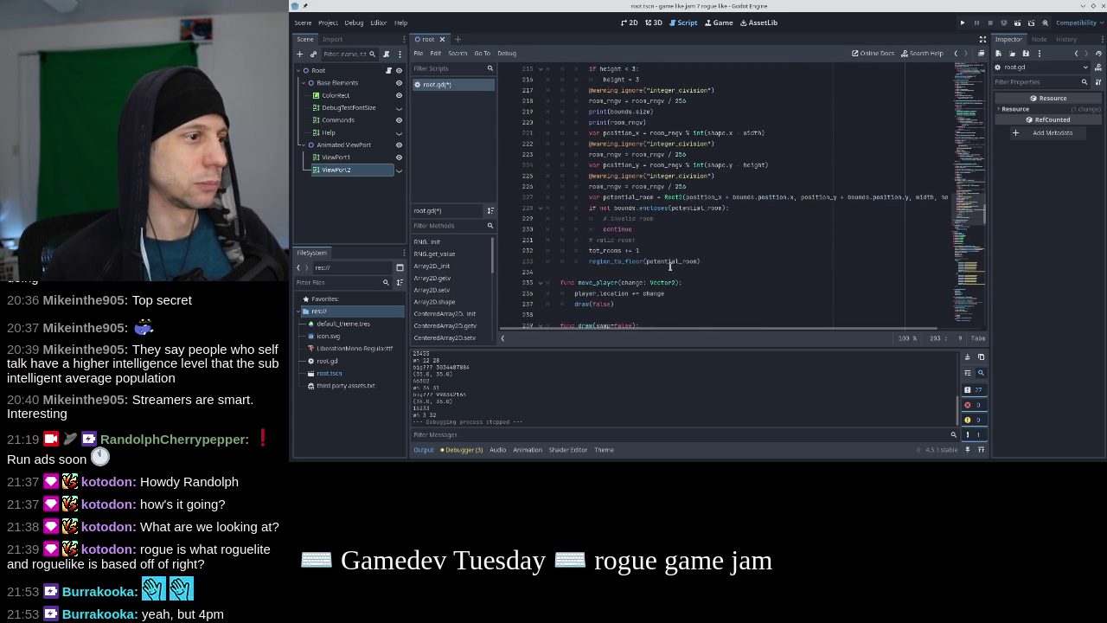
pyautogui.click(669, 261)
pyautogui.press('End')
pyautogui.press('Return')
pyautogui.press('BackSpace')
pyautogui.hotkey('ctrl', 'v')
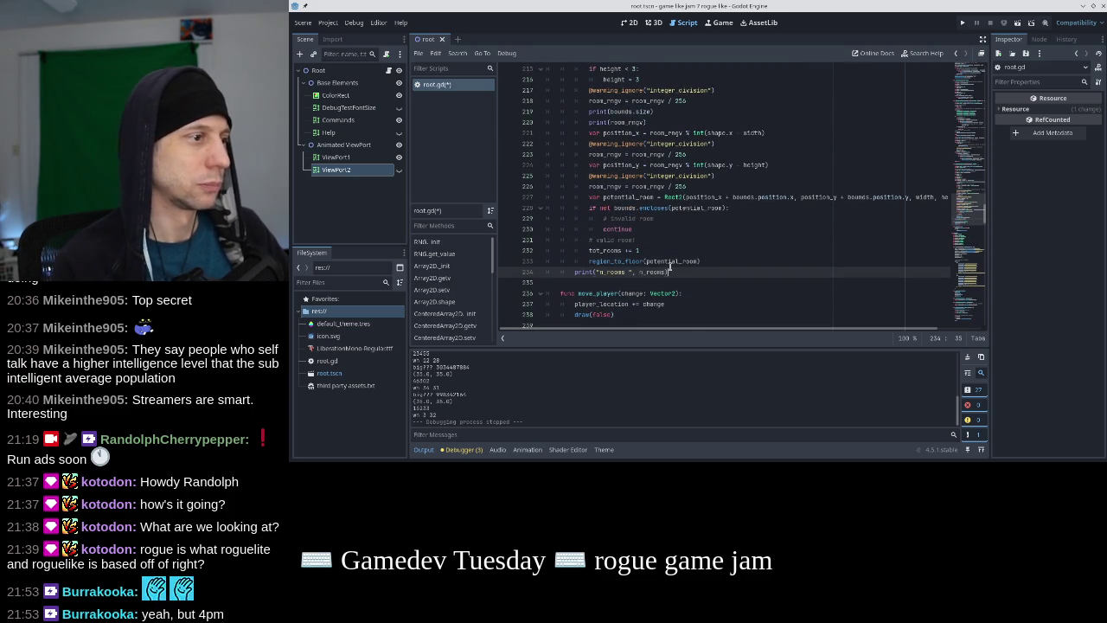
pyautogui.scroll(9, 662, 262)
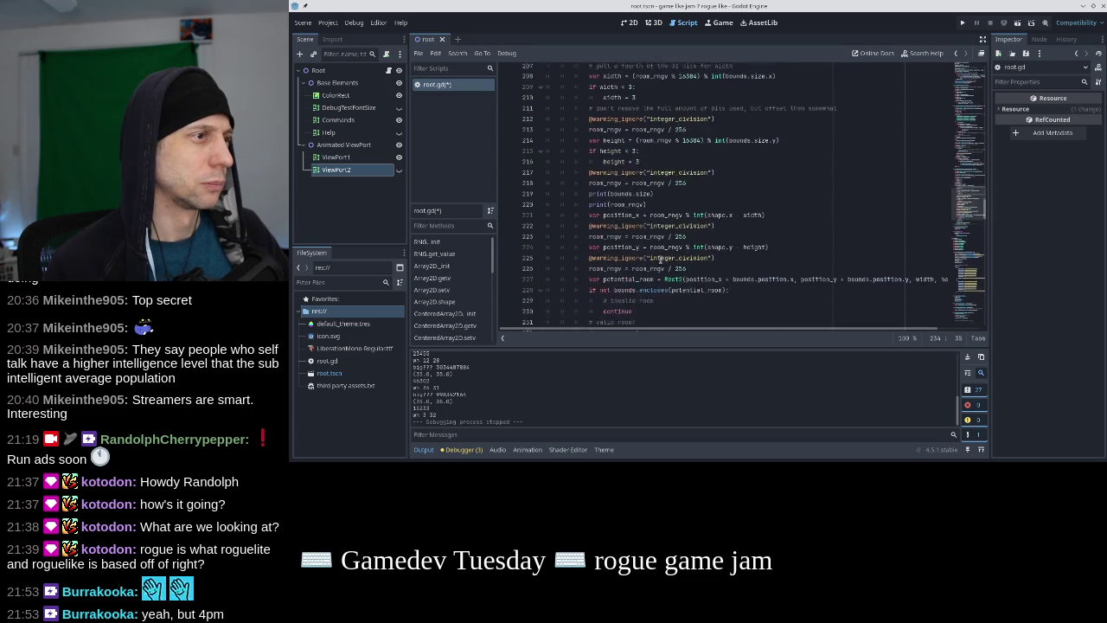
pyautogui.scroll(-9, 659, 260)
pyautogui.doubleClick(611, 284)
pyautogui.write('tot_rooms')
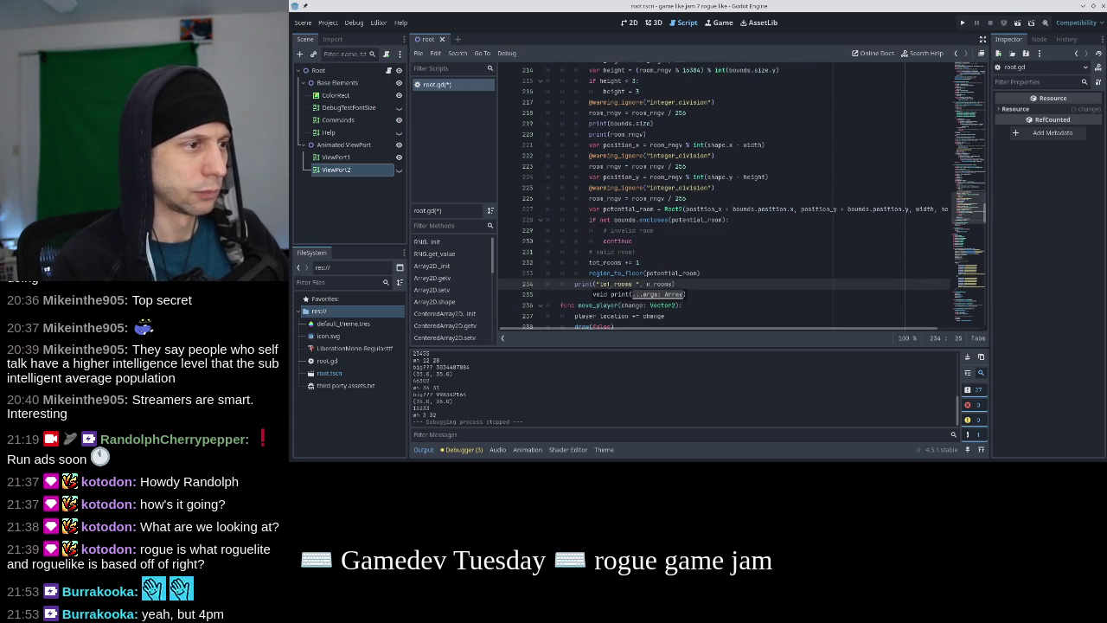
pyautogui.press('End')
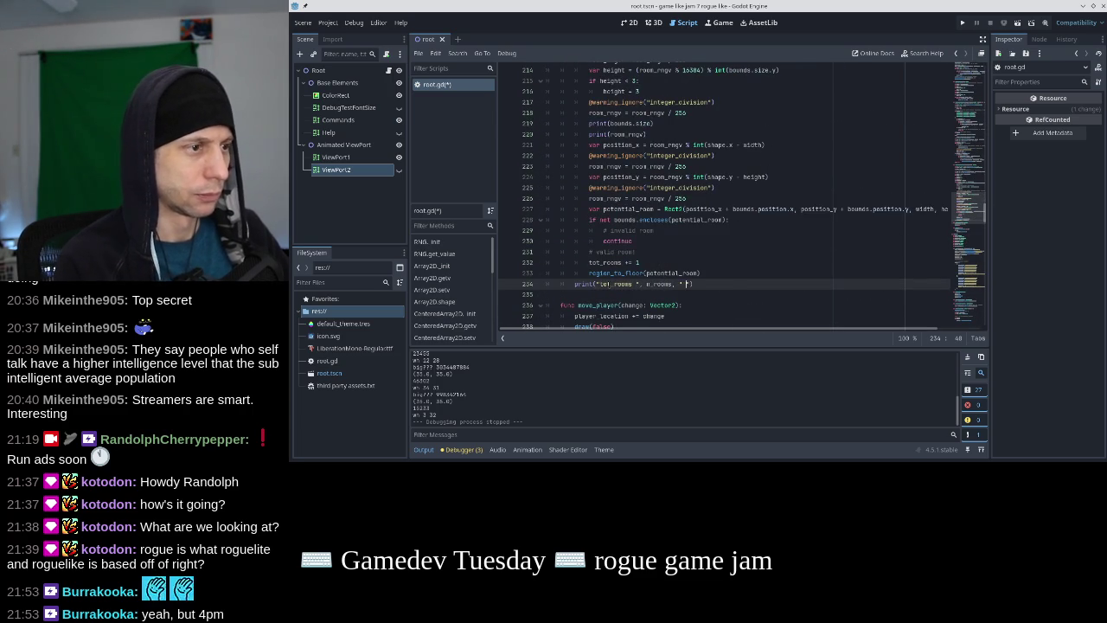
pyautogui.write('with')
pyautogui.write(', attempts')
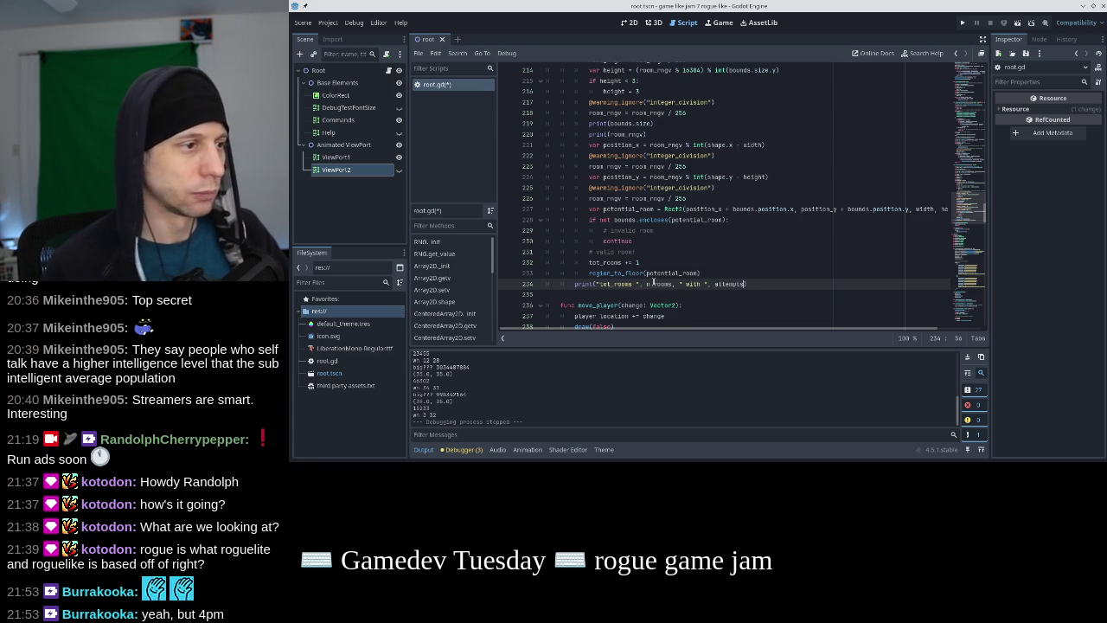
pyautogui.write('tot')
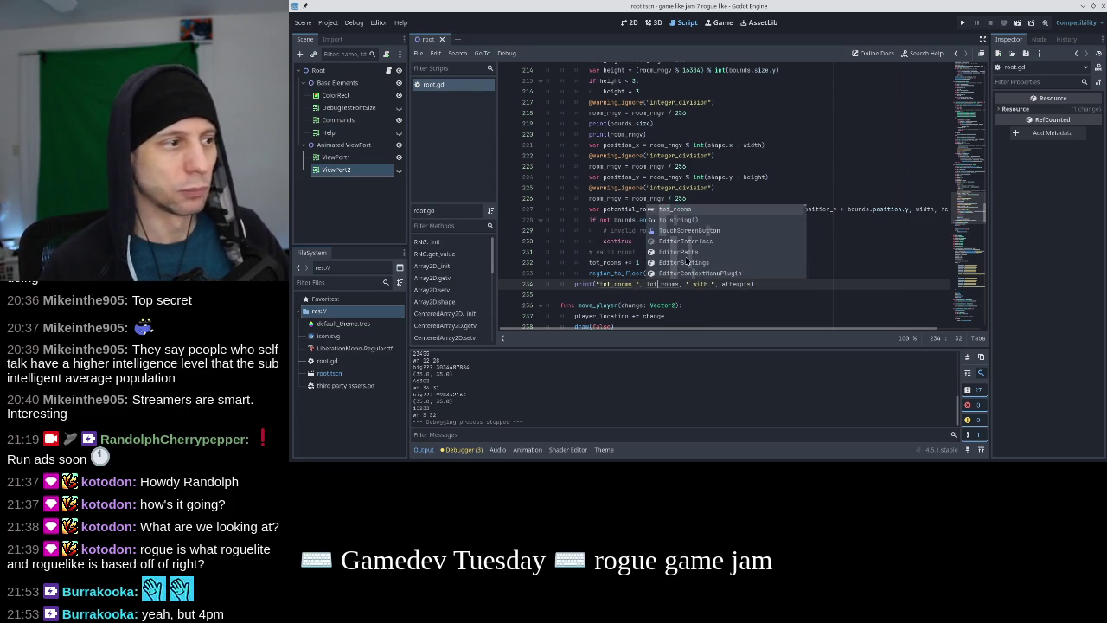
pyautogui.press('F5')
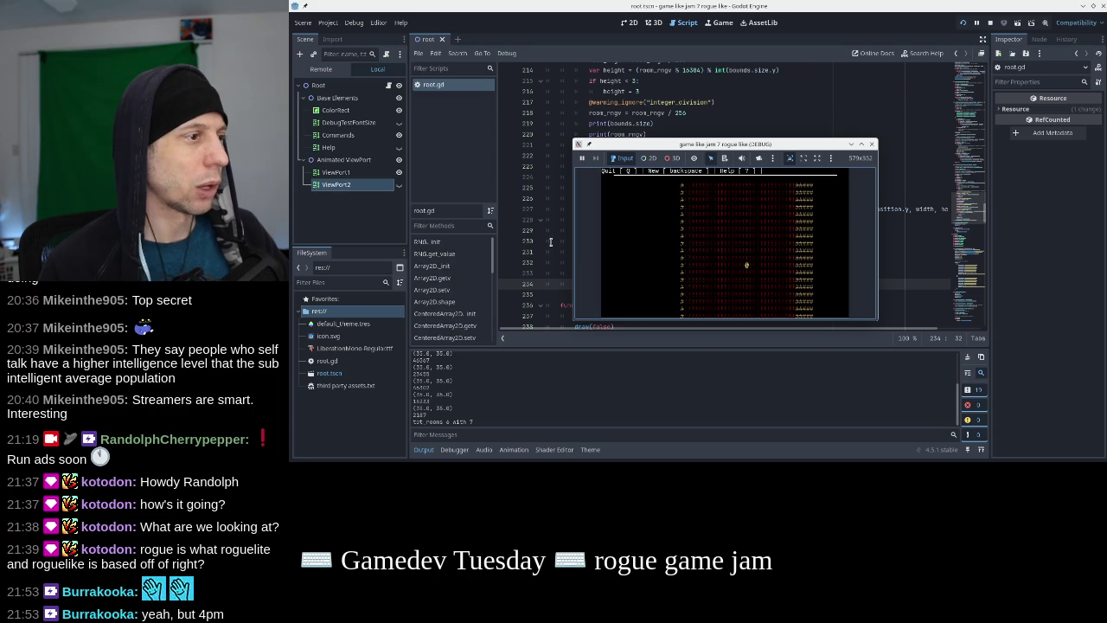
# Quit the game and delete the print(bounds.size) and print(room_rngv) lines
pyautogui.press('q')
pyautogui.scroll(4, 690, 235)
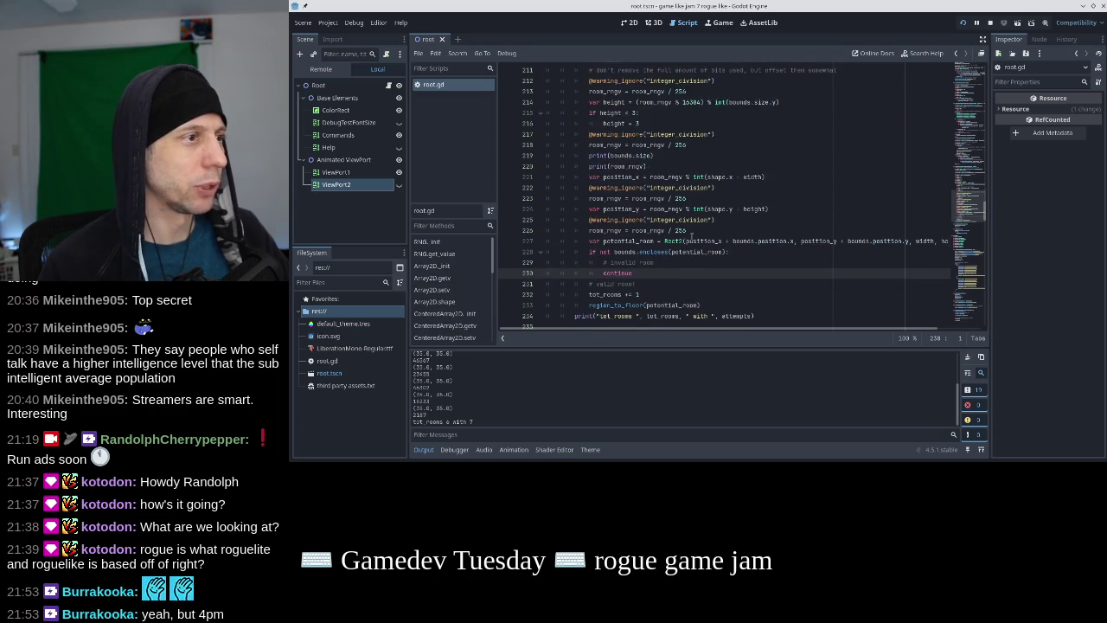
pyautogui.scroll(1, 691, 235)
pyautogui.scroll(-1, 690, 235)
pyautogui.hotkey('shift', 'Up')
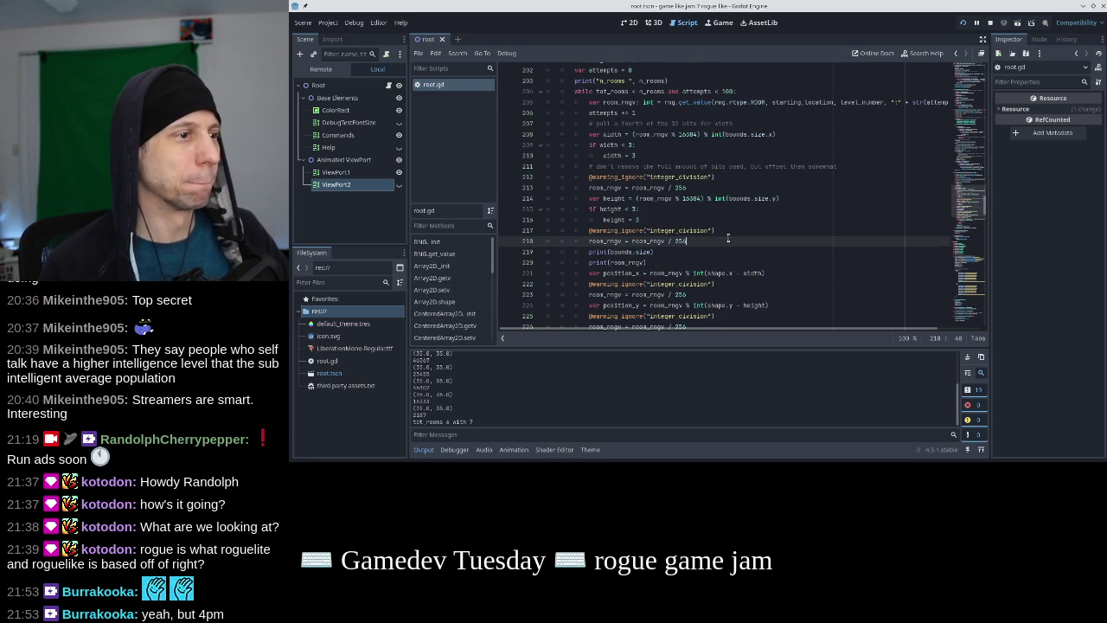
pyautogui.press('Delete')
pyautogui.hotkey('shift', 'Down')
pyautogui.press('Delete')
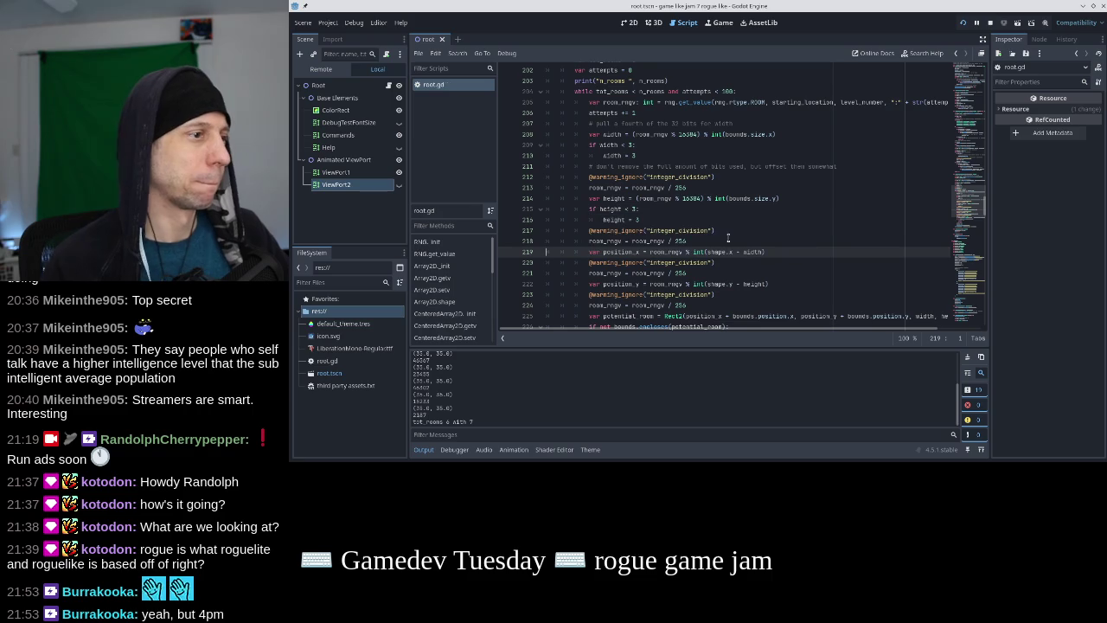
# Run the project again and close the game window
pyautogui.click(990, 23)
pyautogui.click(962, 23)
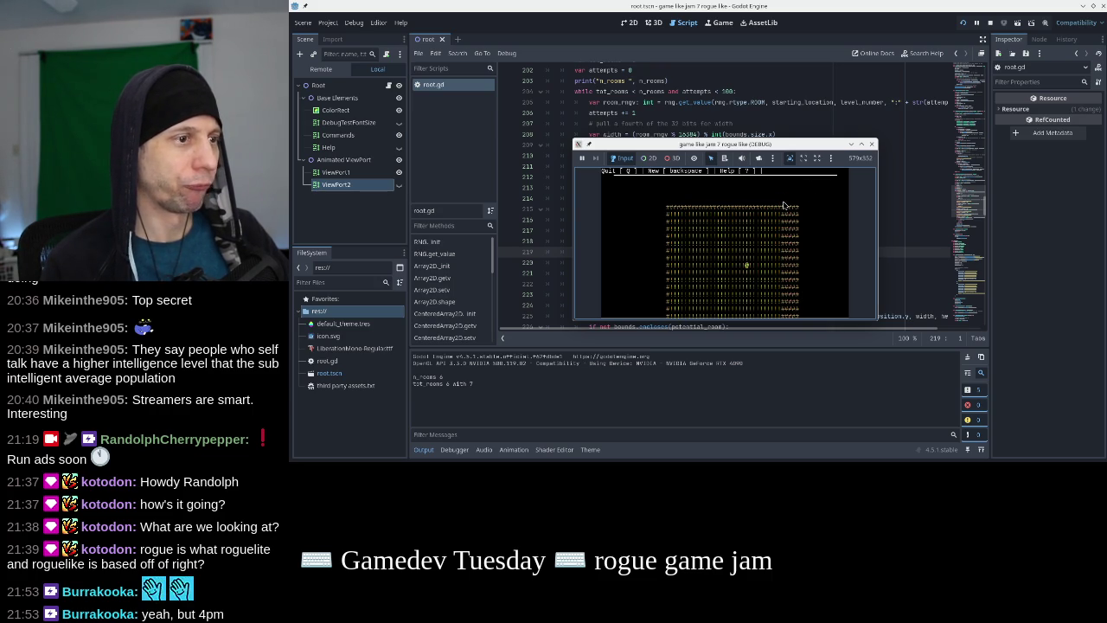
pyautogui.click(875, 145)
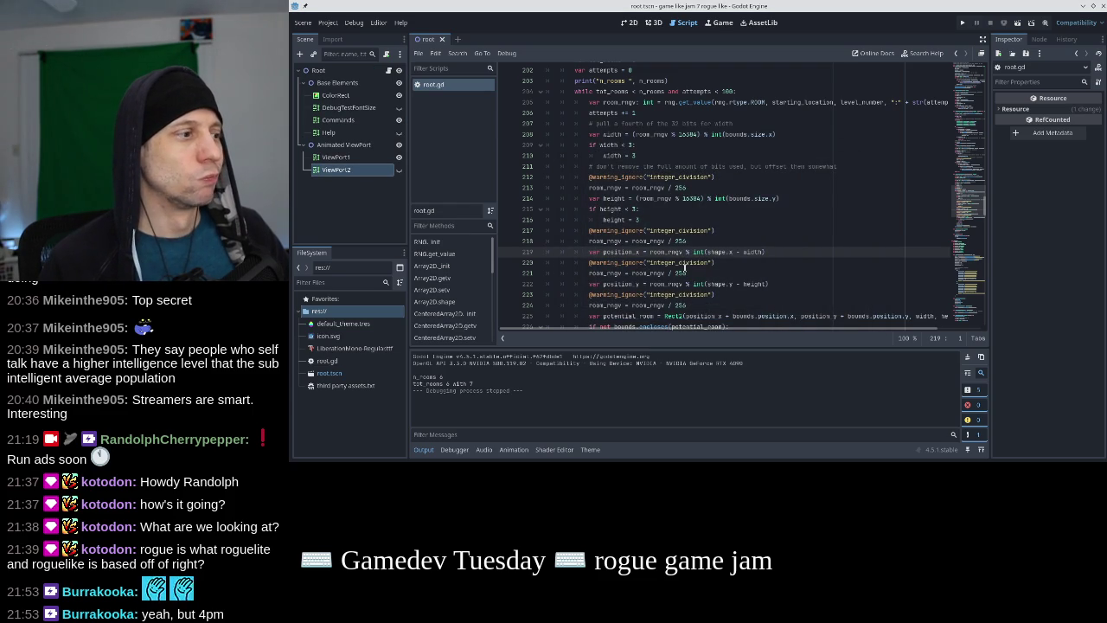
# Limit room width to int(bounds.size.x/3) in the width calculation
pyautogui.scroll(3, 684, 269)
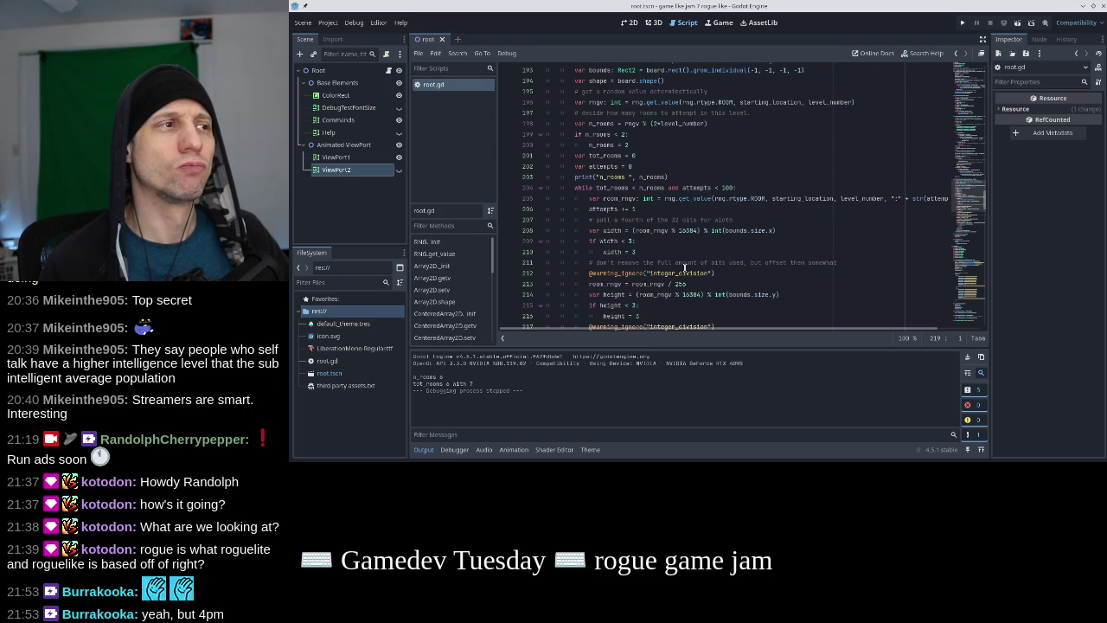
pyautogui.scroll(2, 684, 268)
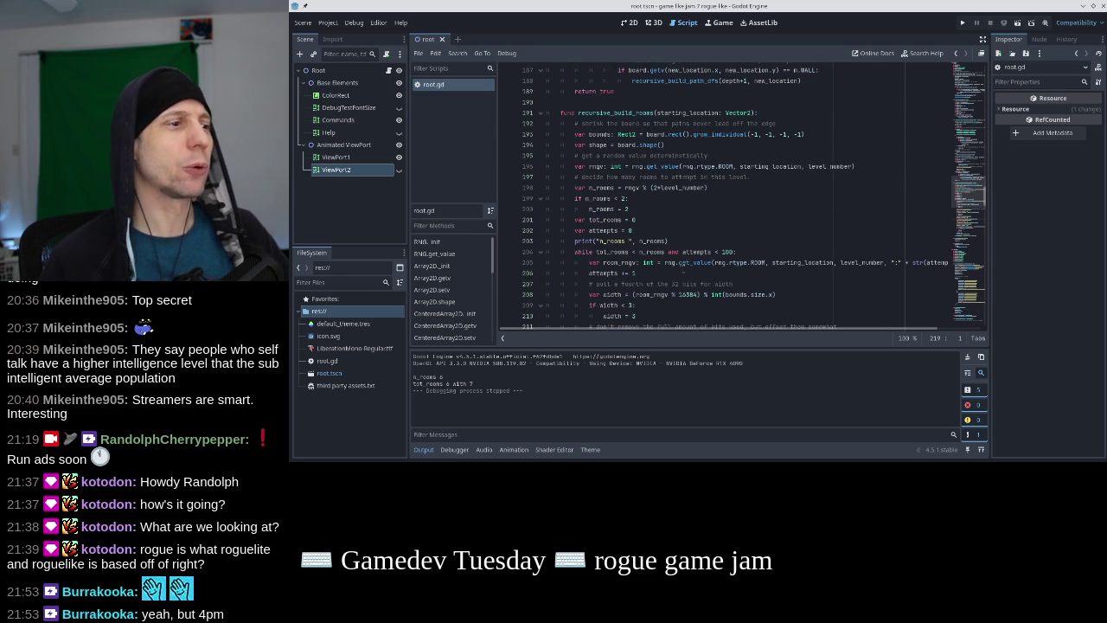
pyautogui.scroll(-4, 684, 268)
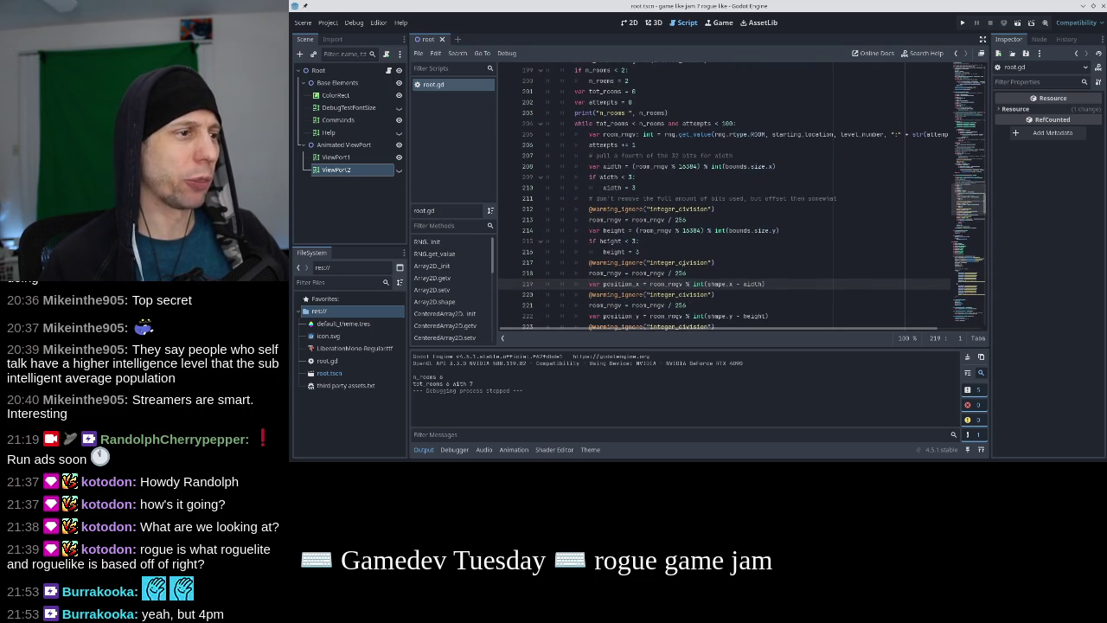
pyautogui.scroll(-2, 684, 268)
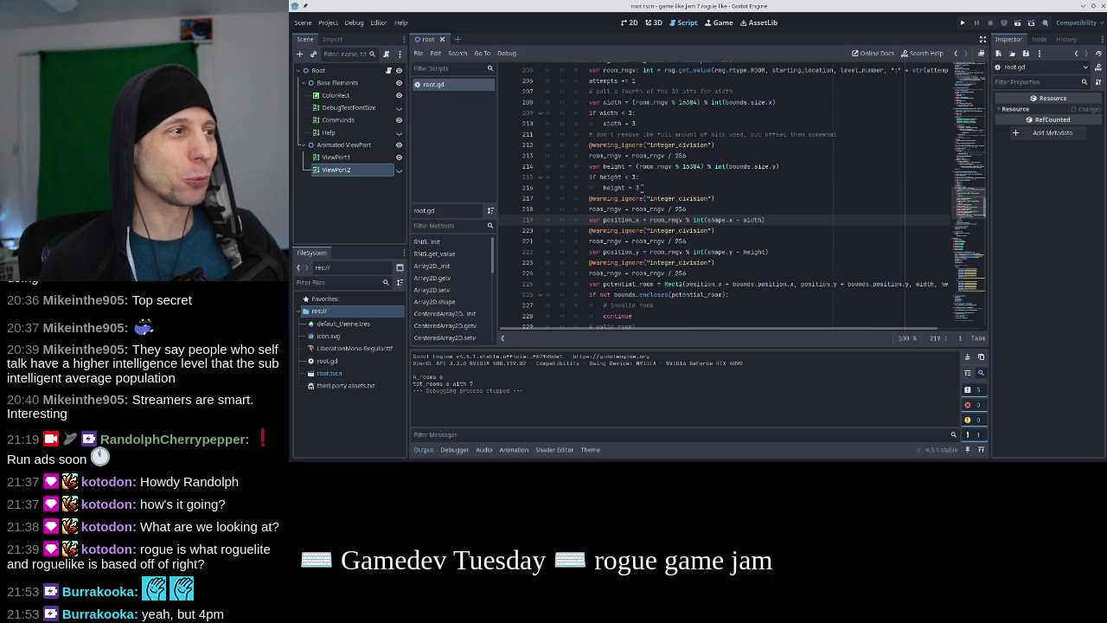
pyautogui.scroll(3, 642, 188)
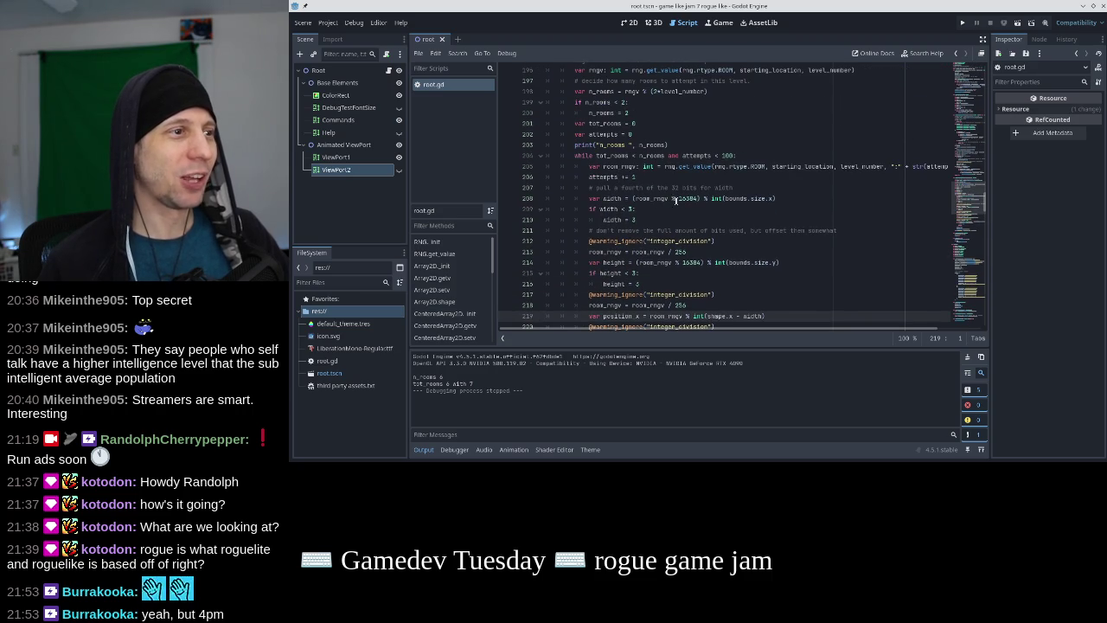
pyautogui.moveTo(726, 198); pyautogui.dragTo(776, 198)
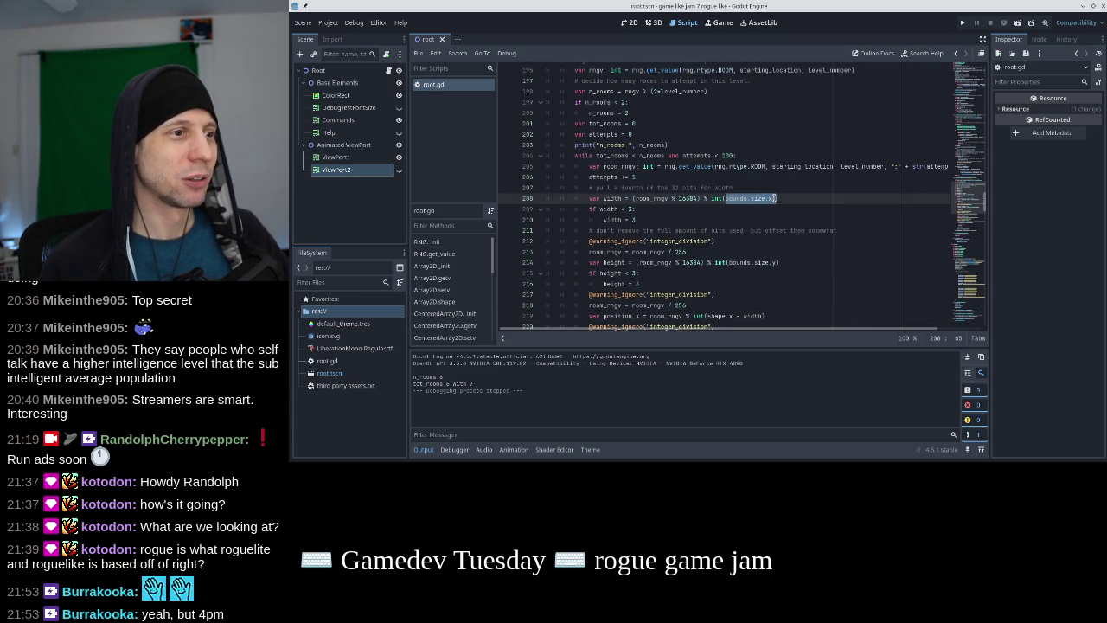
pyautogui.click(811, 202)
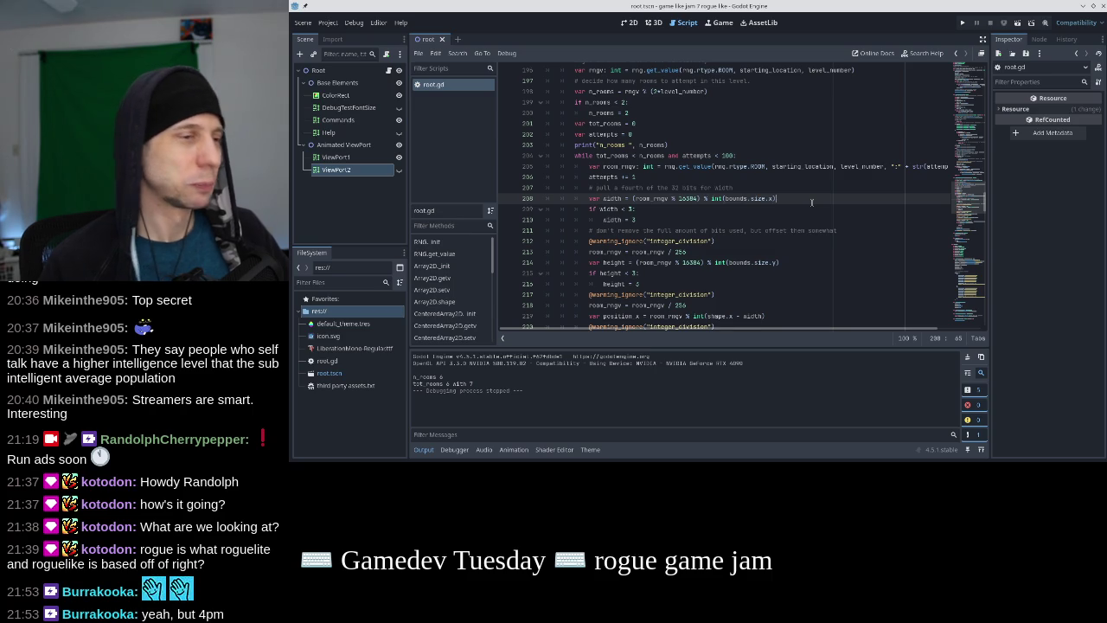
pyautogui.write('/3')
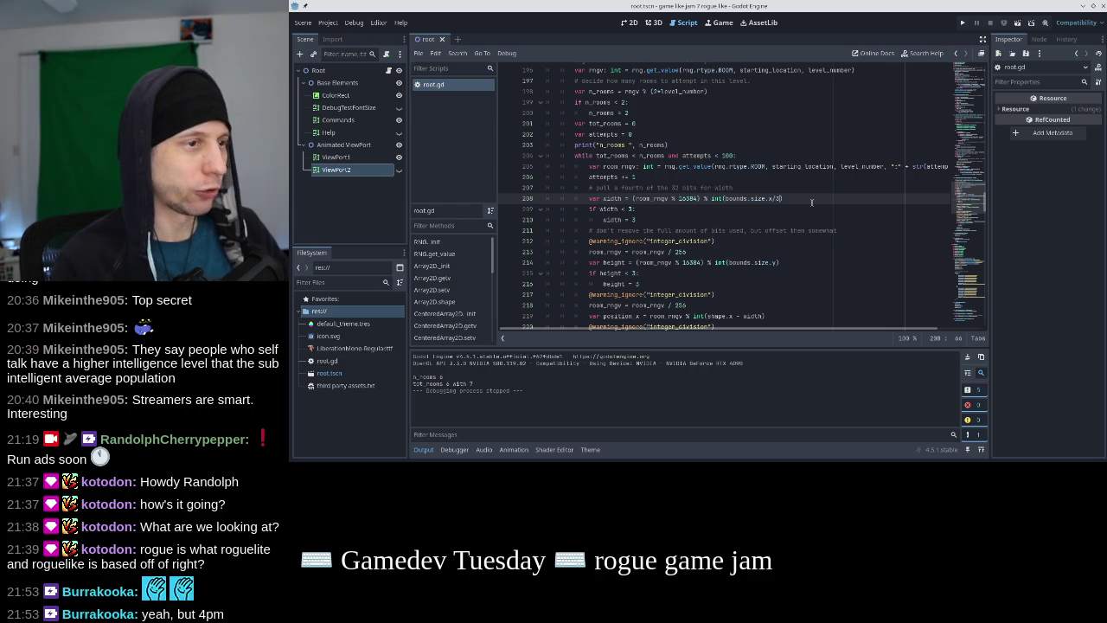
pyautogui.press('Down')
pyautogui.press('Down')
pyautogui.press('Down')
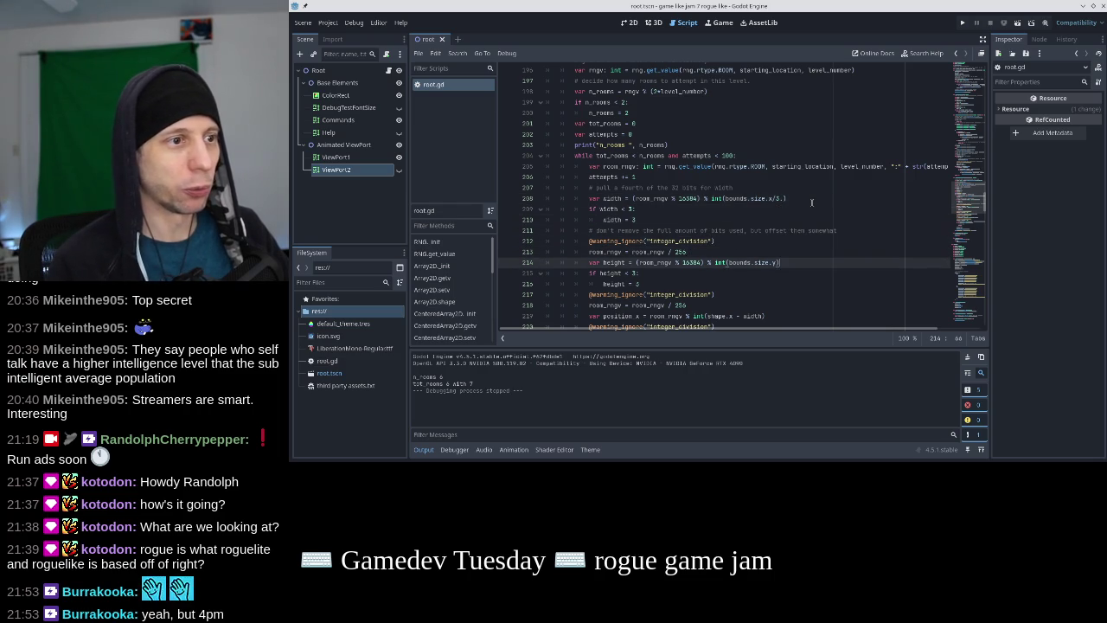
# Limit room height to bounds.size.y/3 and run the game to view the smaller rooms
pyautogui.write('/3.')
pyautogui.click(962, 23)
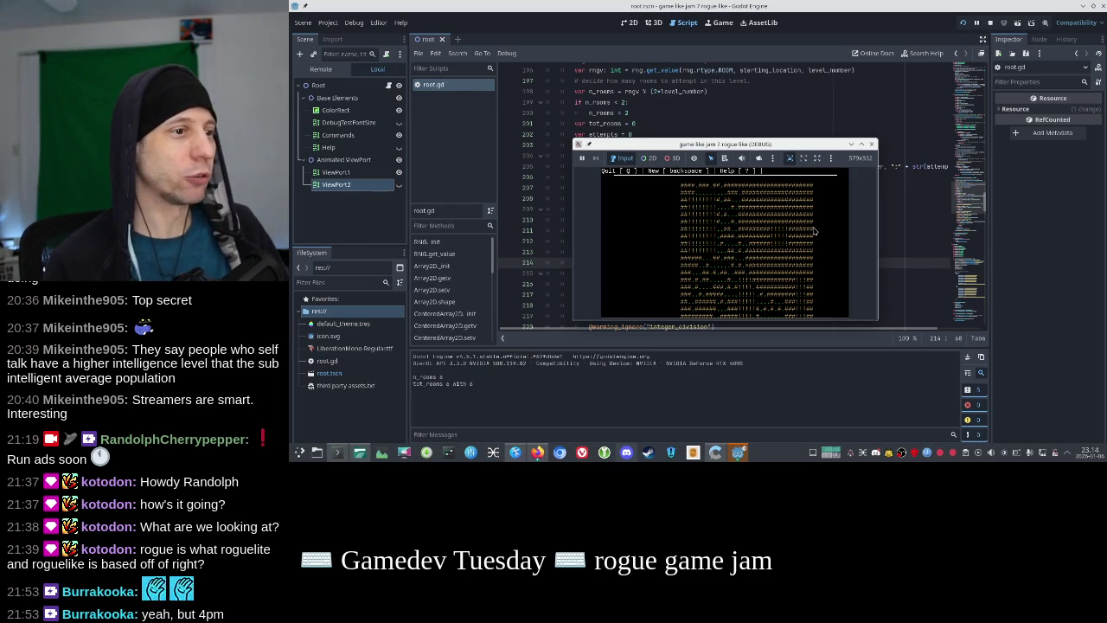
pyautogui.press('Down')
pyautogui.press('Down')
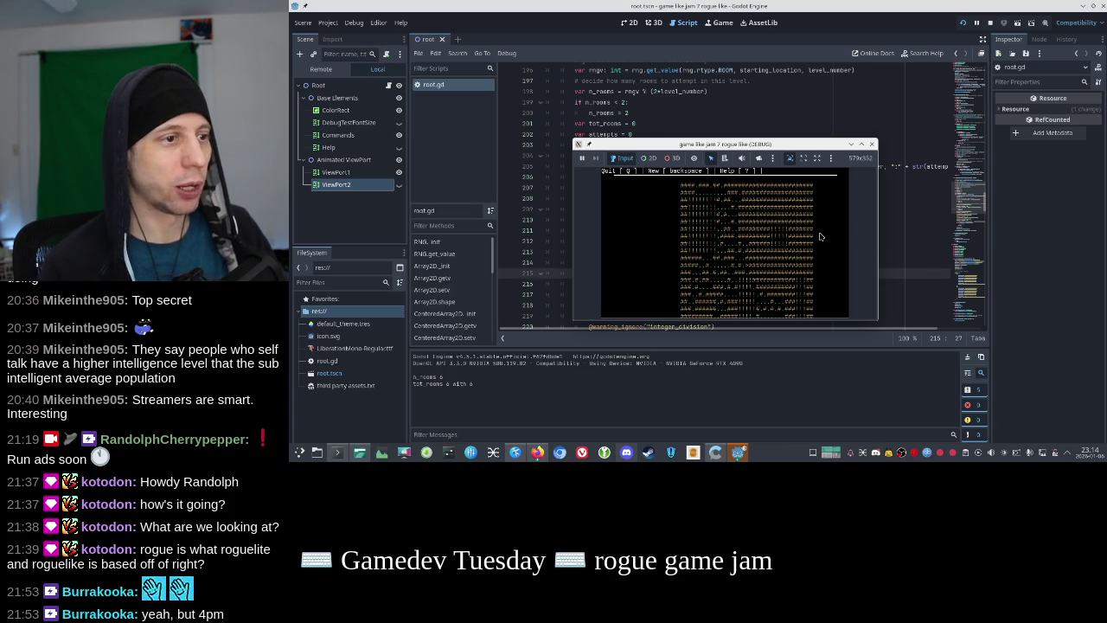
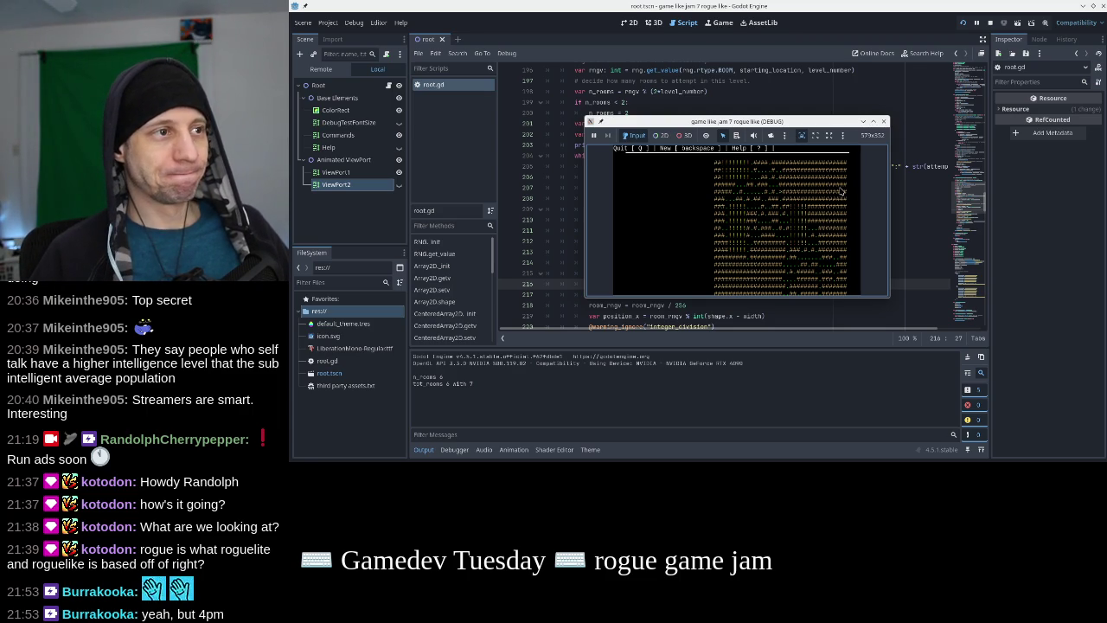
# Stop the running game and check the starting curr_level setting in _ready
pyautogui.click(882, 121)
pyautogui.scroll(-20, 900, 212)
pyautogui.scroll(-20, 800, 232)
pyautogui.scroll(8, 801, 232)
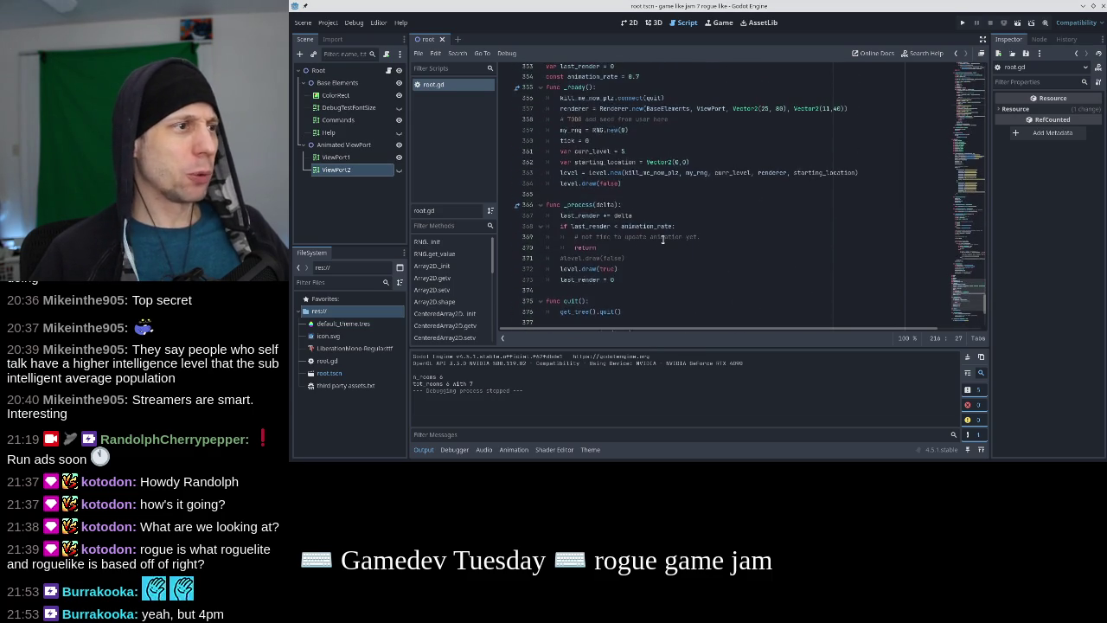
pyautogui.click(631, 250)
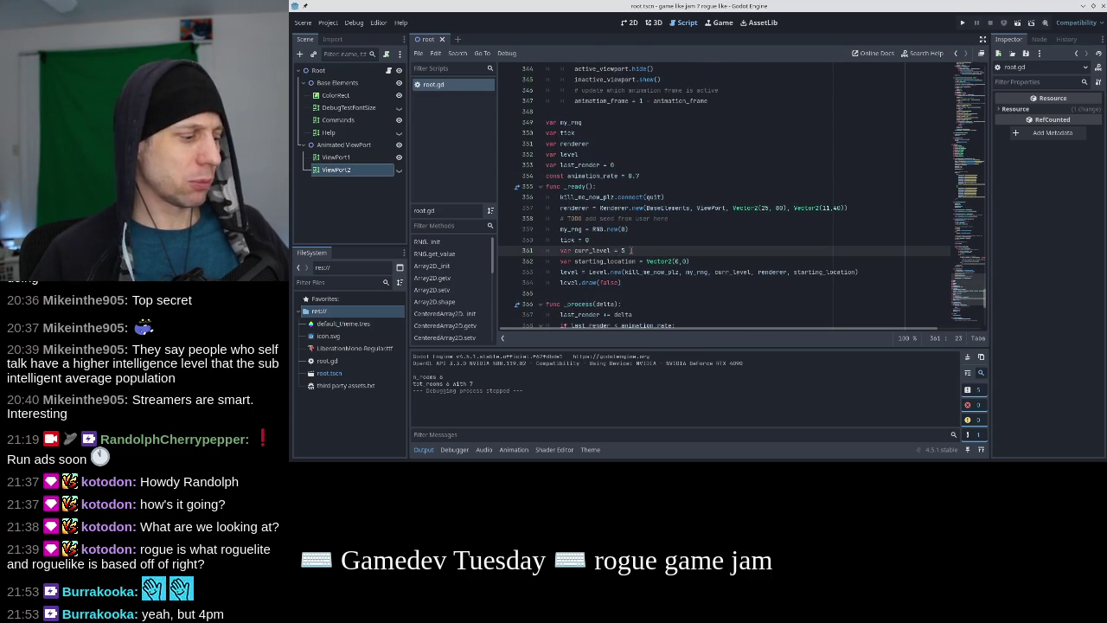
pyautogui.write('1')
# Test-run the roguelike at level 5 to view the generated map, then stop it
pyautogui.click(963, 23)
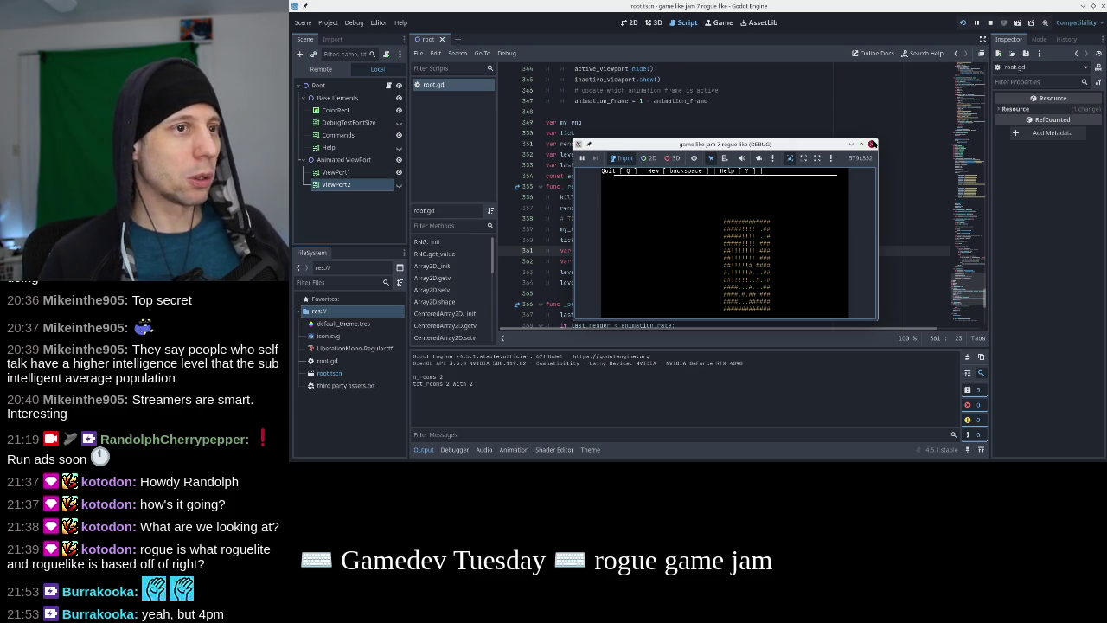
pyautogui.click(871, 143)
pyautogui.scroll(20, 971, 173)
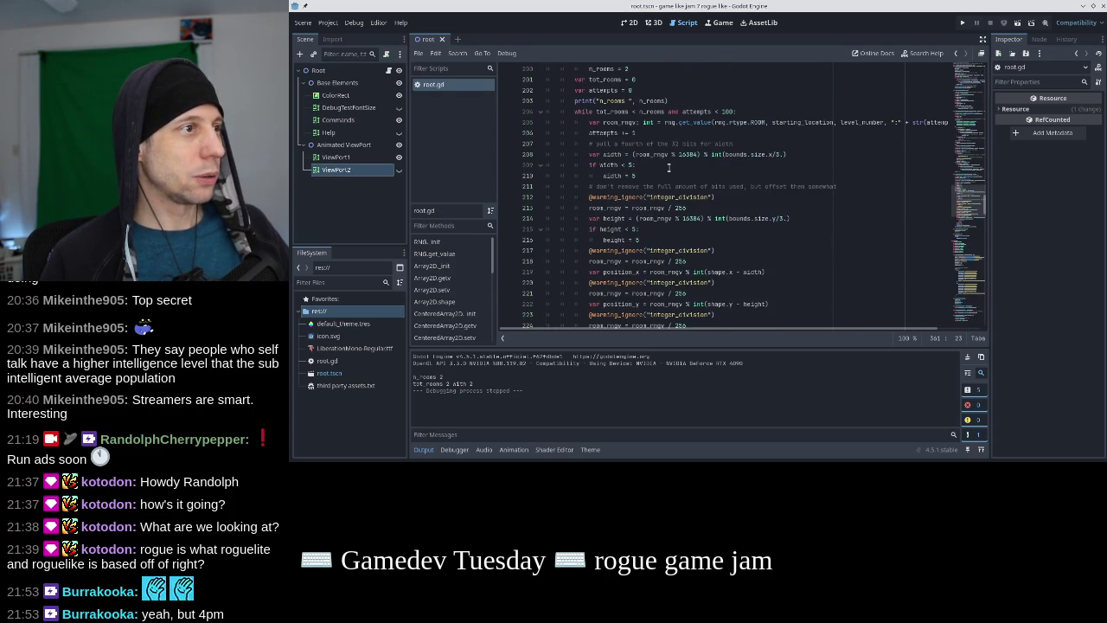
# Add 'if potential_room.has_point(starting_location):' below the invalid-room continue
pyautogui.scroll(3, 669, 168)
pyautogui.click(680, 118)
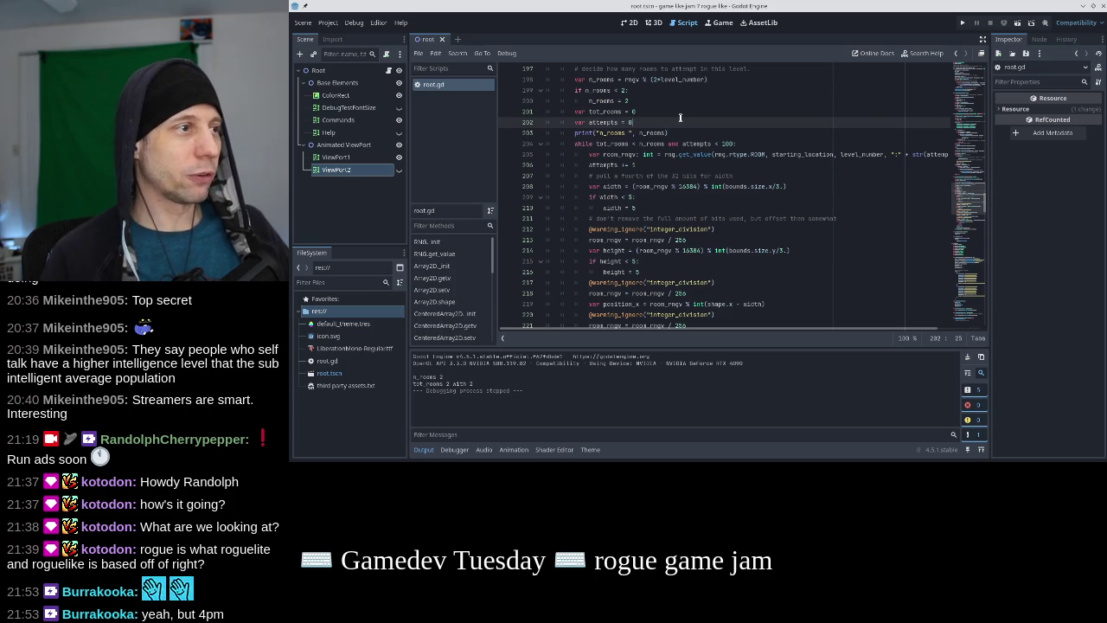
pyautogui.scroll(-7, 679, 117)
pyautogui.scroll(2, 656, 211)
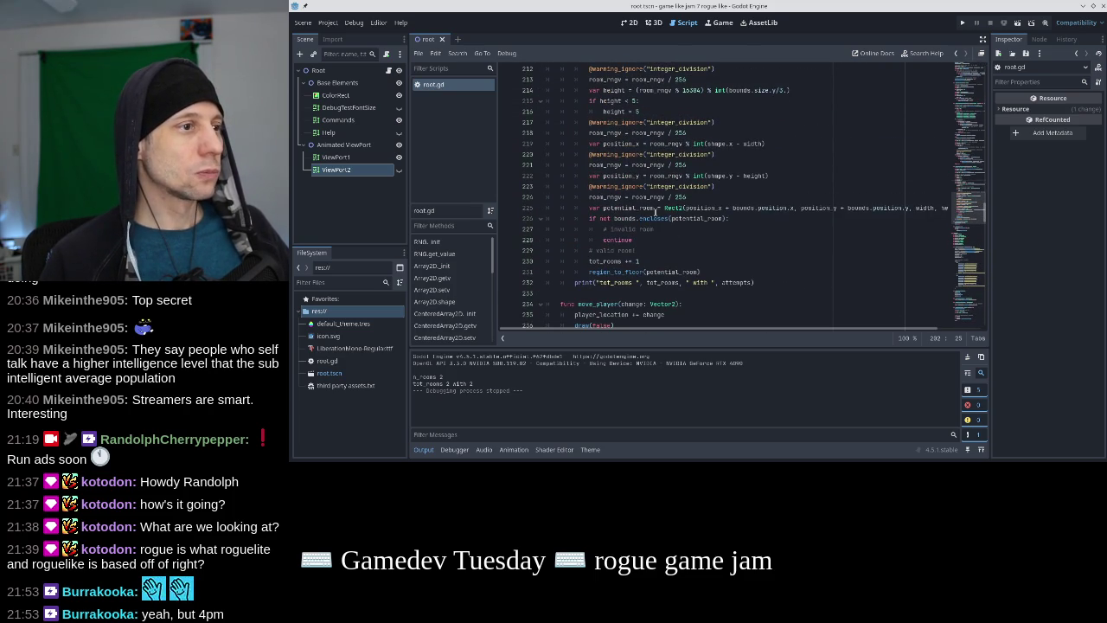
pyautogui.click(673, 256)
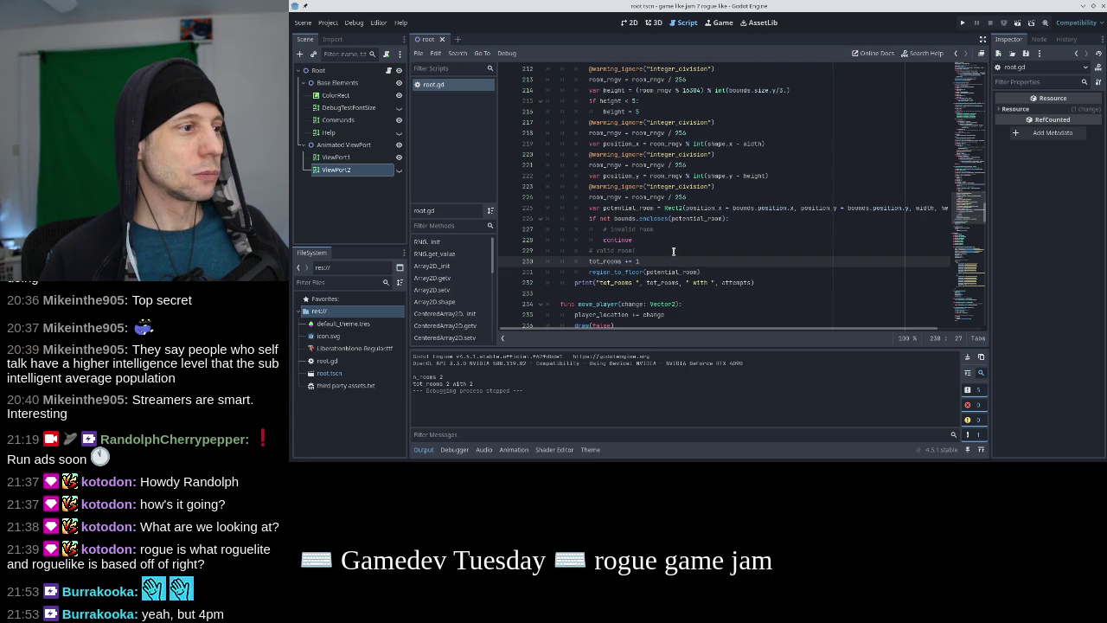
pyautogui.click(669, 239)
pyautogui.press('Return')
pyautogui.write('if po')
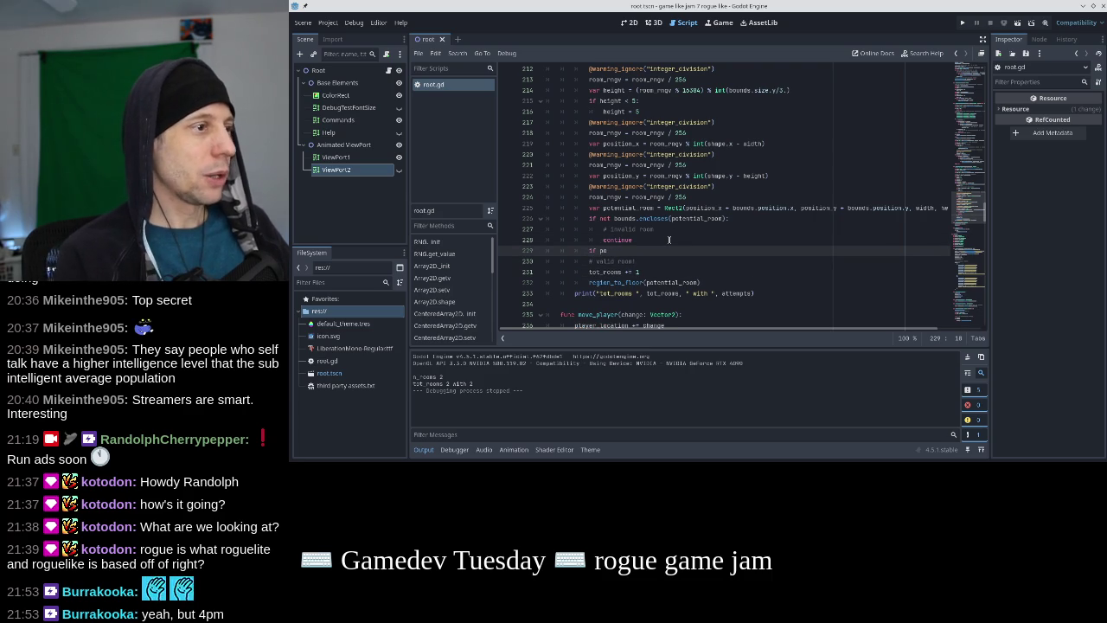
pyautogui.write('tenti')
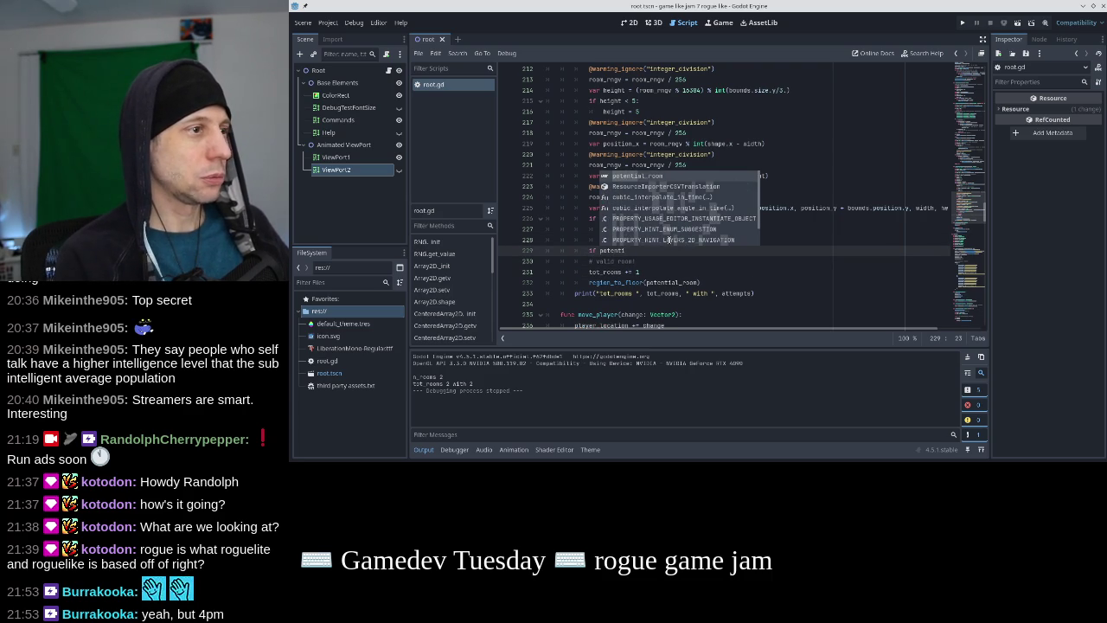
pyautogui.write('al_room.has')
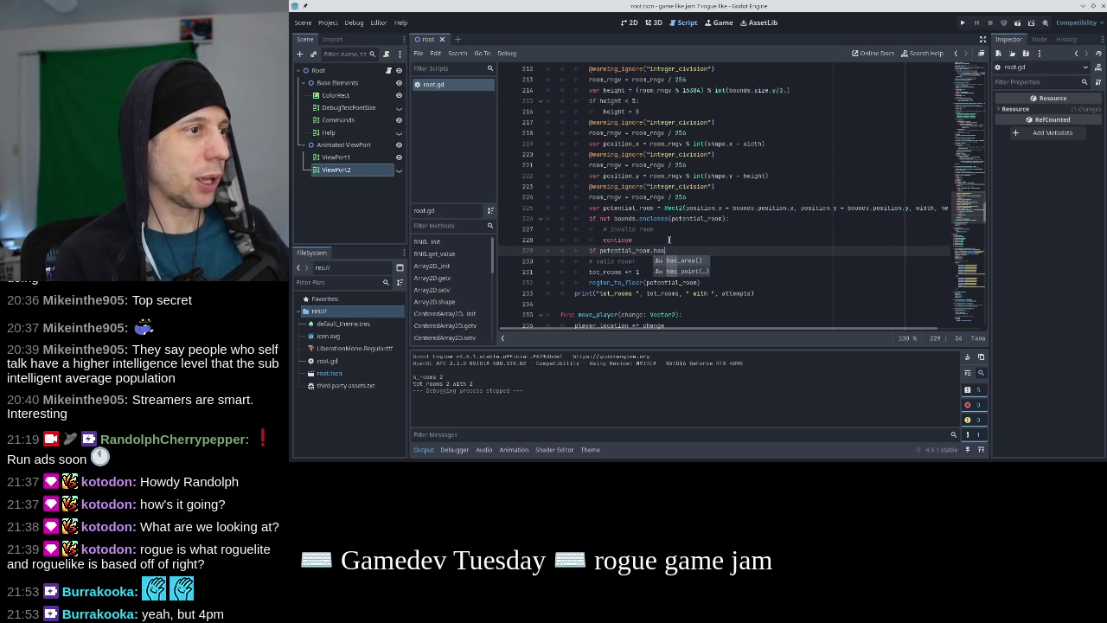
pyautogui.press('Down')
pyautogui.press('Return')
pyautogui.write('starting')
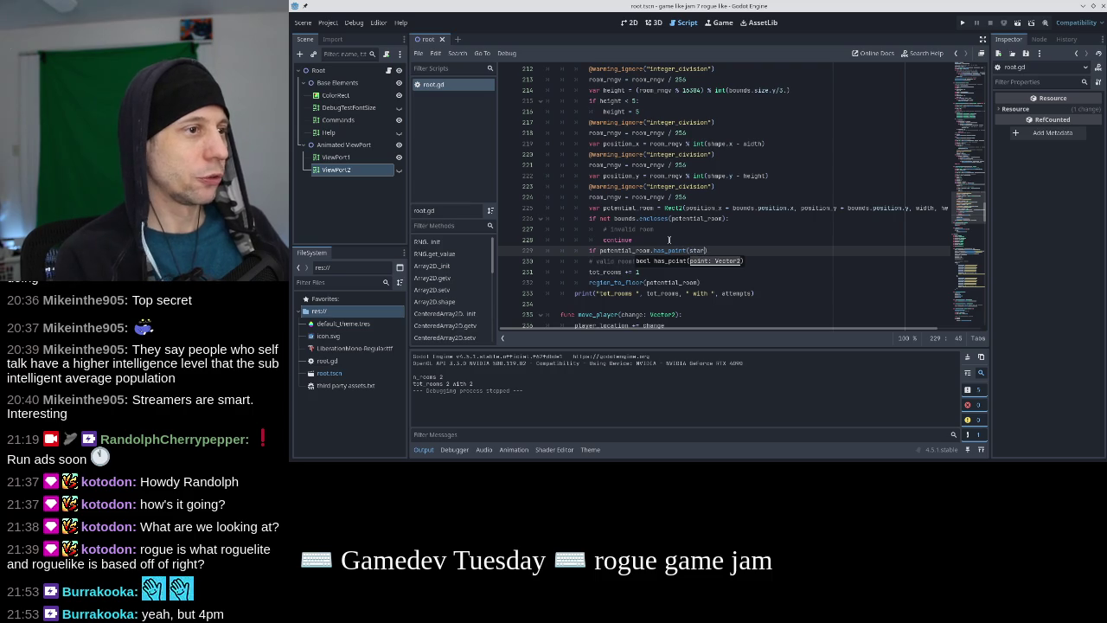
pyautogui.write('_location):')
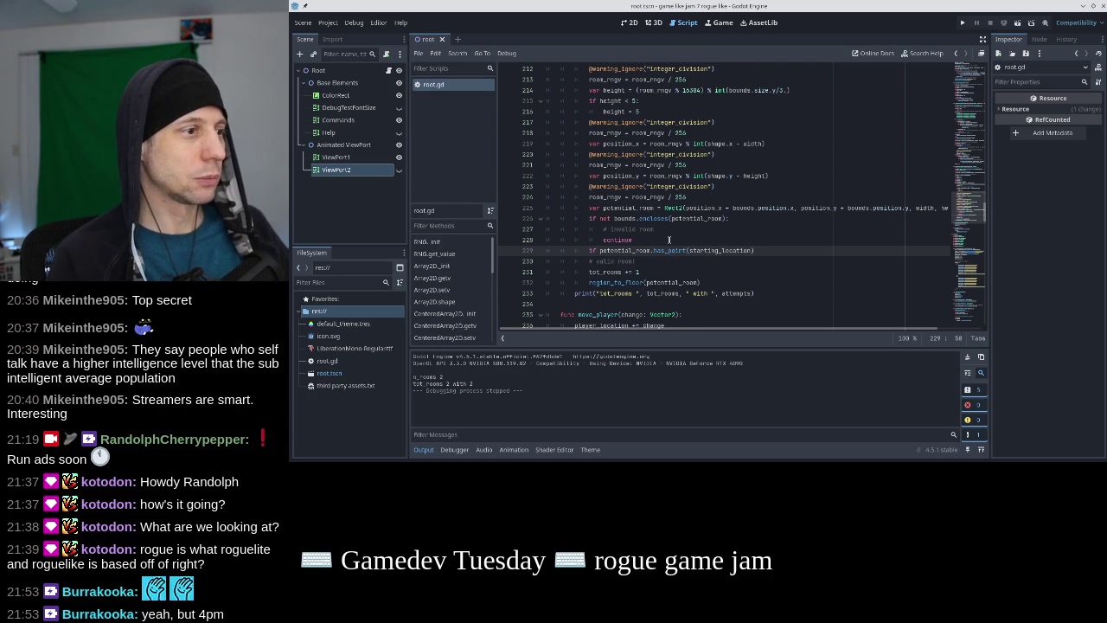
pyautogui.press('Return')
pyautogui.write('#')
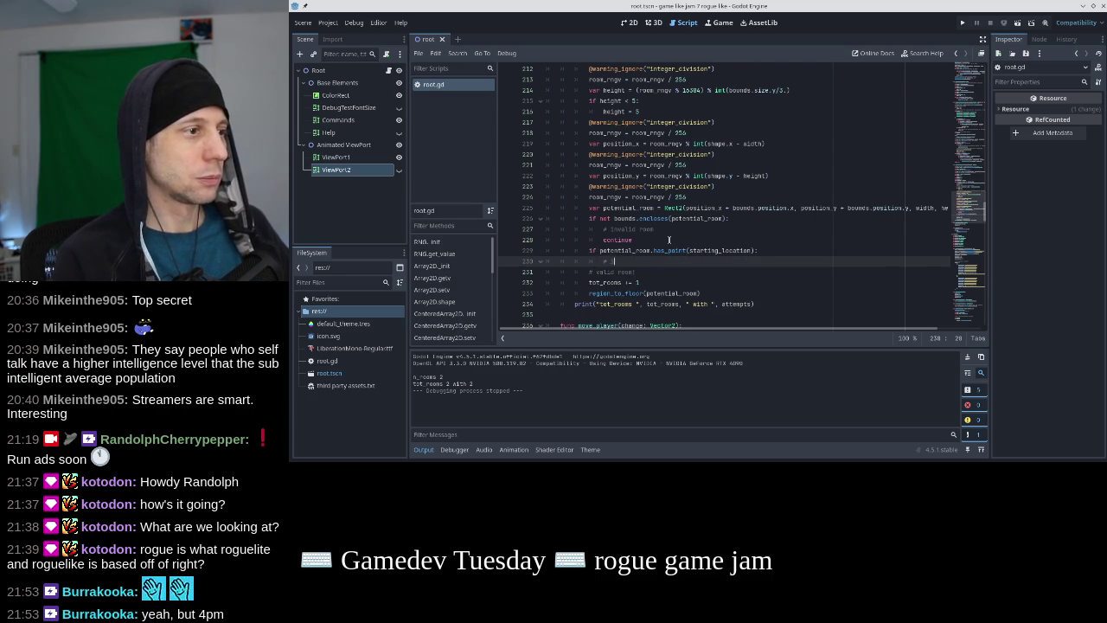
# Give the new check a comment about keeping the starting location a hallway, and a continue
pyautogui.write("don't co")
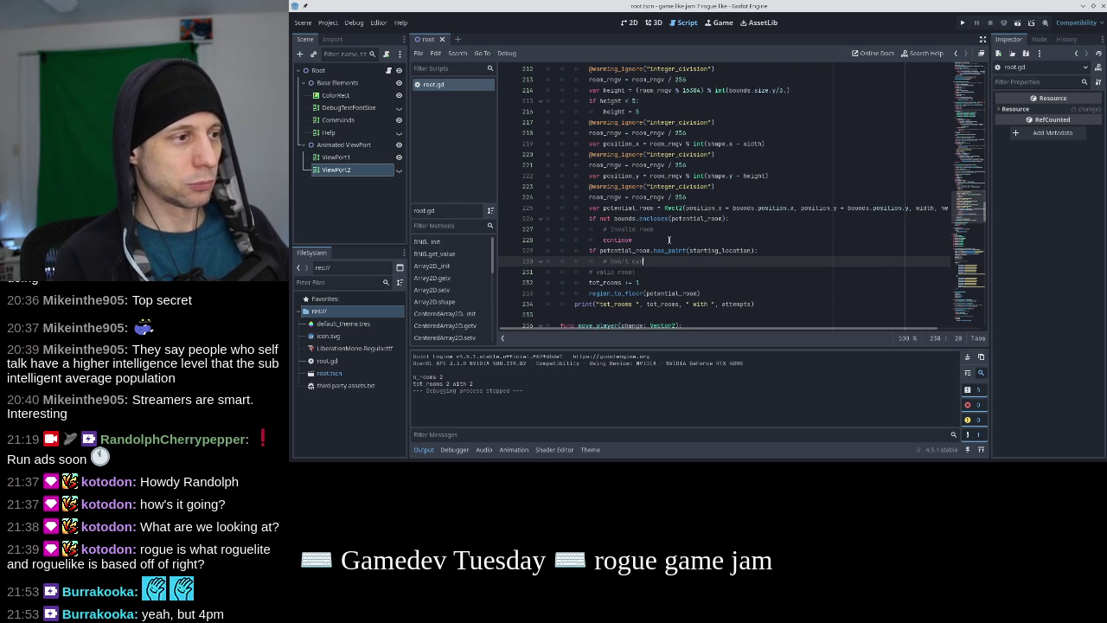
pyautogui.write('ver the starting room with a roo')
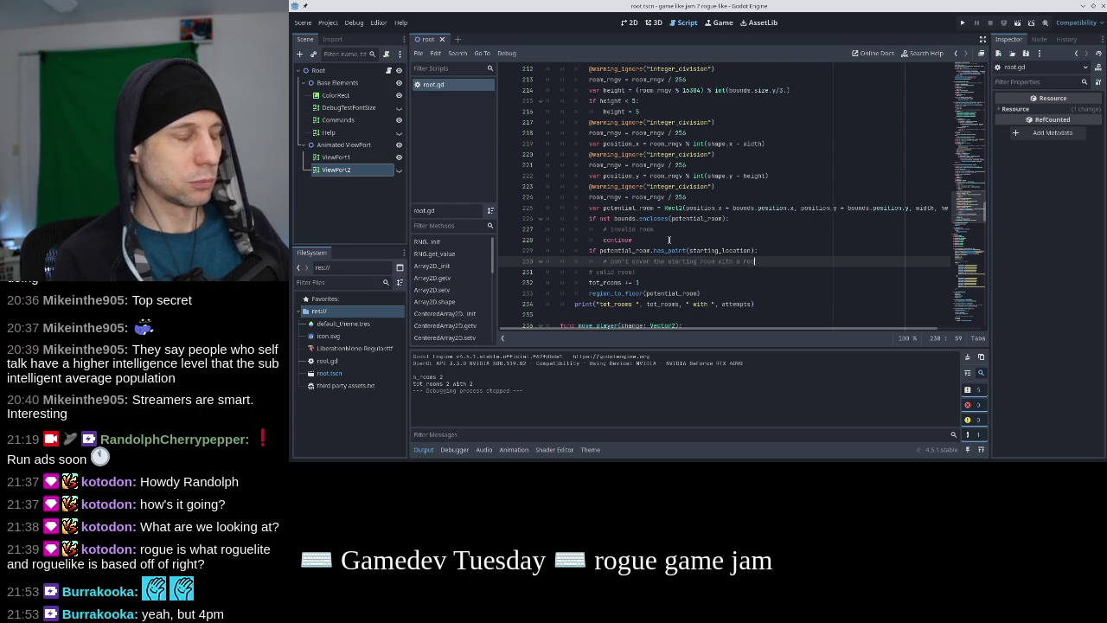
pyautogui.press('BackSpace')
pyautogui.press('BackSpace')
pyautogui.press('BackSpace')
pyautogui.write('cation w')
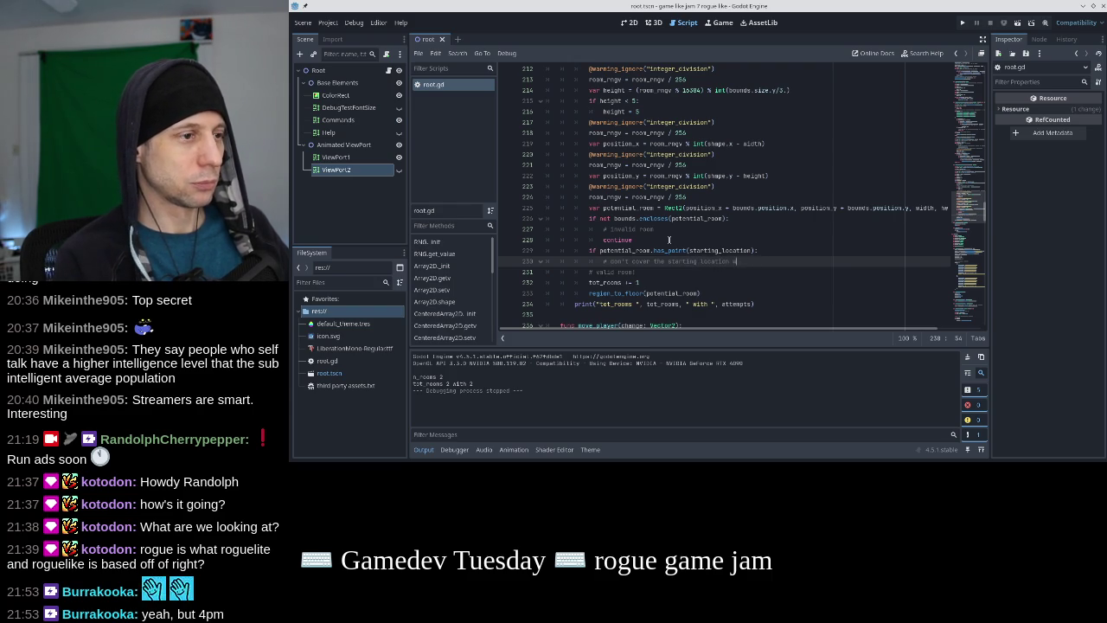
pyautogui.write('ith a room. always hallway.')
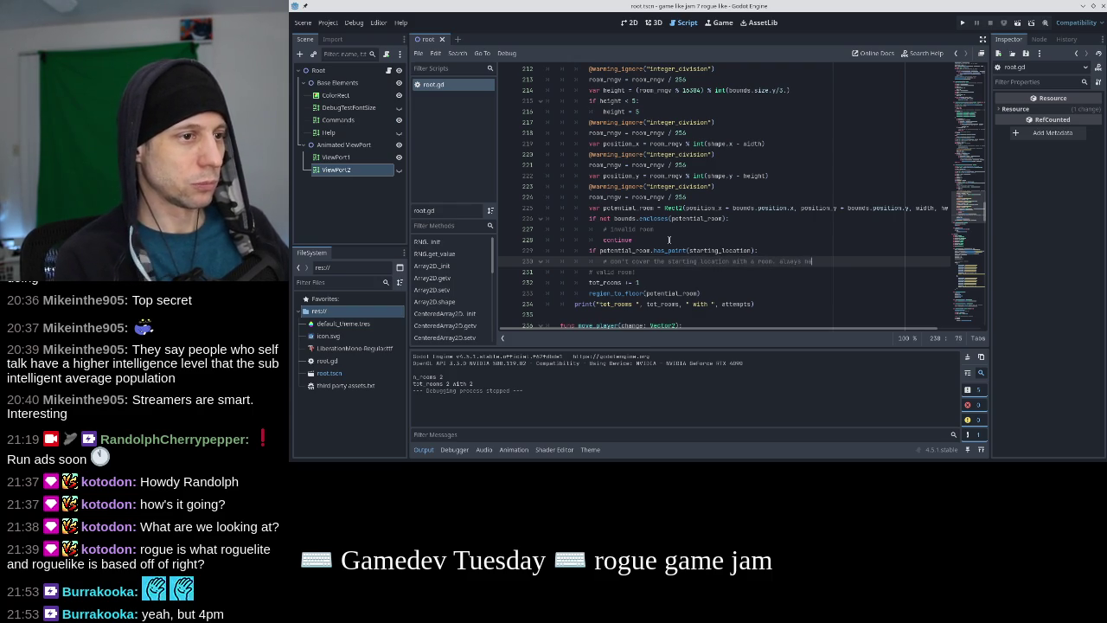
pyautogui.press('Return')
pyautogui.write('return')
pyautogui.press('BackSpace')
pyautogui.press('BackSpace')
pyautogui.press('BackSpace')
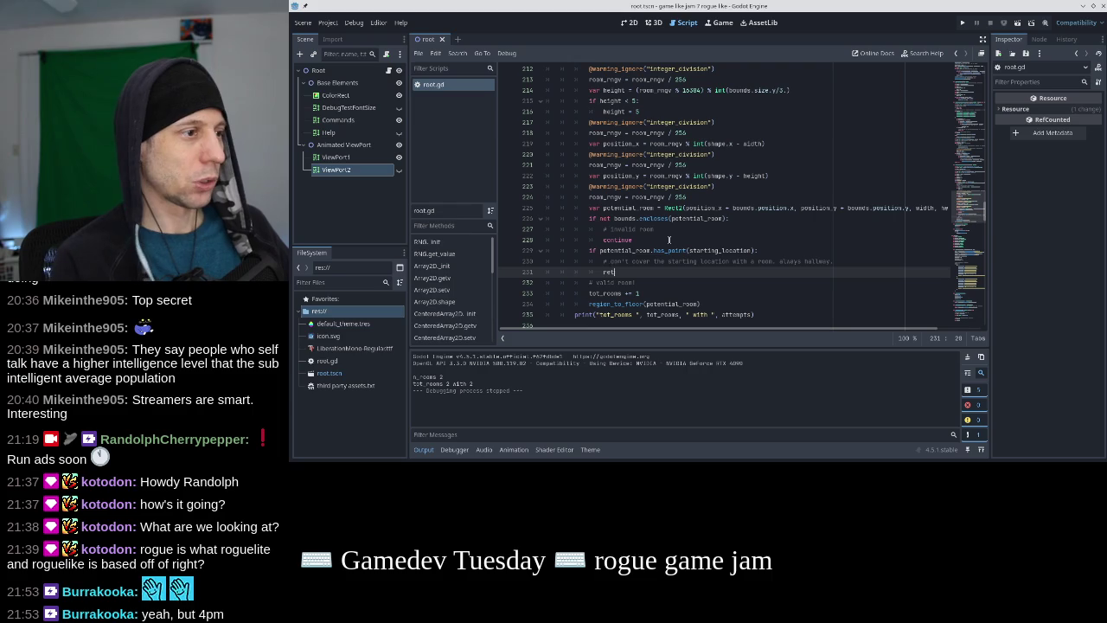
pyautogui.write('contin')
# Remove the old 'invalid room' wording from the comment, save the script and run the game
pyautogui.press('Up')
pyautogui.press('Up')
pyautogui.press('Up')
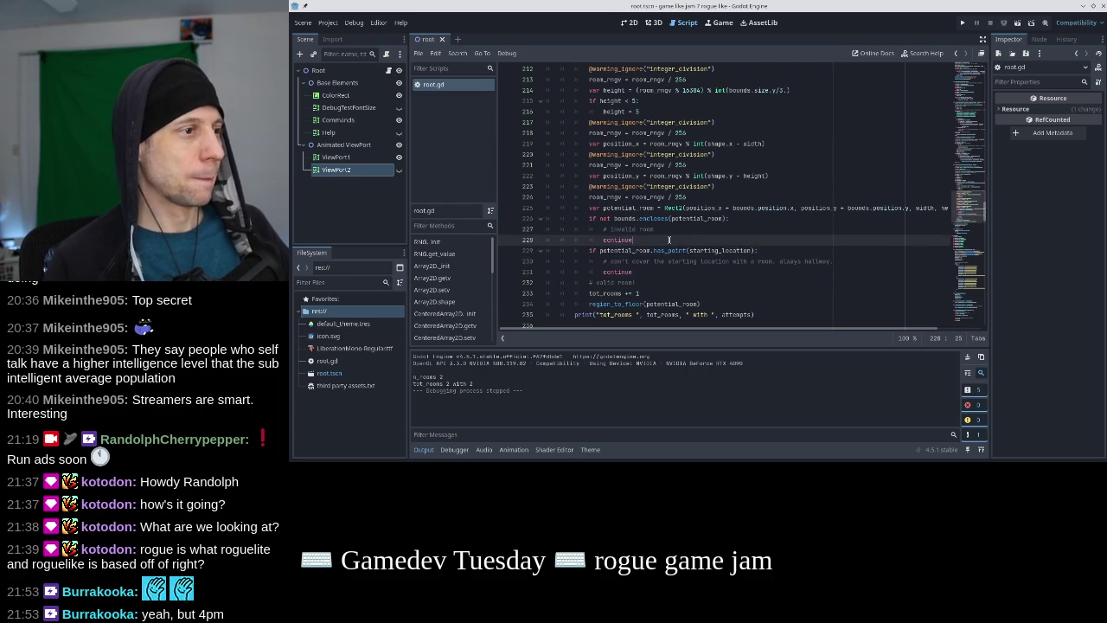
pyautogui.hotkey('ctrl', 'Left')
pyautogui.hotkey('shift', 'End')
pyautogui.press('BackSpace')
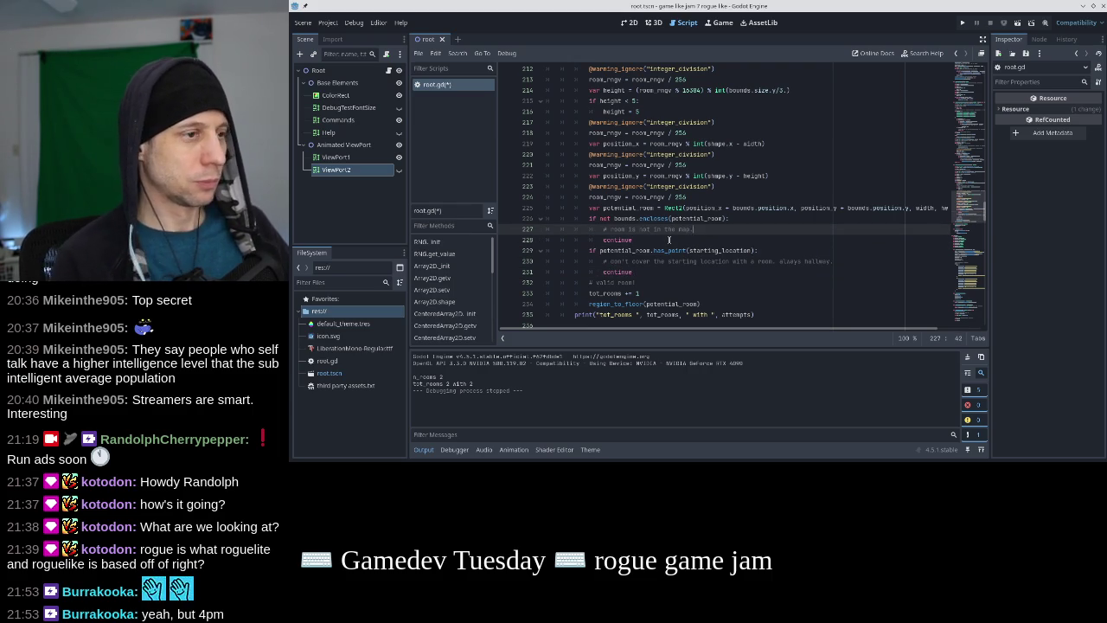
pyautogui.hotkey('ctrl', 's')
pyautogui.press('F5')
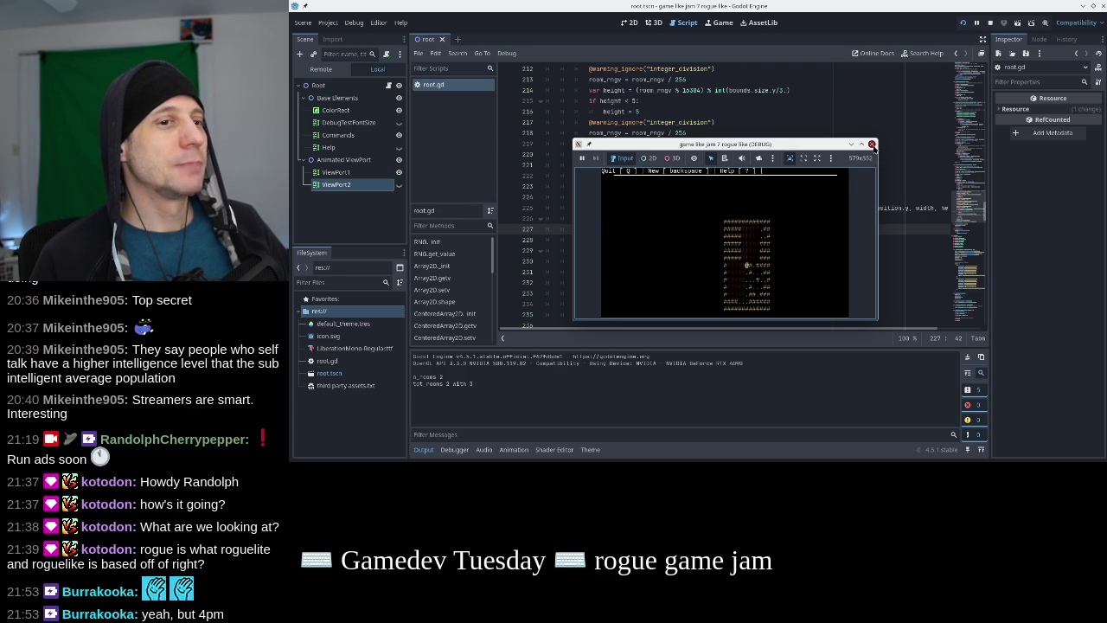
# Stop the debug run after inspecting the level generated with the starting-location rule
pyautogui.click(872, 145)
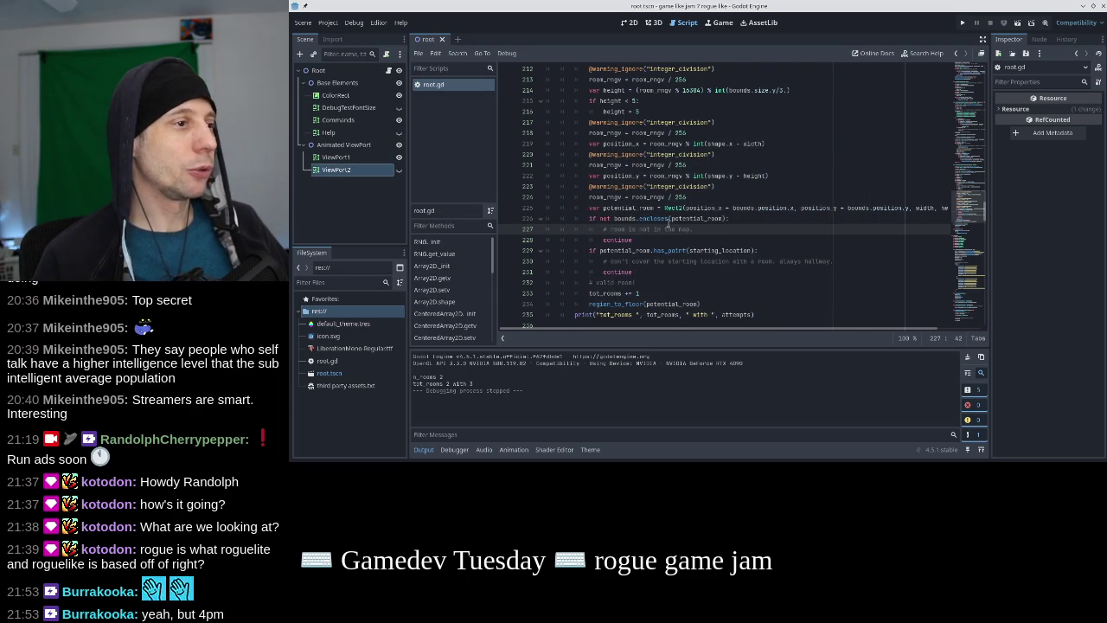
# Change the RNG seed on line 362 to 5 and test-run the game
pyautogui.scroll(-2, 666, 225)
pyautogui.scroll(-20, 713, 247)
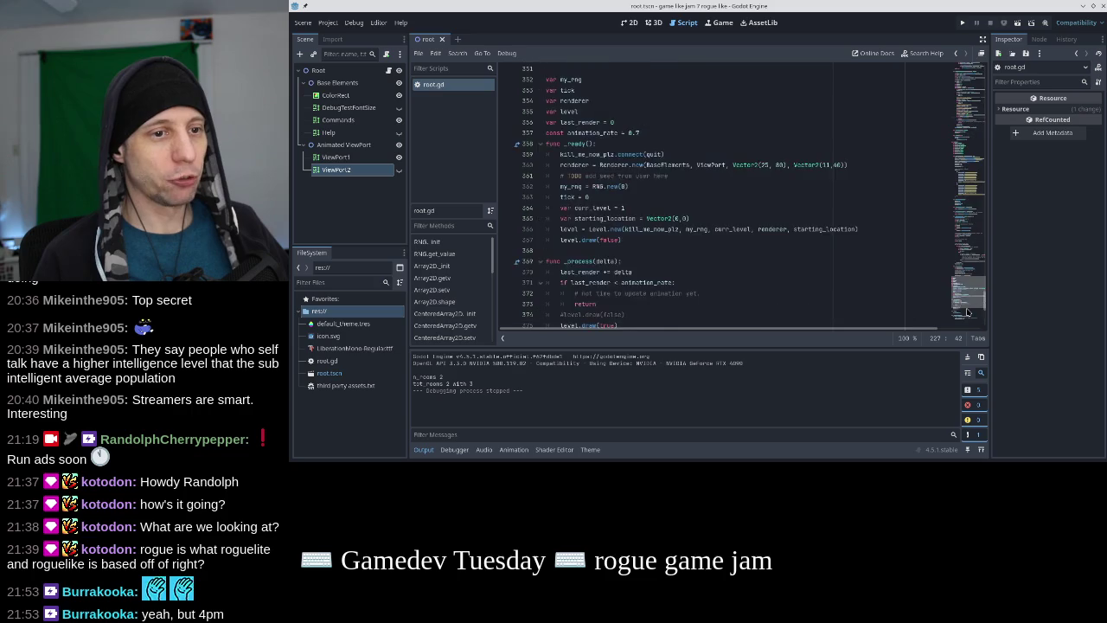
pyautogui.scroll(-2, 713, 247)
pyautogui.scroll(4, 683, 245)
pyautogui.scroll(3, 680, 245)
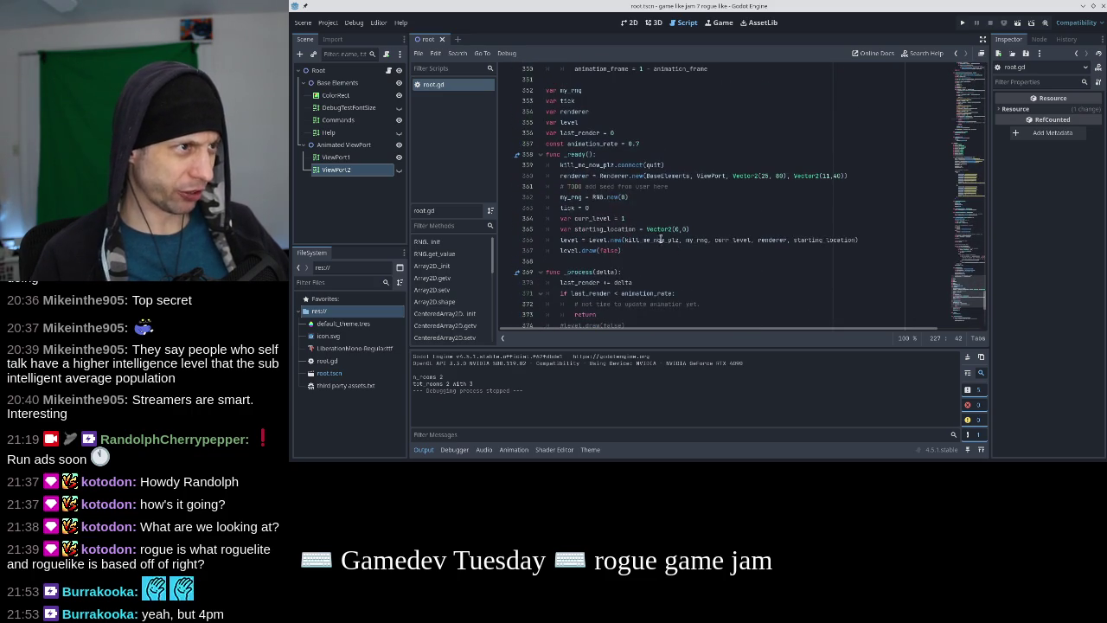
pyautogui.doubleClick(623, 197)
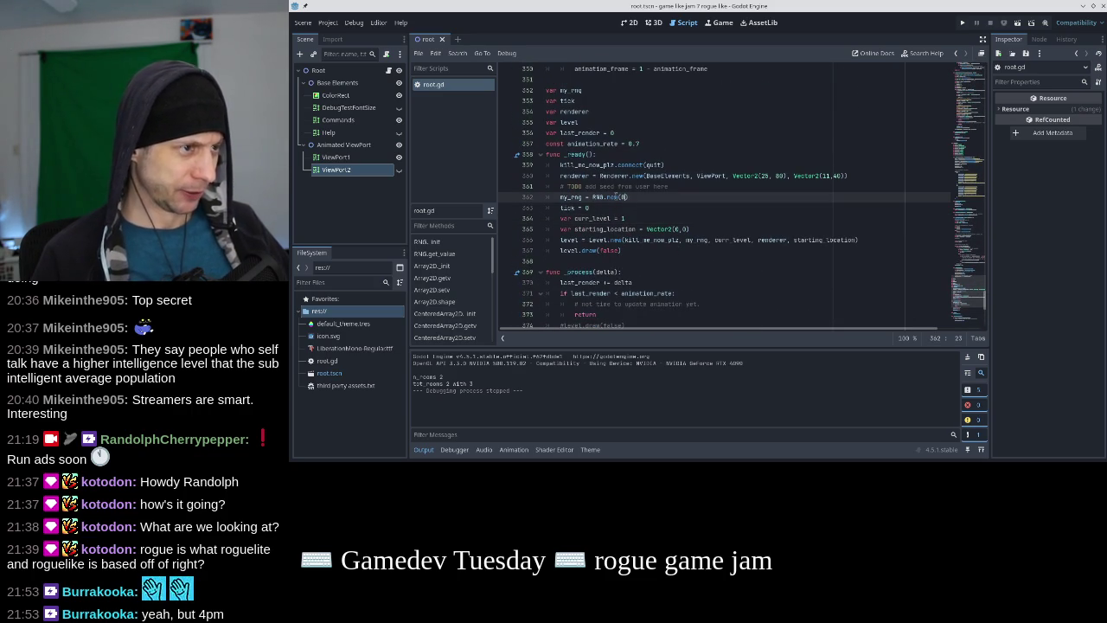
pyautogui.write('5')
pyautogui.press('F5')
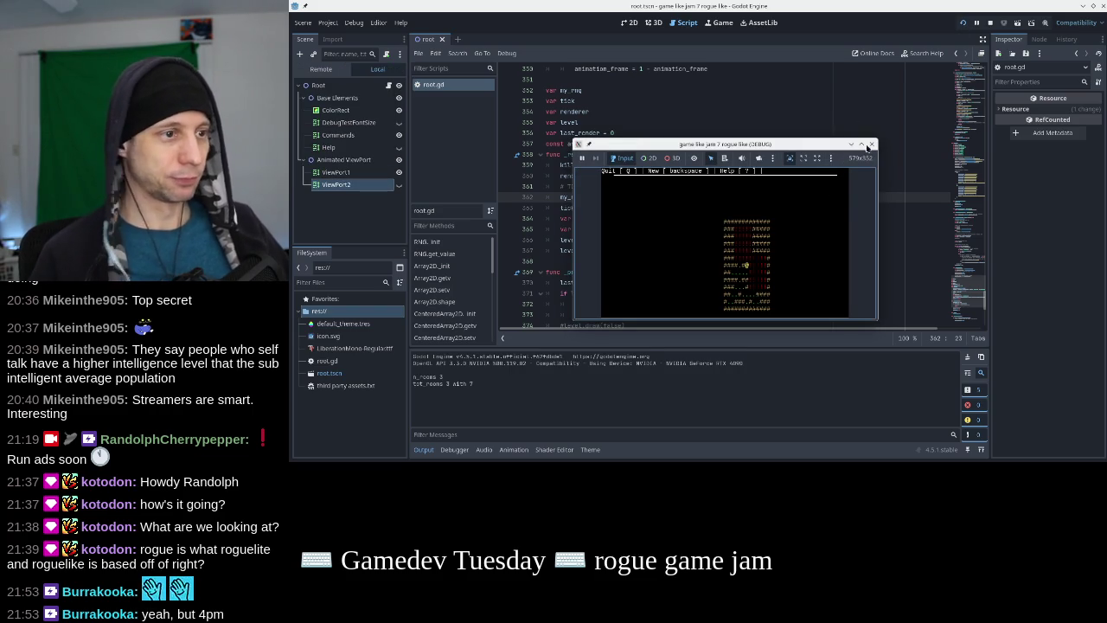
pyautogui.click(871, 143)
# Try seeds 9 and 10 in test runs, then add the closing parenthesis to the RNG.new call
pyautogui.press('BackSpace')
pyautogui.write('9')
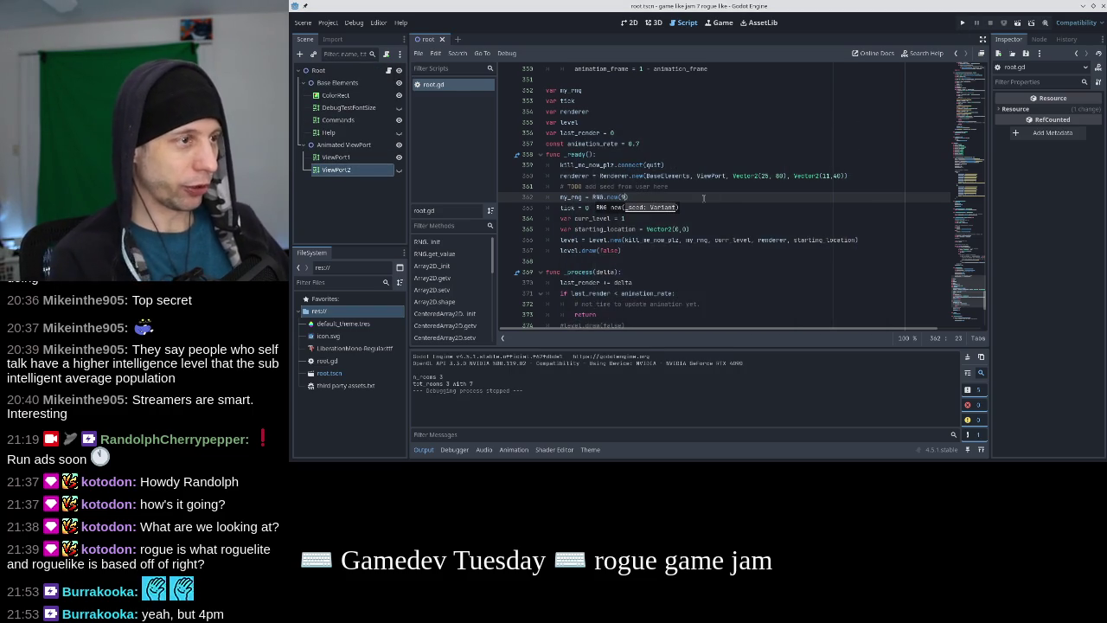
pyautogui.press('F5')
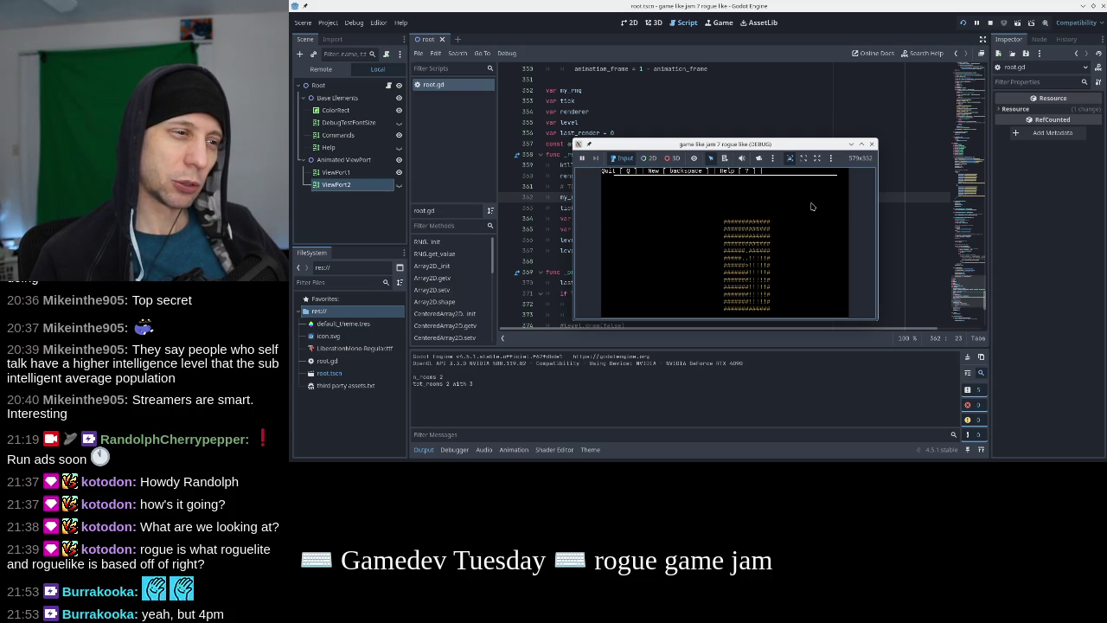
pyautogui.click(871, 143)
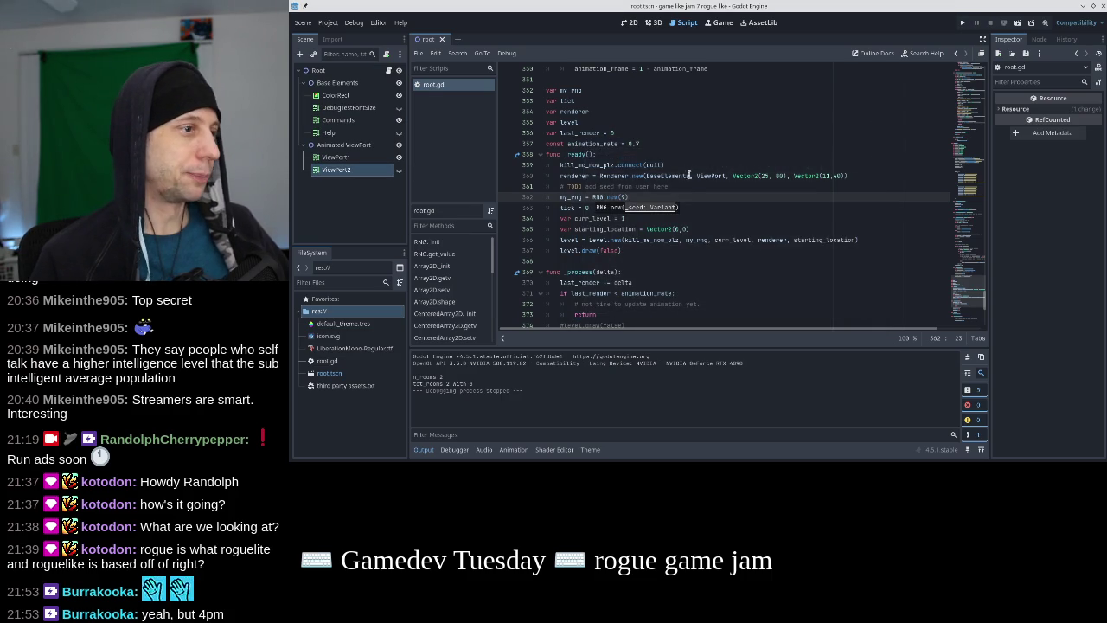
pyautogui.write('0')
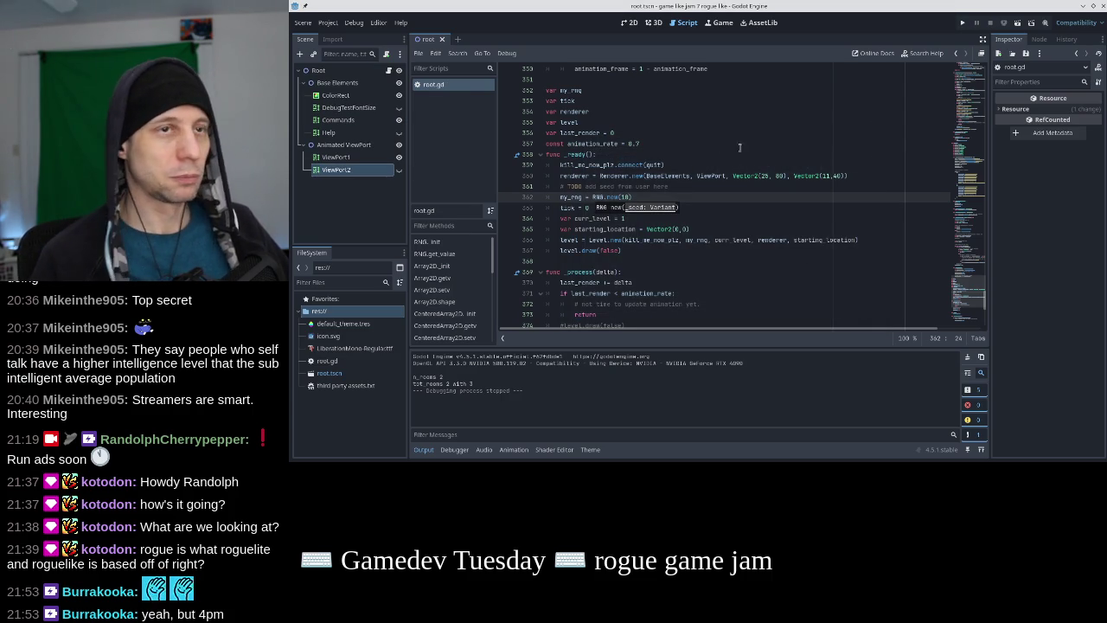
pyautogui.click(962, 22)
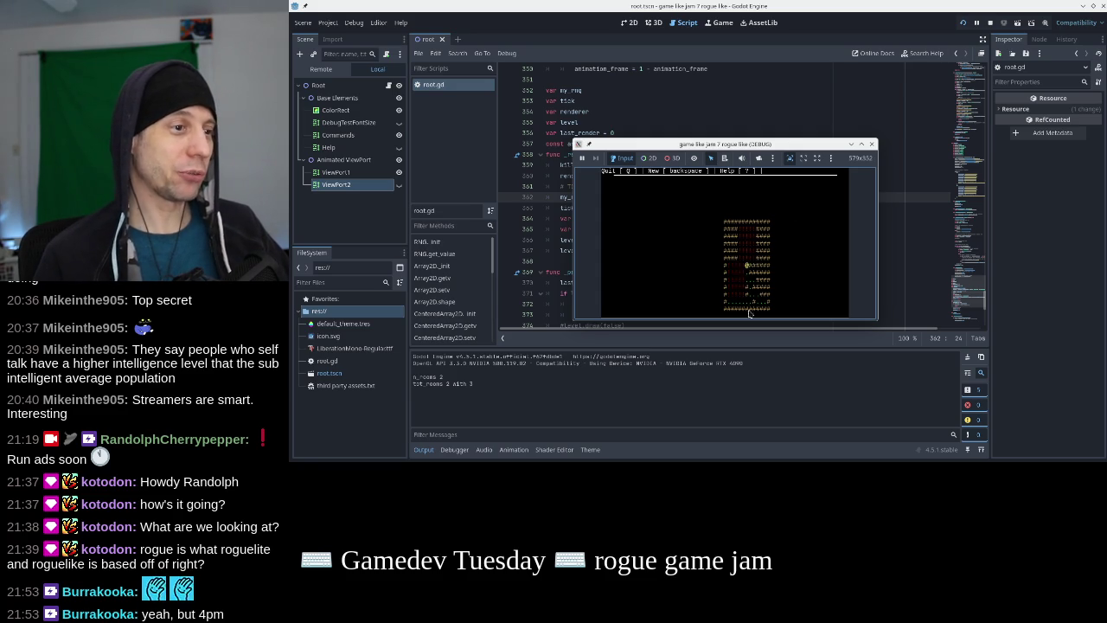
pyautogui.press('q')
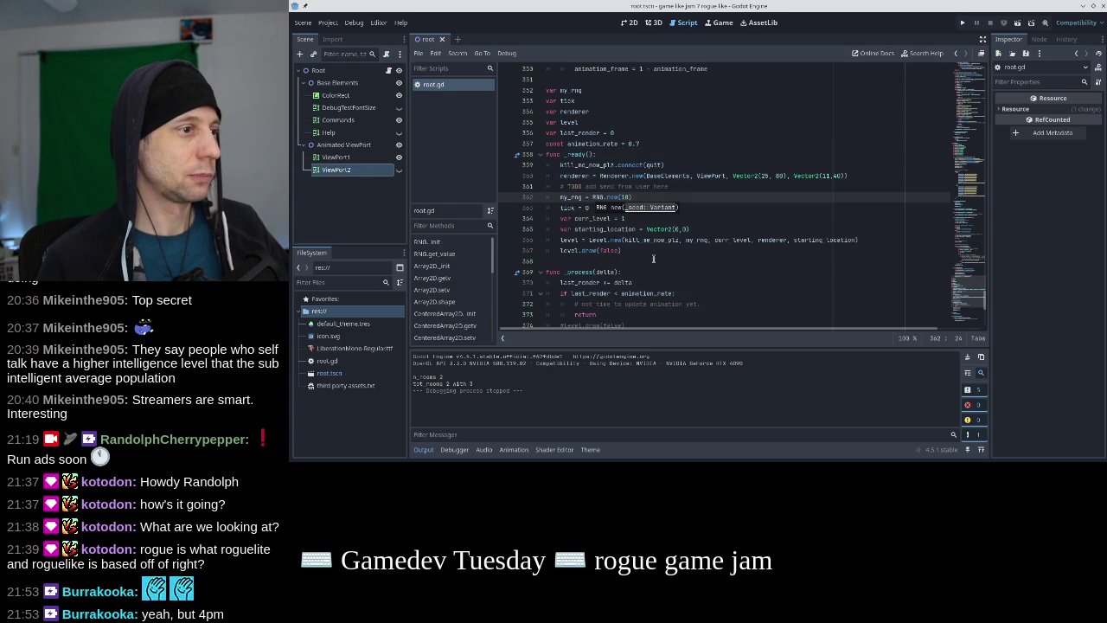
pyautogui.write(')')
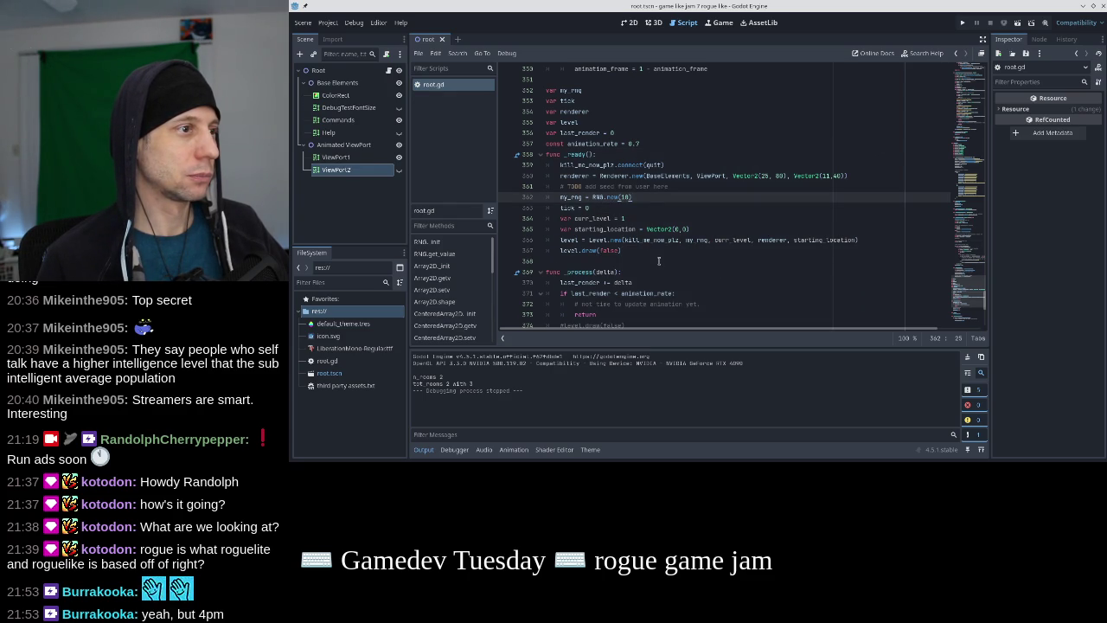
pyautogui.press('BackSpace')
# Run the game with seed 20 and move the player around the generated level
pyautogui.write('2')
pyautogui.click(962, 23)
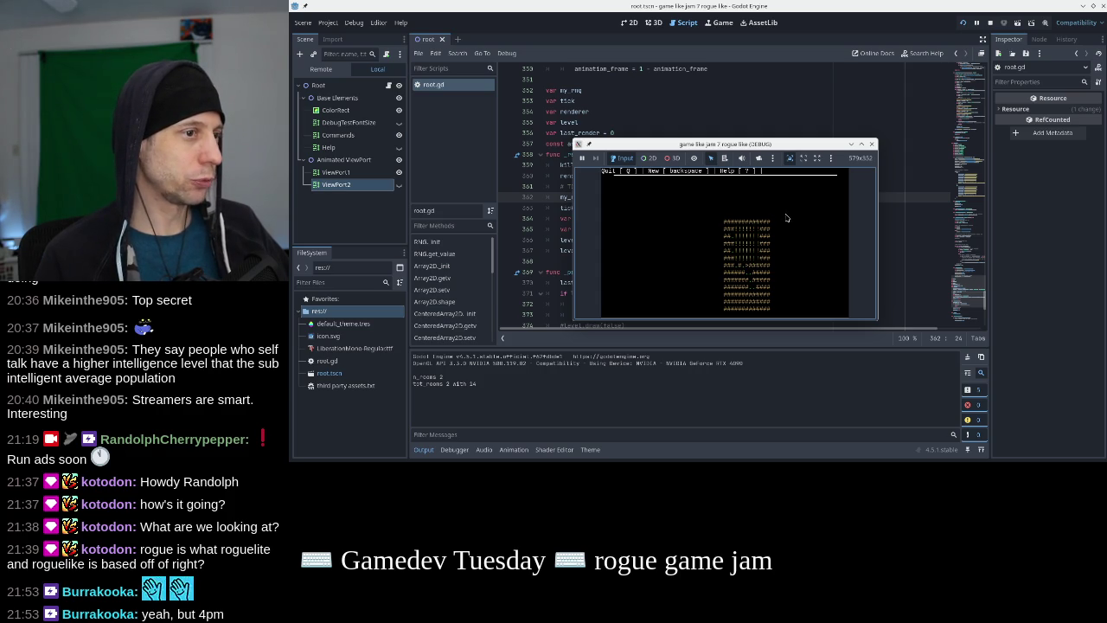
pyautogui.press('Up')
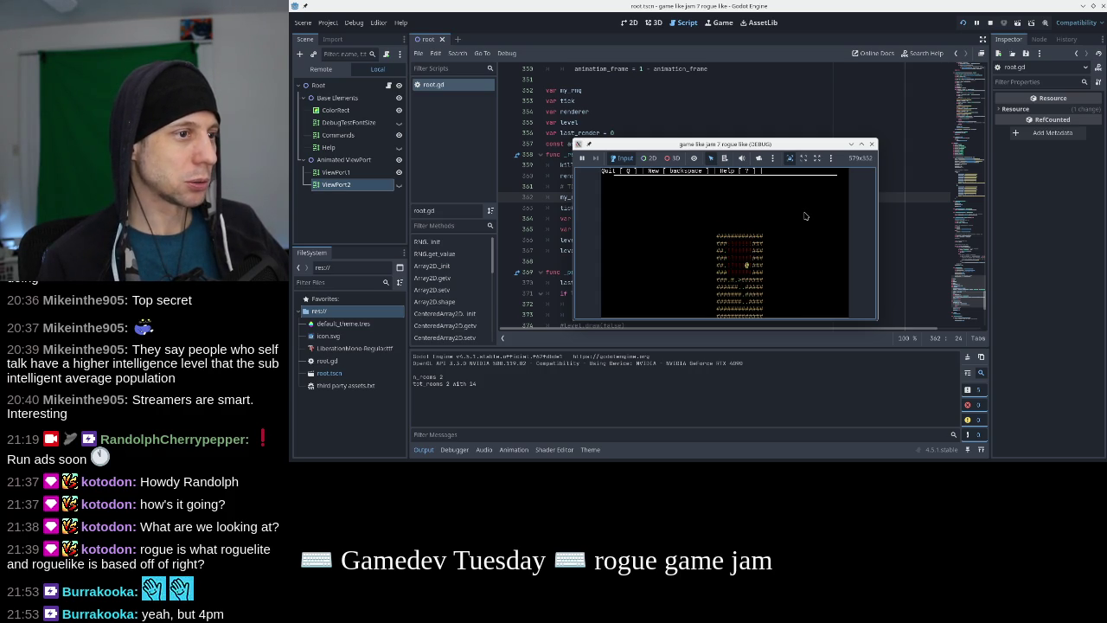
pyautogui.press('Down')
pyautogui.press('Down')
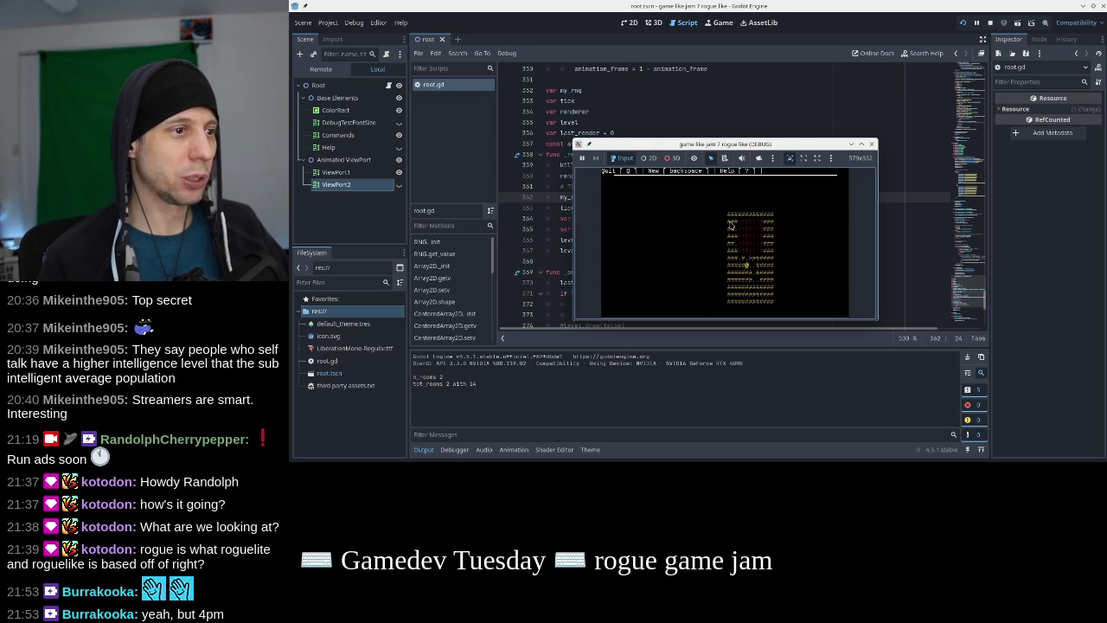
pyautogui.click(872, 144)
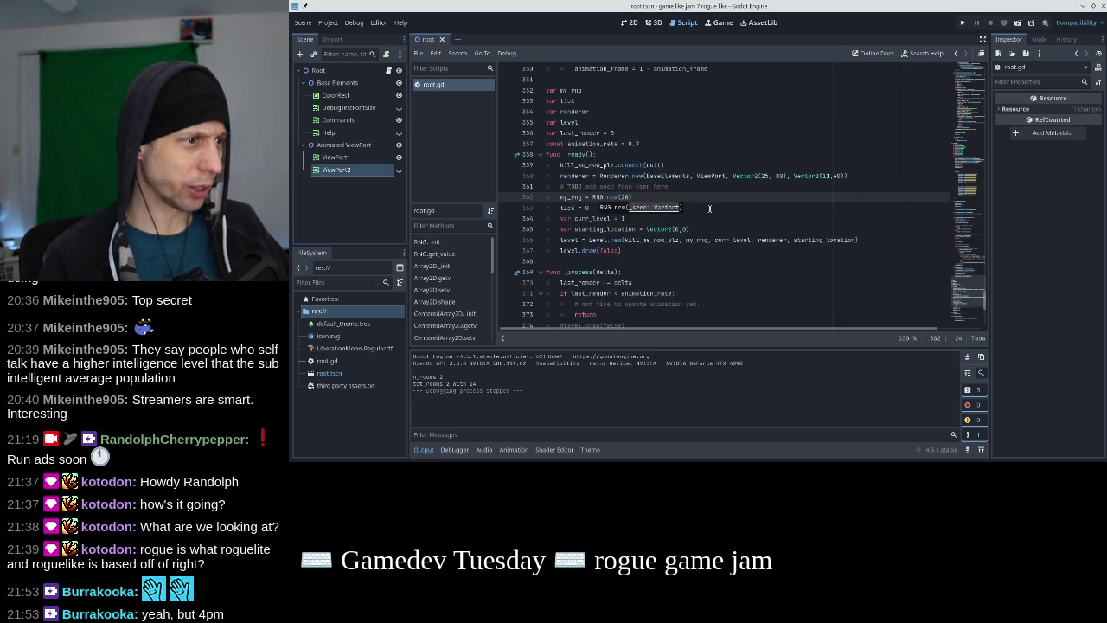
# Test-run seeds 30 and 3, closing the game after each
pyautogui.press('BackSpace')
pyautogui.press('BackSpace')
pyautogui.write('30')
pyautogui.click(961, 22)
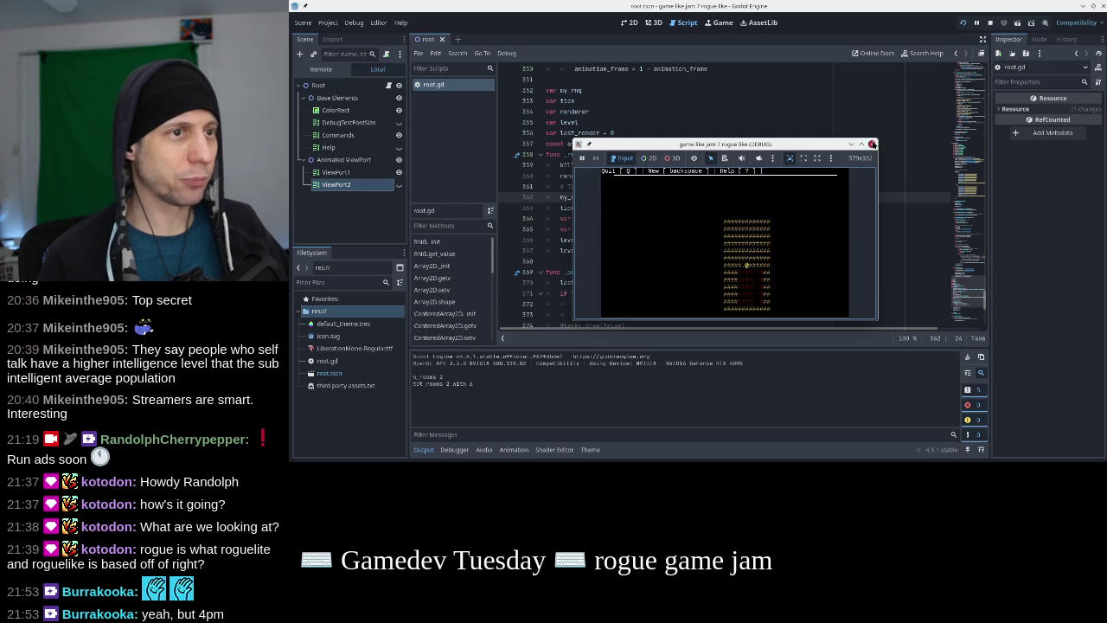
pyautogui.click(871, 143)
pyautogui.press('BackSpace')
pyautogui.click(961, 22)
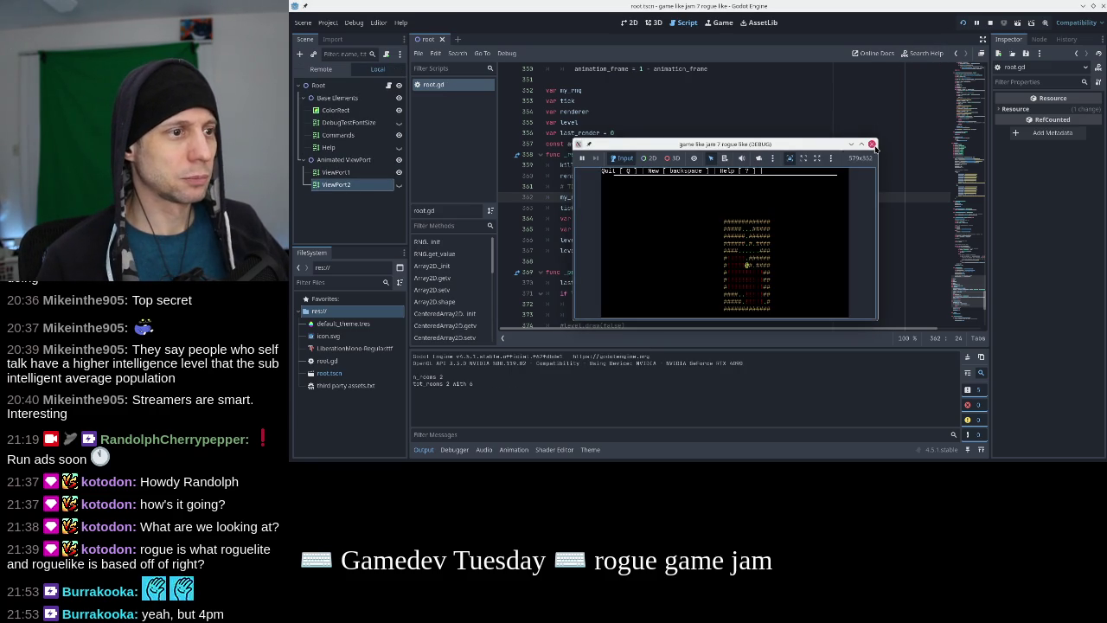
pyautogui.click(871, 144)
# Try seeds 101 and 102 in test runs to compare their levels
pyautogui.press('BackSpace')
pyautogui.press('BackSpace')
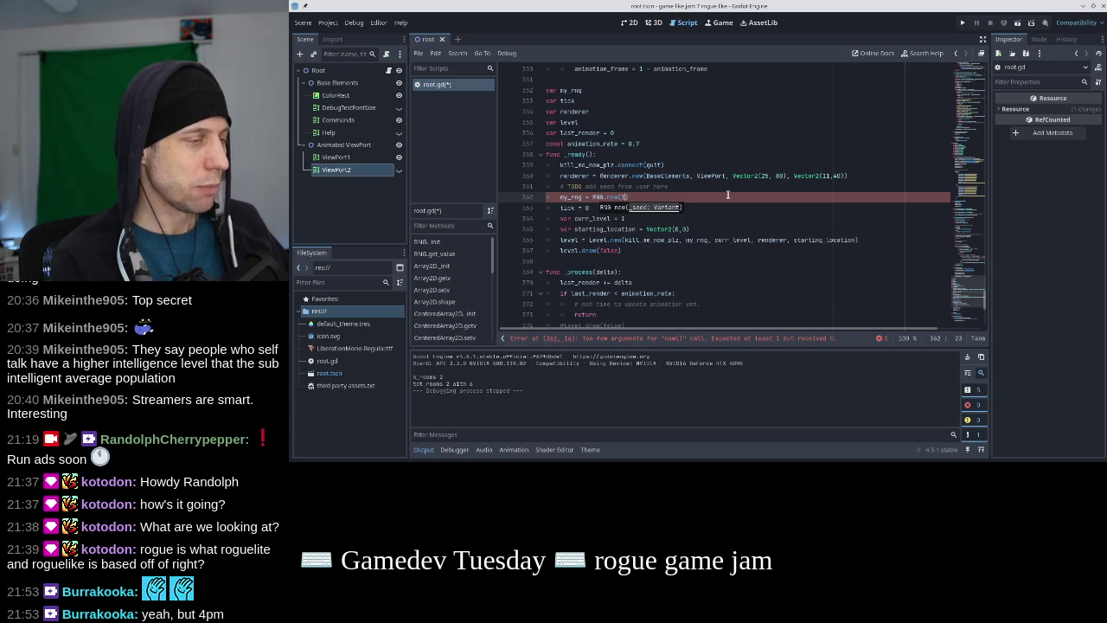
pyautogui.write('42')
pyautogui.press('F5')
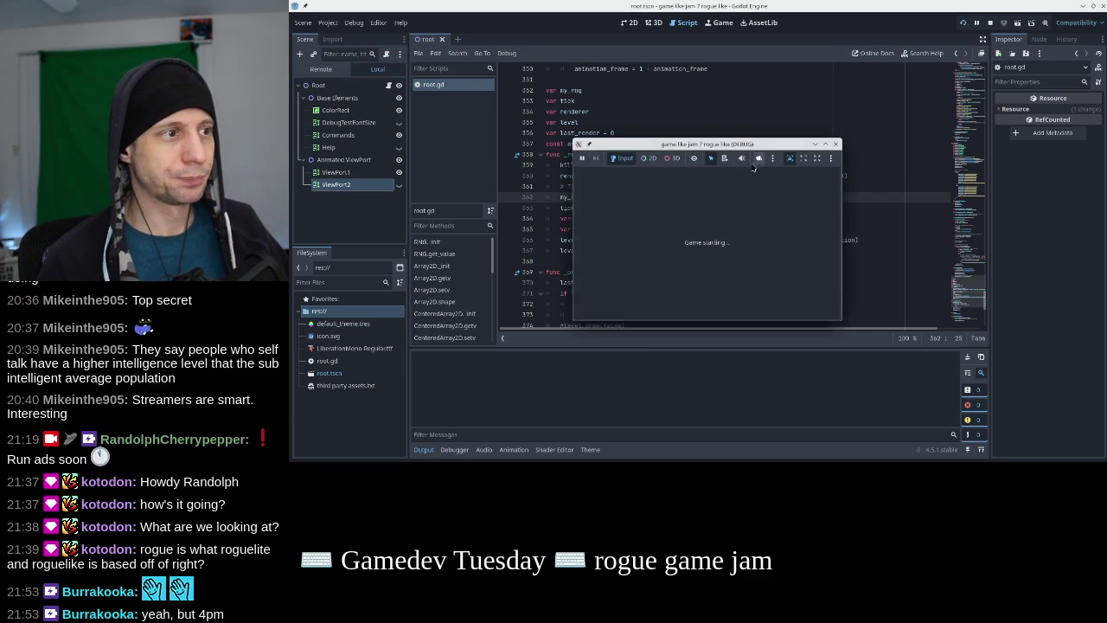
pyautogui.click(870, 144)
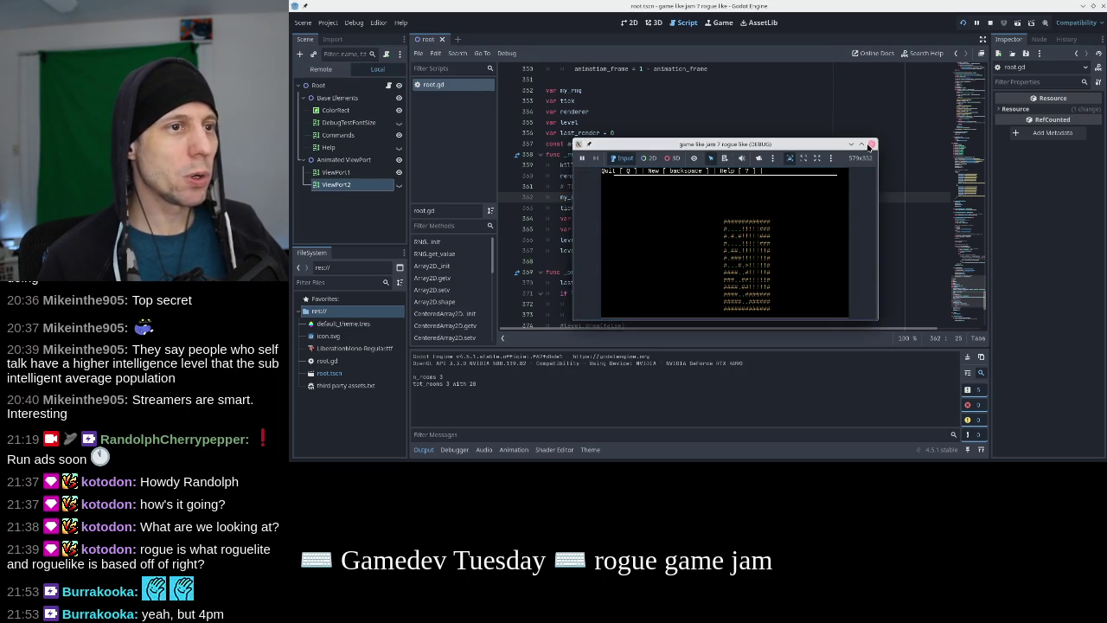
pyautogui.press('BackSpace')
pyautogui.write('2')
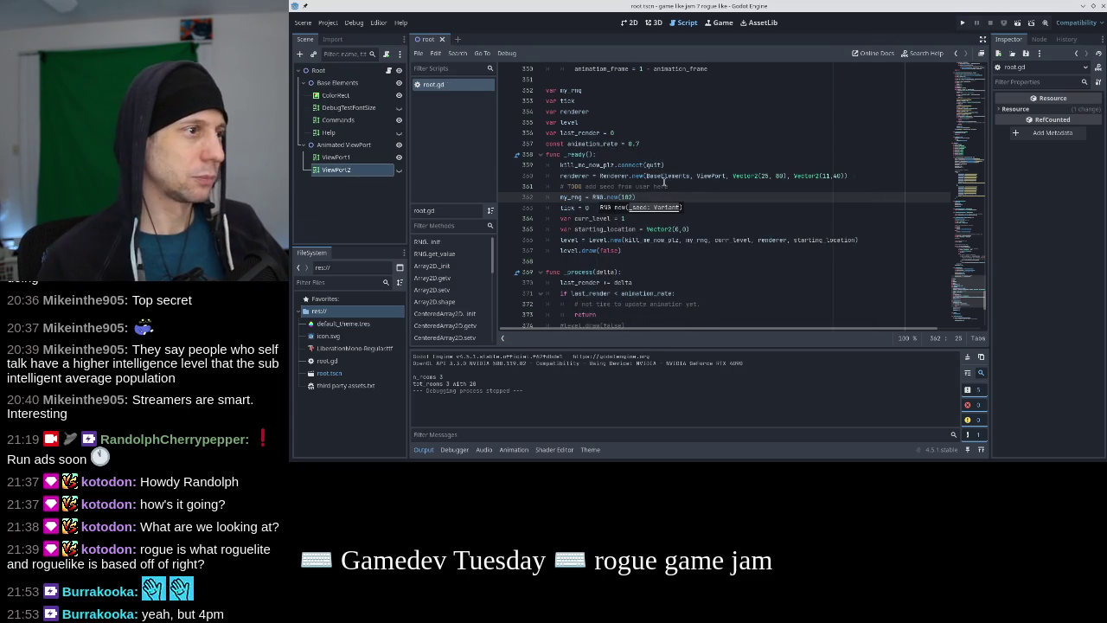
pyautogui.click(960, 25)
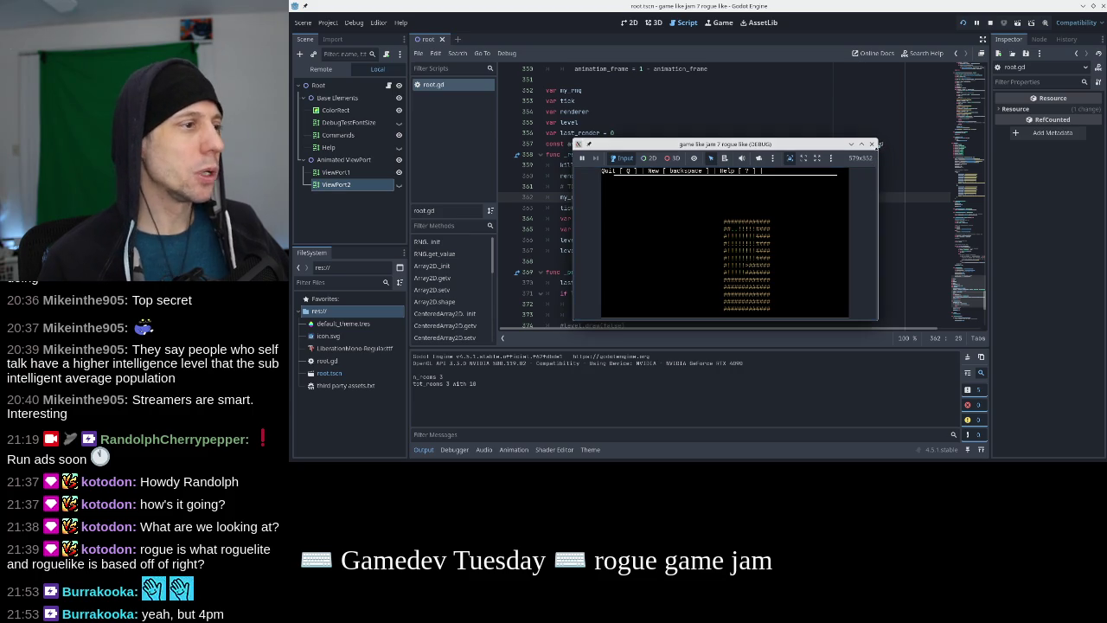
pyautogui.click(871, 144)
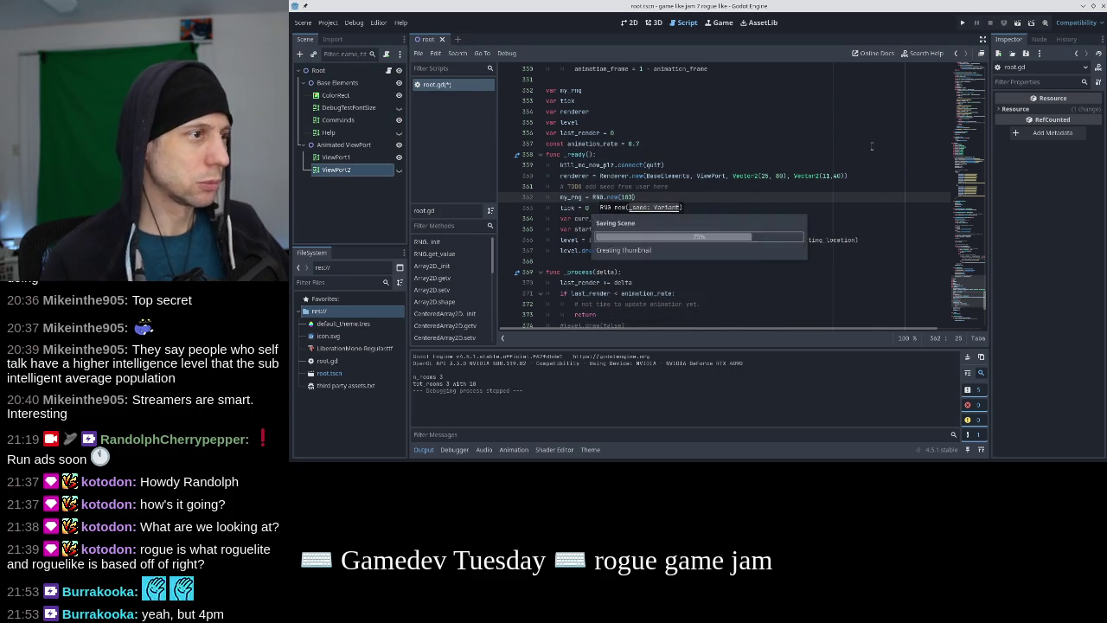
# Test-run seeds 103, 104 and 105, closing the game after each
pyautogui.click(962, 22)
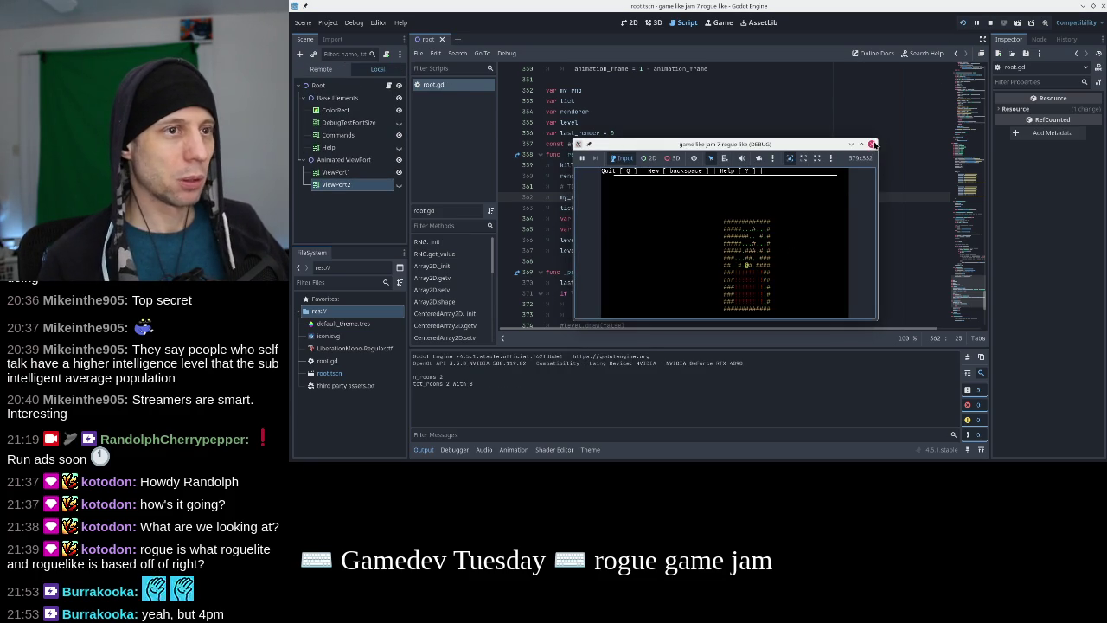
pyautogui.click(872, 145)
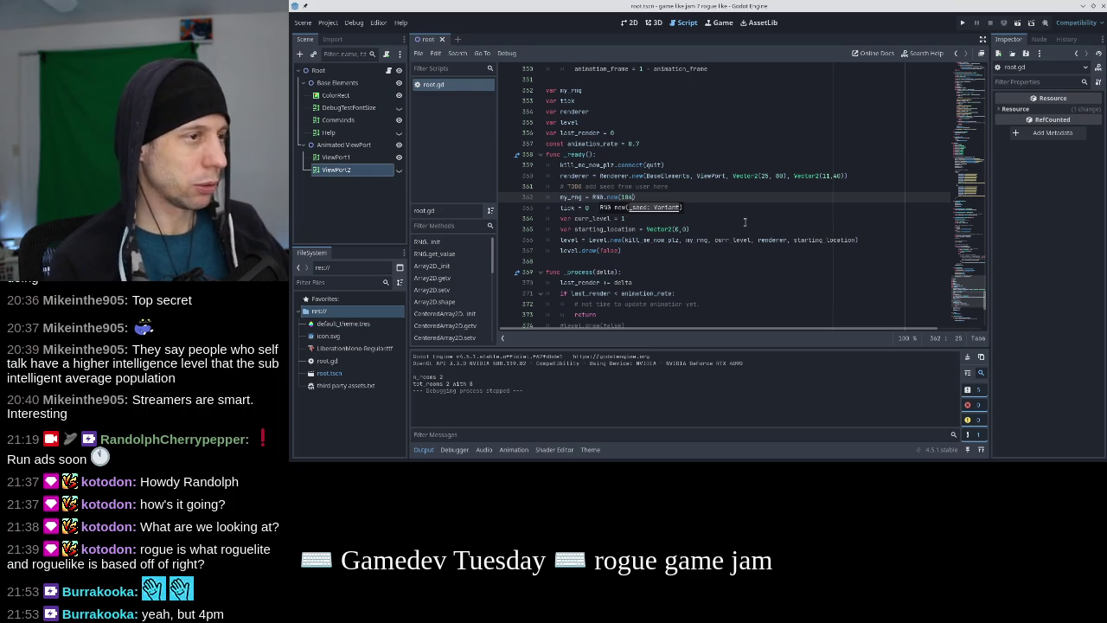
pyautogui.click(962, 23)
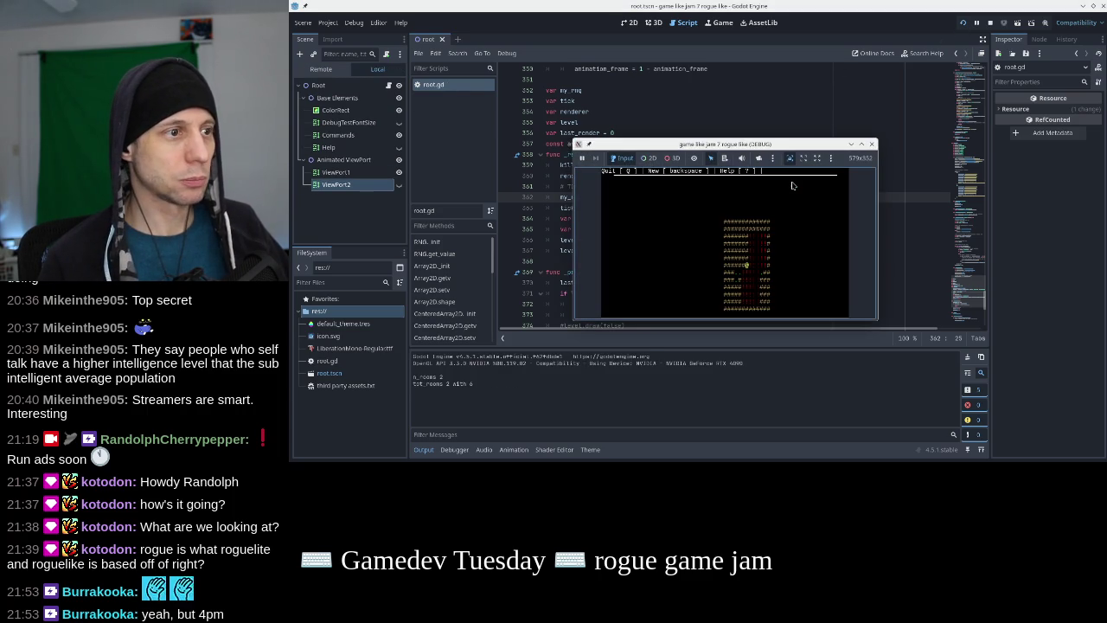
pyautogui.click(871, 144)
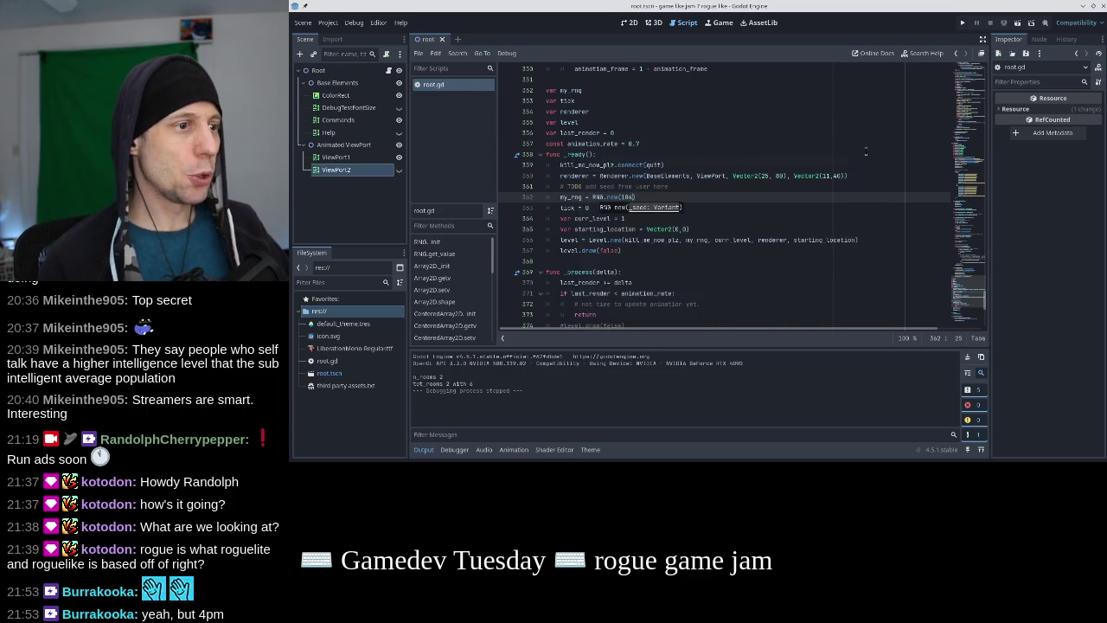
pyautogui.press('BackSpace')
pyautogui.write('5')
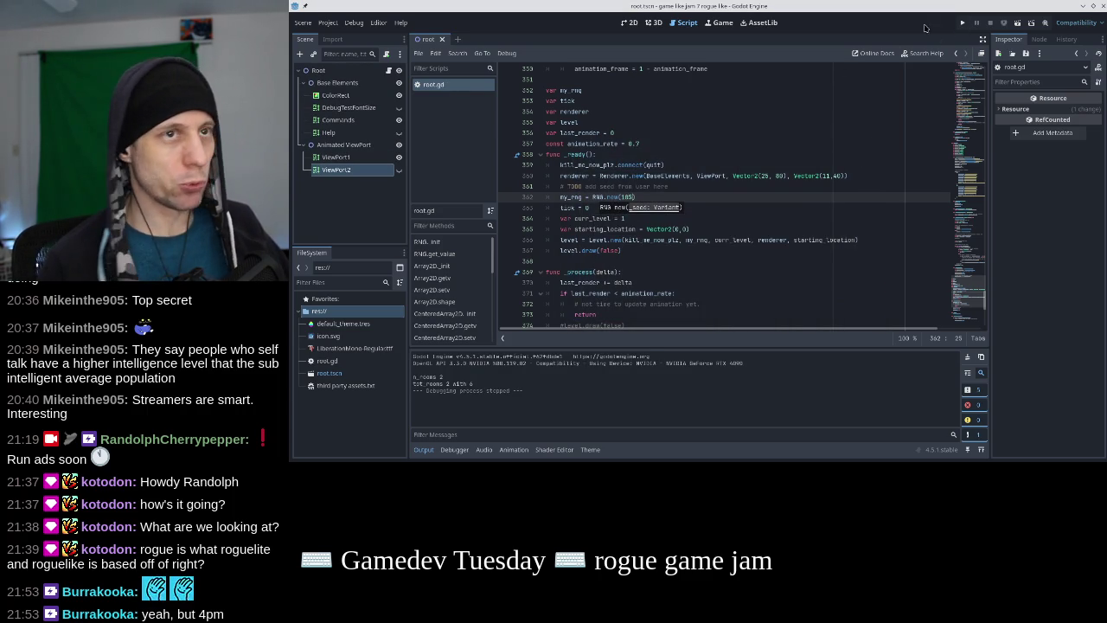
pyautogui.click(964, 24)
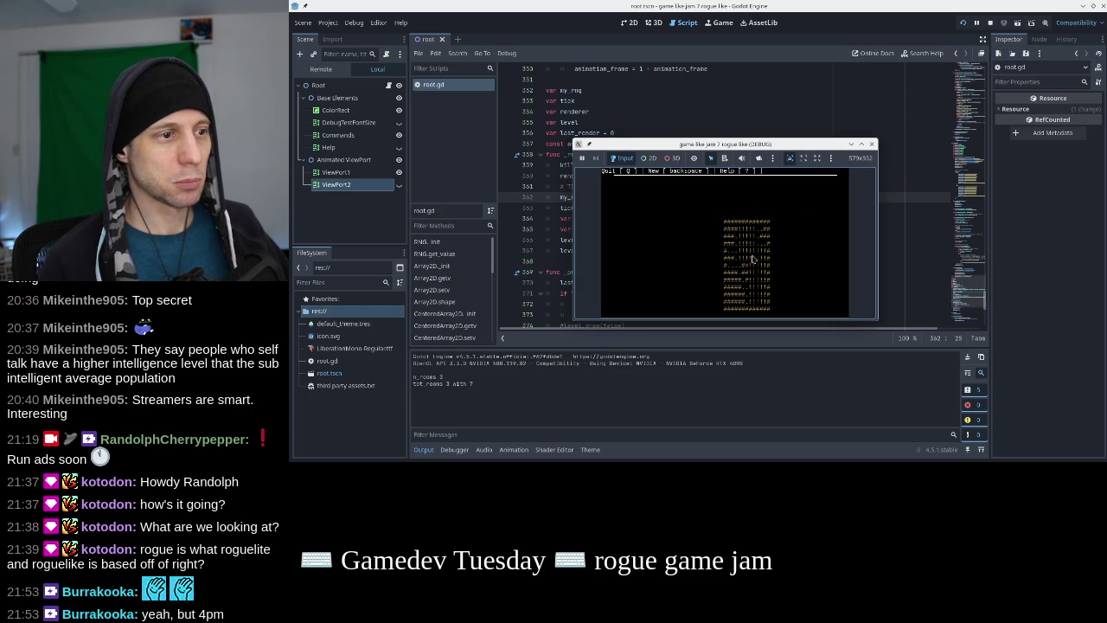
pyautogui.click(872, 143)
# Set the seed to 106 and run the game twice to inspect its level
pyautogui.press('BackSpace')
pyautogui.write('6')
pyautogui.click(962, 24)
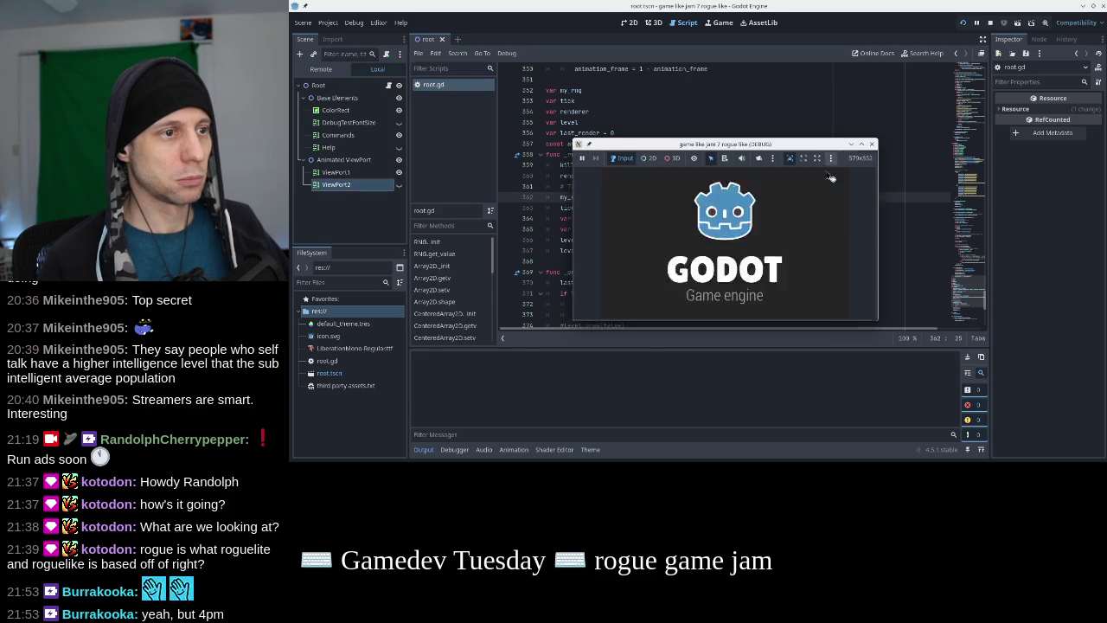
pyautogui.click(872, 144)
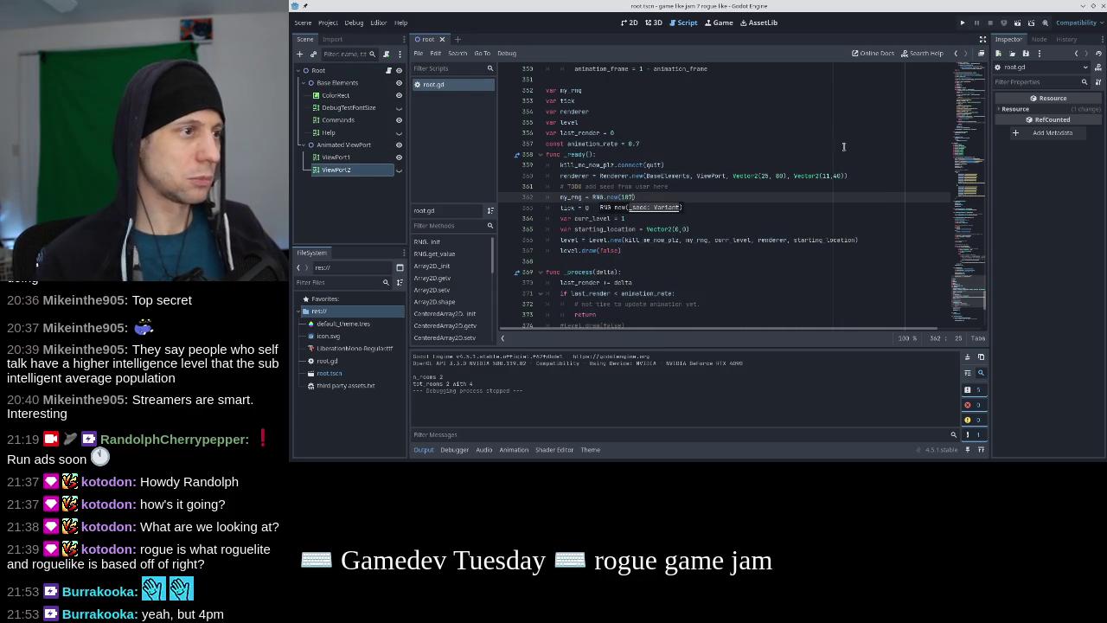
pyautogui.click(962, 24)
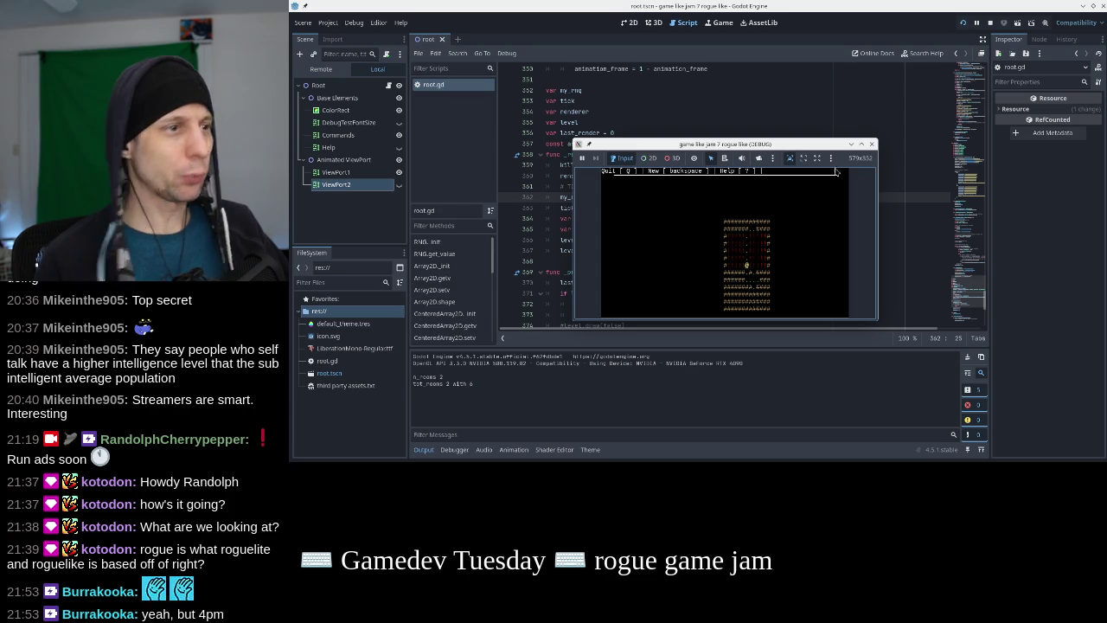
pyautogui.click(871, 145)
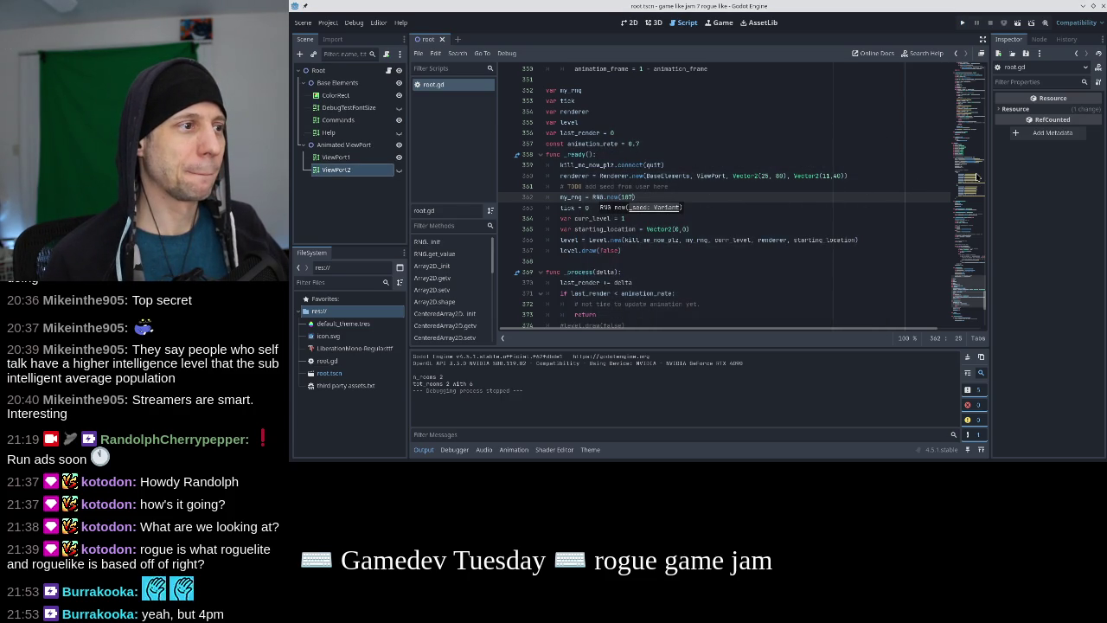
pyautogui.click(976, 176)
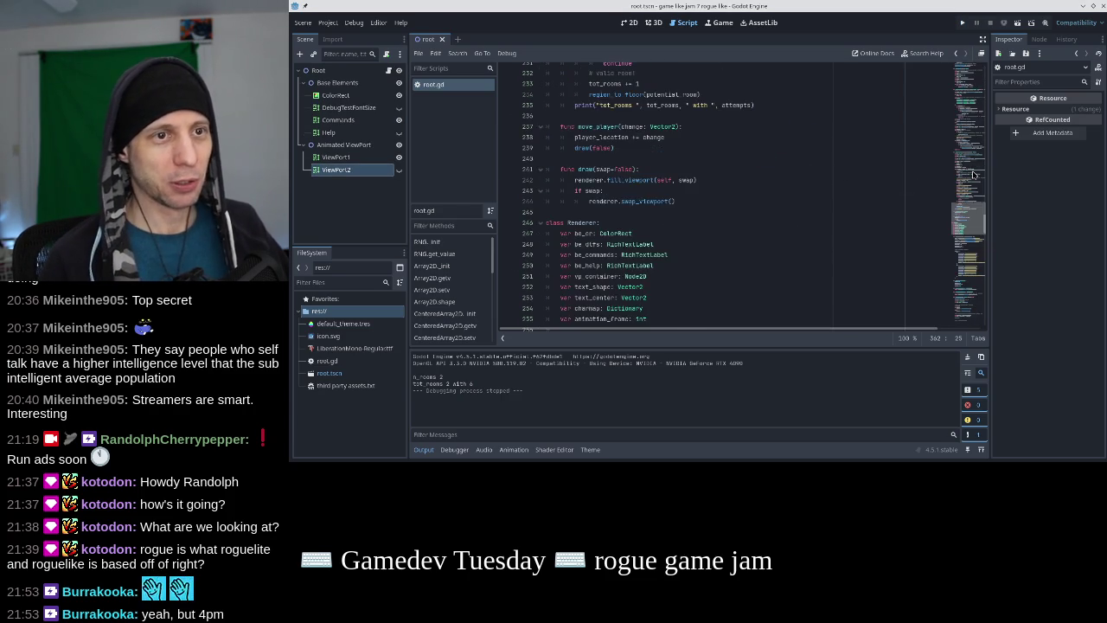
pyautogui.scroll(2, 972, 175)
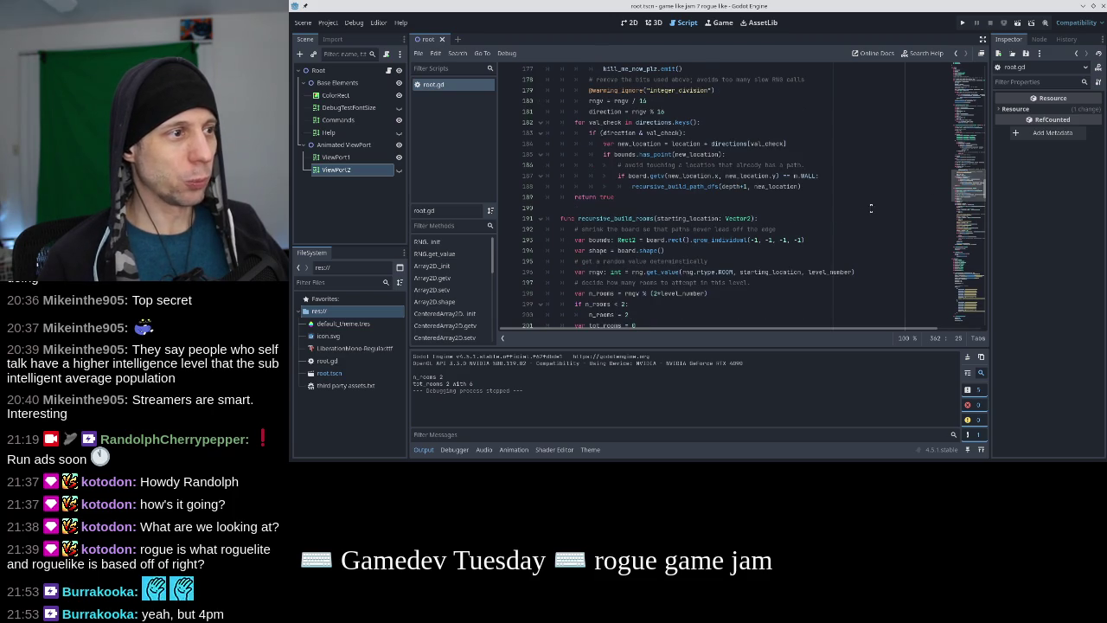
pyautogui.scroll(-3, 862, 204)
pyautogui.click(620, 208)
pyautogui.press('BackSpace')
pyautogui.write('3')
pyautogui.press('Down')
pyautogui.press('BackSpace')
pyautogui.write('3')
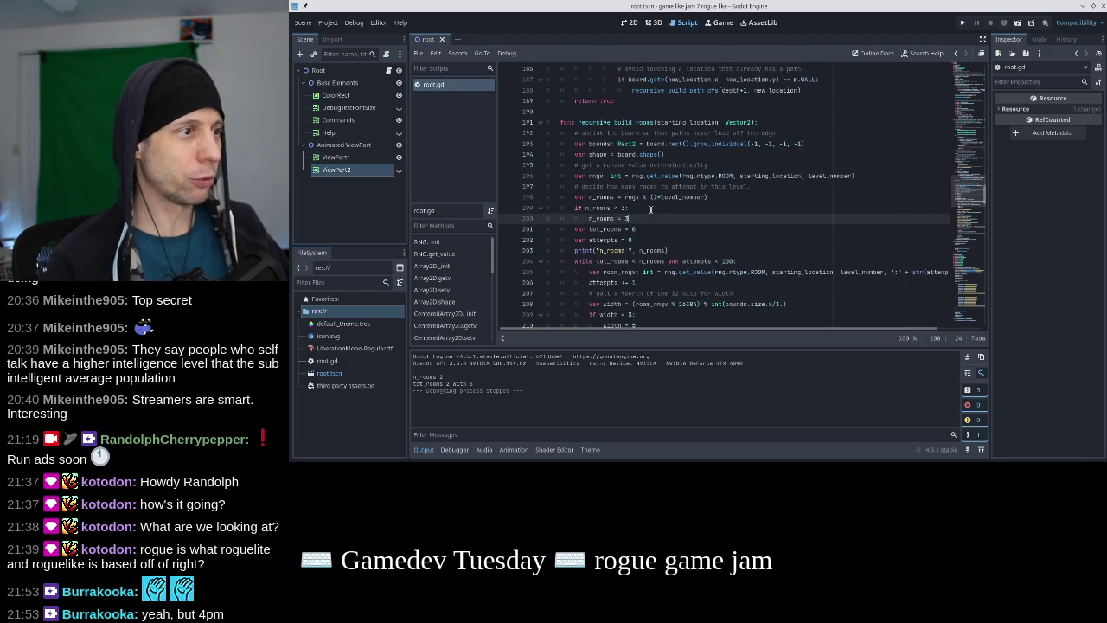
pyautogui.click(961, 23)
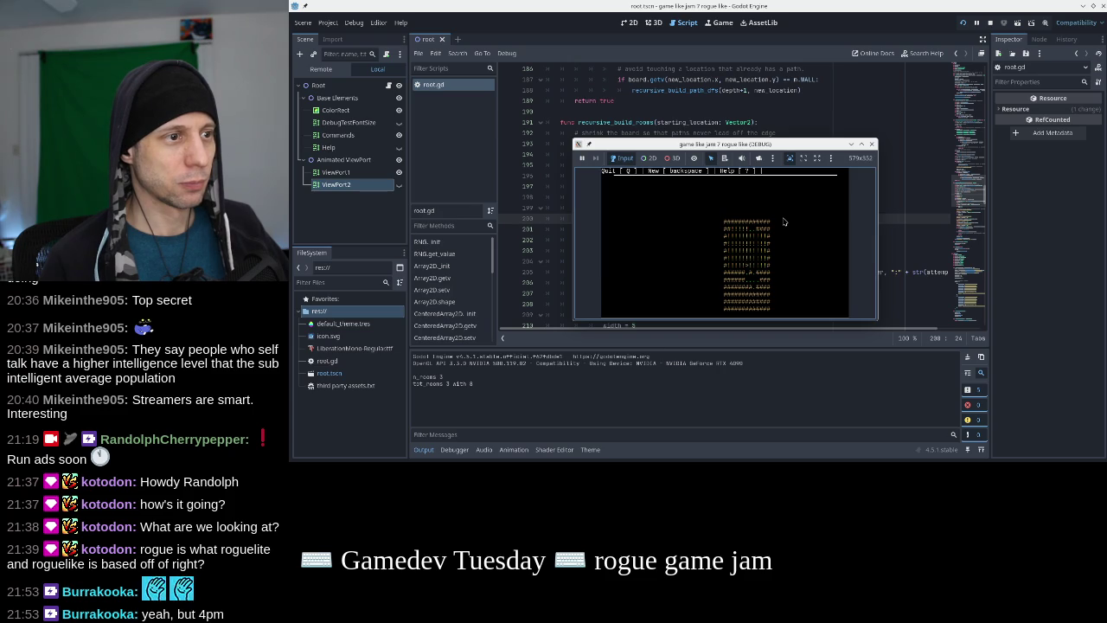
pyautogui.click(872, 143)
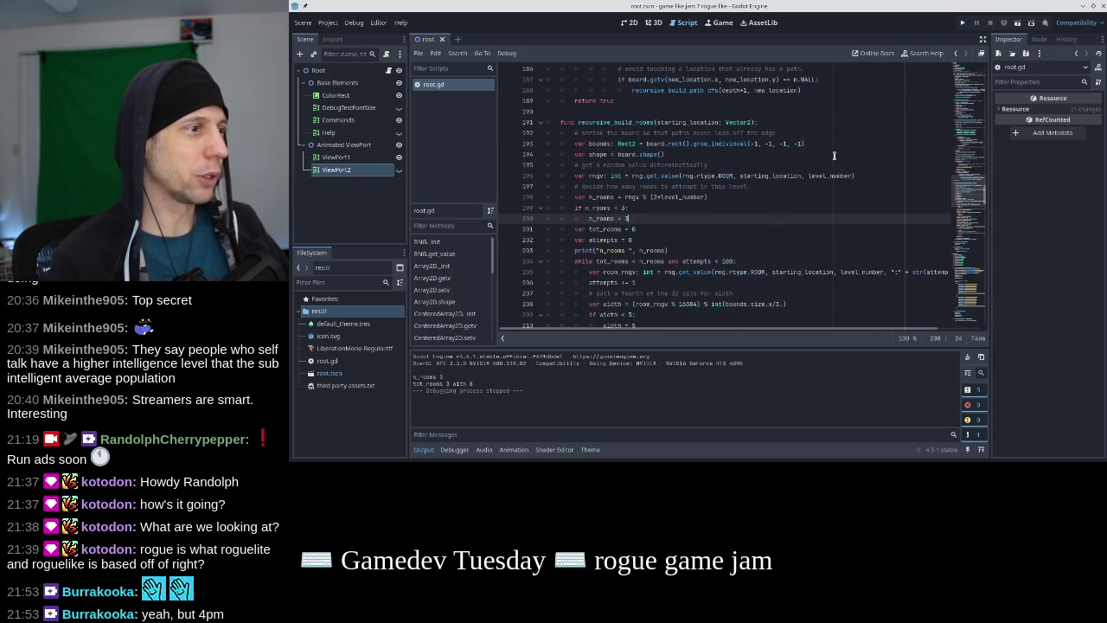
pyautogui.hotkey('ctrl', 'z')
pyautogui.hotkey('ctrl', 'z')
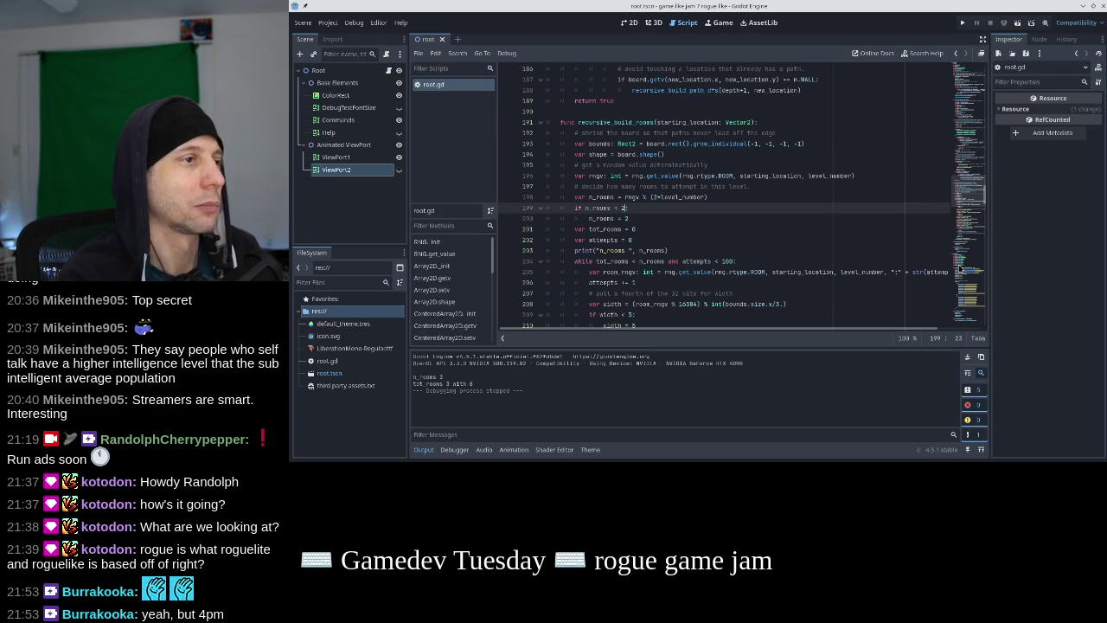
pyautogui.scroll(-7, 776, 223)
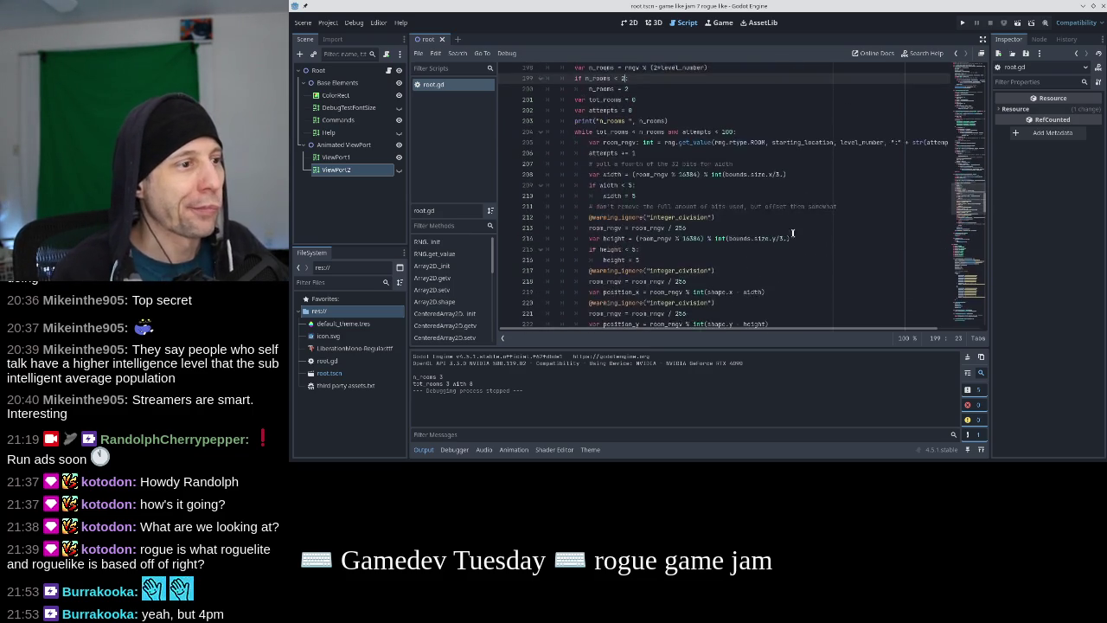
pyautogui.scroll(-2, 776, 223)
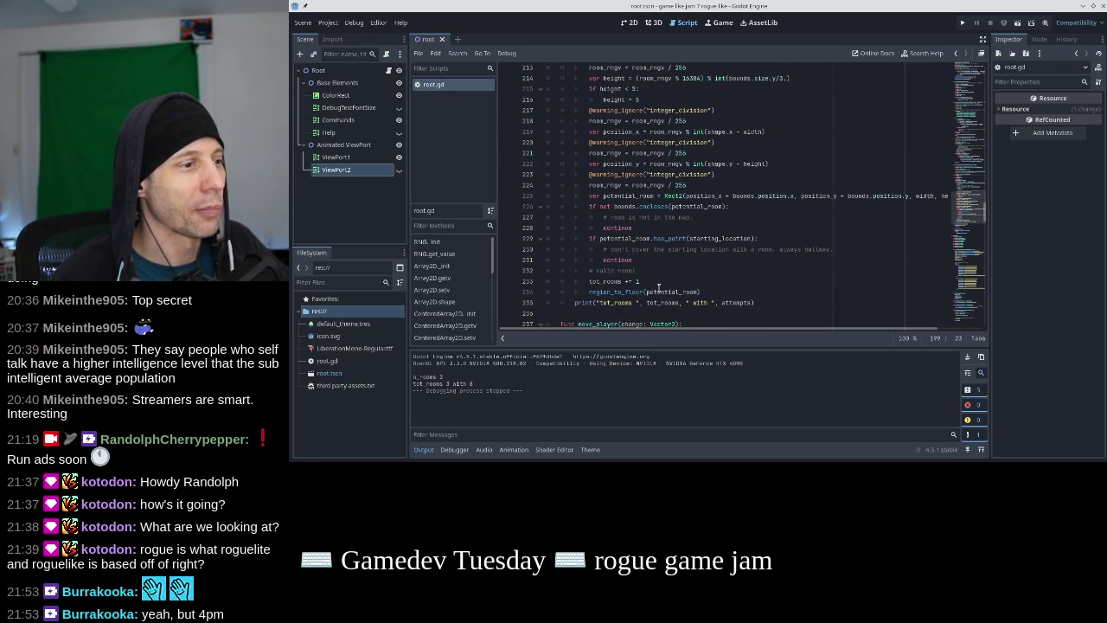
pyautogui.click(697, 292)
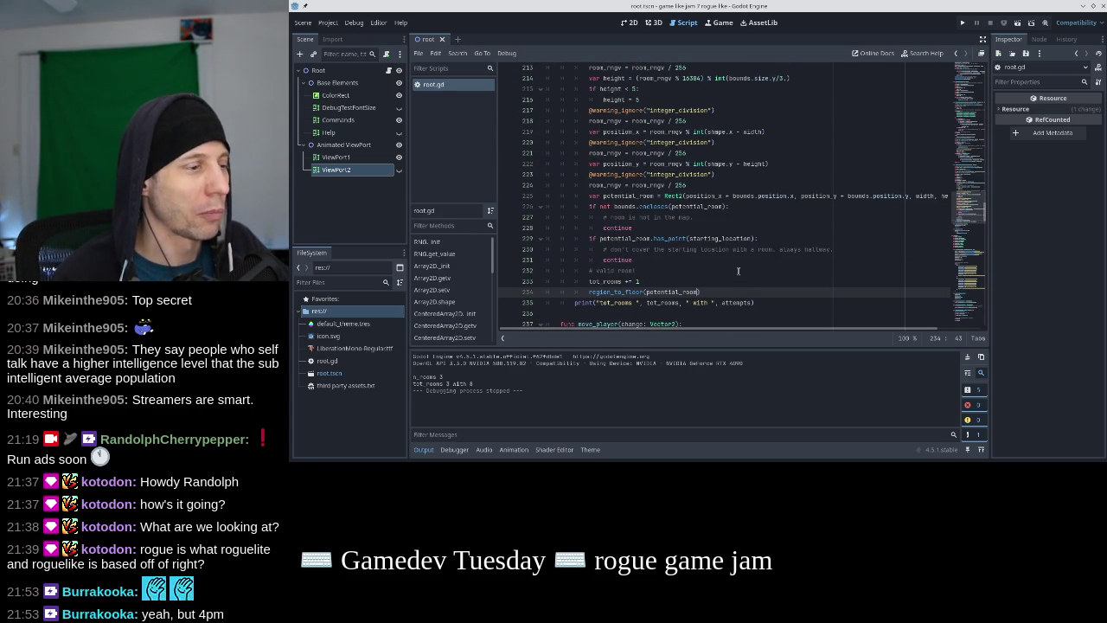
# Append .grow_individual(-1,-1,-1,-1) to potential_room on line 234 and save
pyautogui.write('.grow')
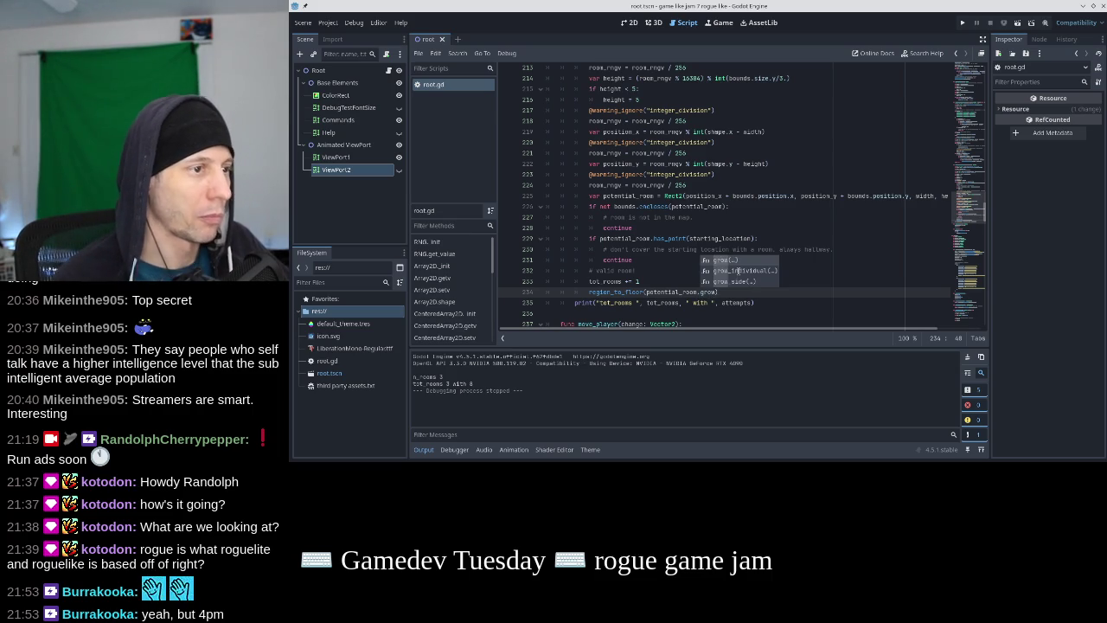
pyautogui.click(738, 269)
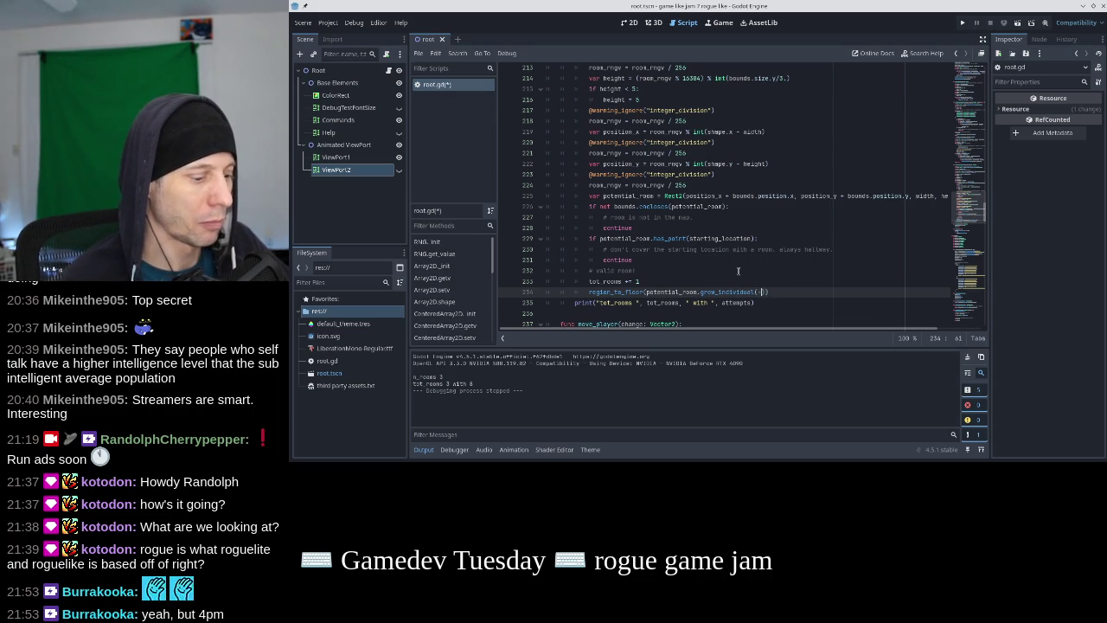
pyautogui.write('-16')
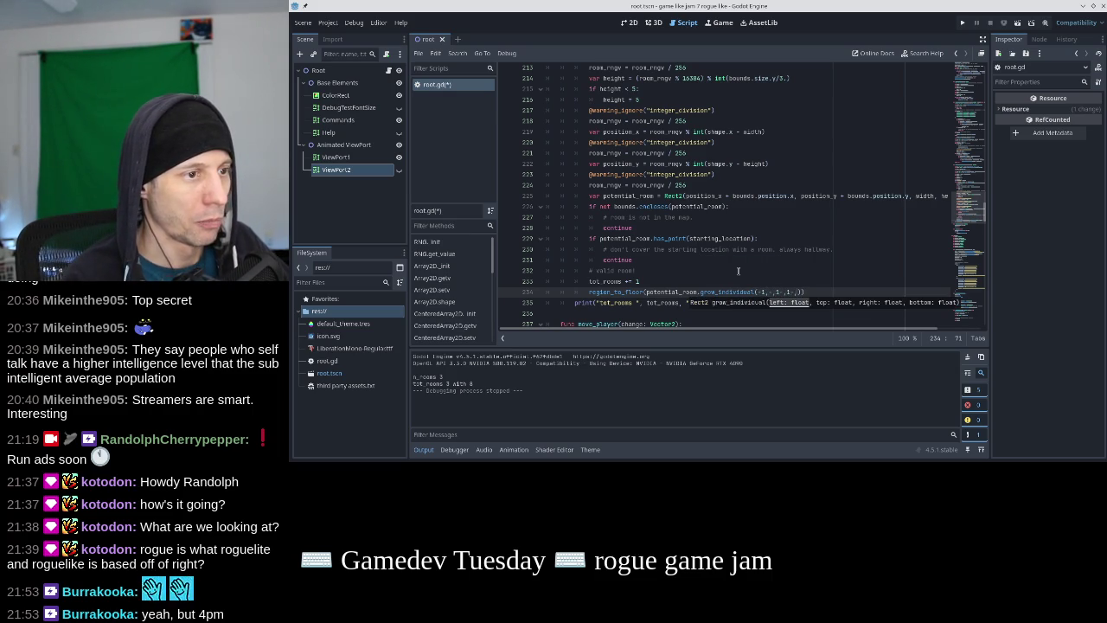
pyautogui.write('1')
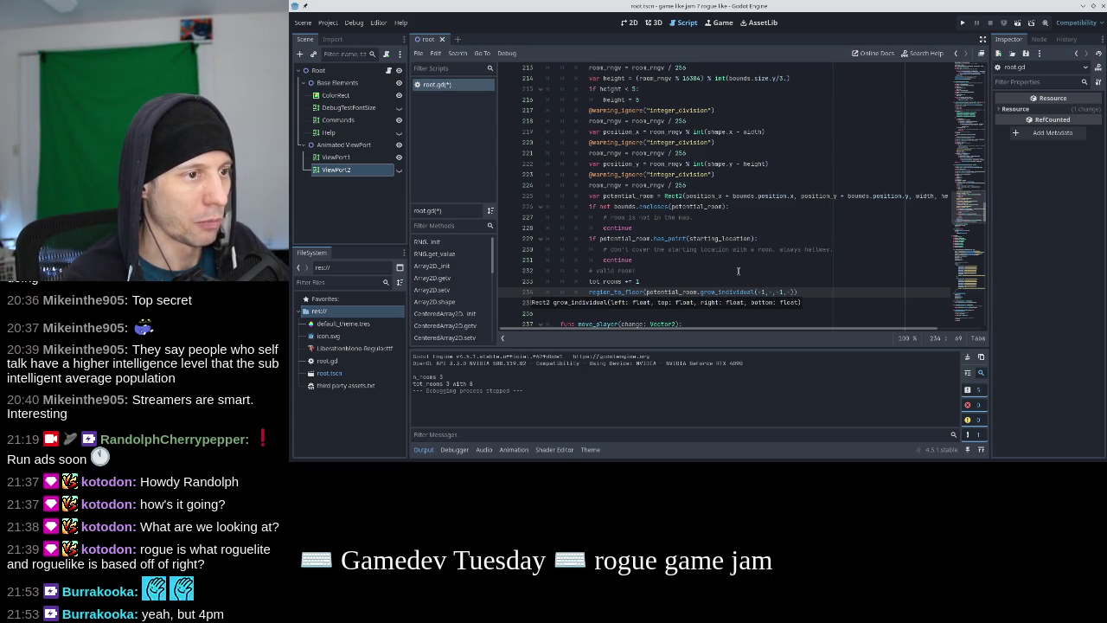
pyautogui.write(')')
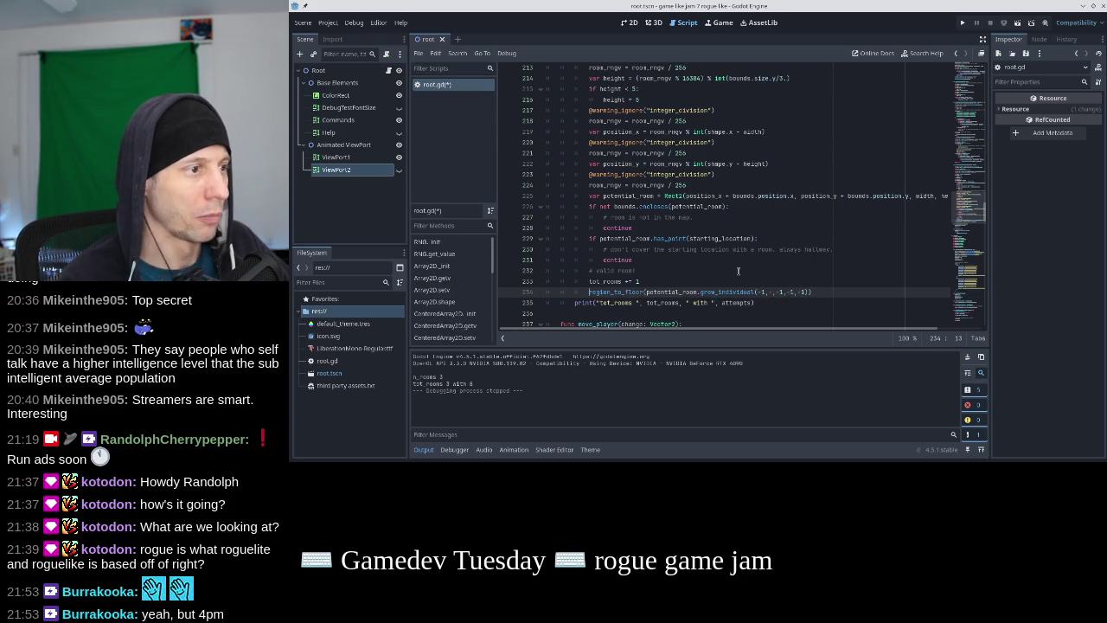
pyautogui.hotkey('ctrl', 's')
pyautogui.press('Down')
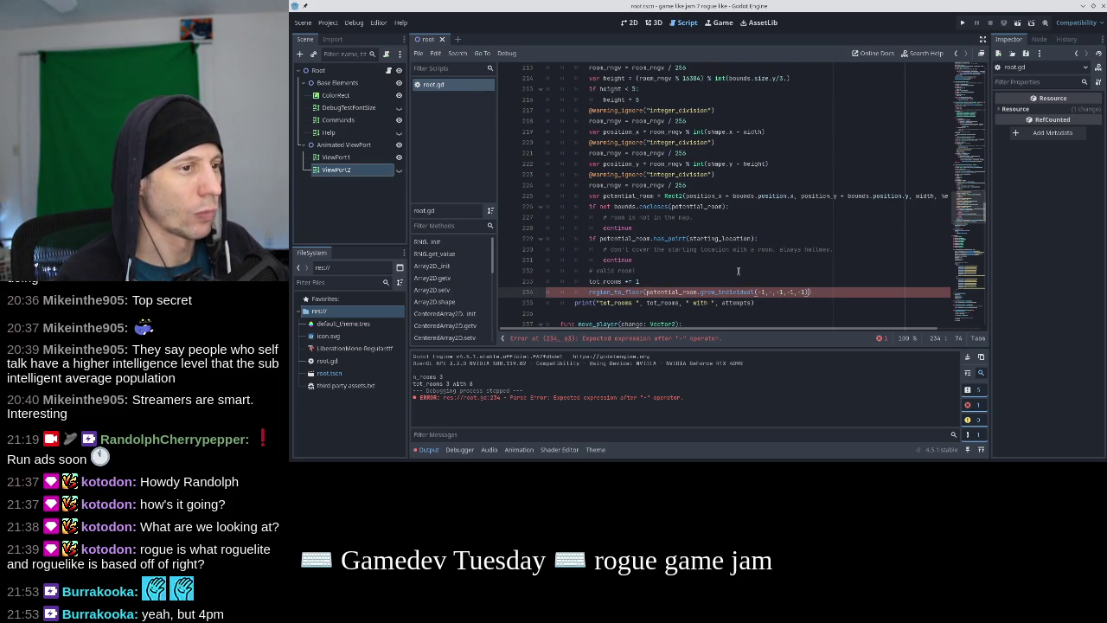
pyautogui.press('BackSpace')
pyautogui.press('BackSpace')
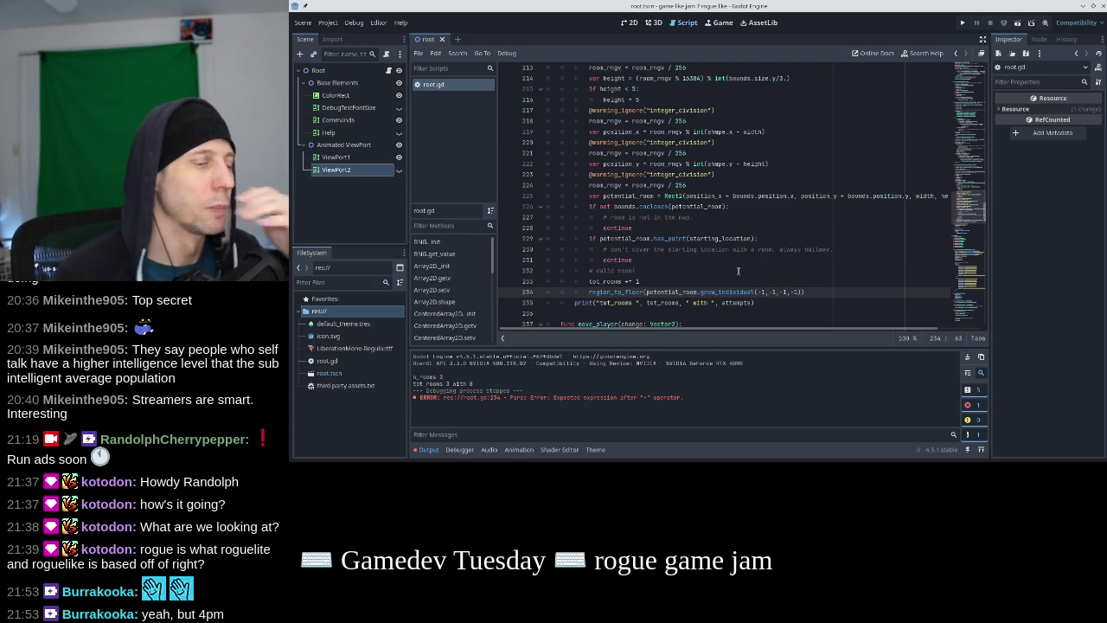
# Test-run the game to check the generated rooms, then stop it
pyautogui.press('F5')
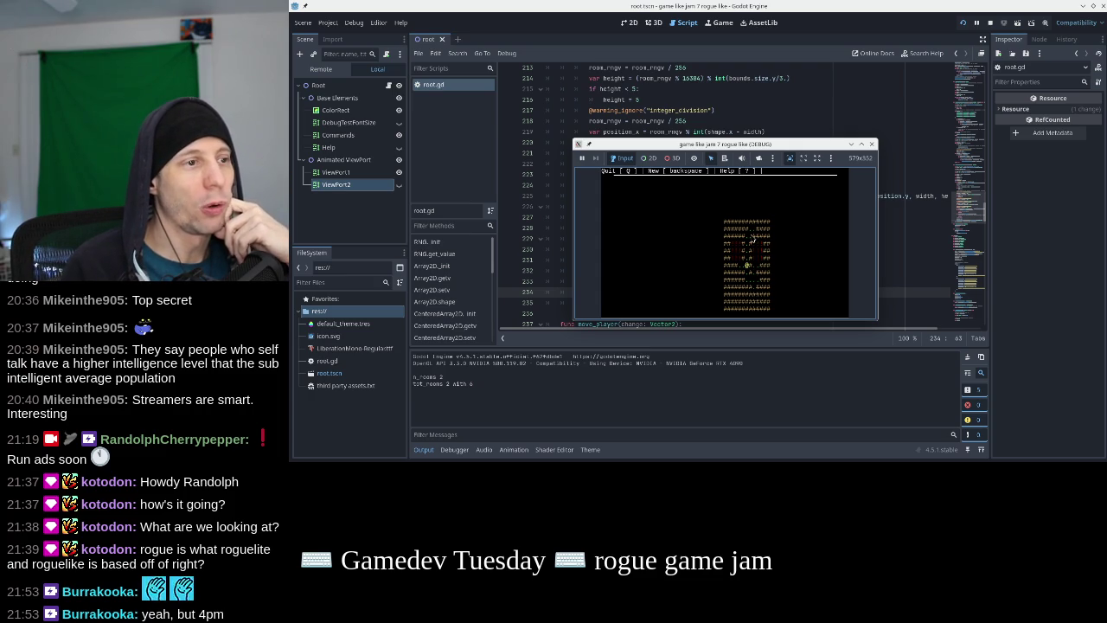
pyautogui.click(871, 145)
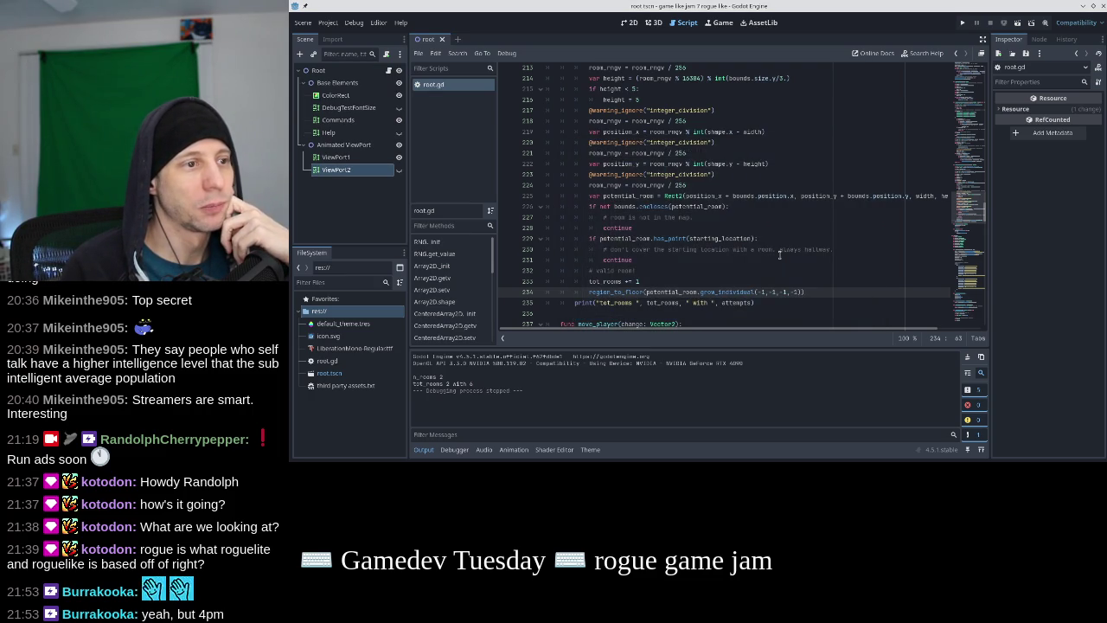
pyautogui.press('End')
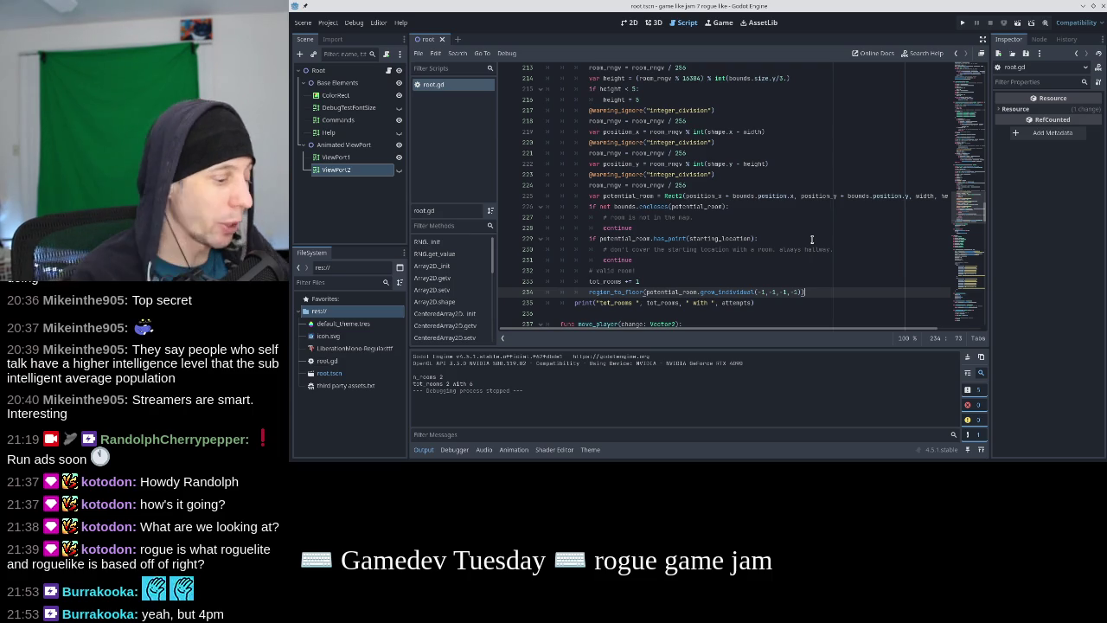
# Add a region_to_wall(potential_room) call below the floor call and save the script
pyautogui.press('Return')
pyautogui.write('region_to_a')
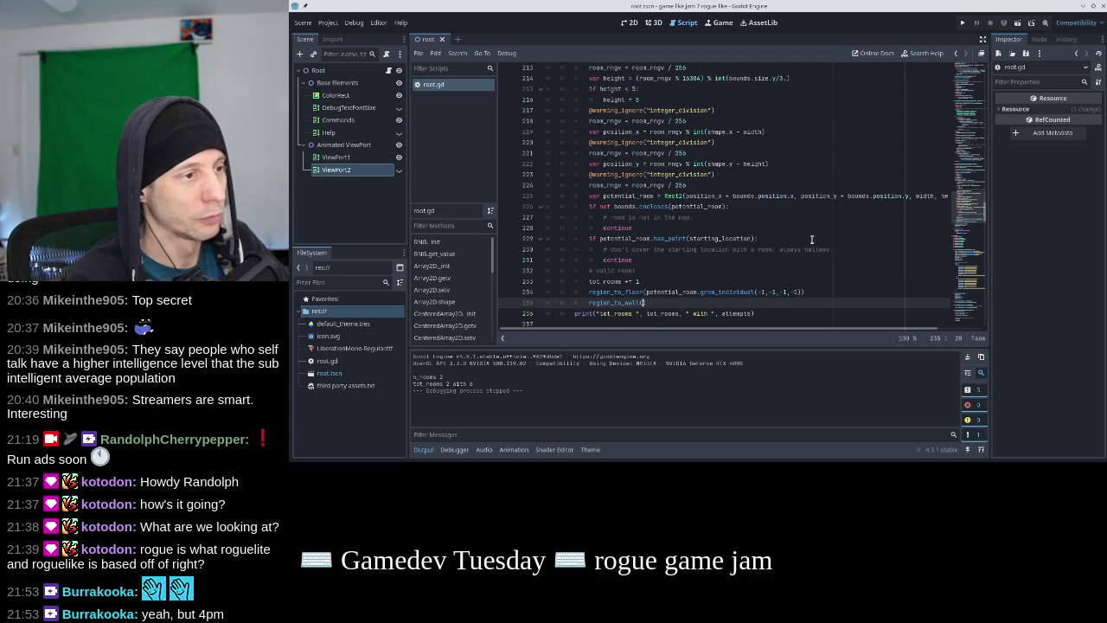
pyautogui.write('all()')
pyautogui.press('Up')
pyautogui.hotkey('ctrl', 'shift', 'Right')
pyautogui.press('Down')
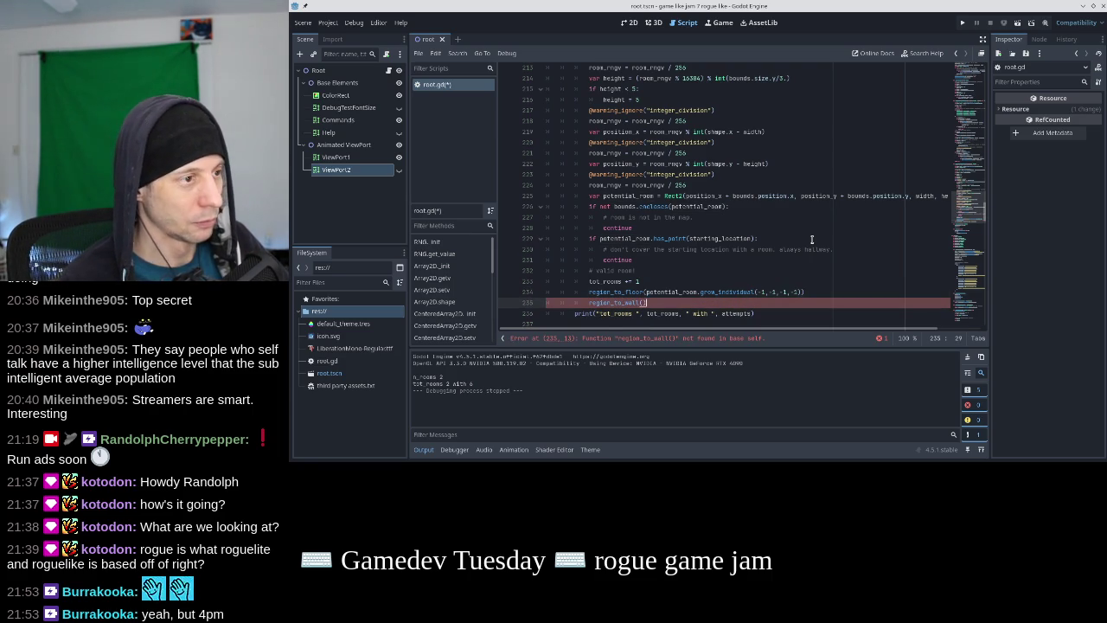
pyautogui.write('v')
pyautogui.write('potential_roo')
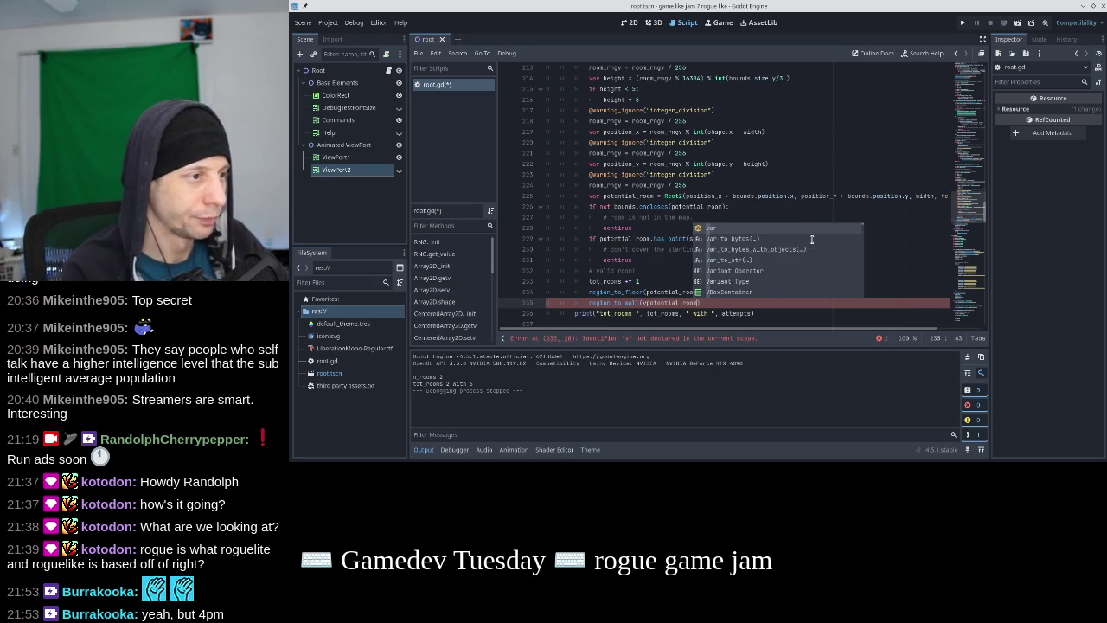
pyautogui.write('m')
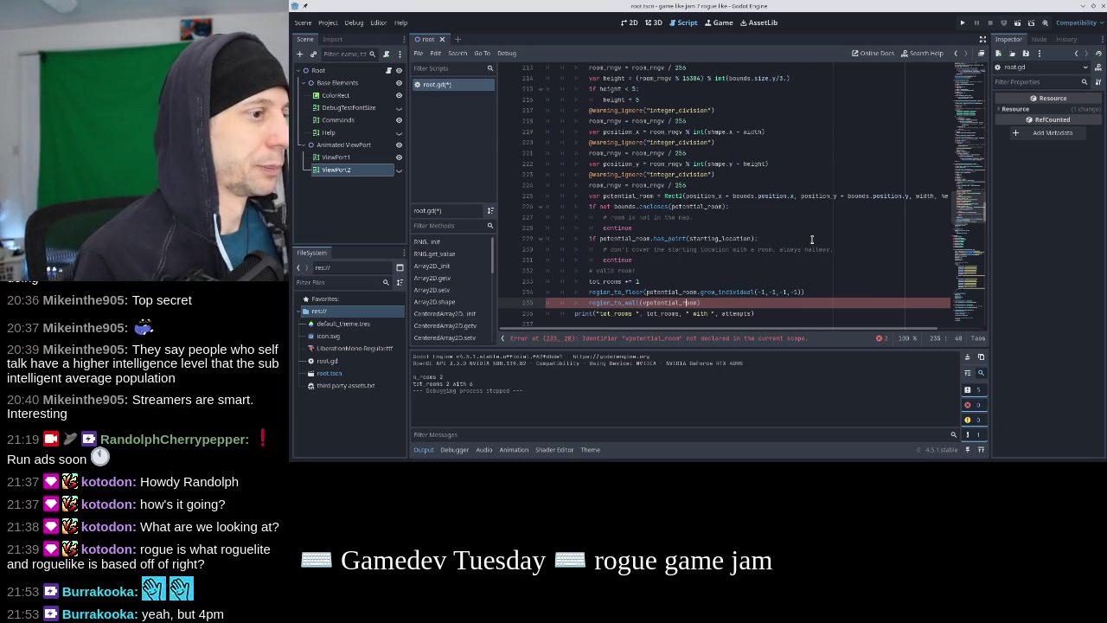
pyautogui.hotkey('ctrl', 'Left')
pyautogui.press('Delete')
pyautogui.hotkey('ctrl', 's')
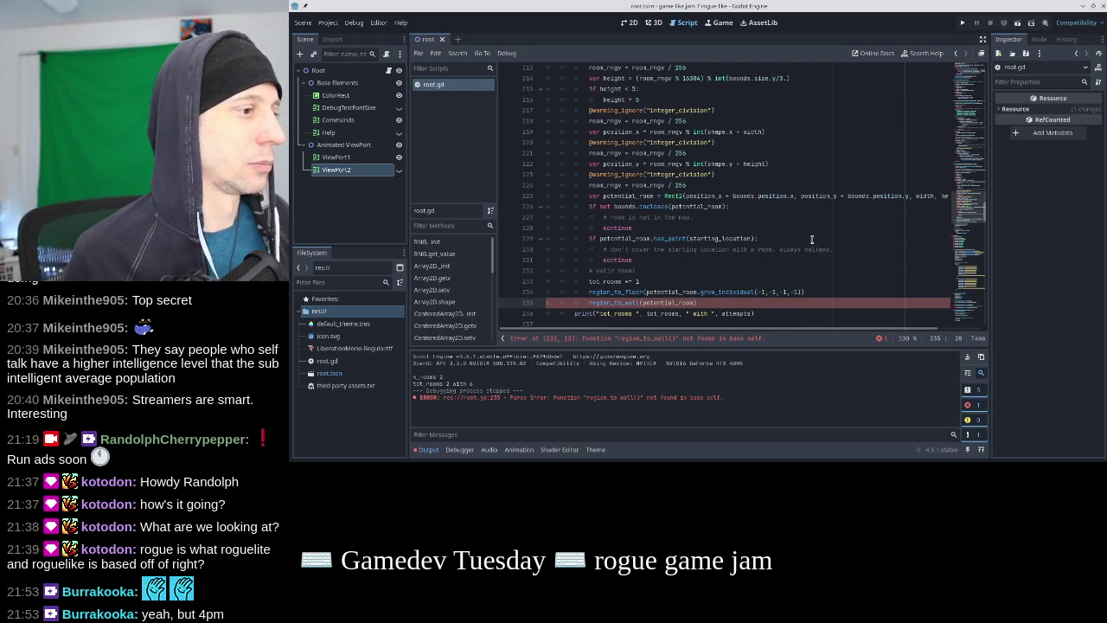
# Declare a new function region_to_wall(region: Rect2) right after region_to_floor
pyautogui.scroll(18, 750, 279)
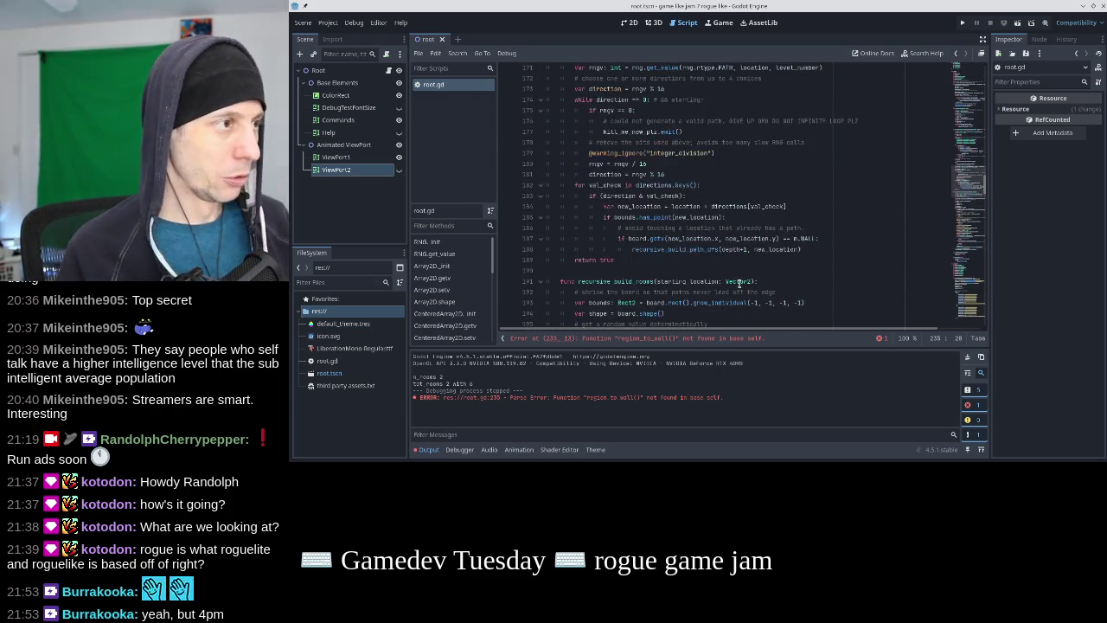
pyautogui.scroll(12, 739, 282)
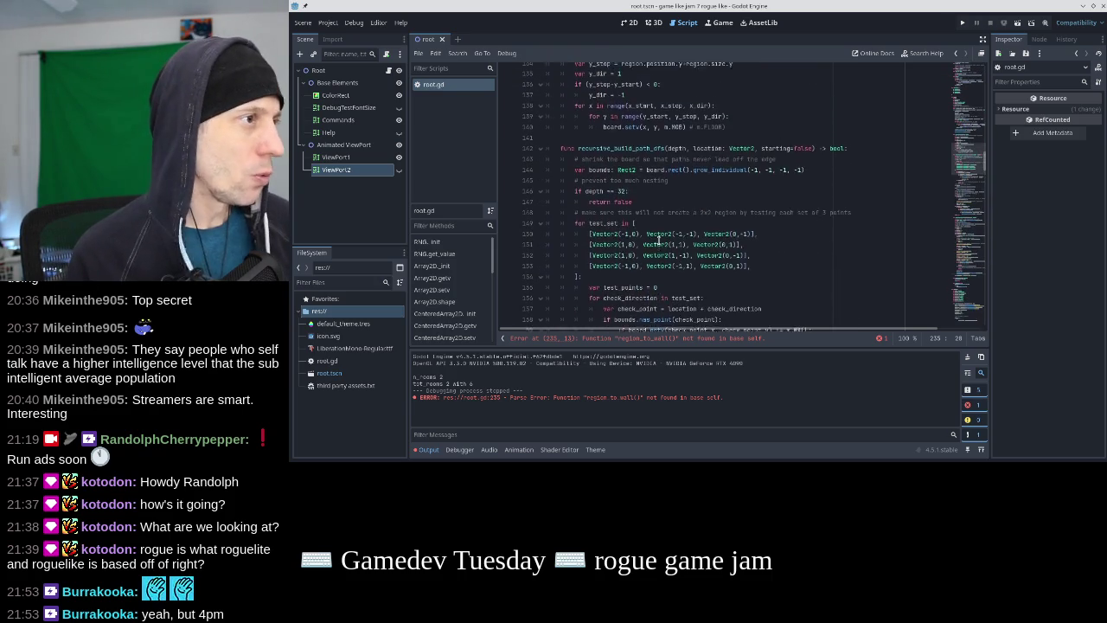
pyautogui.scroll(1, 658, 240)
pyautogui.click(733, 277)
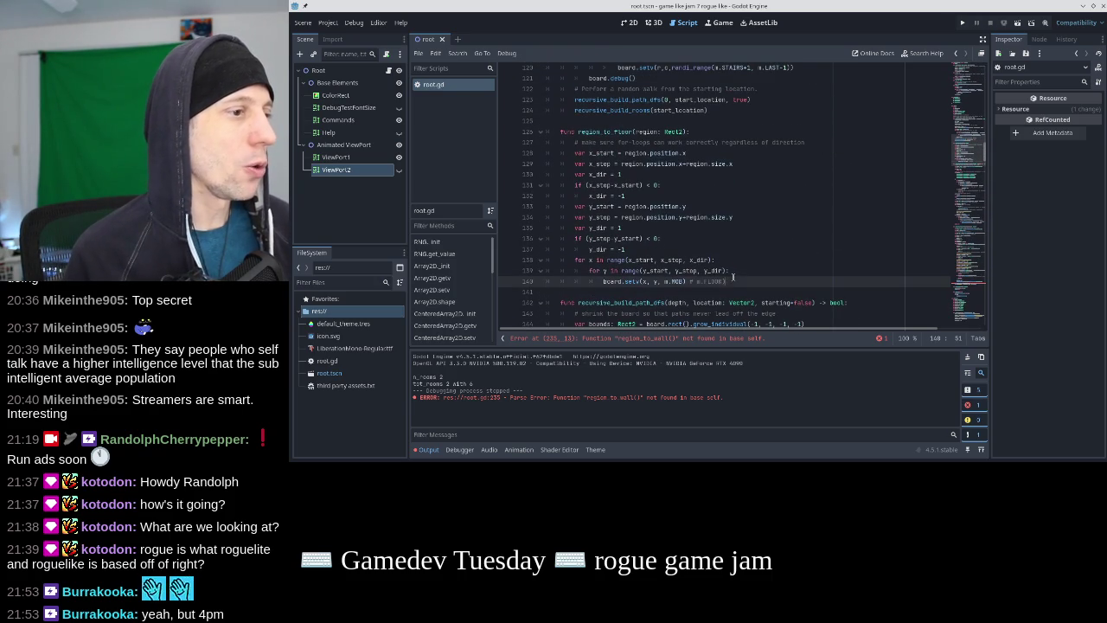
pyautogui.press('Return')
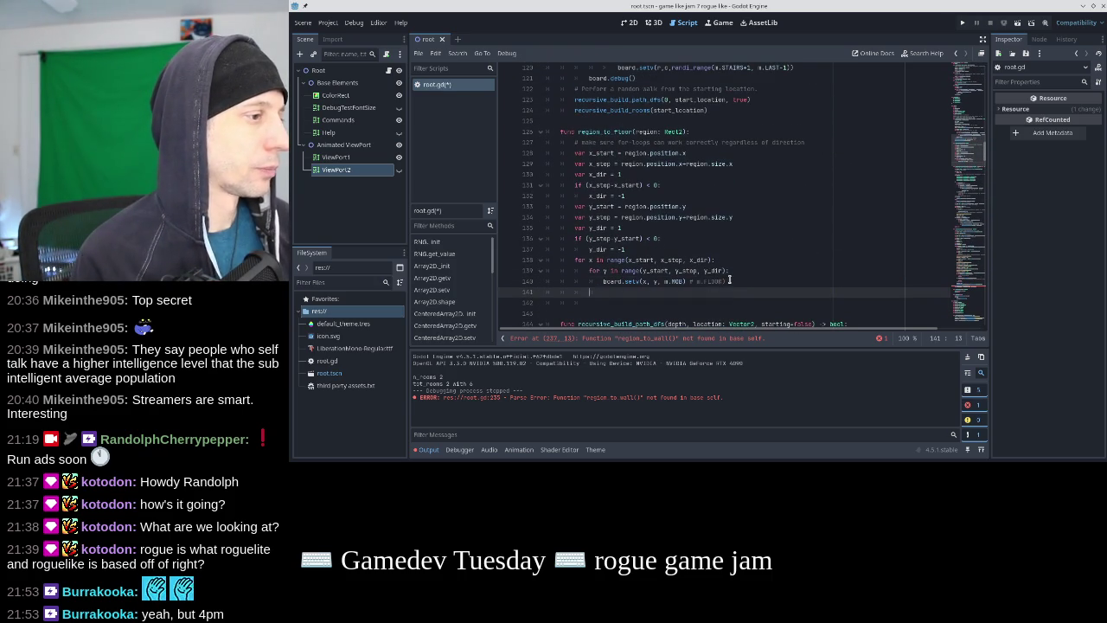
pyautogui.press('Tab')
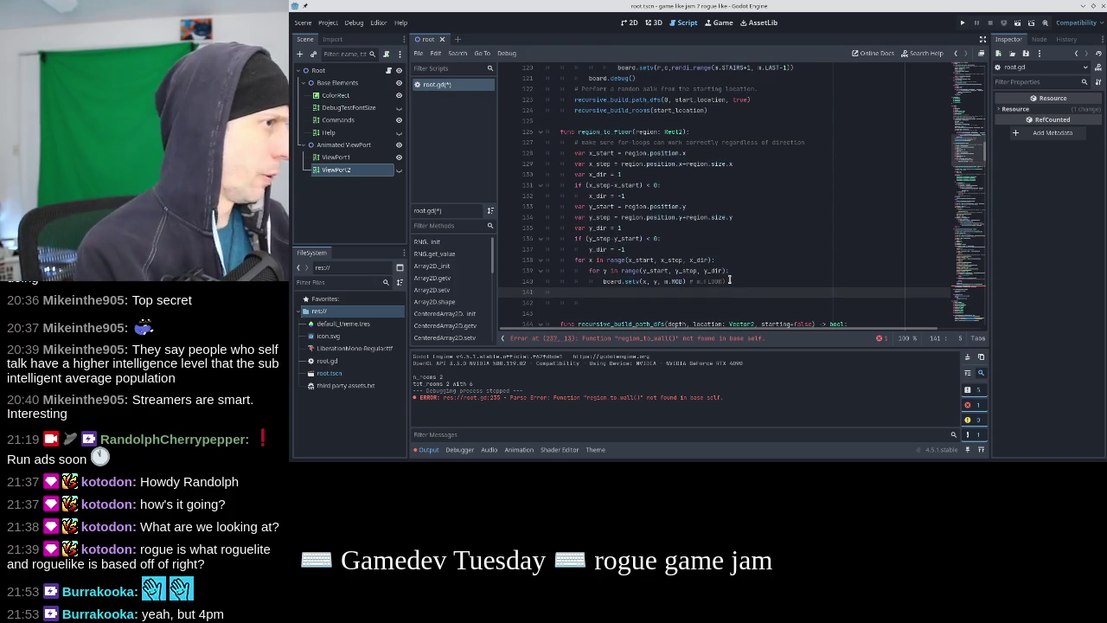
pyautogui.write('_to_w')
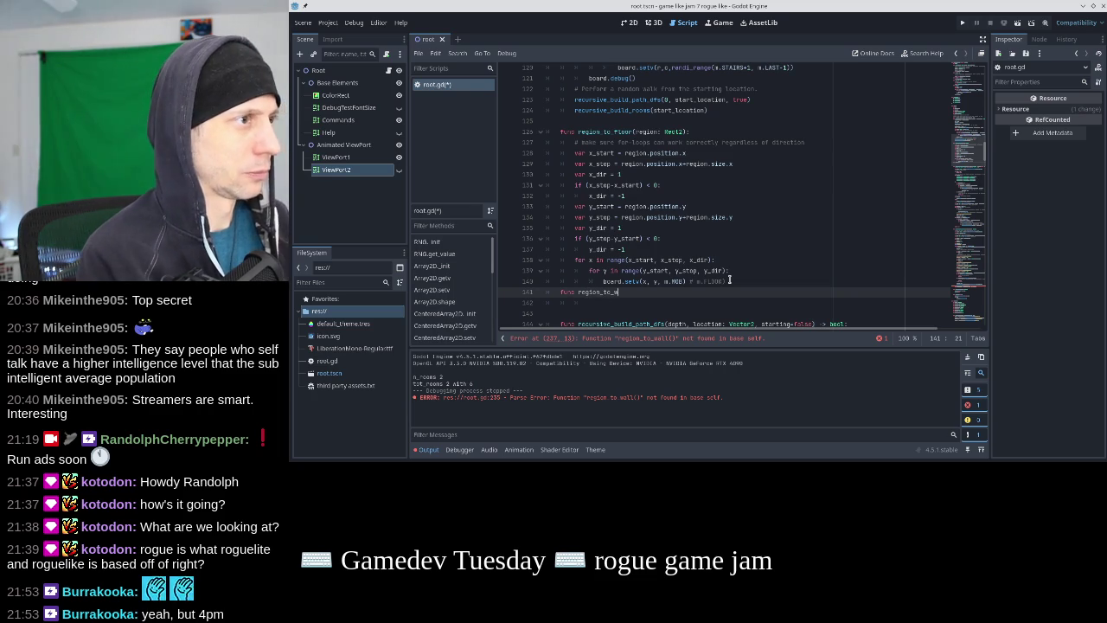
pyautogui.write('all(region: Rect2):')
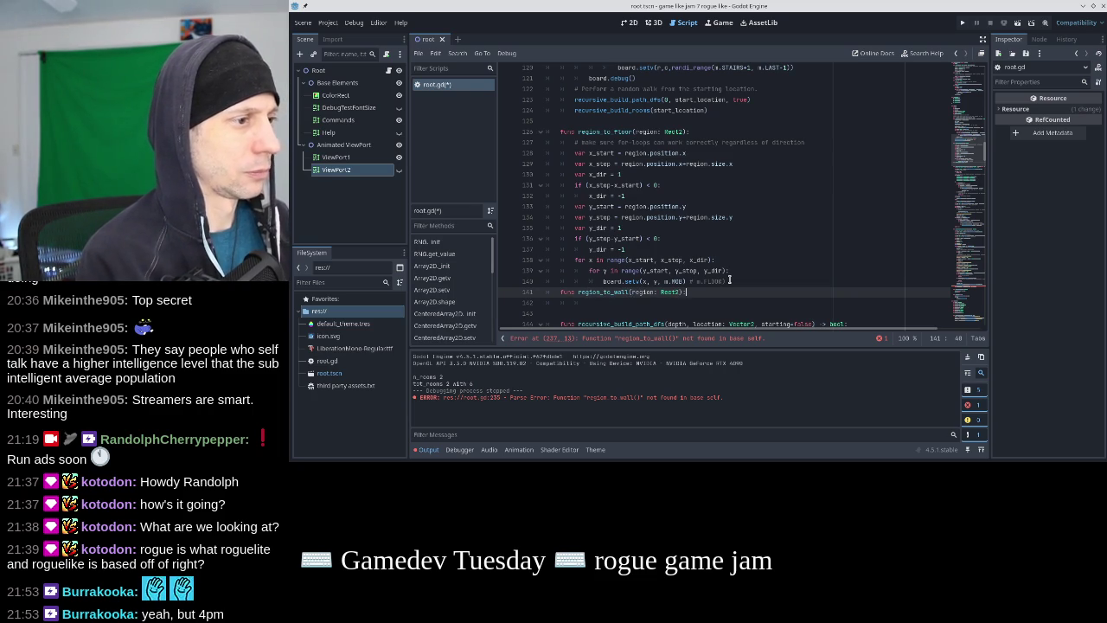
pyautogui.press('Return')
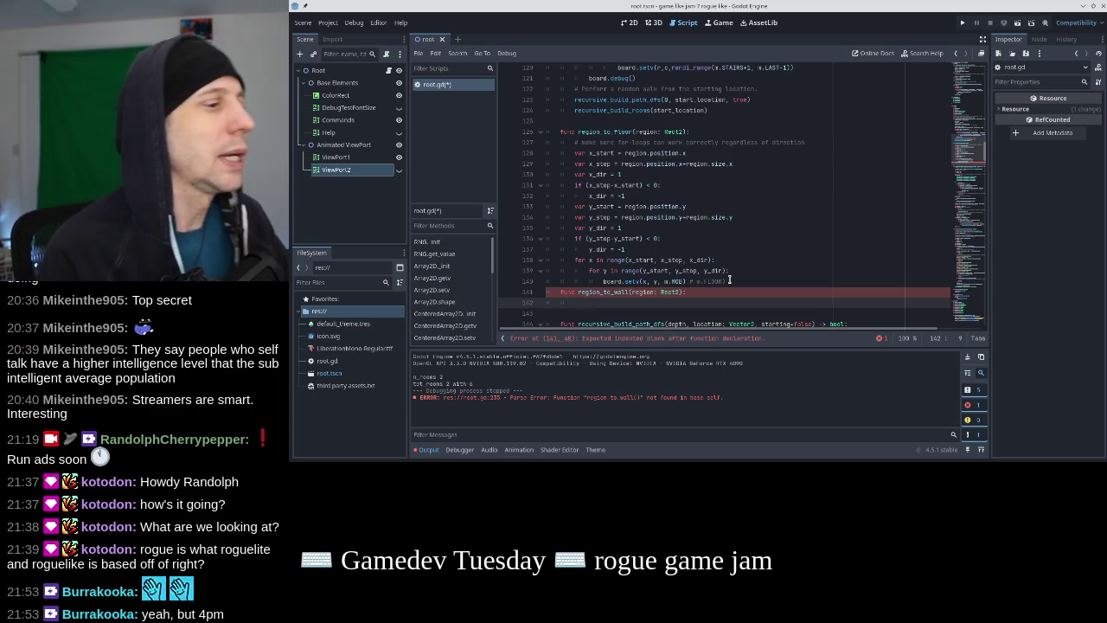
# Insert a blank line before region_to_wall and give it an indented body, briefly testing a pass placeholder
pyautogui.press('Up')
pyautogui.press('Home')
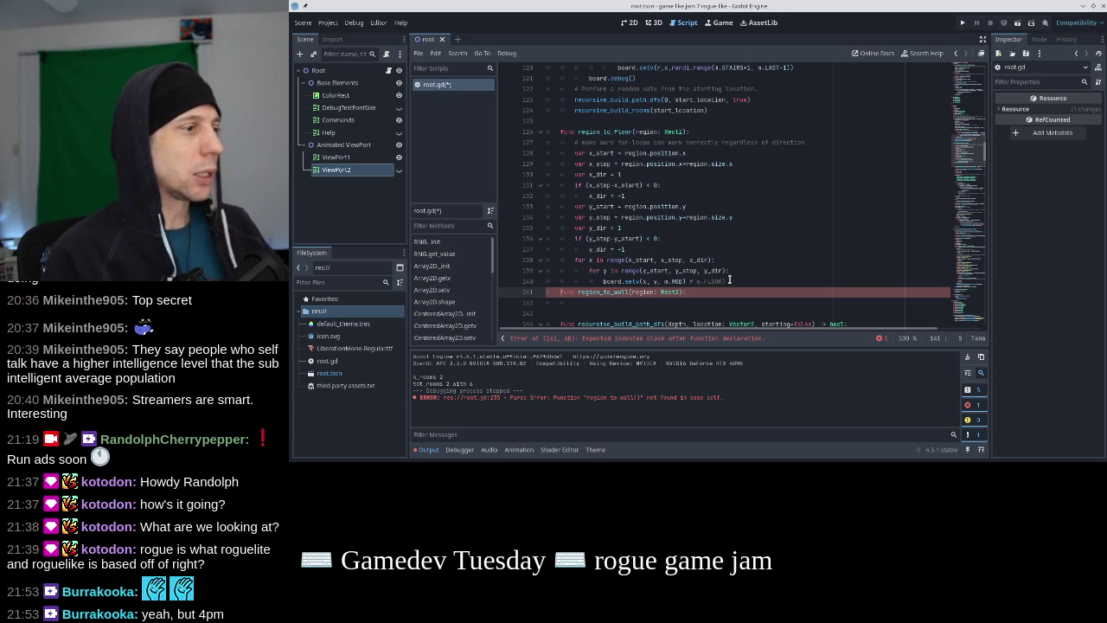
pyautogui.press('Return')
pyautogui.press('Down')
pyautogui.press('End')
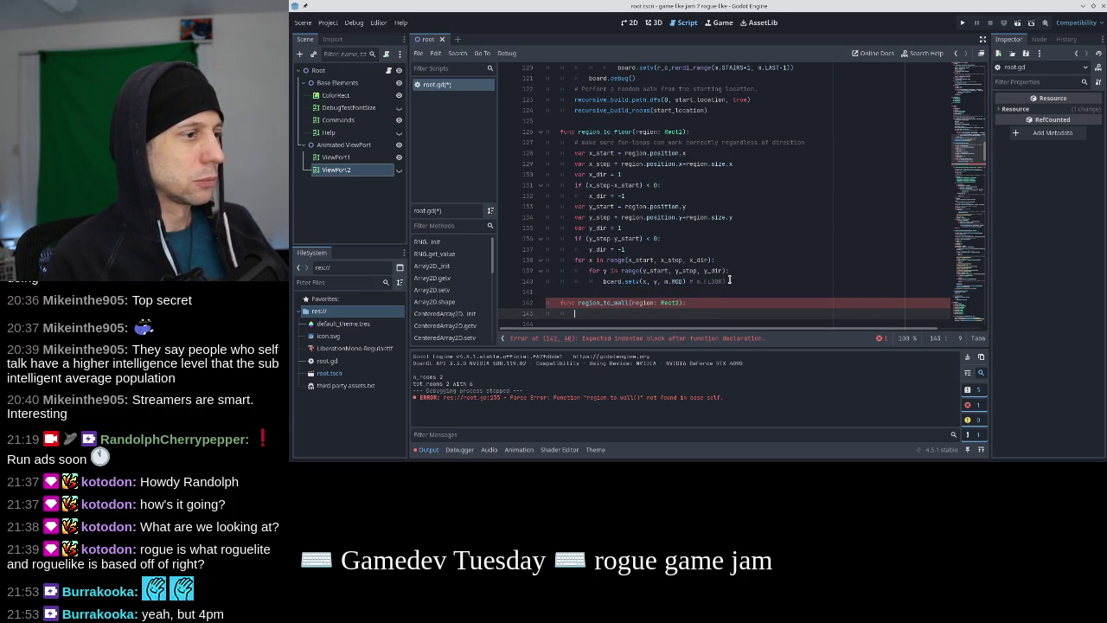
pyautogui.hotkey('ctrl', 's')
pyautogui.write('pass')
pyautogui.hotkey('ctrl', 's')
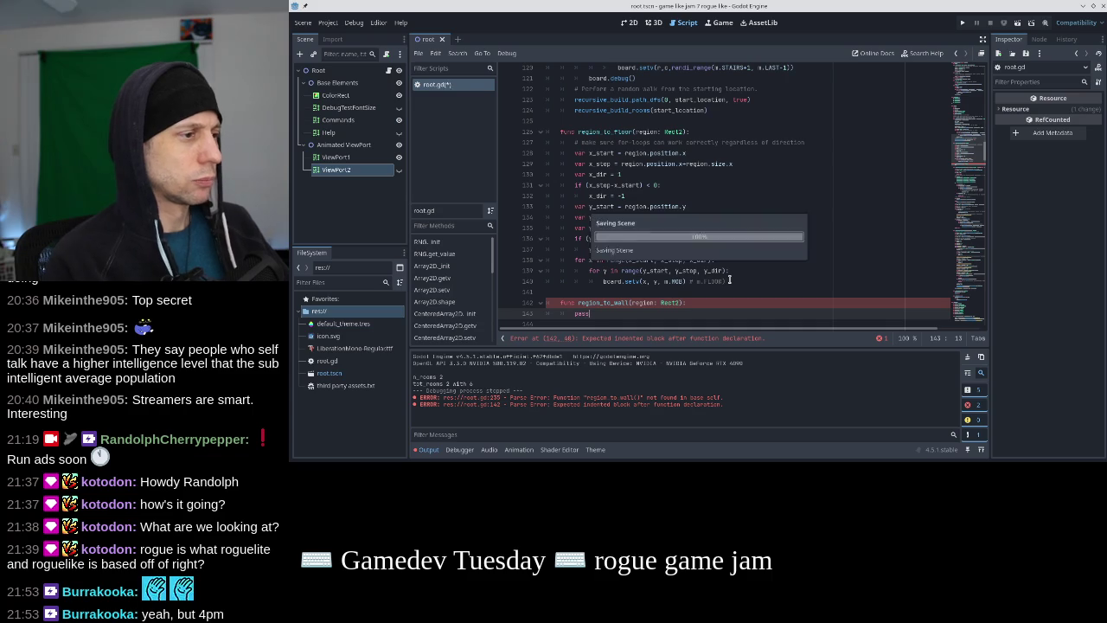
pyautogui.press('BackSpace')
pyautogui.press('BackSpace')
pyautogui.press('BackSpace')
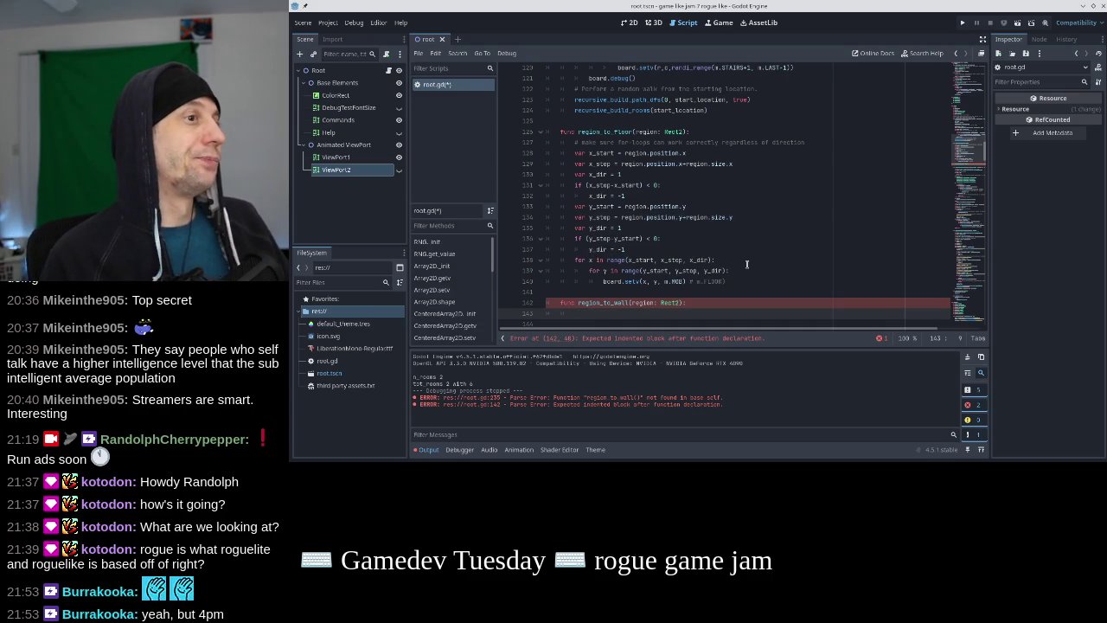
# Copy region_to_floor's loop code into region_to_wall and fix x_stop to use region.size.x
pyautogui.scroll(-1, 746, 264)
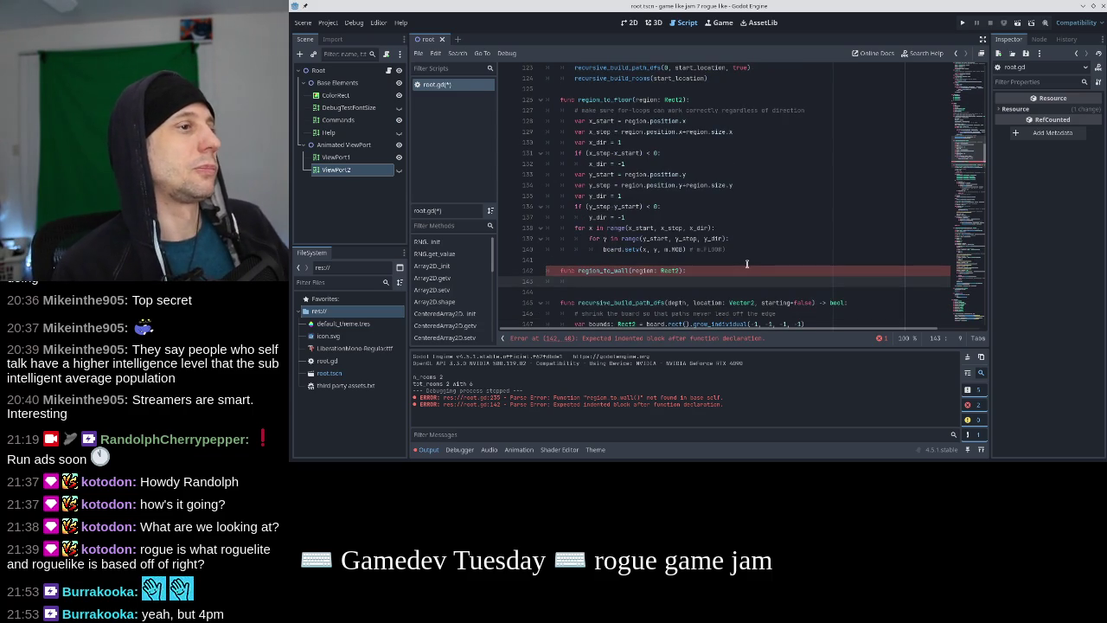
pyautogui.click(787, 218)
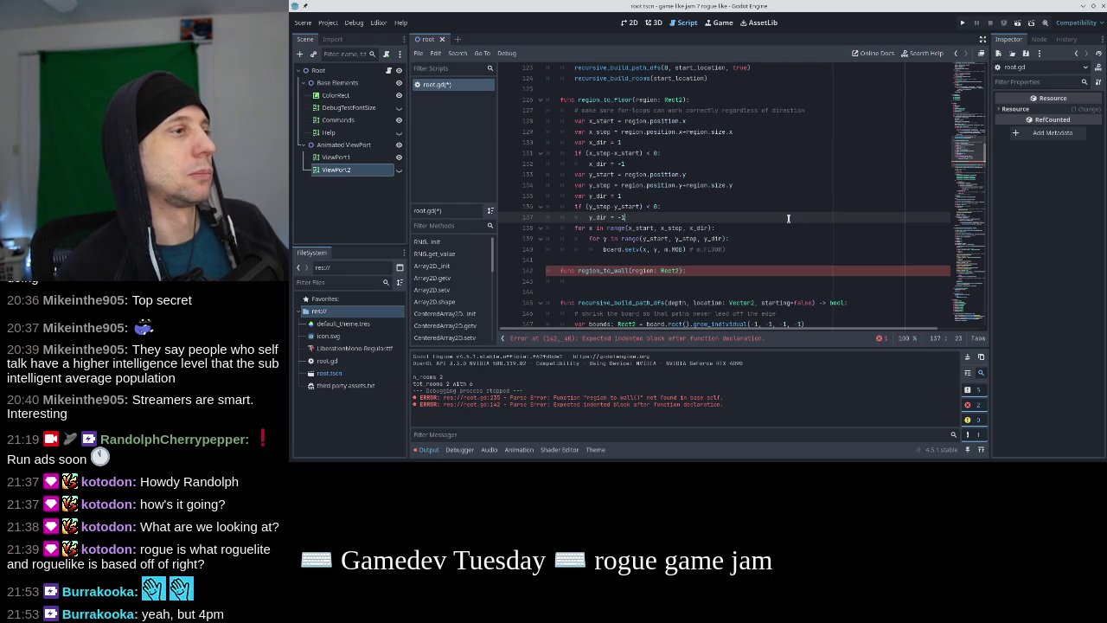
pyautogui.press('Up')
pyautogui.press('Up')
pyautogui.press('Up')
pyautogui.press('Home')
pyautogui.hotkey('shift', 'Down')
pyautogui.hotkey('shift', 'Down')
pyautogui.hotkey('shift', 'Down')
pyautogui.hotkey('shift', 'Down')
pyautogui.hotkey('shift', 'Down')
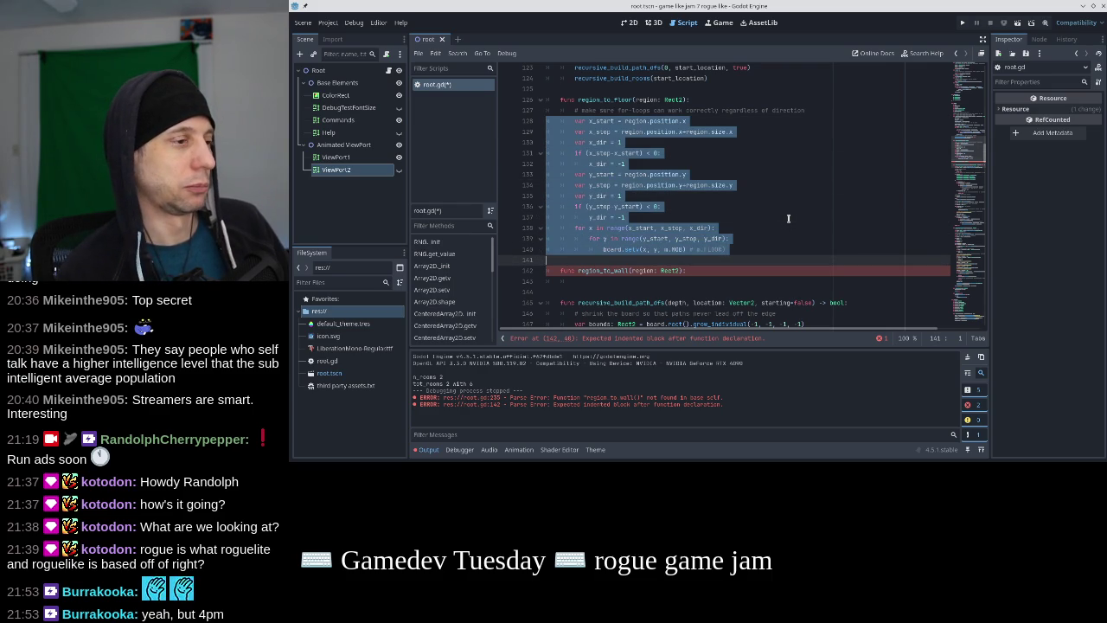
pyautogui.hotkey('ctrl', 'c')
pyautogui.press('Down')
pyautogui.press('Down')
pyautogui.hotkey('ctrl', 'v')
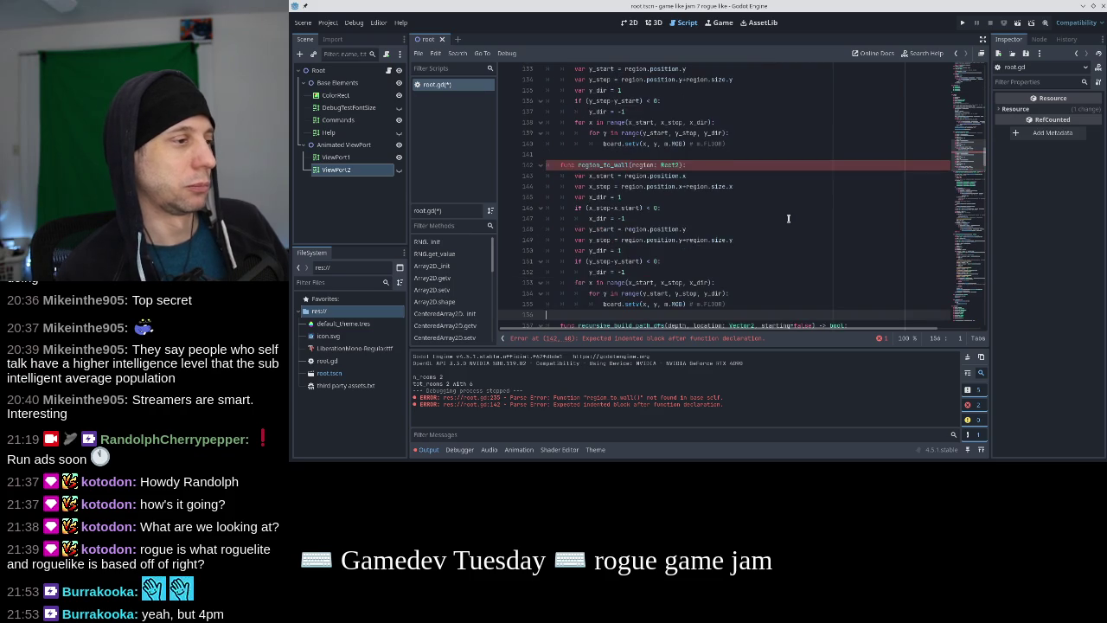
pyautogui.click(736, 185)
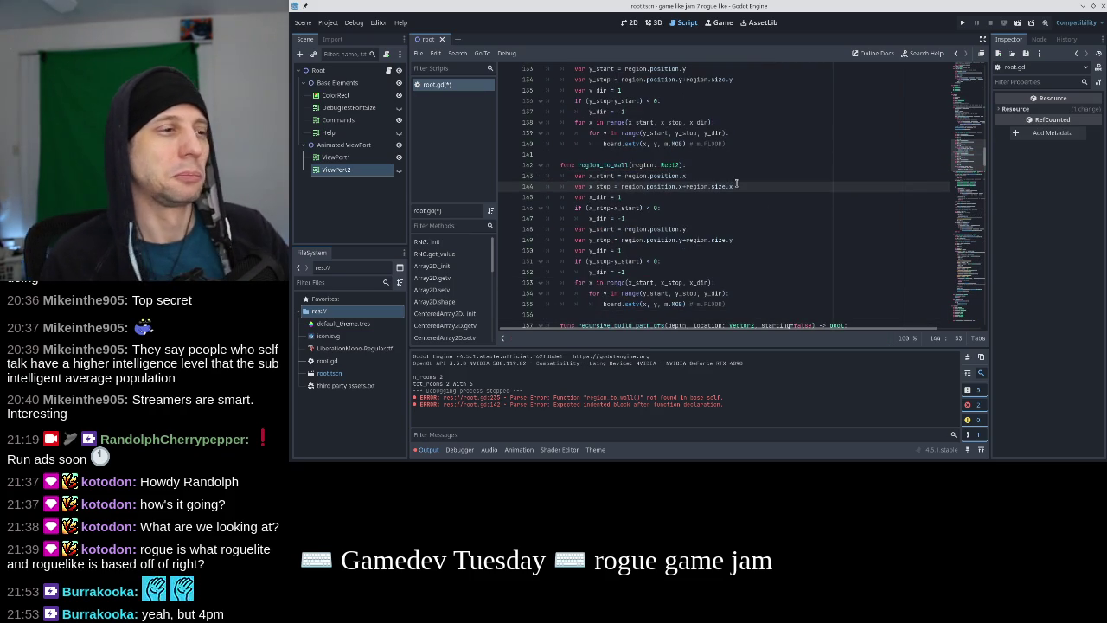
pyautogui.press('BackSpace')
pyautogui.write('x')
pyautogui.click(729, 193)
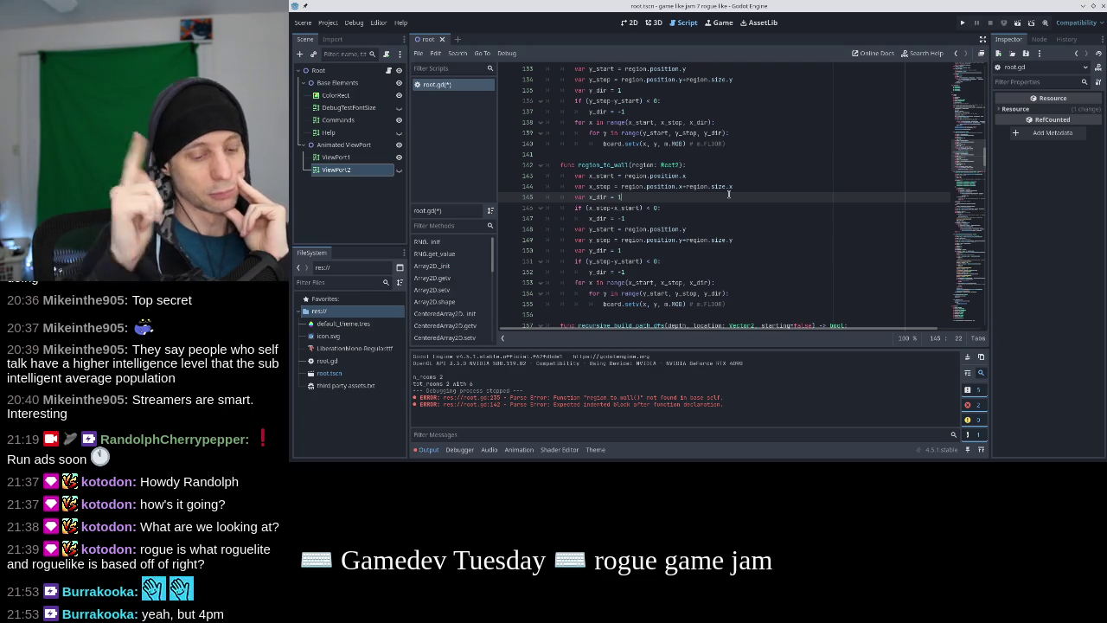
# Duplicate the for x loop line and the board.setv line in region_to_wall's loops
pyautogui.press('Down')
pyautogui.press('Down')
pyautogui.press('Down')
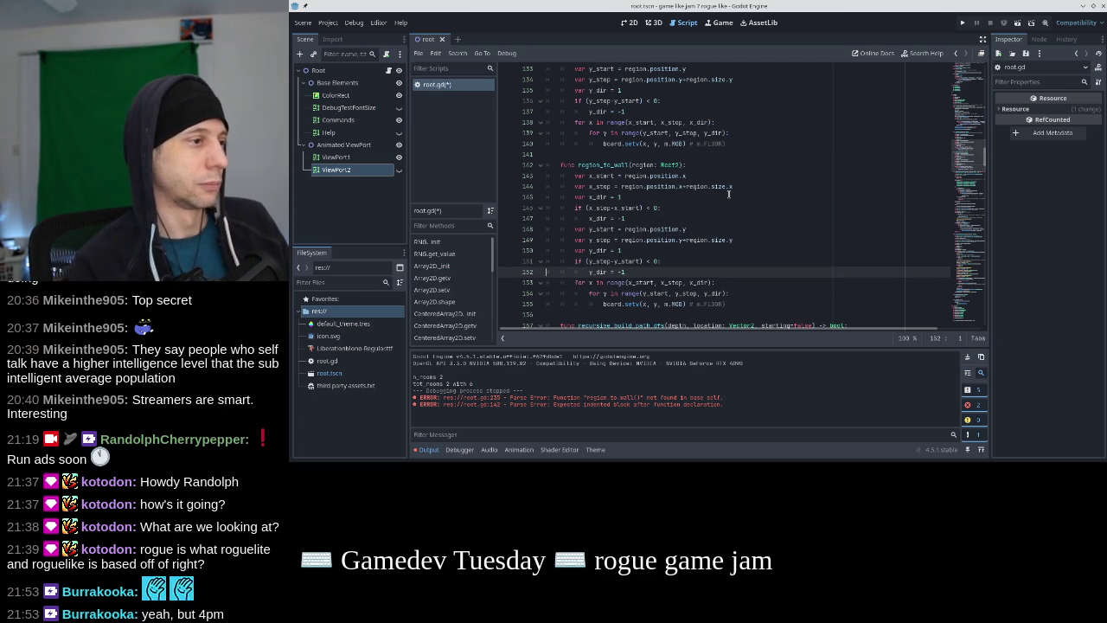
pyautogui.press('Down')
pyautogui.hotkey('shift', 'Down')
pyautogui.hotkey('ctrl', 'c')
pyautogui.press('Down')
pyautogui.hotkey('ctrl', 'v')
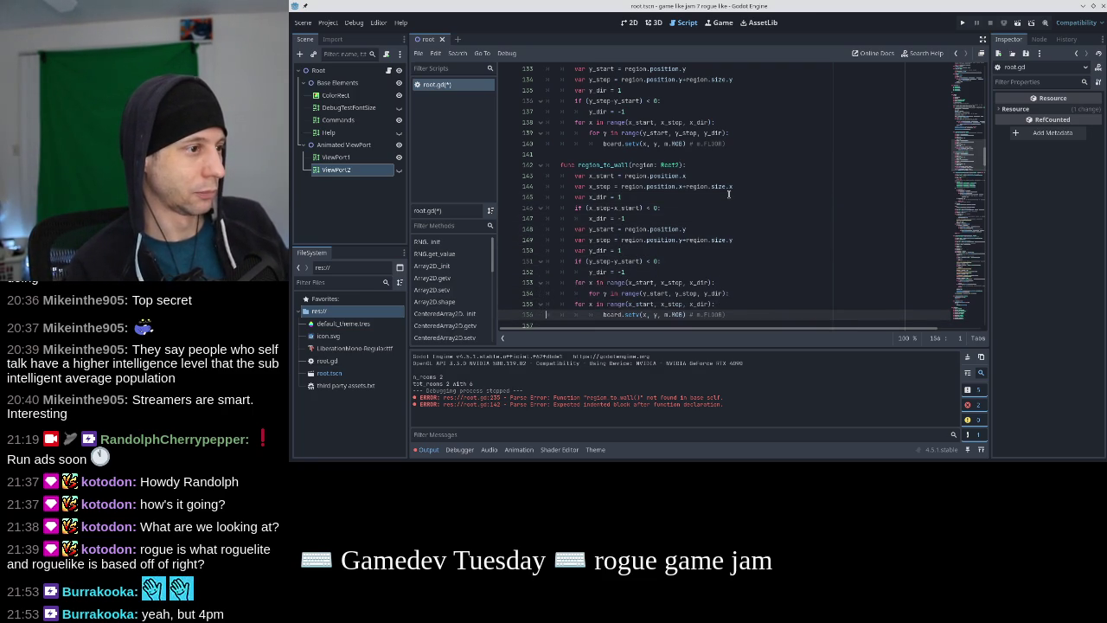
pyautogui.hotkey('ctrl', 'shift', 'd')
pyautogui.hotkey('alt', 'Up')
pyautogui.hotkey('alt', 'Up')
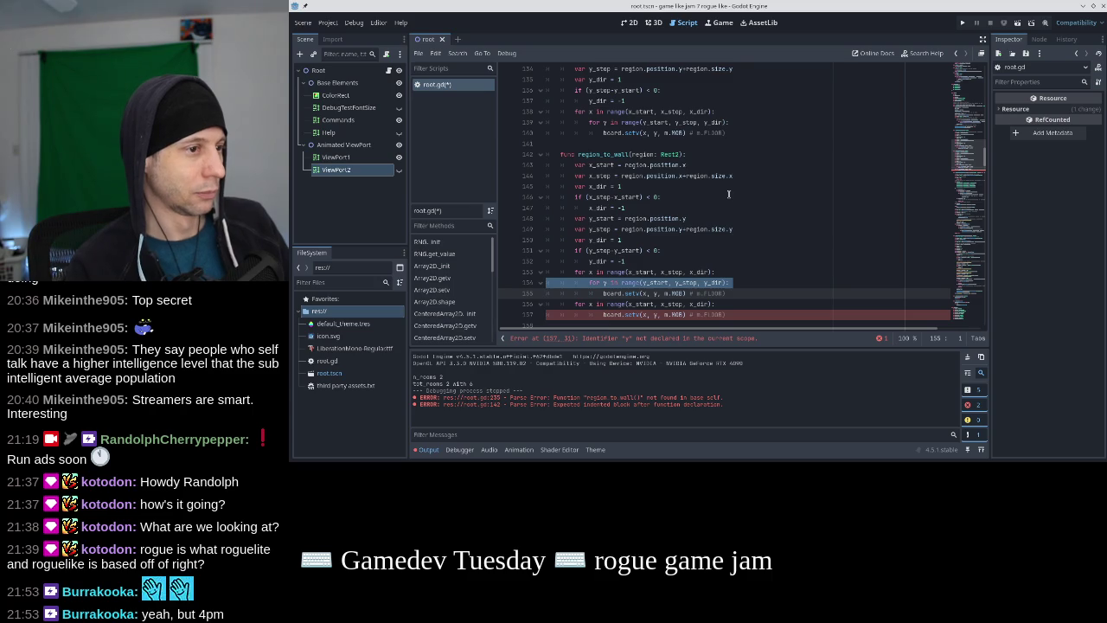
pyautogui.press('Delete')
pyautogui.hotkey('ctrl', 'z')
pyautogui.hotkey('ctrl', 'z')
pyautogui.hotkey('ctrl', 'z')
pyautogui.hotkey('ctrl', 'z')
pyautogui.hotkey('ctrl', 'z')
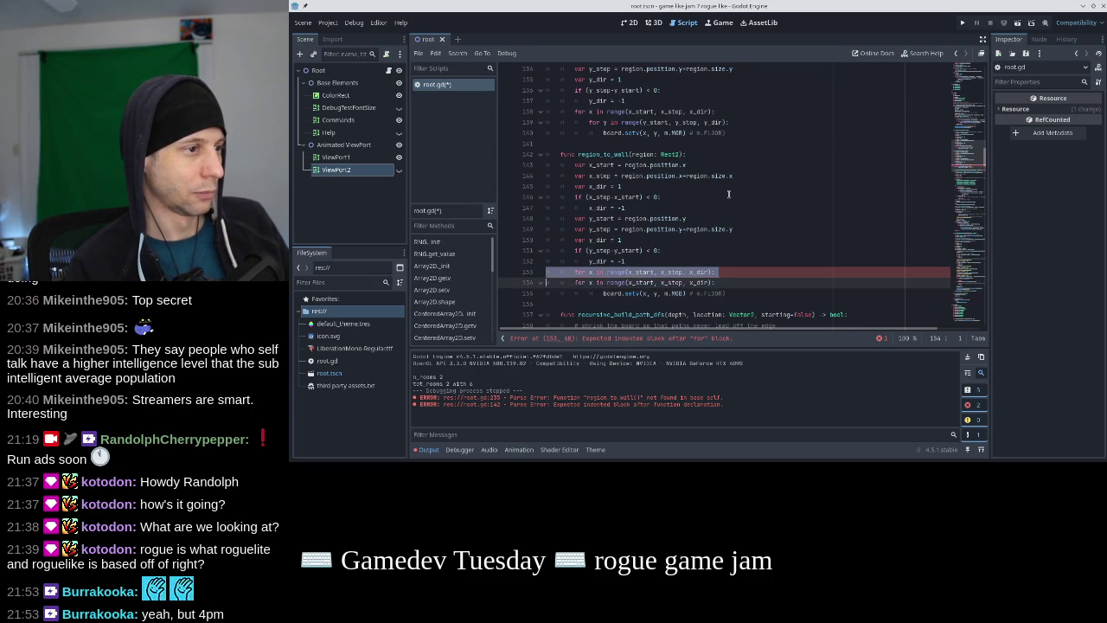
# Copy the board.setv line above the for y loop and unindent the setv and for y lines
pyautogui.hotkey('shift', 'Down')
pyautogui.hotkey('ctrl', 'z')
pyautogui.hotkey('ctrl', 'z')
pyautogui.hotkey('ctrl', 'z')
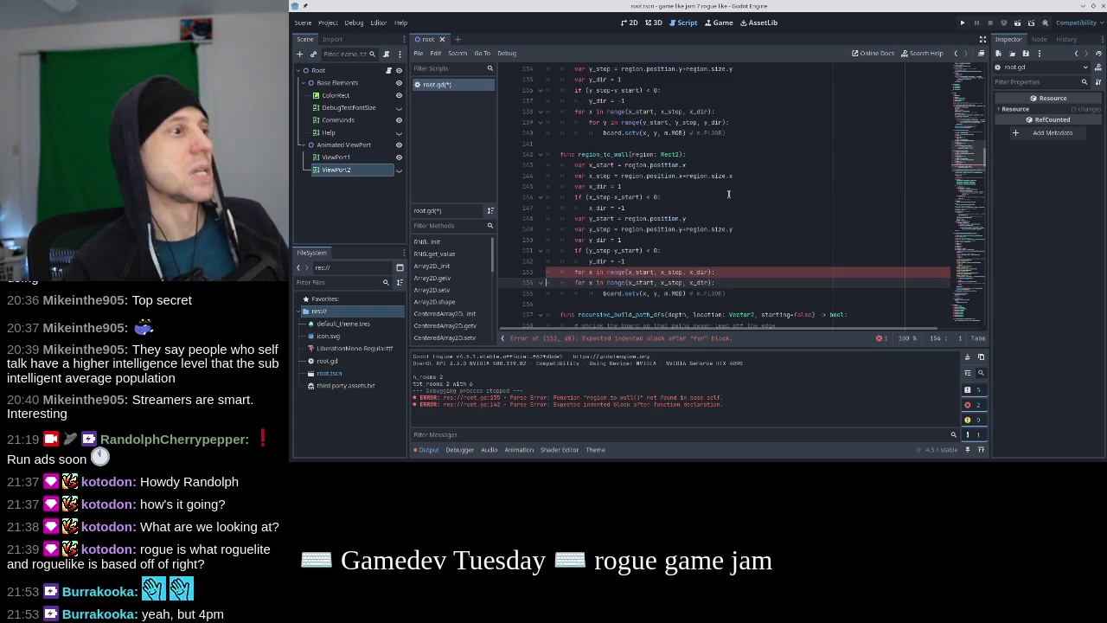
pyautogui.hotkey('shift', 'Down')
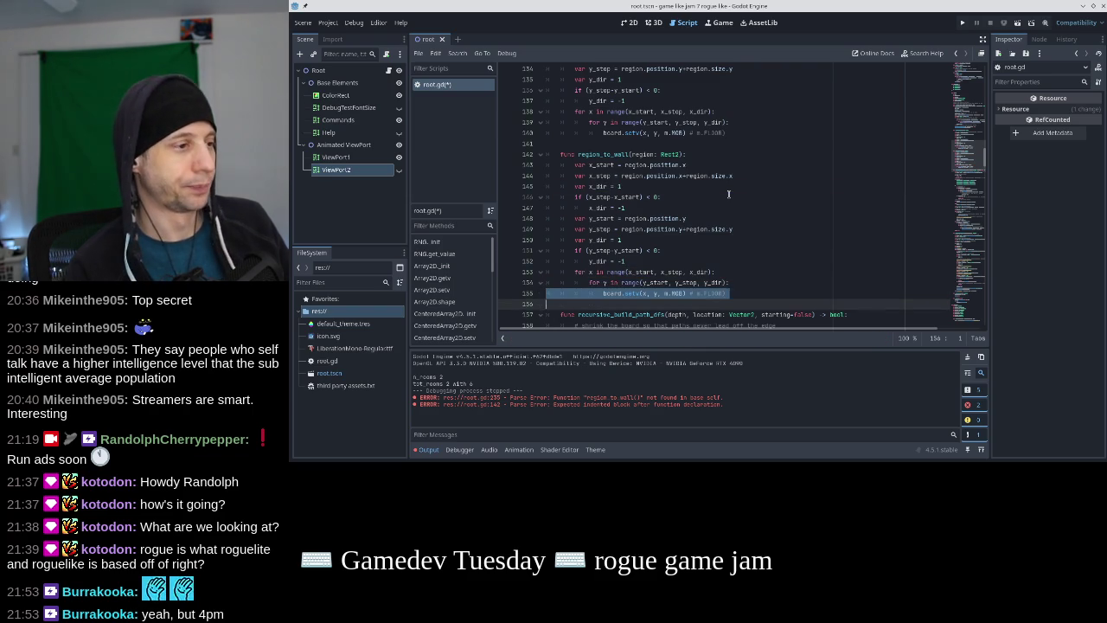
pyautogui.hotkey('ctrl', 'c')
pyautogui.press('Up')
pyautogui.press('Up')
pyautogui.hotkey('ctrl', 'v')
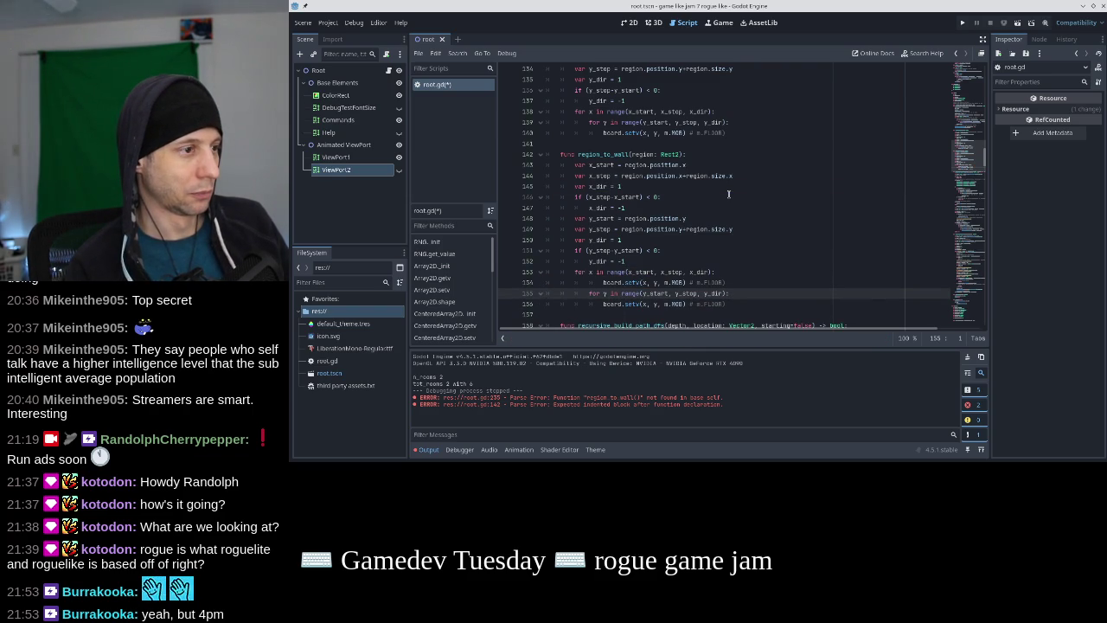
pyautogui.press('Up')
pyautogui.hotkey('shift', 'Tab')
pyautogui.press('Down')
pyautogui.hotkey('shift', 'Tab')
pyautogui.press('Down')
pyautogui.hotkey('shift', 'Tab')
pyautogui.press('Up')
pyautogui.press('Up')
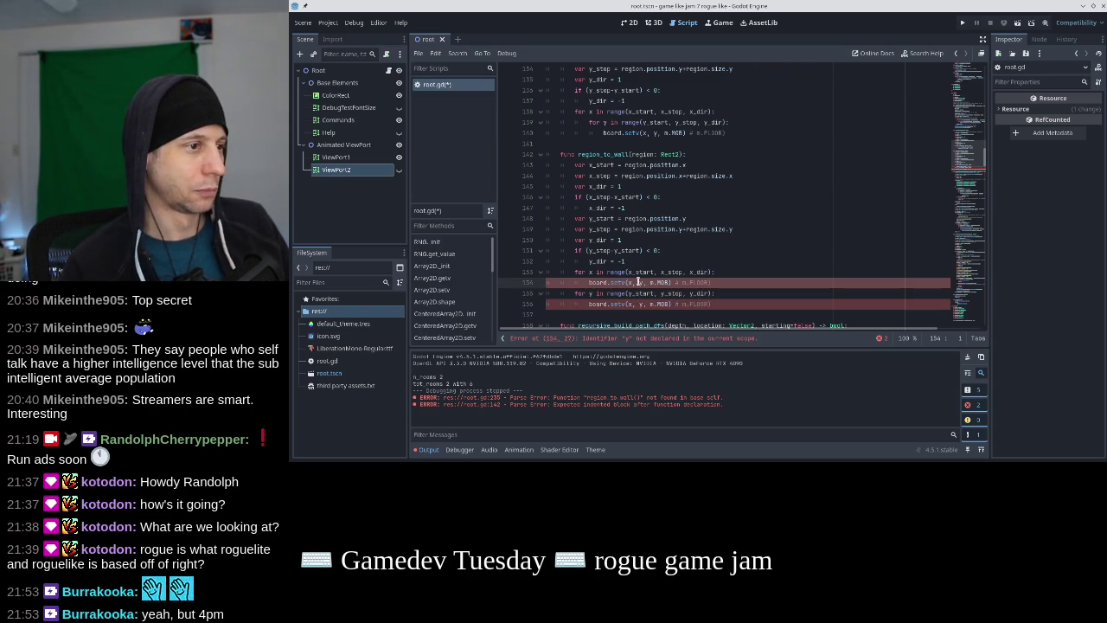
# Change the first setv call's y argument to y_start
pyautogui.press('Right')
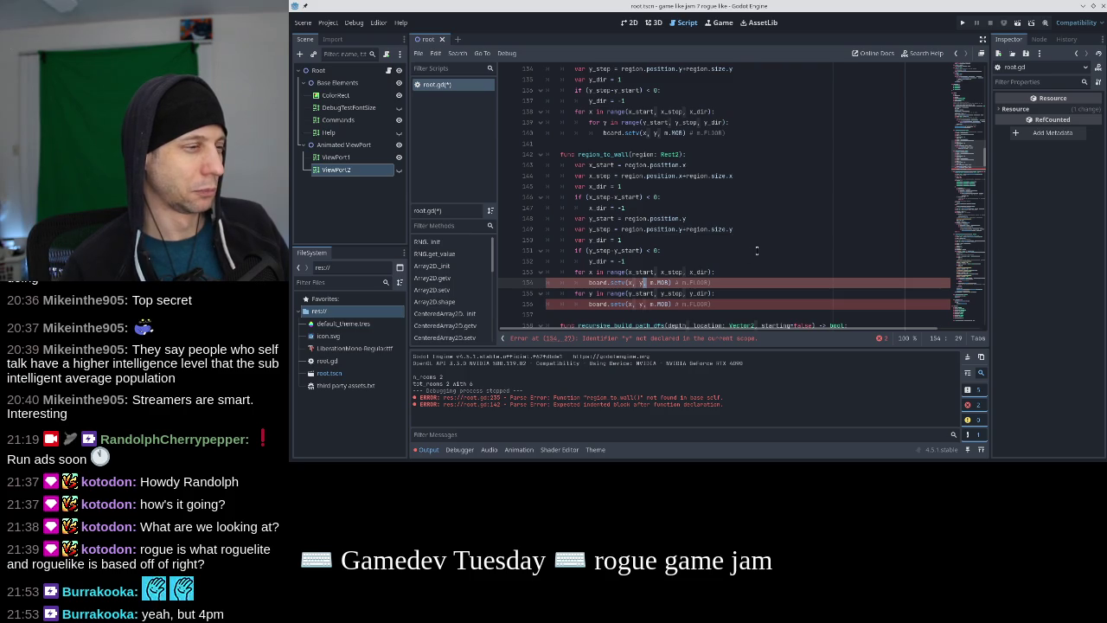
pyautogui.press('Left')
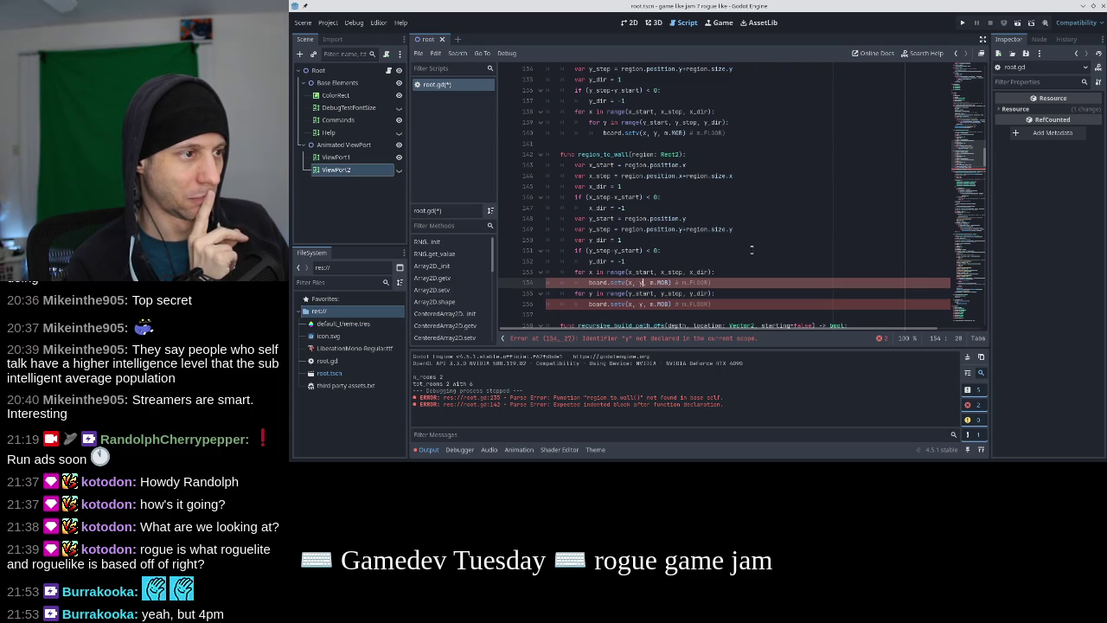
pyautogui.write('.sta')
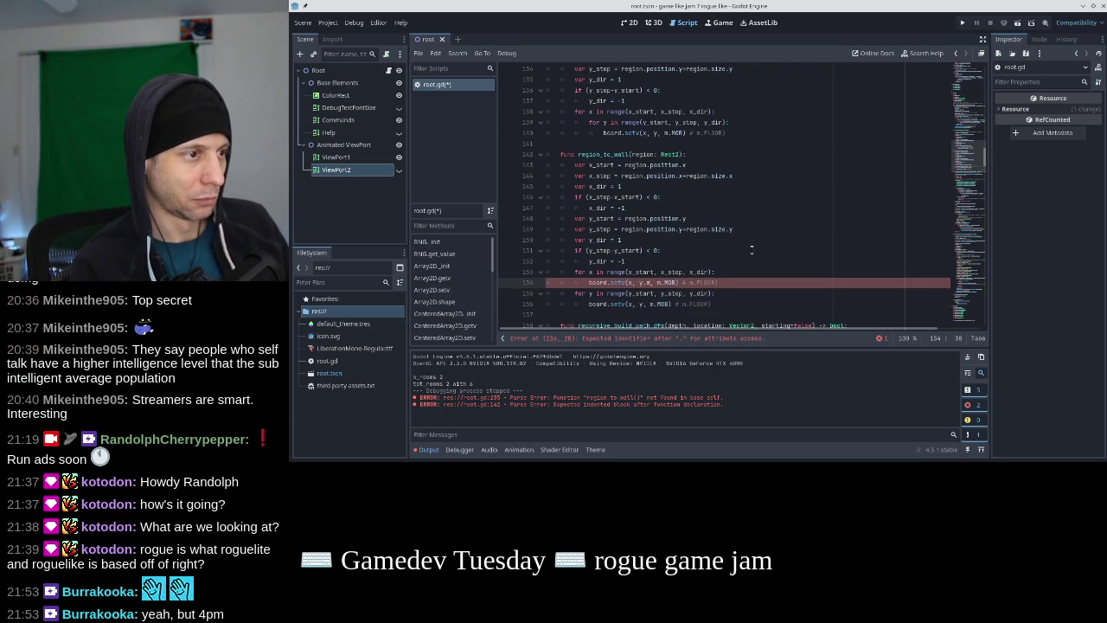
pyautogui.write('rt')
pyautogui.press('Left')
pyautogui.press('Left')
pyautogui.press('Left')
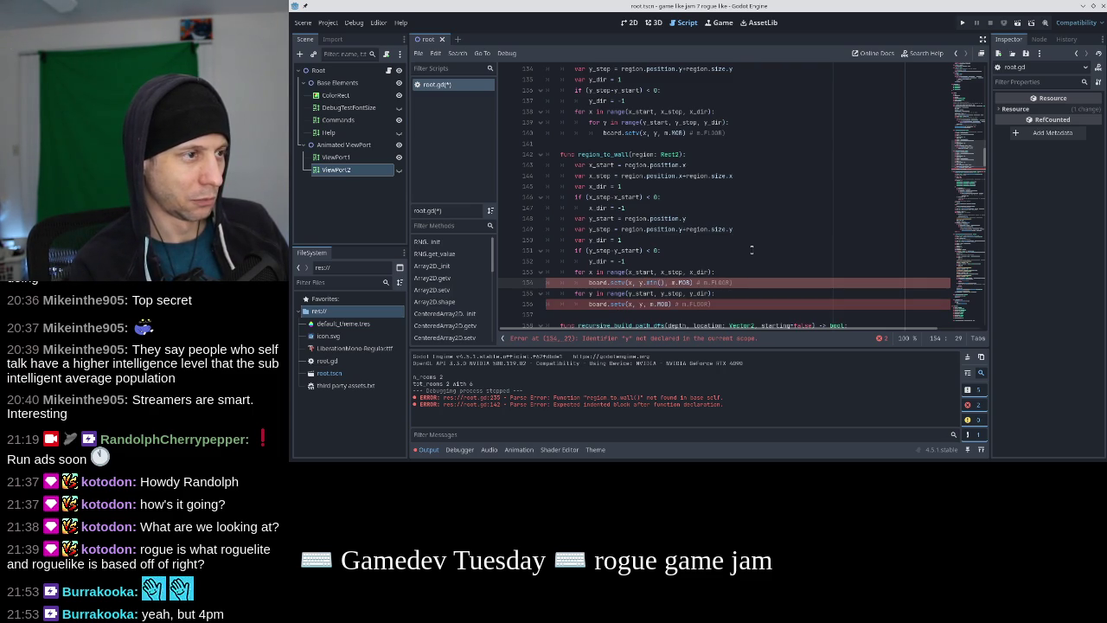
pyautogui.press('BackSpace')
pyautogui.write('_')
pyautogui.press('Right')
pyautogui.press('Right')
pyautogui.press('Right')
# Add a second setv line below it using y_stop instead of y_start
pyautogui.press('Home')
pyautogui.hotkey('shift', 'End')
pyautogui.hotkey('ctrl', 'c')
pyautogui.press('End')
pyautogui.press('Return')
pyautogui.hotkey('ctrl', 'v')
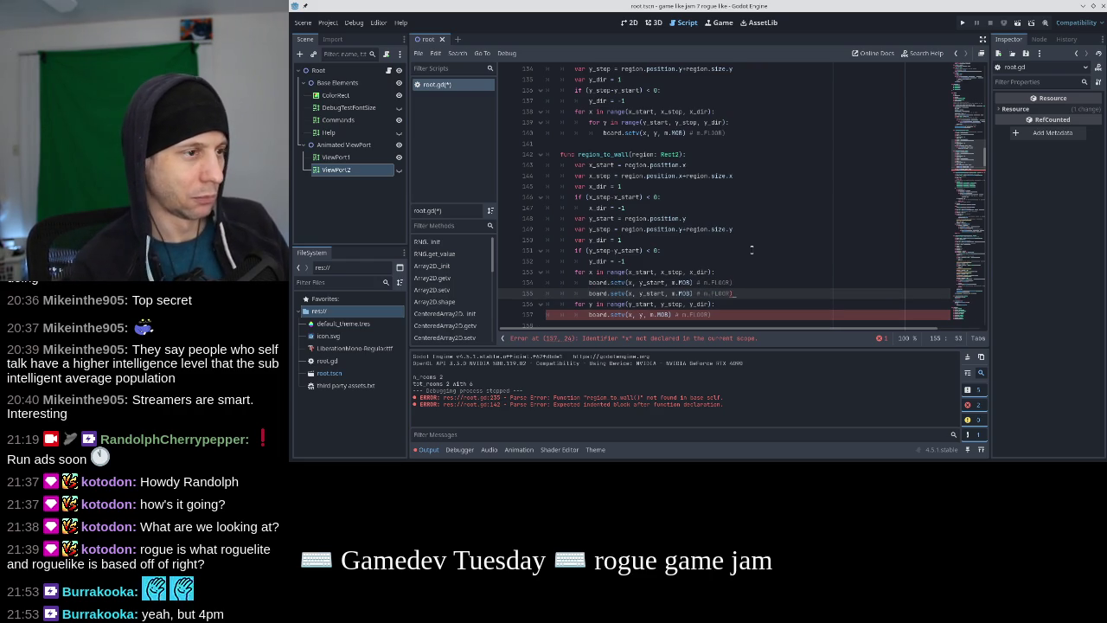
pyautogui.press('Left')
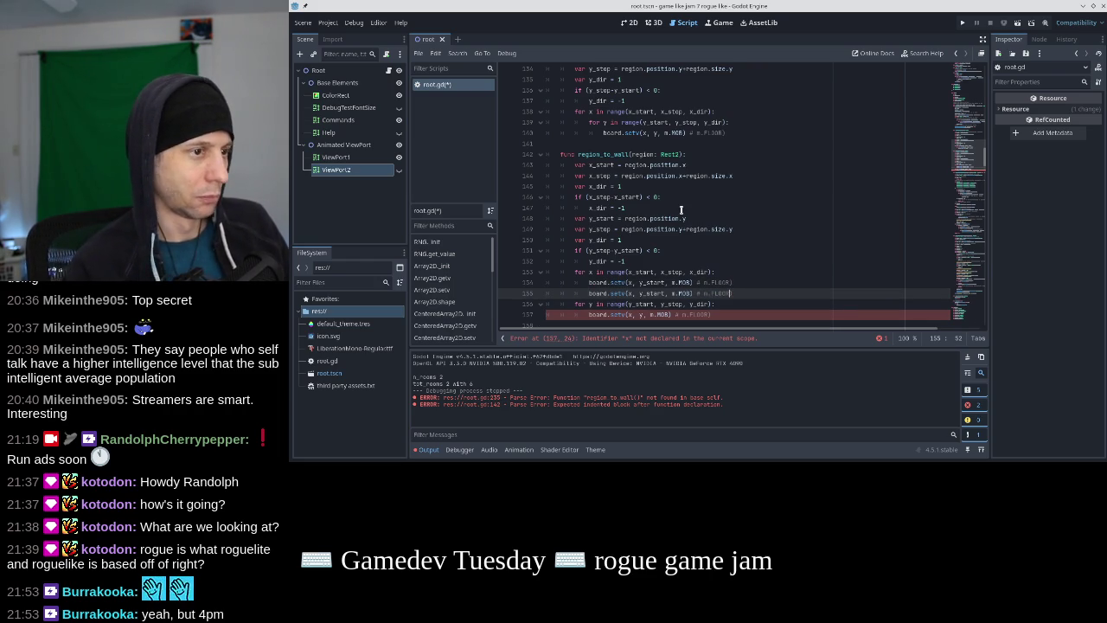
pyautogui.press('BackSpace')
pyautogui.press('BackSpace')
pyautogui.press('BackSpace')
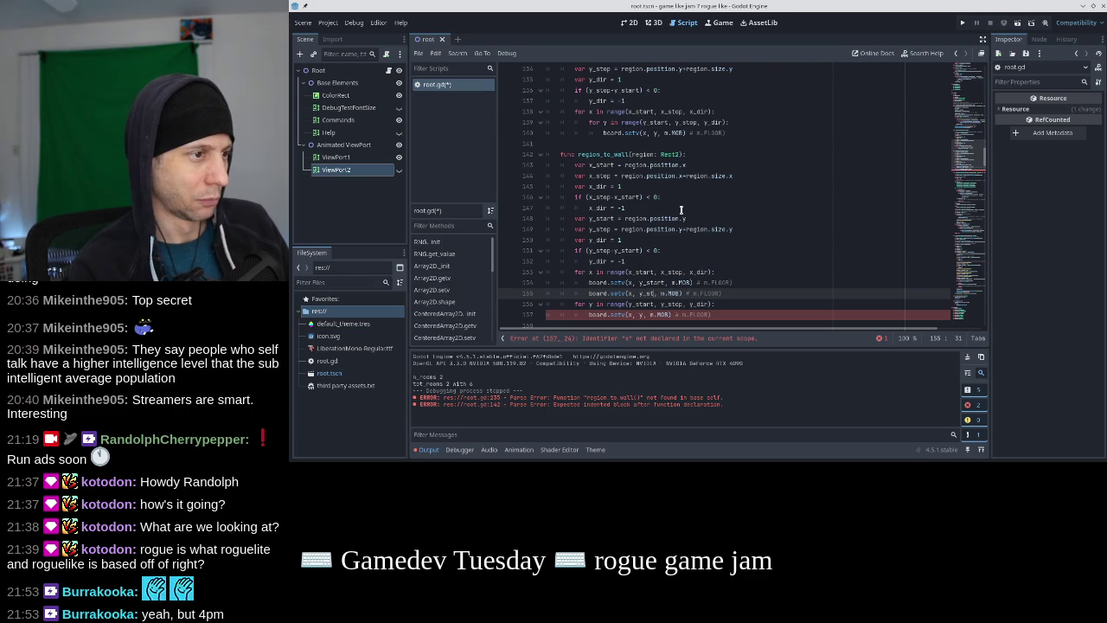
pyautogui.write('stop')
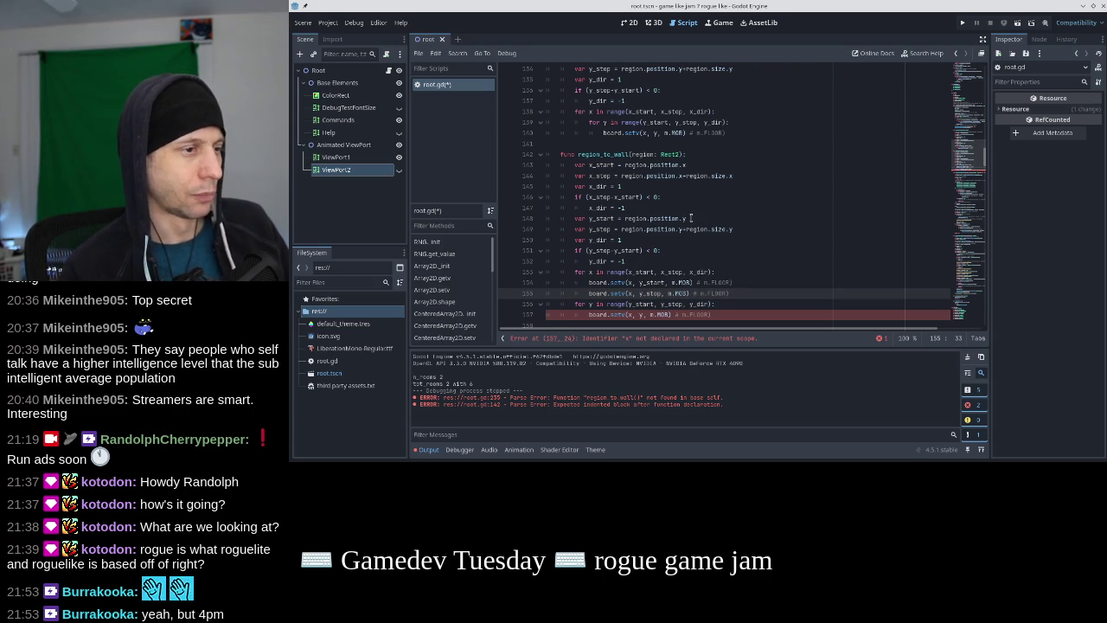
# Change the tile values in region_to_wall's setv lines, using FLOOR and m.LOOT
pyautogui.click(970, 134)
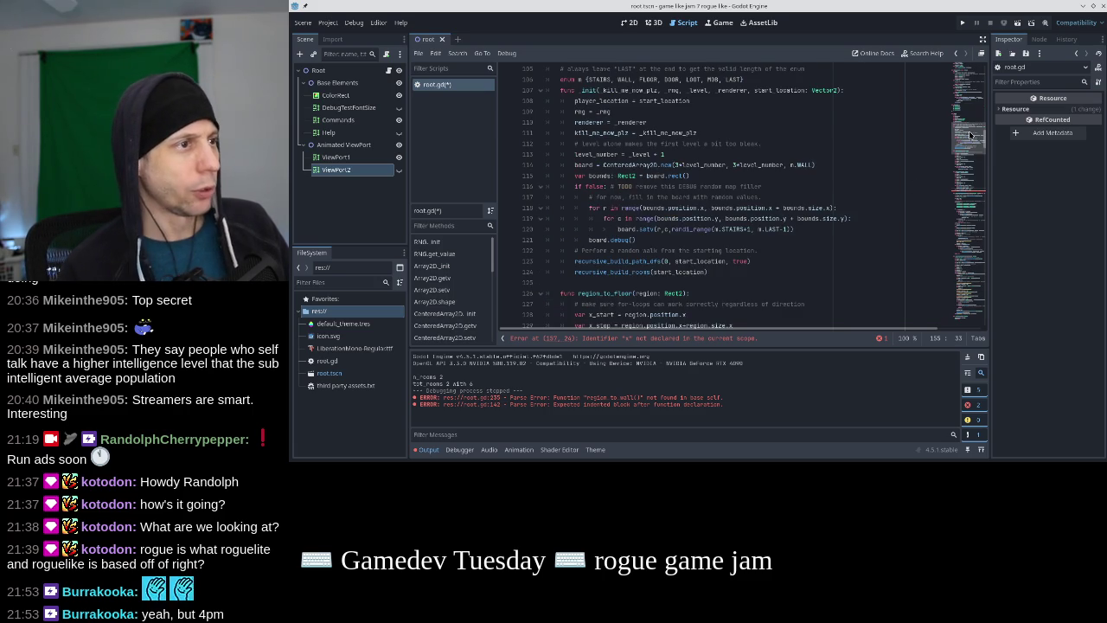
pyautogui.moveTo(969, 134); pyautogui.dragTo(969, 131)
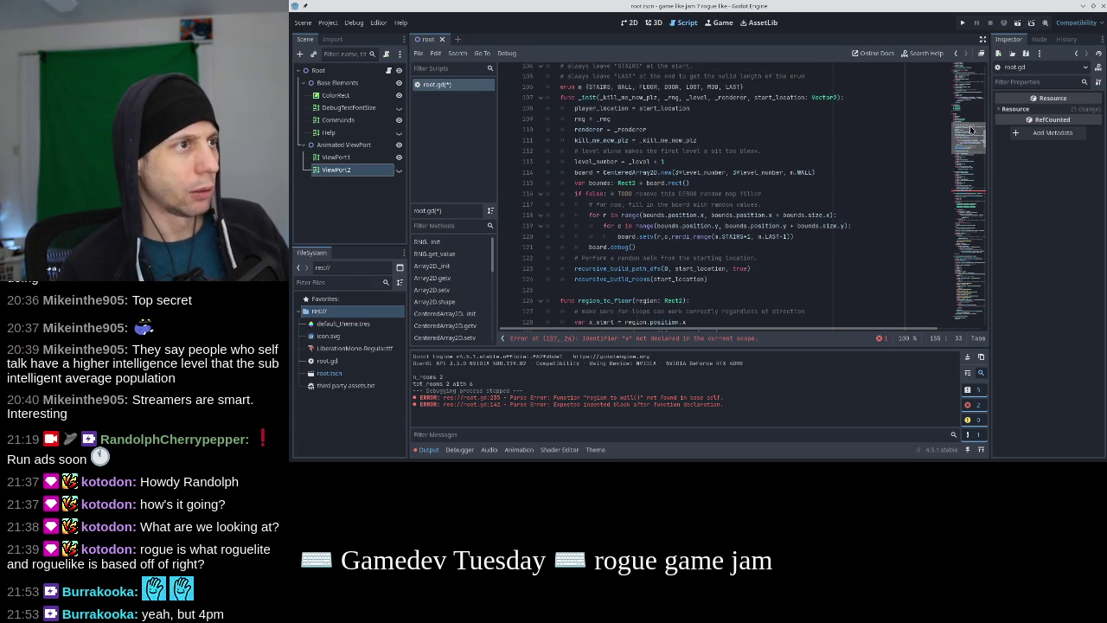
pyautogui.doubleClick(693, 87)
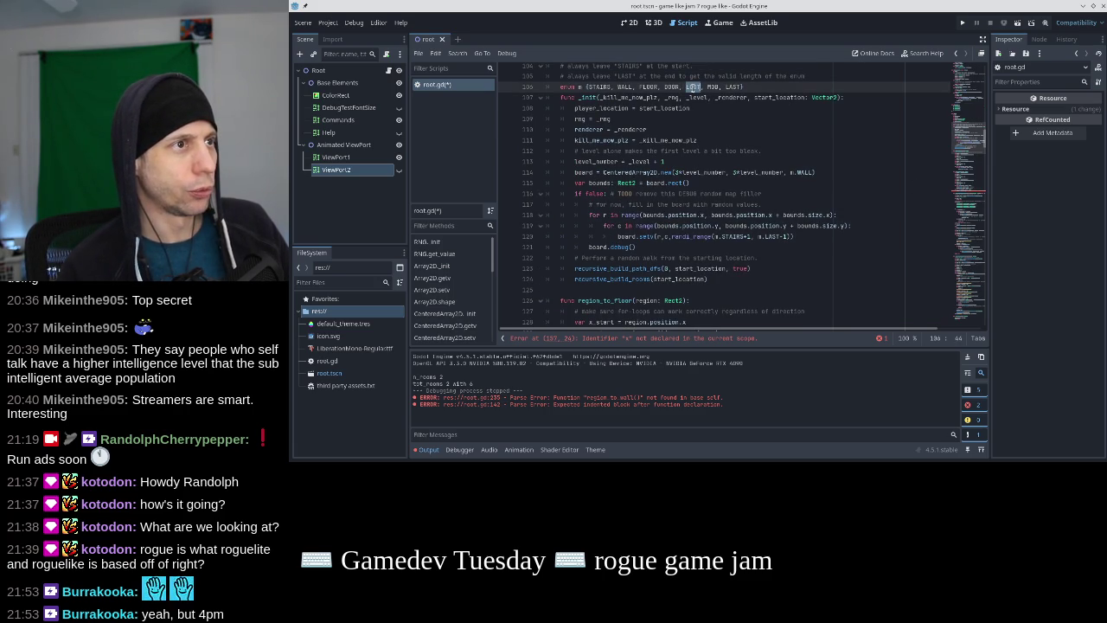
pyautogui.click(977, 199)
pyautogui.scroll(1, 652, 201)
pyautogui.doubleClick(661, 239)
pyautogui.write('FLOOR')
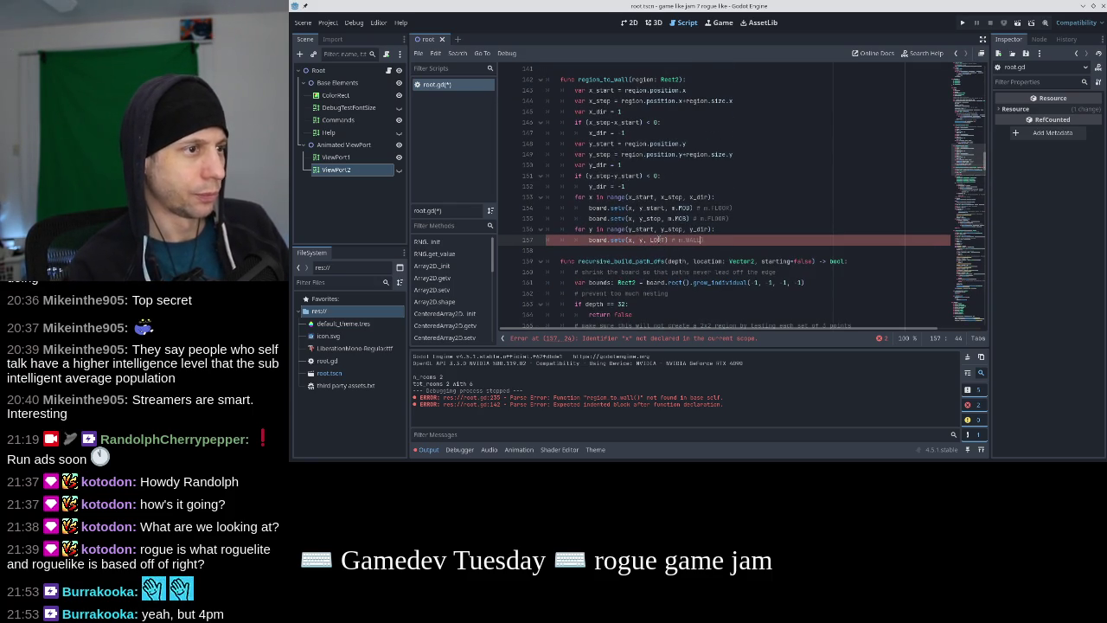
pyautogui.press('Up')
pyautogui.press('Up')
pyautogui.press('Up')
pyautogui.press('Down')
pyautogui.press('Down')
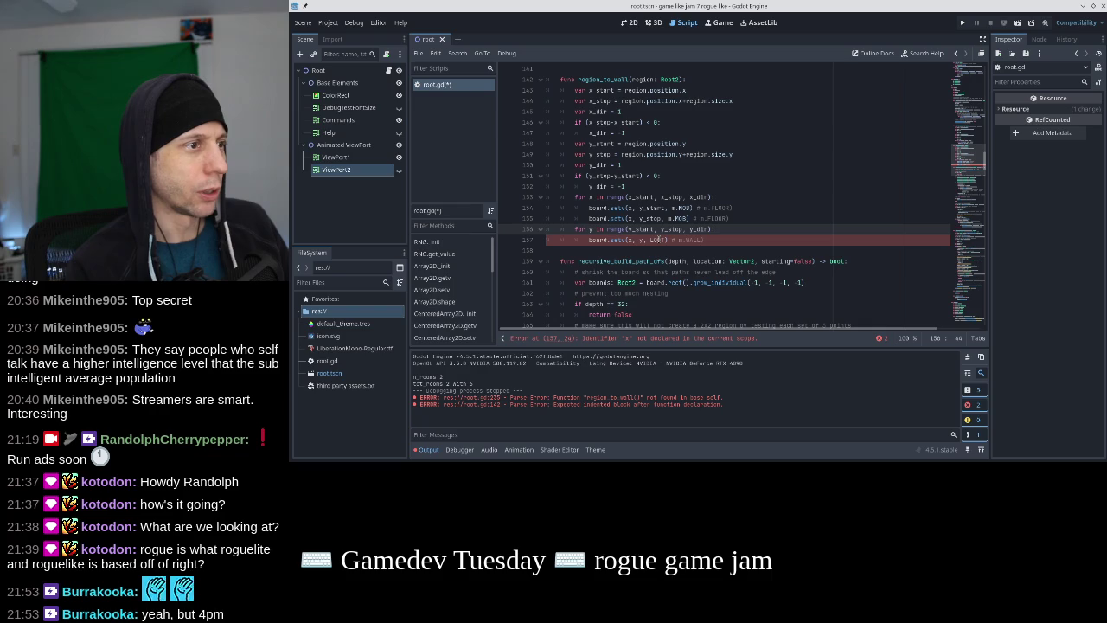
pyautogui.press('Down')
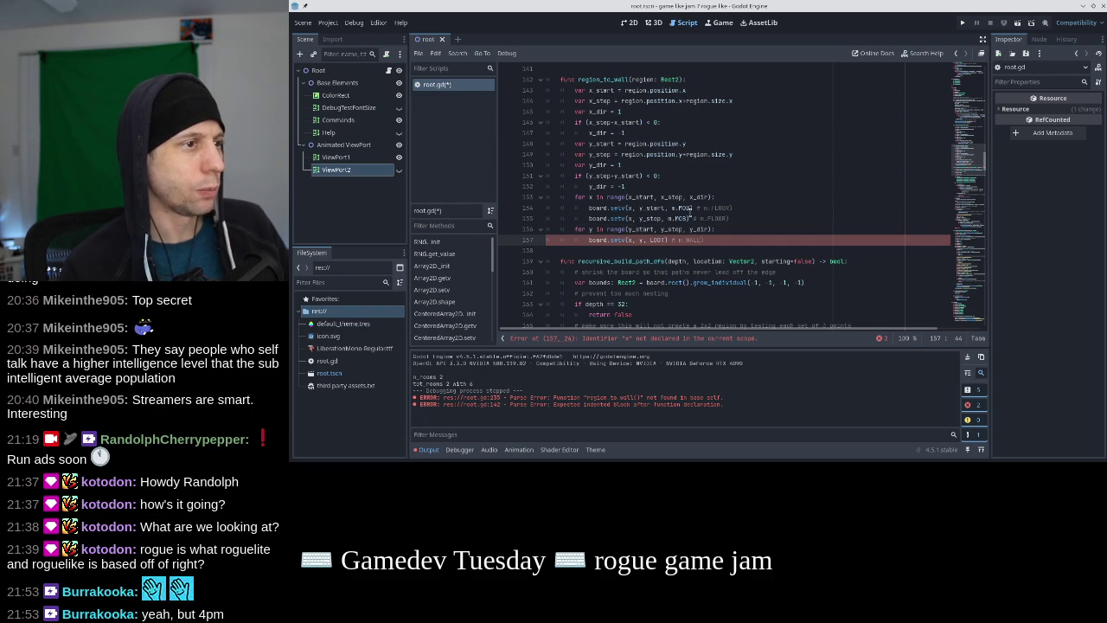
pyautogui.doubleClick(689, 208)
pyautogui.write('FLOOR')
pyautogui.hotkey('shift', 'Left')
pyautogui.hotkey('shift', 'Left')
pyautogui.hotkey('shift', 'Left')
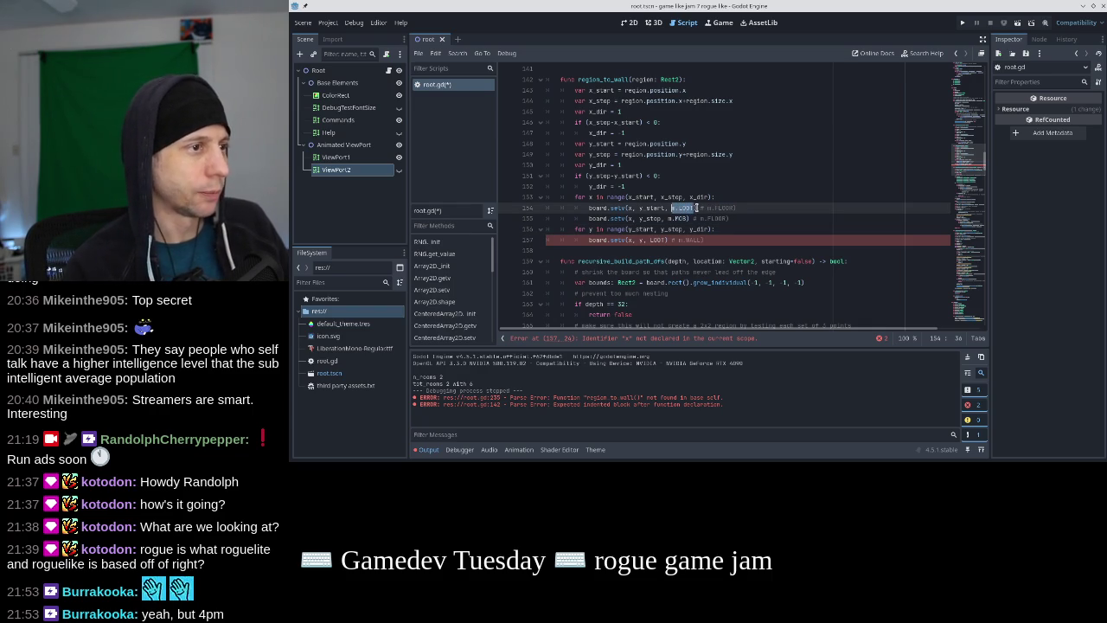
pyautogui.press('Down')
pyautogui.hotkey('shift', 'Left')
pyautogui.hotkey('shift', 'Left')
pyautogui.hotkey('shift', 'Left')
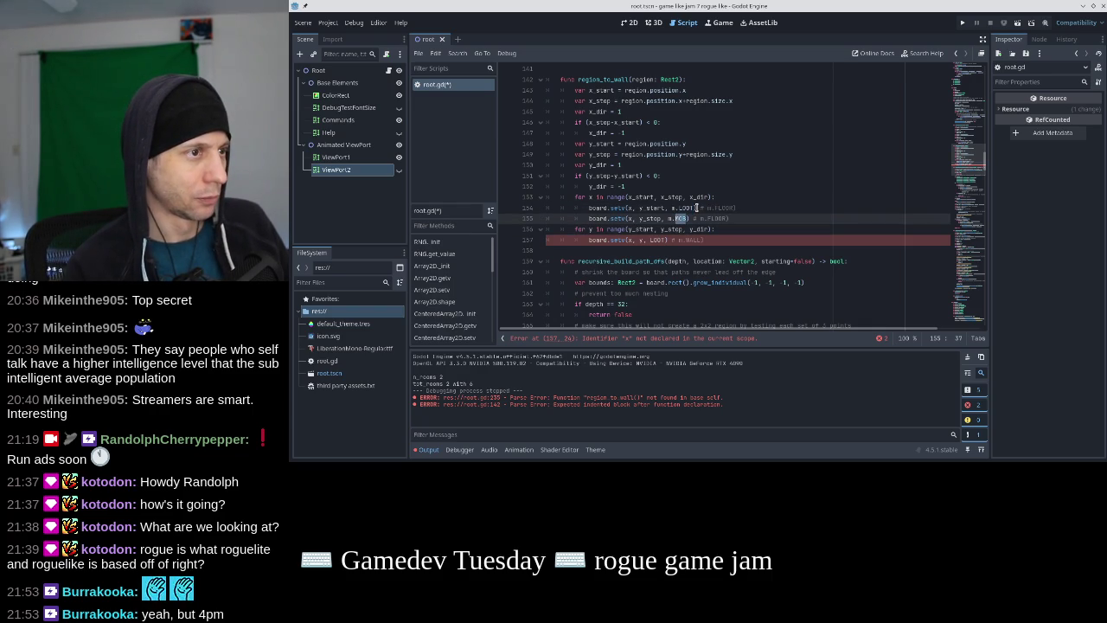
pyautogui.hotkey('ctrl', 'v')
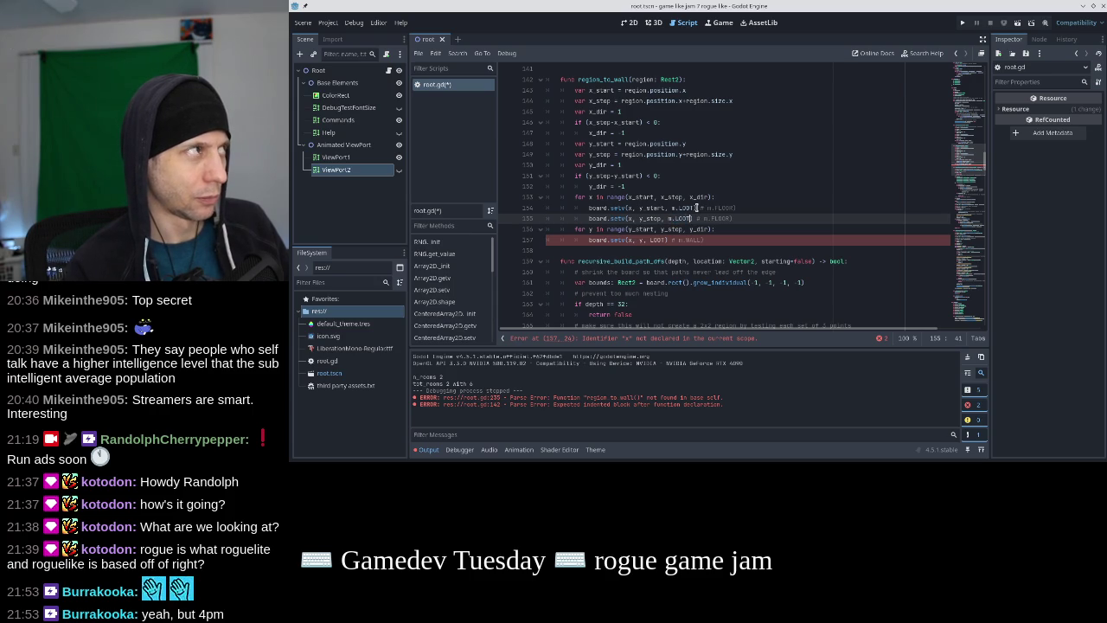
# Change the line 154 comment to WALL and copy that line over line 155 with y_stop
pyautogui.doubleClick(725, 207)
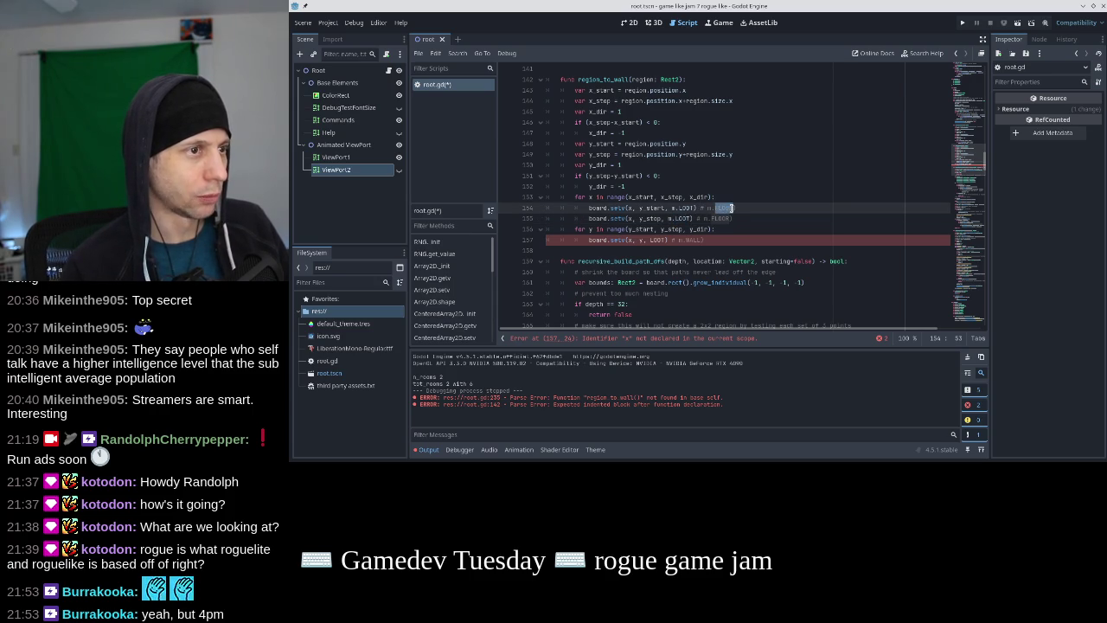
pyautogui.write('WALL')
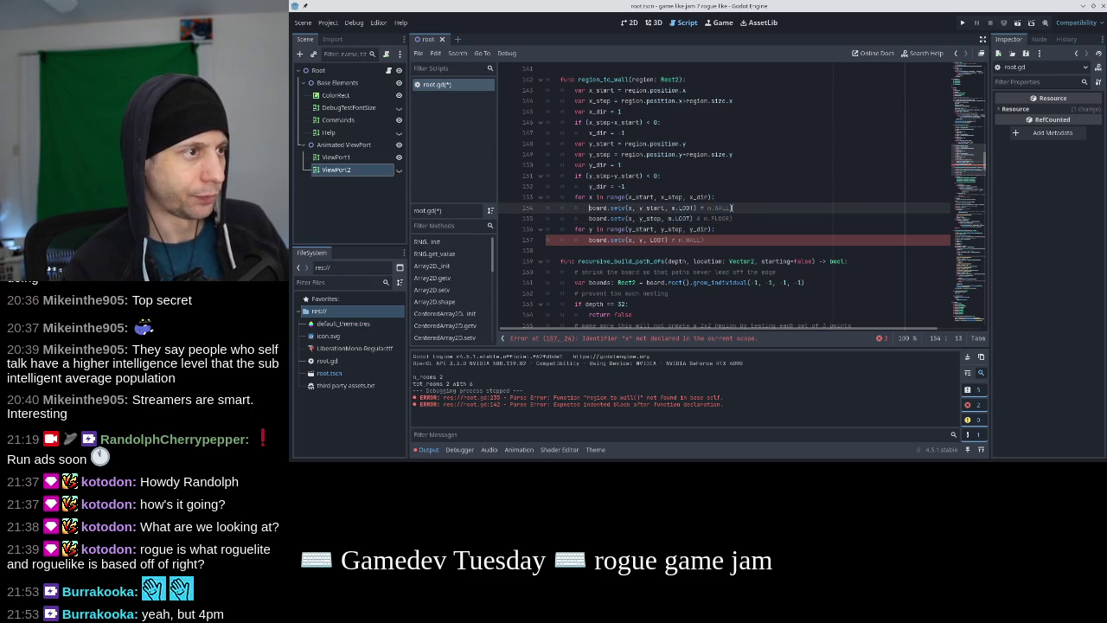
pyautogui.press('Home')
pyautogui.hotkey('shift', 'Down')
pyautogui.hotkey('ctrl', 'c')
pyautogui.press('Down')
pyautogui.hotkey('shift', 'Up')
pyautogui.hotkey('ctrl', 'v')
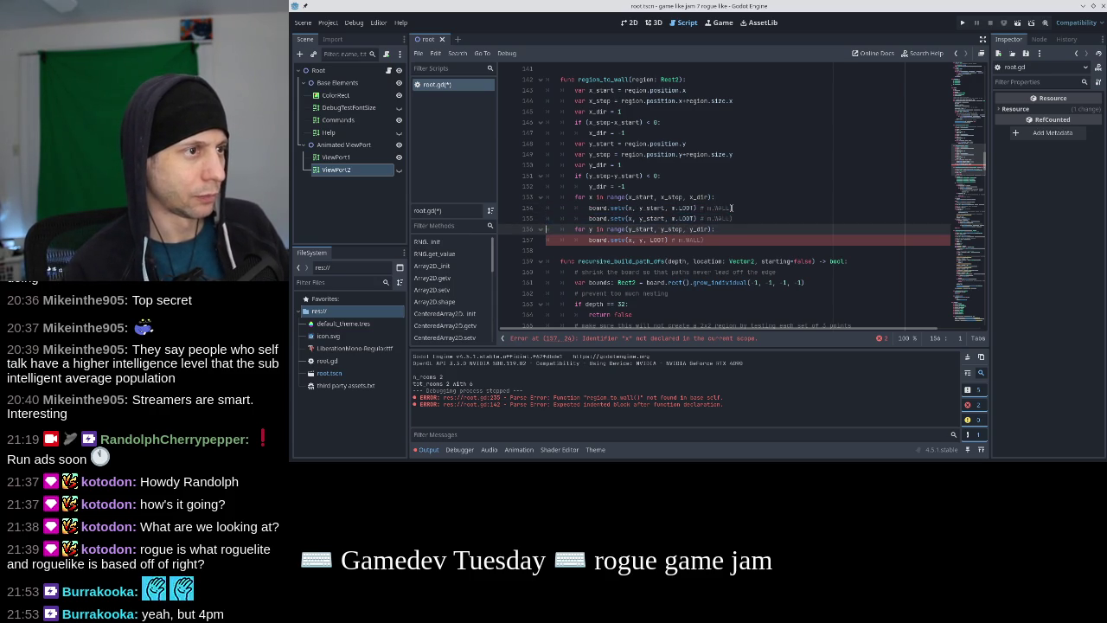
pyautogui.doubleClick(655, 218)
pyautogui.write('stop')
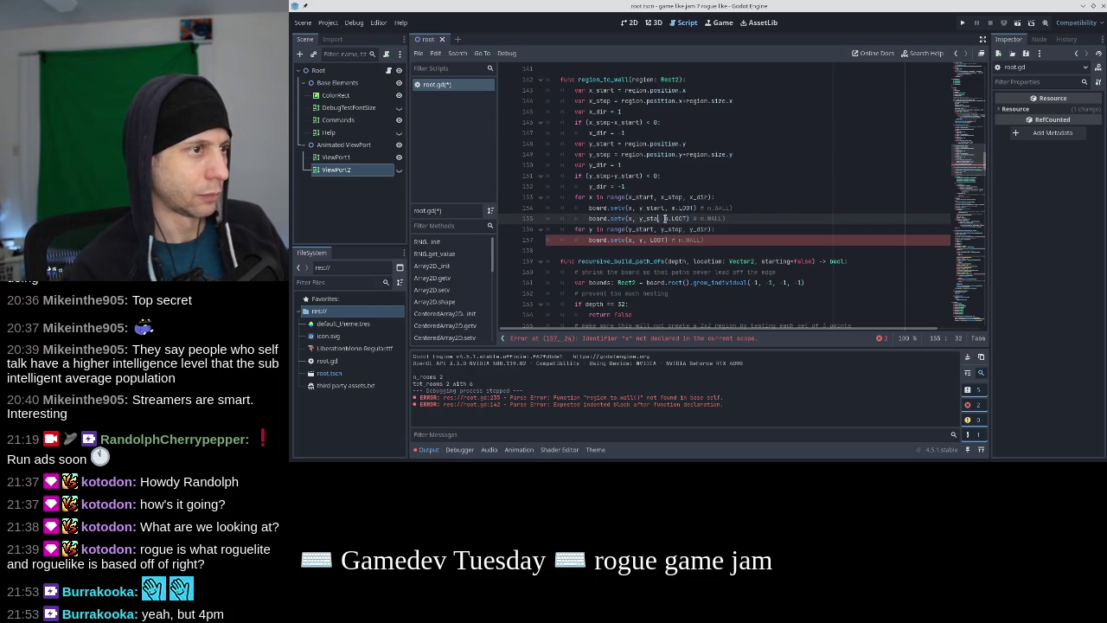
# Paste both setv lines into the y loop using x_start and x_stop with y, then save
pyautogui.press('Down')
pyautogui.press('Down')
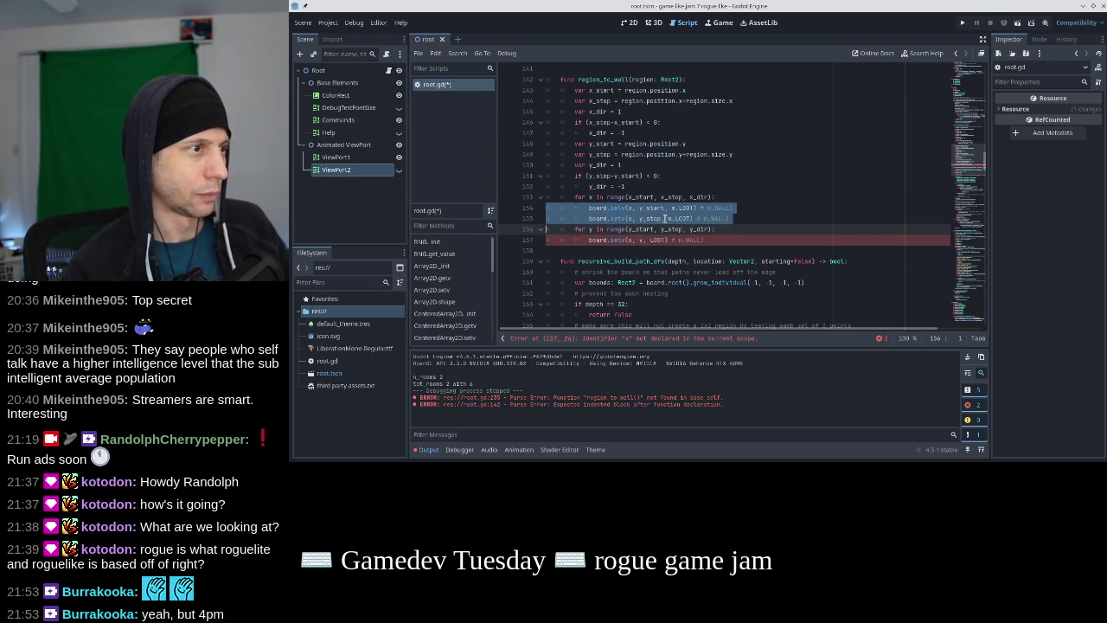
pyautogui.press('Home')
pyautogui.hotkey('shift', 'Down')
pyautogui.hotkey('ctrl', 'v')
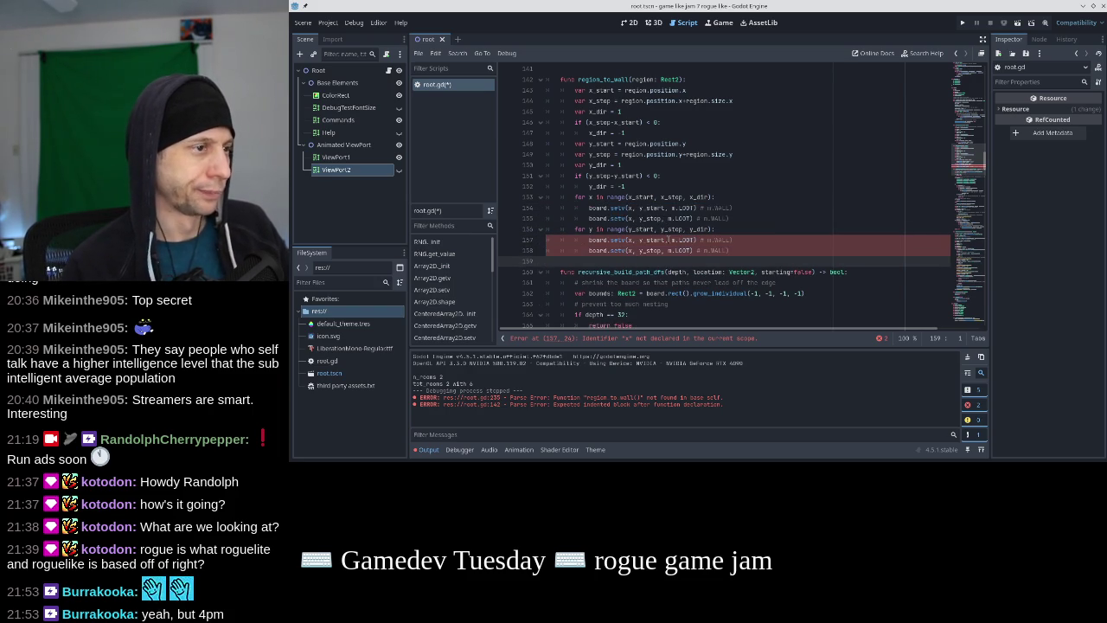
pyautogui.click(634, 240)
pyautogui.write('_start')
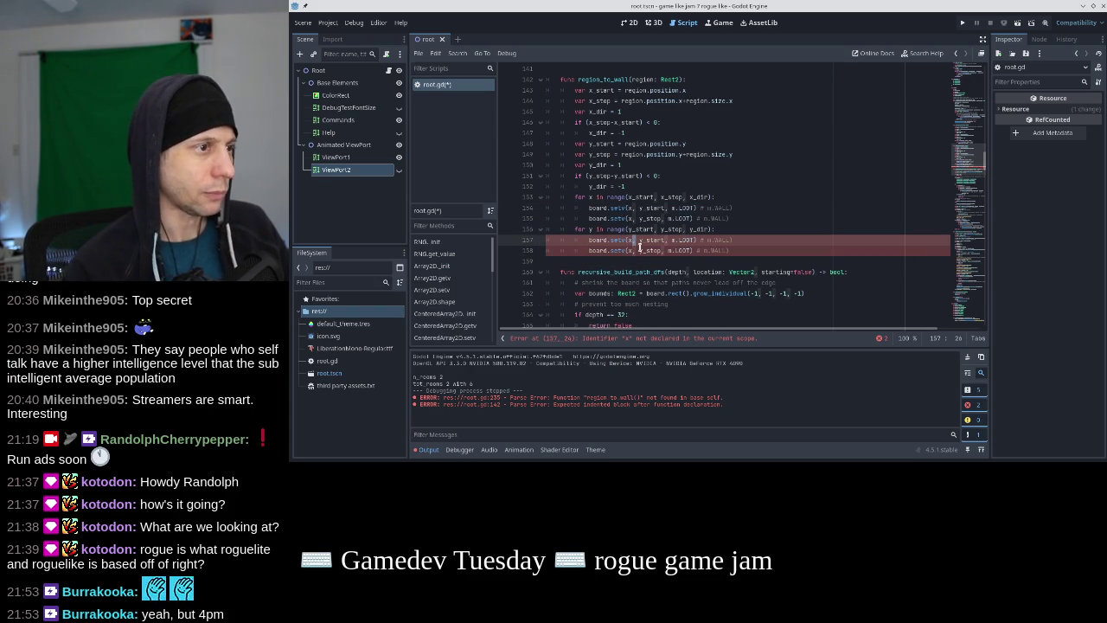
pyautogui.press('Down')
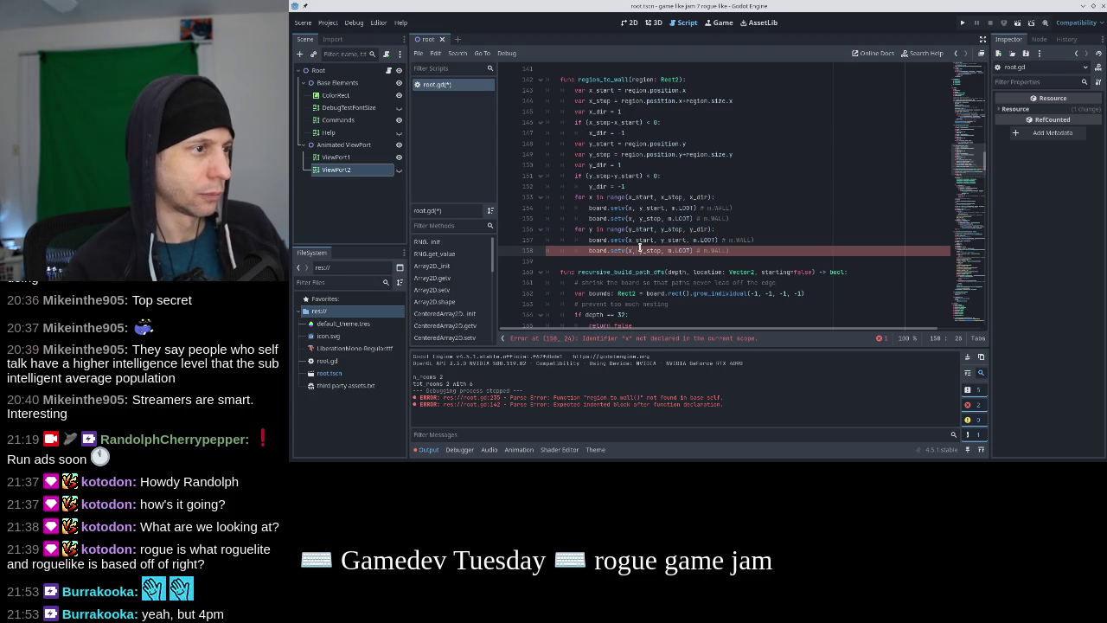
pyautogui.write('_stop')
pyautogui.press('Right')
pyautogui.press('Right')
pyautogui.press('BackSpace')
pyautogui.press('Delete')
pyautogui.press('Delete')
pyautogui.press('Delete')
pyautogui.press('Up')
pyautogui.press('Right')
pyautogui.press('Right')
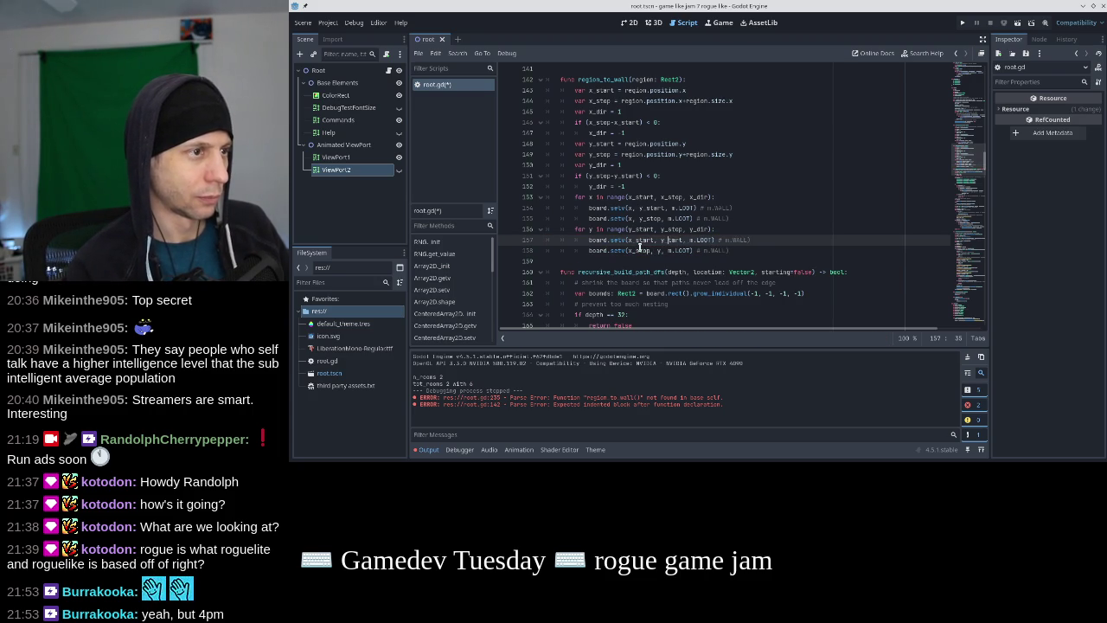
pyautogui.hotkey('ctrl', 's')
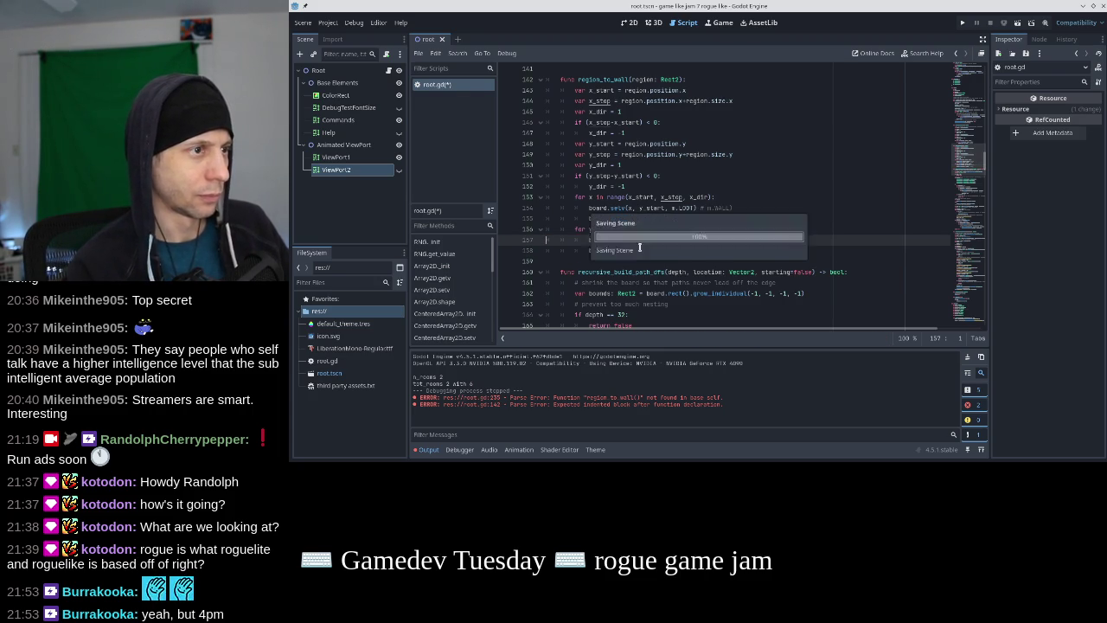
pyautogui.click(961, 24)
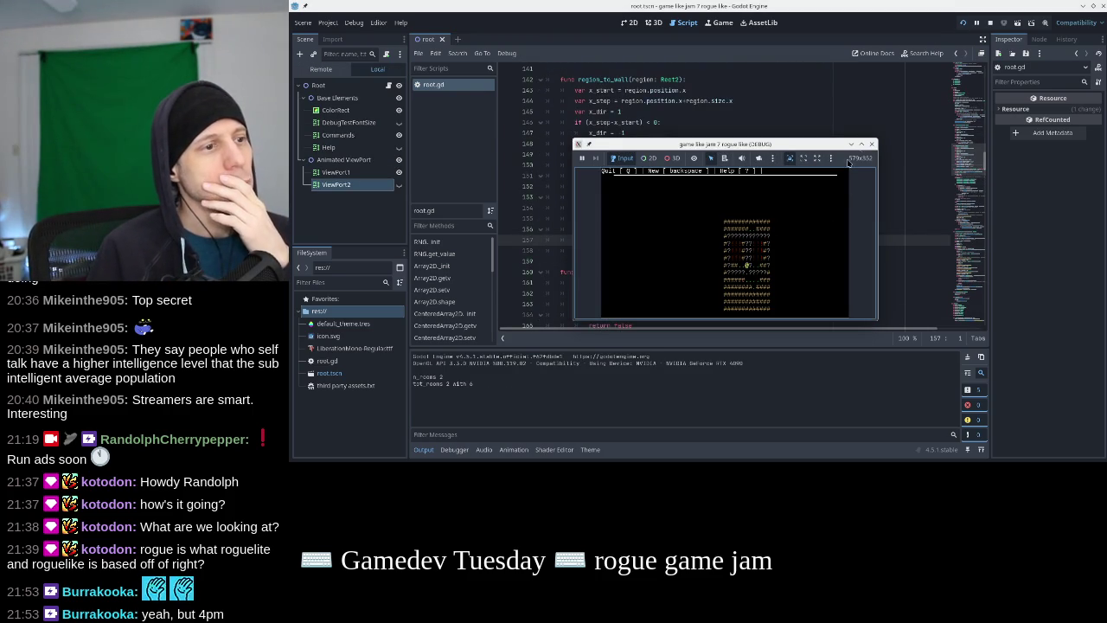
pyautogui.click(871, 144)
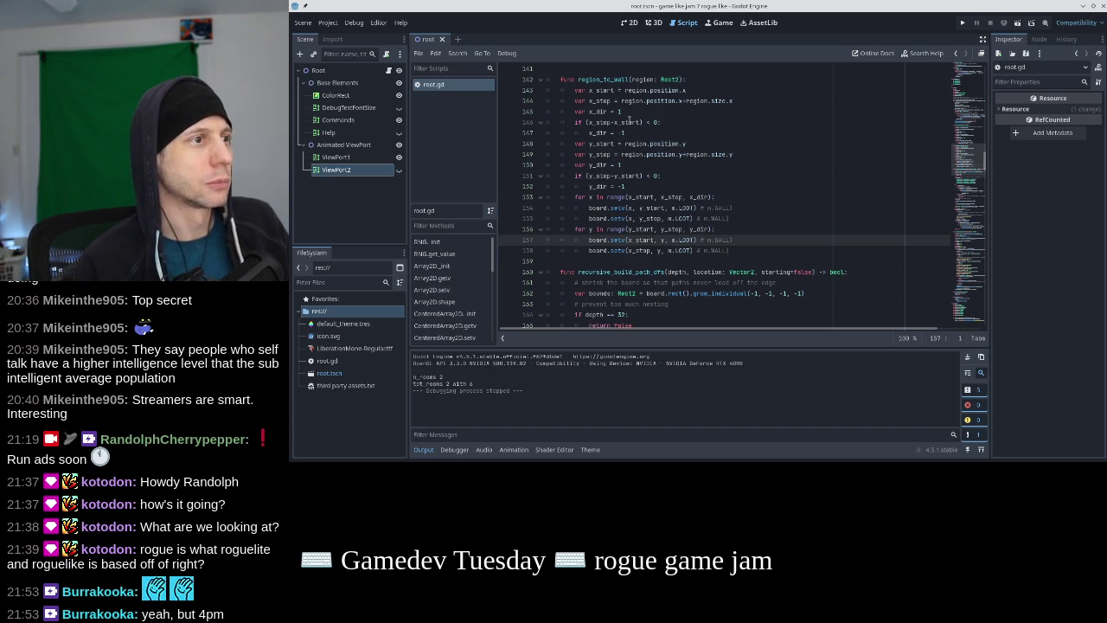
# Append -1 to the region size in the y_stop and x_stop lines, then run the game with F5
pyautogui.click(626, 184)
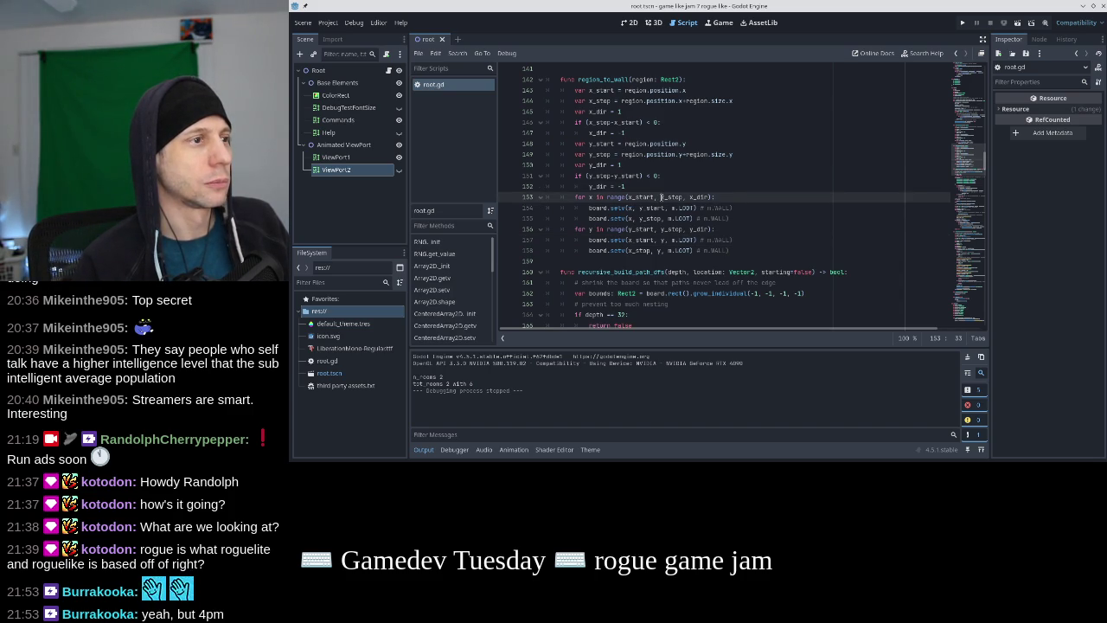
pyautogui.click(778, 242)
pyautogui.press('Up')
pyautogui.press('Up')
pyautogui.press('Up')
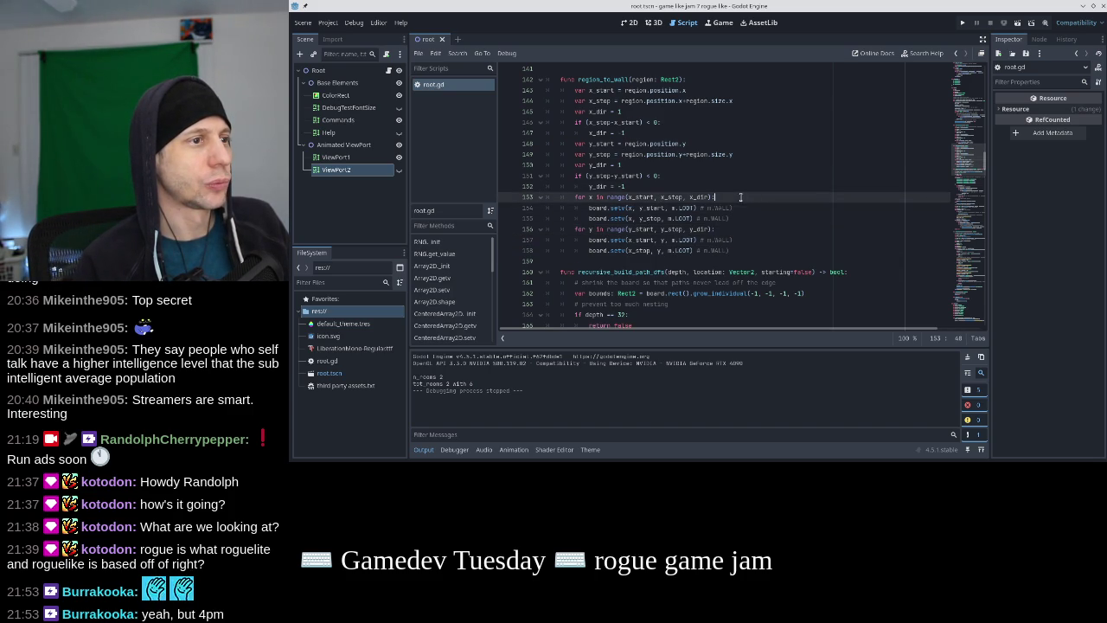
pyautogui.press('Up')
pyautogui.press('Up')
pyautogui.press('Up')
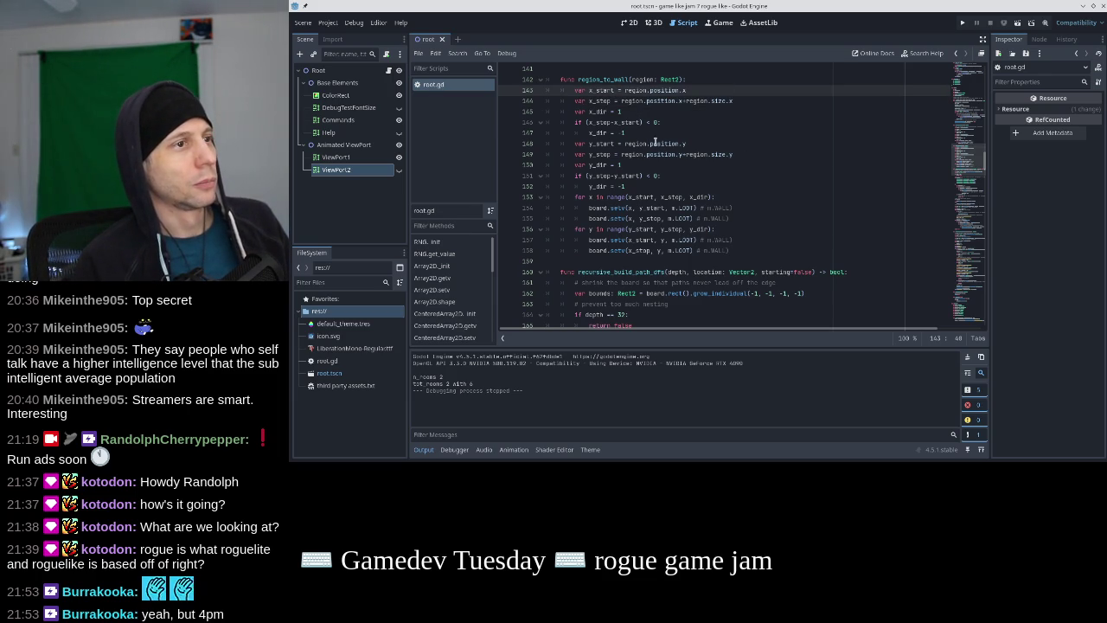
pyautogui.click(739, 154)
pyautogui.write('-1')
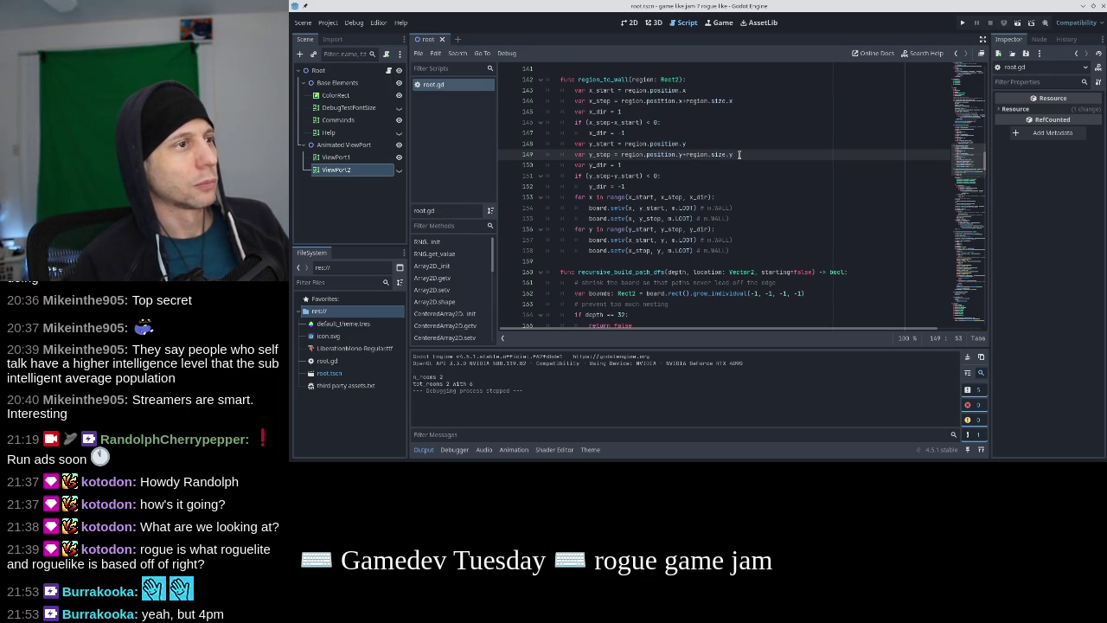
pyautogui.click(747, 100)
pyautogui.write('-1')
pyautogui.press('F5')
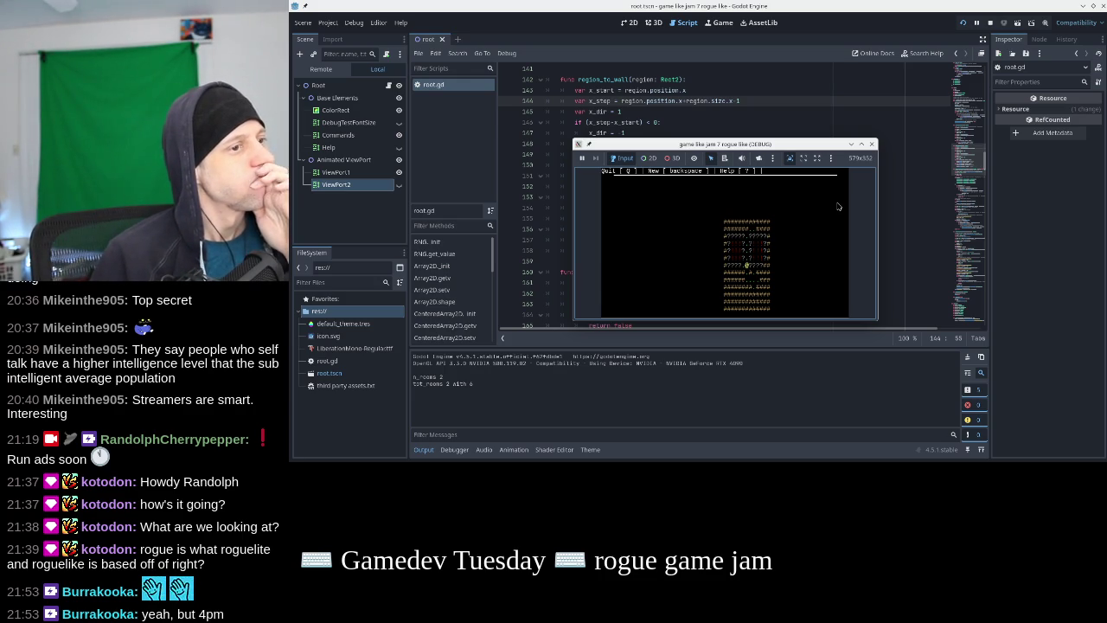
# Close the running roguelike window and scroll back up to the region_to_wall code
pyautogui.click(872, 146)
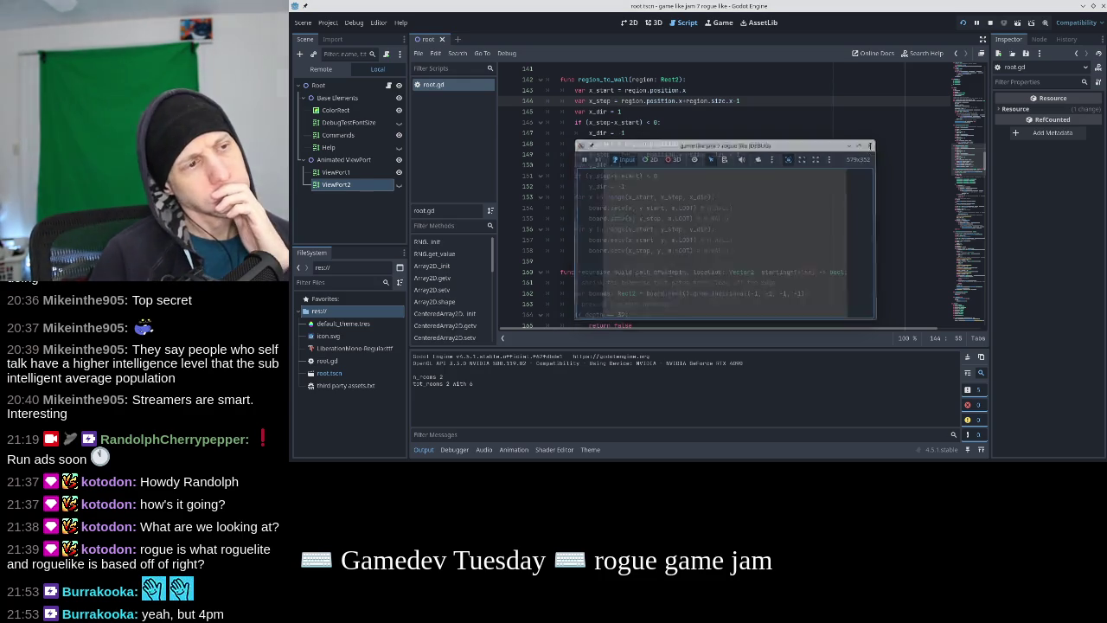
pyautogui.scroll(1, 754, 193)
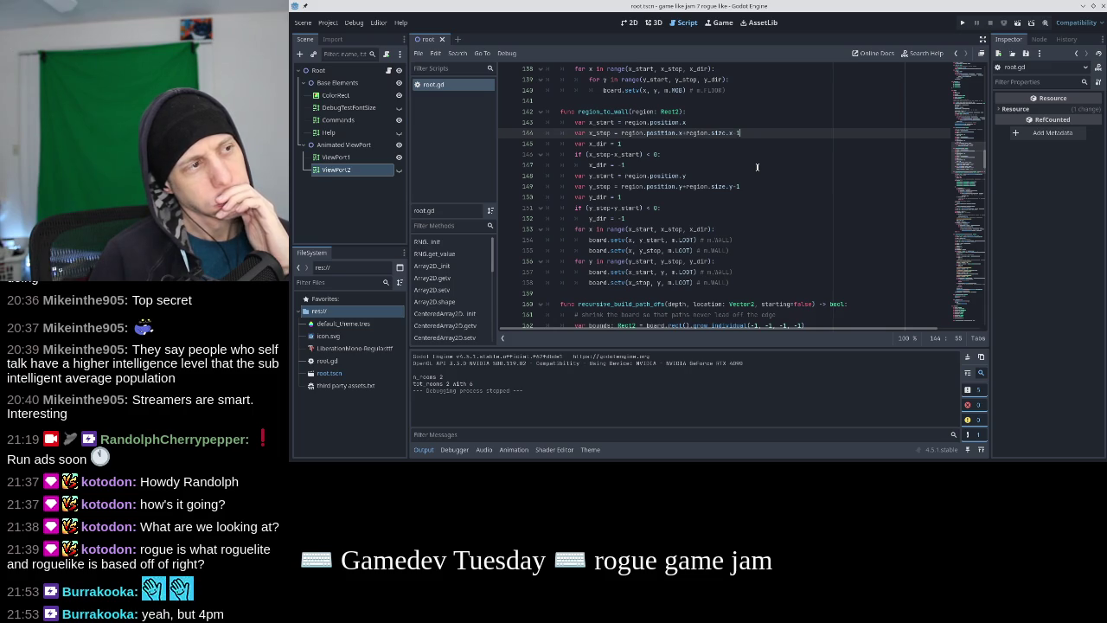
# Delete the x_dir and y_dir declarations and their sign flips from region_to_wall
pyautogui.press('Down')
pyautogui.press('Home')
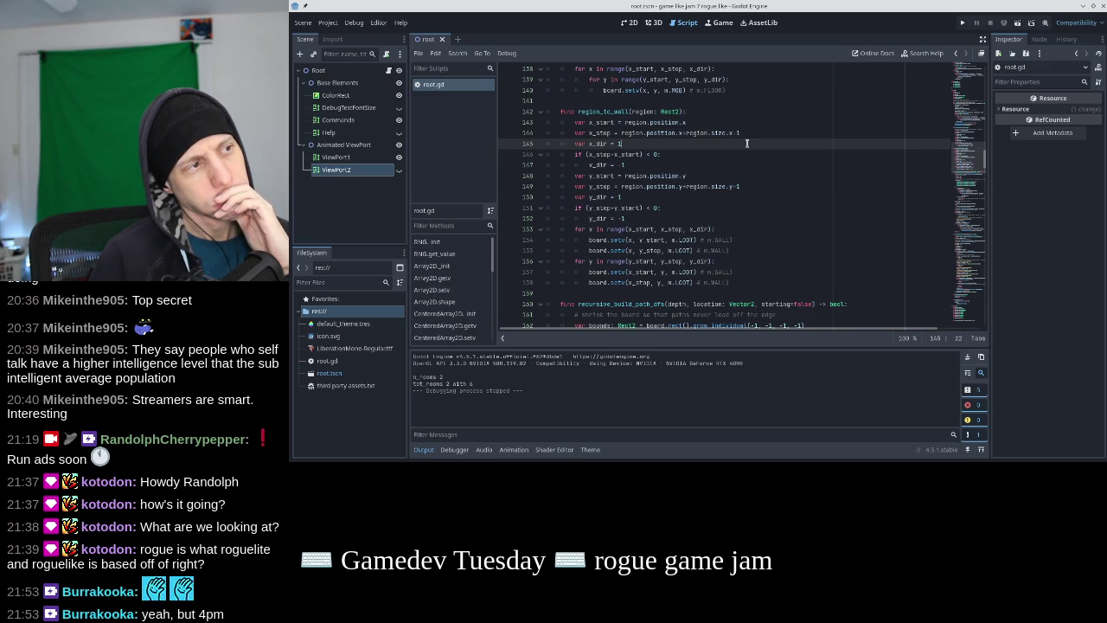
pyautogui.hotkey('ctrl', 'shift', 'k')
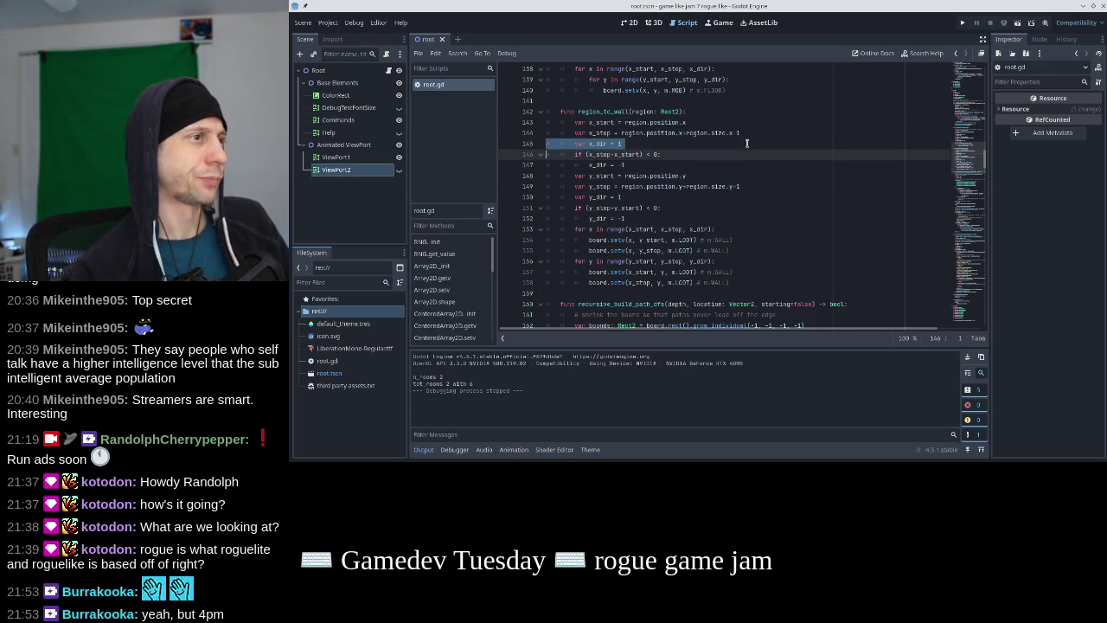
pyautogui.press('Down')
pyautogui.hotkey('ctrl', 'shift', 'k')
pyautogui.press('Down')
pyautogui.press('Down')
pyautogui.hotkey('ctrl', 'shift', 'k')
pyautogui.press('Down')
pyautogui.hotkey('ctrl', 'shift', 'k')
# Inside the x_stop < x_start check, swap x_start and x_stop through x_tmp
pyautogui.press('Up')
pyautogui.press('Up')
pyautogui.press('Up')
pyautogui.press('End')
pyautogui.press('Return')
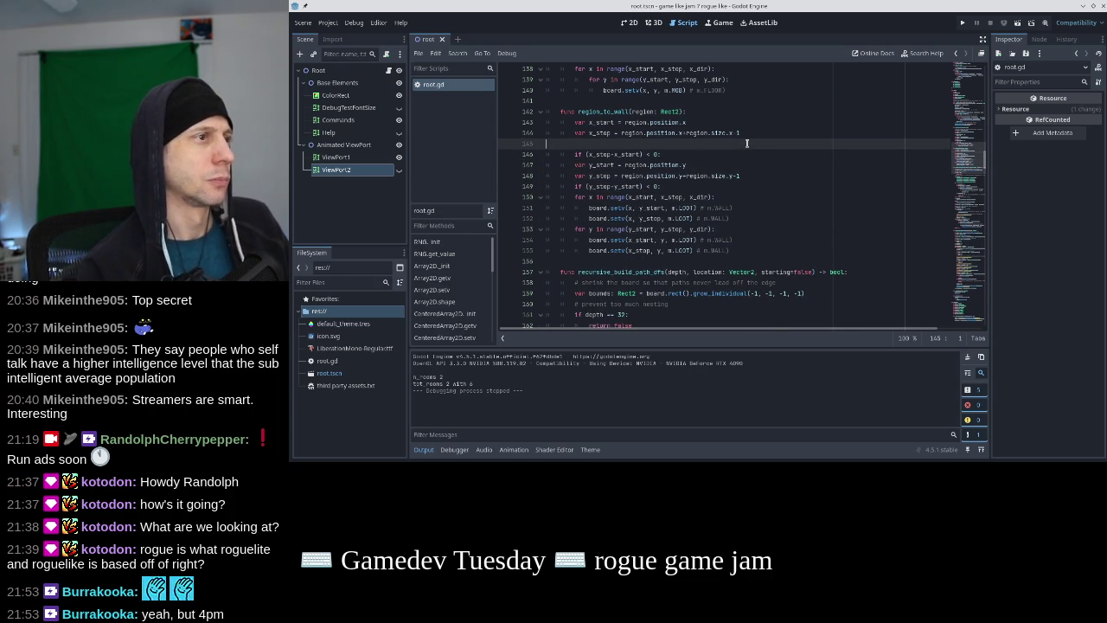
pyautogui.hotkey('ctrl', 'shift', 'k')
pyautogui.press('End')
pyautogui.press('Return')
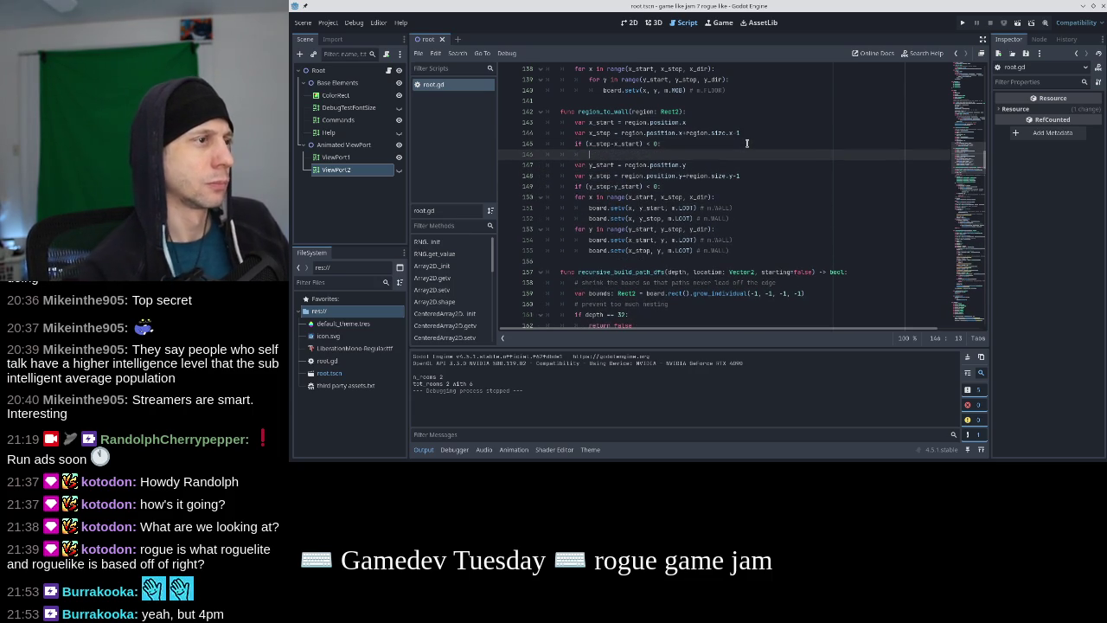
pyautogui.write('x_tsp = x_start')
pyautogui.press('Return')
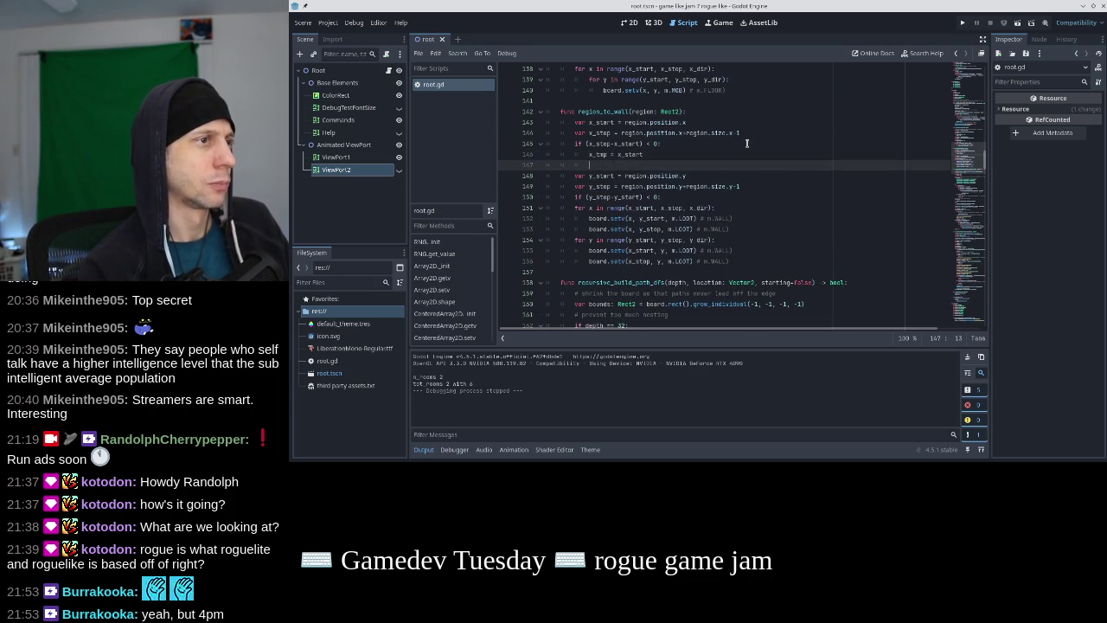
pyautogui.write('x_start ')
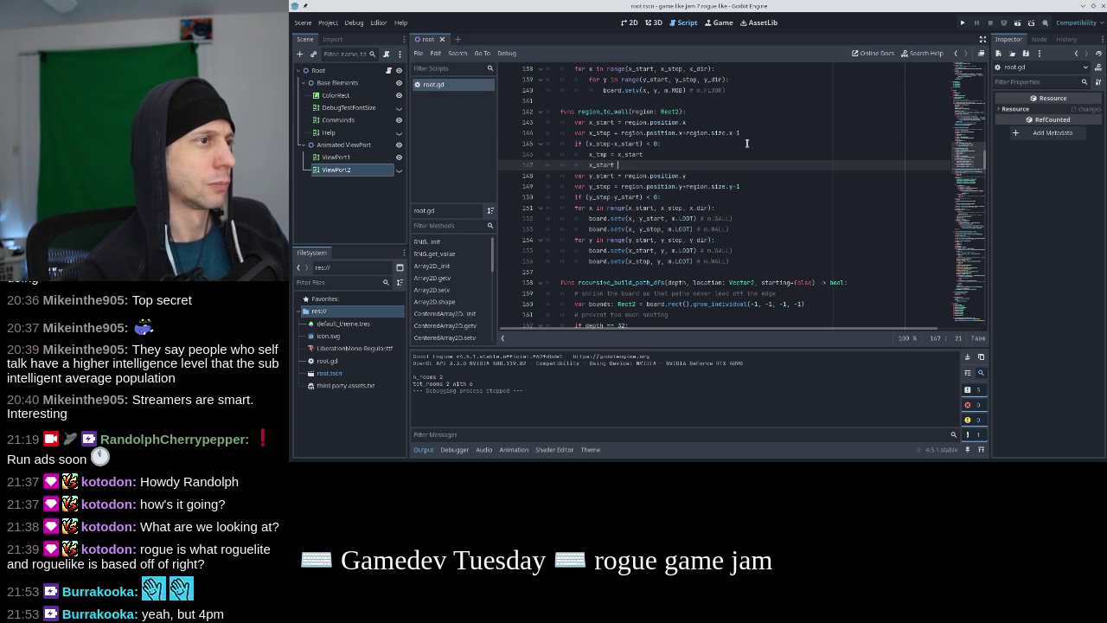
pyautogui.write('= x_stop')
pyautogui.press('Return')
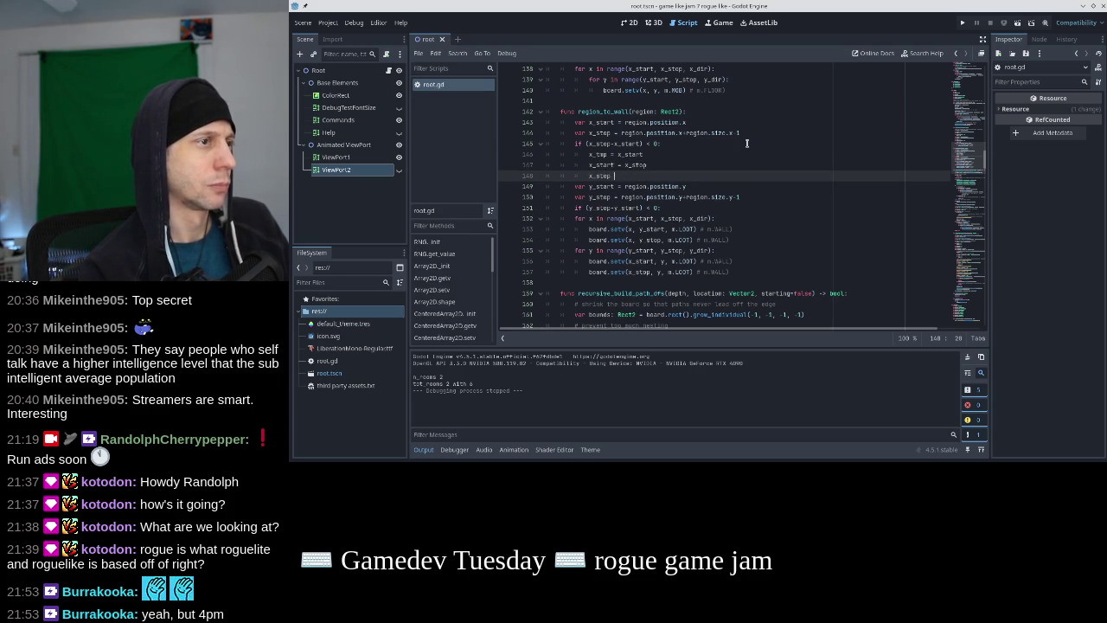
pyautogui.write('tart')
pyautogui.press('Up')
pyautogui.press('Up')
pyautogui.press('Up')
pyautogui.press('End')
# Add a comment above the swap noting the values are not increasing
pyautogui.press('Return')
pyautogui.write('# ')
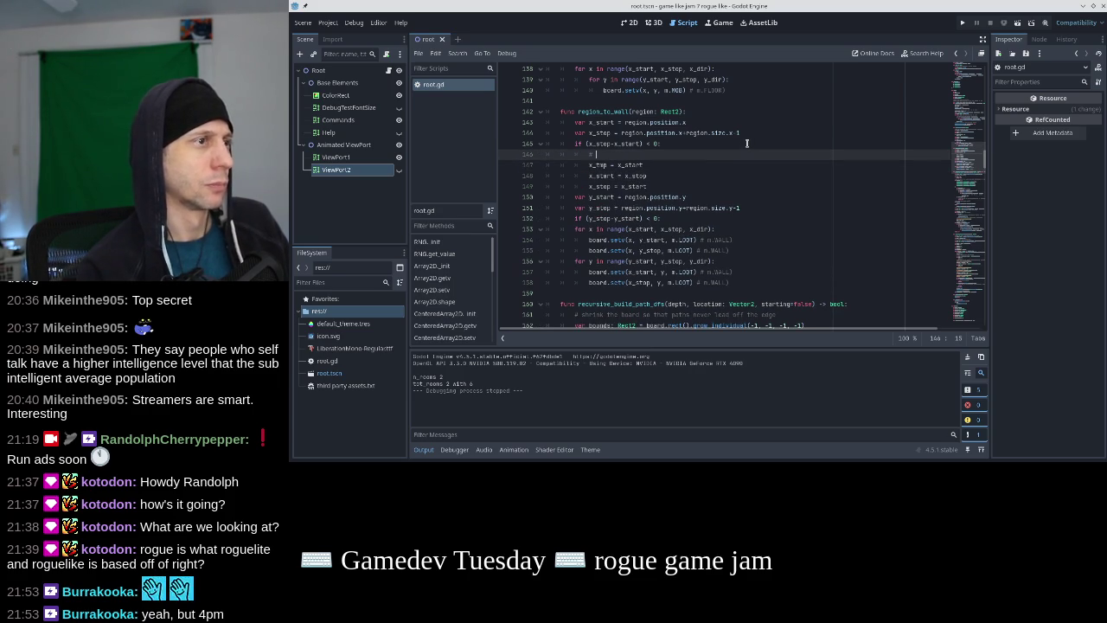
pyautogui.write('they')
pyautogui.write(' two ')
pyautogui.write('inat')
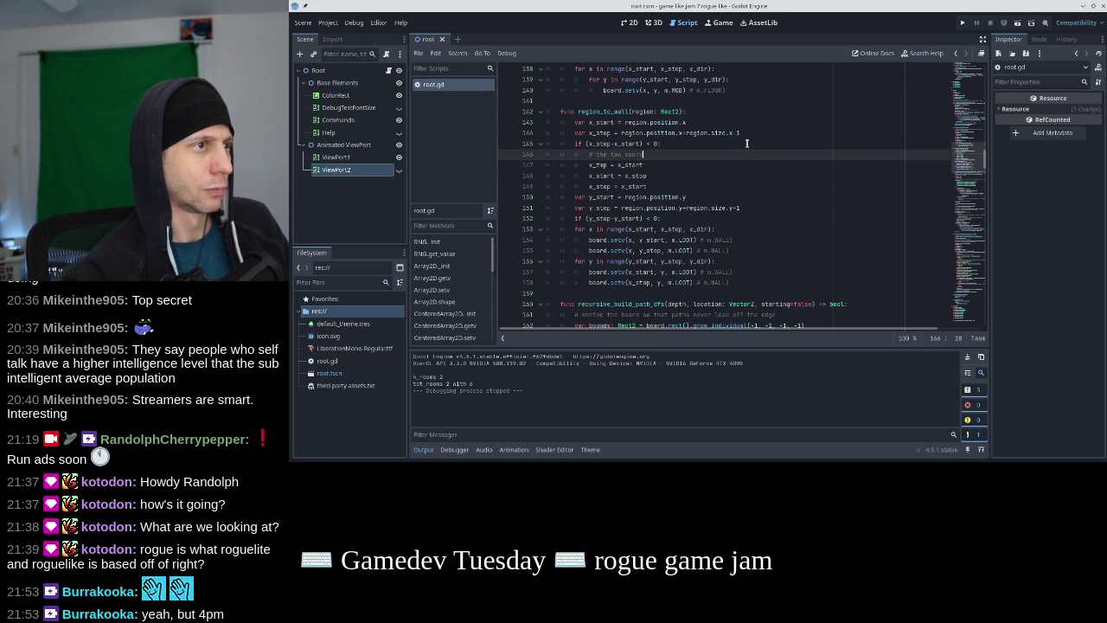
pyautogui.press('BackSpace')
pyautogui.press('BackSpace')
pyautogui.write('values are in the')
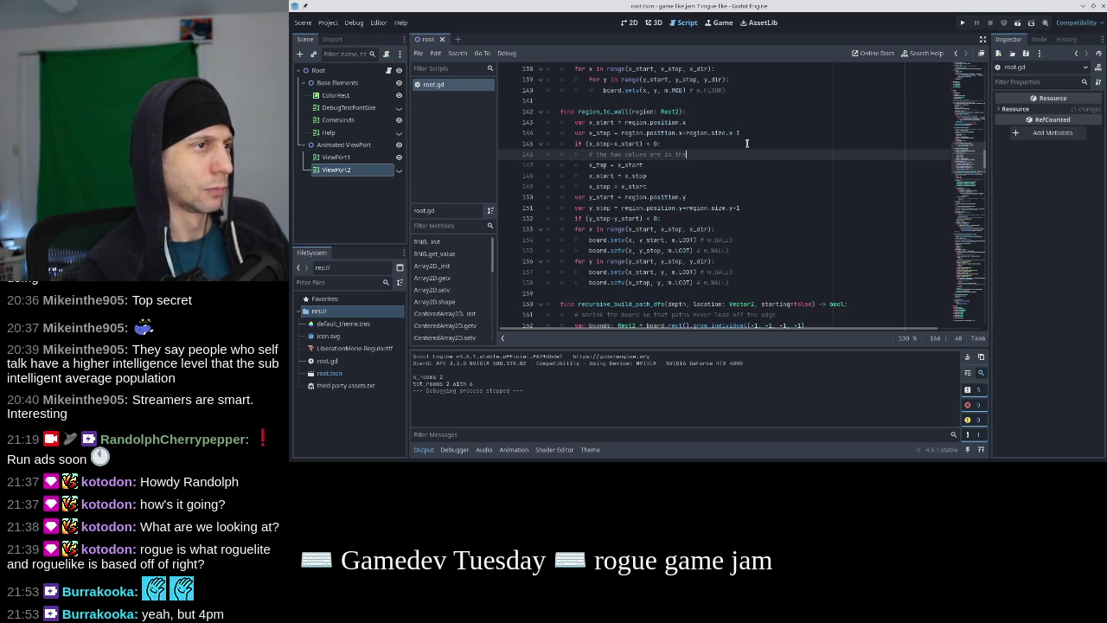
pyautogui.press('BackSpace')
pyautogui.write('rid')
pyautogui.press('BackSpace')
pyautogui.press('BackSpace')
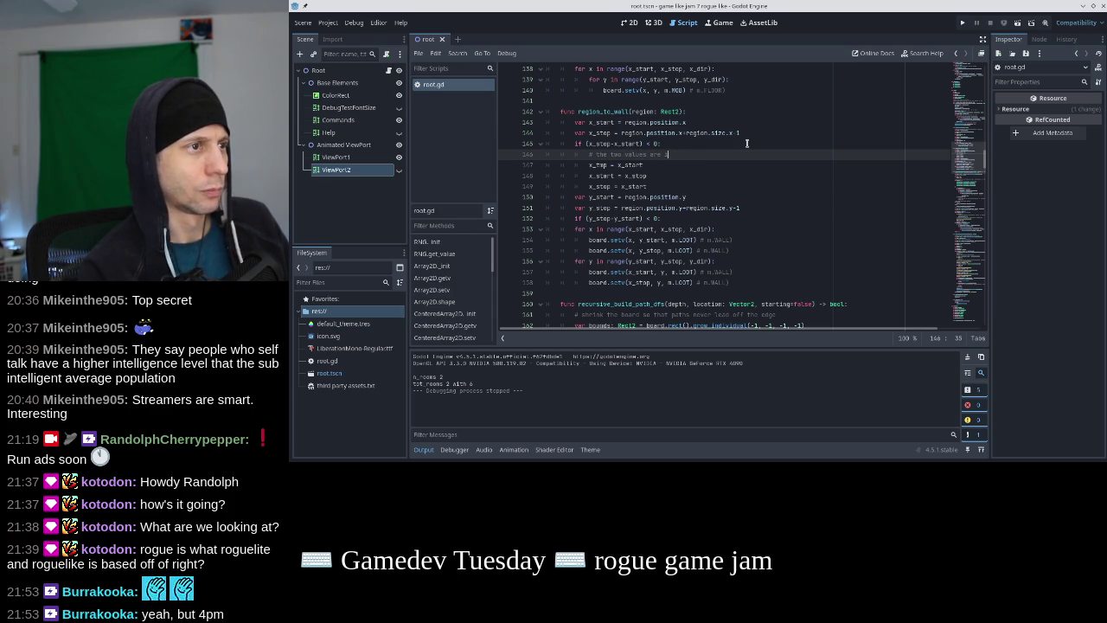
pyautogui.write('not a')
pyautogui.write('increasing order, fix that.')
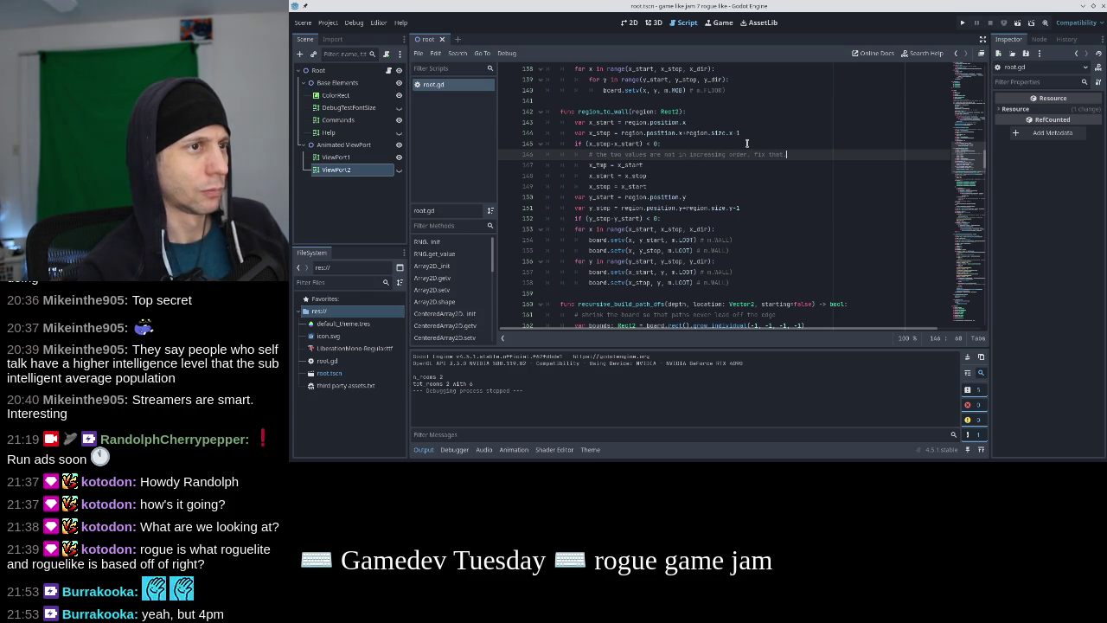
pyautogui.press('Down')
pyautogui.press('Down')
pyautogui.press('Down')
pyautogui.press('Home')
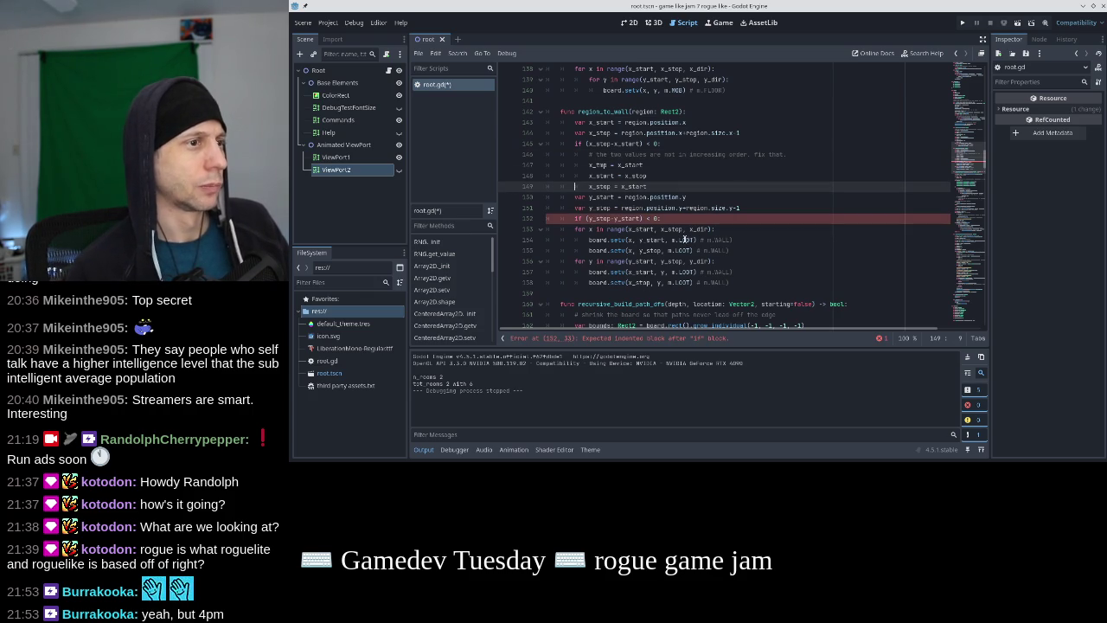
# Remove the y_dir argument from the y loop's range()
pyautogui.click(690, 229)
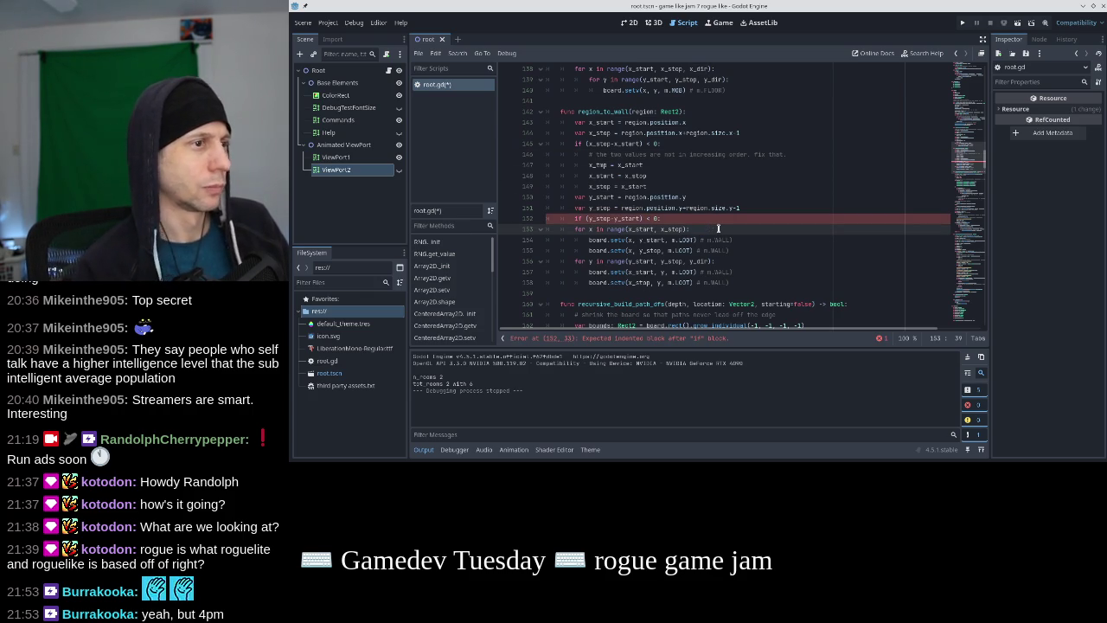
pyautogui.doubleClick(698, 261)
pyautogui.press('BackSpace')
pyautogui.press('BackSpace')
pyautogui.press('BackSpace')
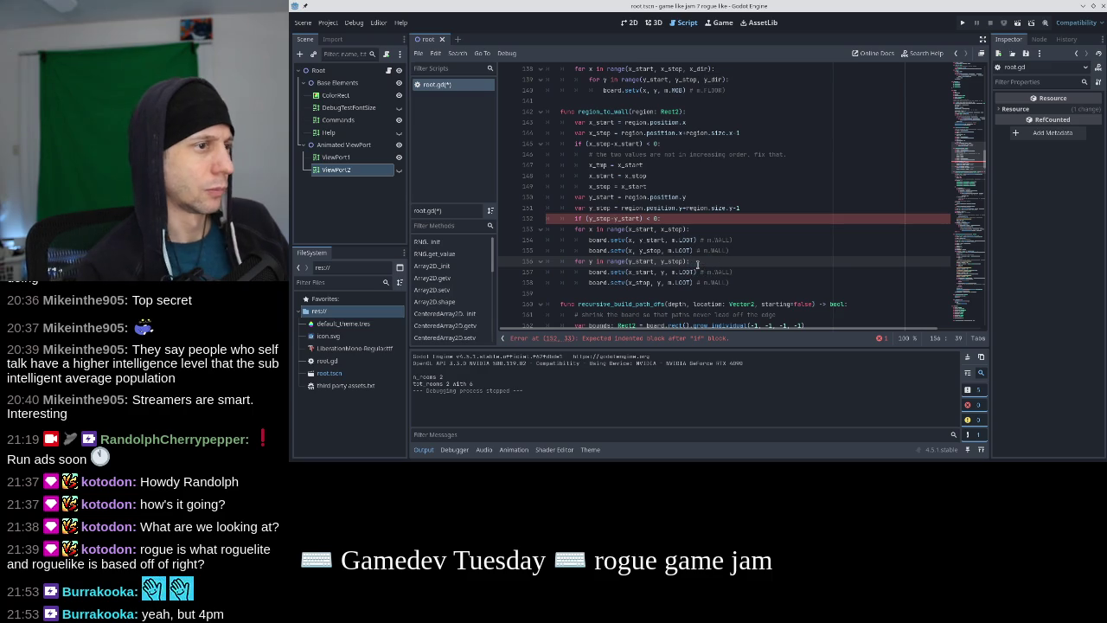
# Add the y swap block: y_start = y_stop and y_stop = y_tmp inside the y check
pyautogui.click(644, 165)
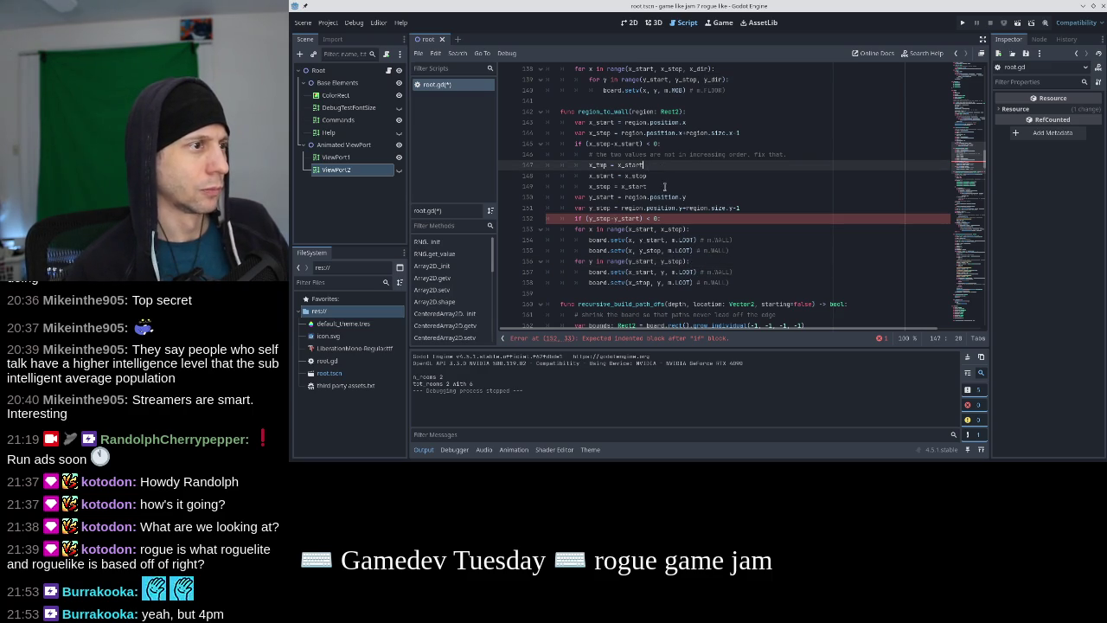
pyautogui.click(693, 219)
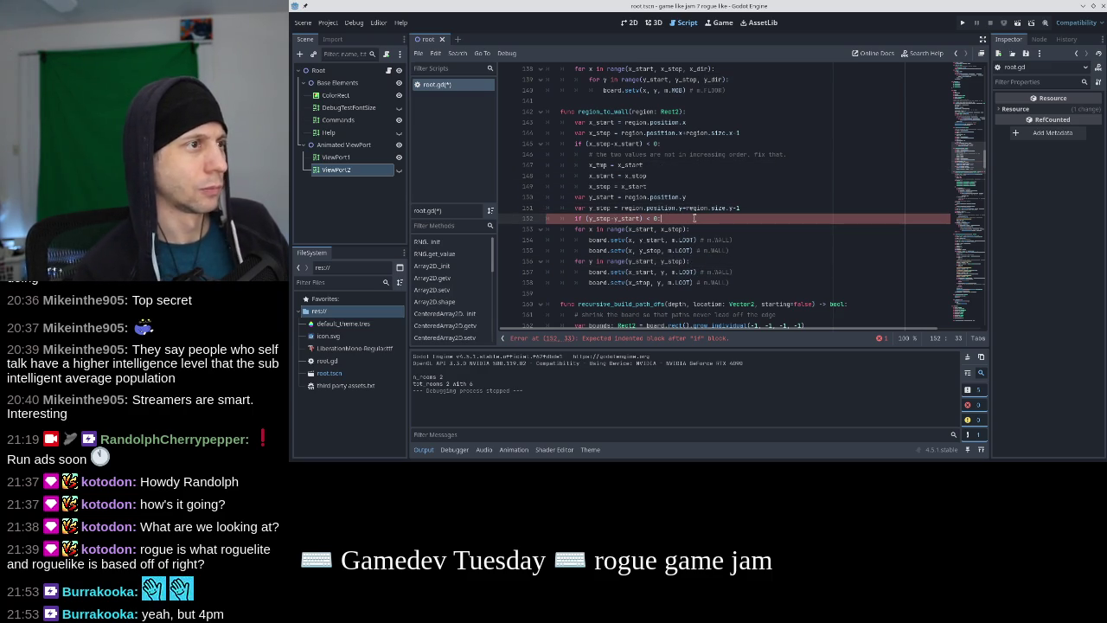
pyautogui.press('Return')
pyautogui.write('y_tmp =')
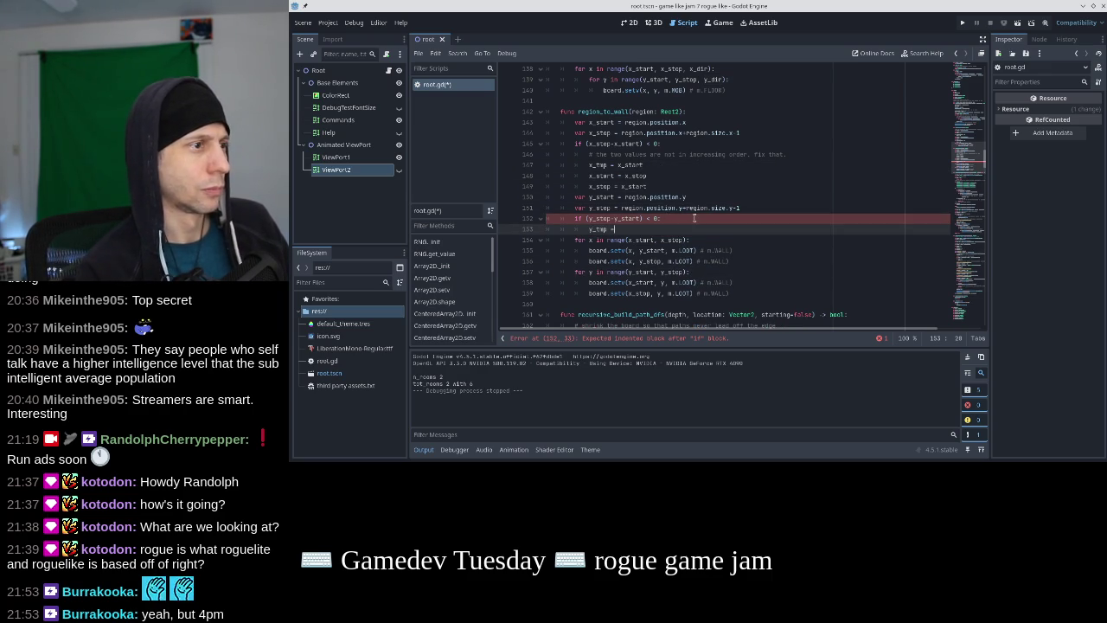
pyautogui.write('start')
pyautogui.press('Return')
pyautogui.write('y_str')
pyautogui.press('Return')
pyautogui.write('= y_stop')
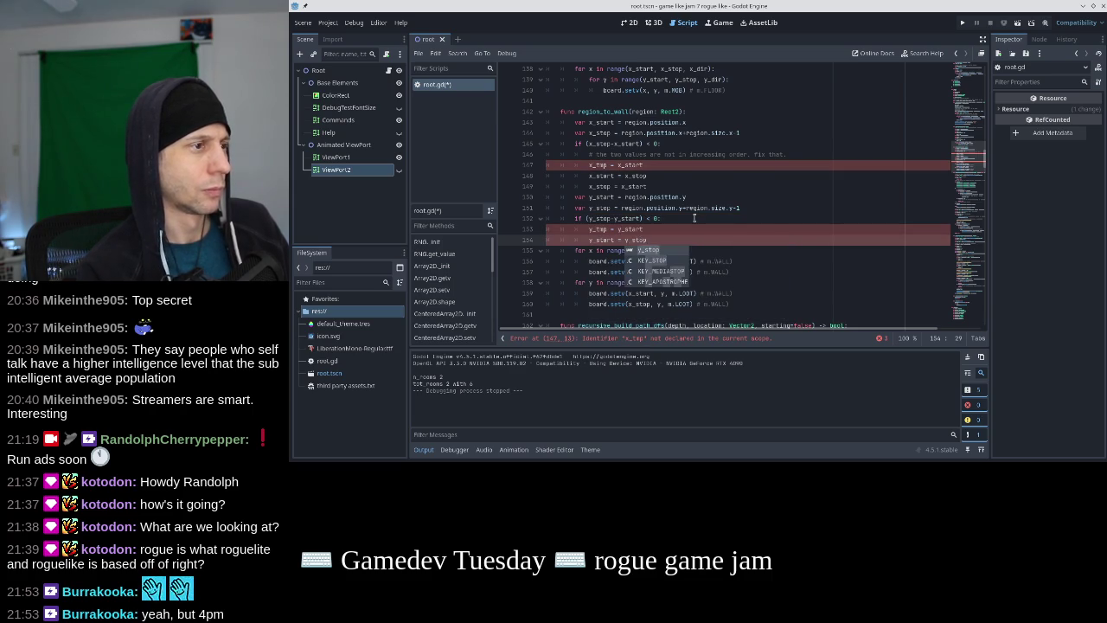
pyautogui.press('Return')
pyautogui.press('Return')
pyautogui.write('_tmp')
# Fix x_stop = x_tmp, declare x_tmp and y_tmp with var, and run the game
pyautogui.click(664, 186)
pyautogui.press('BackSpace')
pyautogui.press('BackSpace')
pyautogui.press('BackSpace')
pyautogui.write('tmp')
pyautogui.press('Up')
pyautogui.press('Up')
pyautogui.press('Home')
pyautogui.write('var')
pyautogui.press('Down')
pyautogui.press('Down')
pyautogui.press('Down')
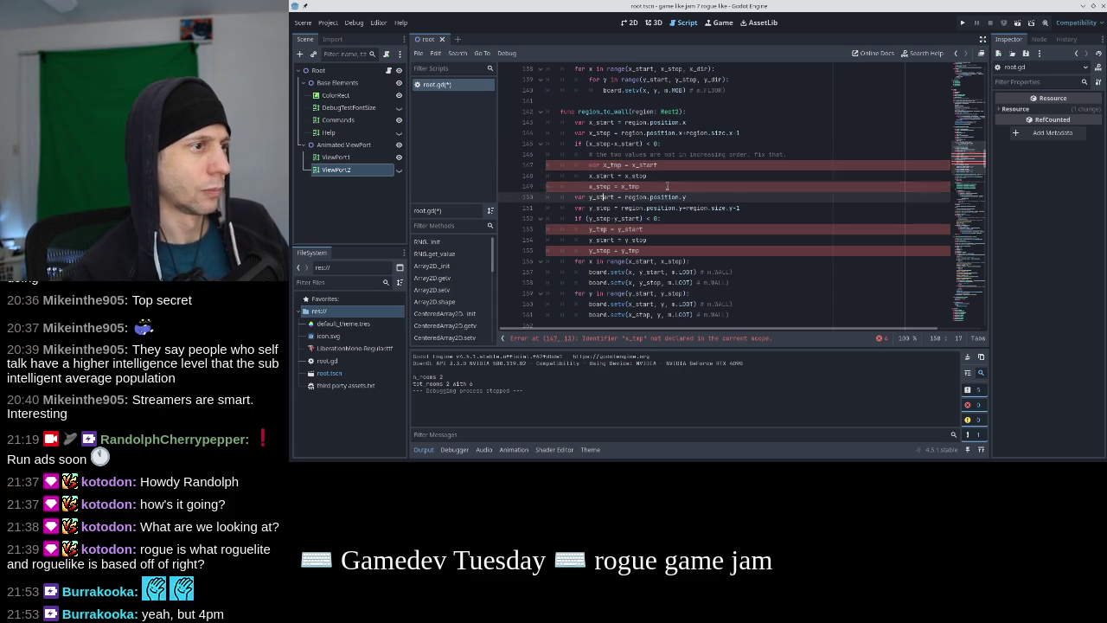
pyautogui.press('Down')
pyautogui.press('Down')
pyautogui.press('Down')
pyautogui.press('Home')
pyautogui.write('var')
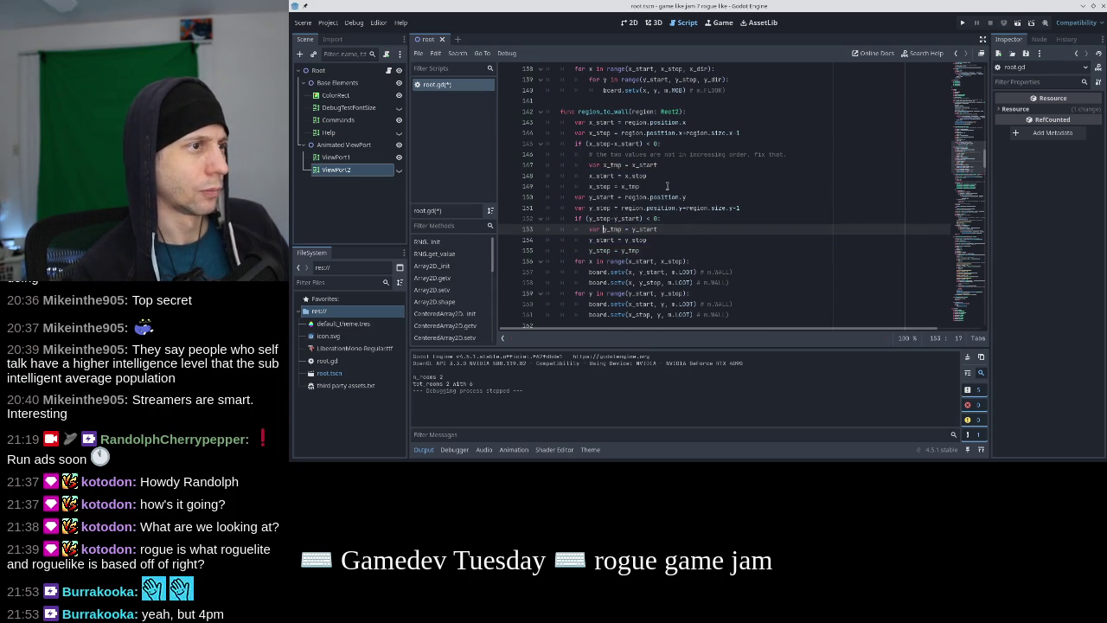
pyautogui.press('Down')
pyautogui.press('Down')
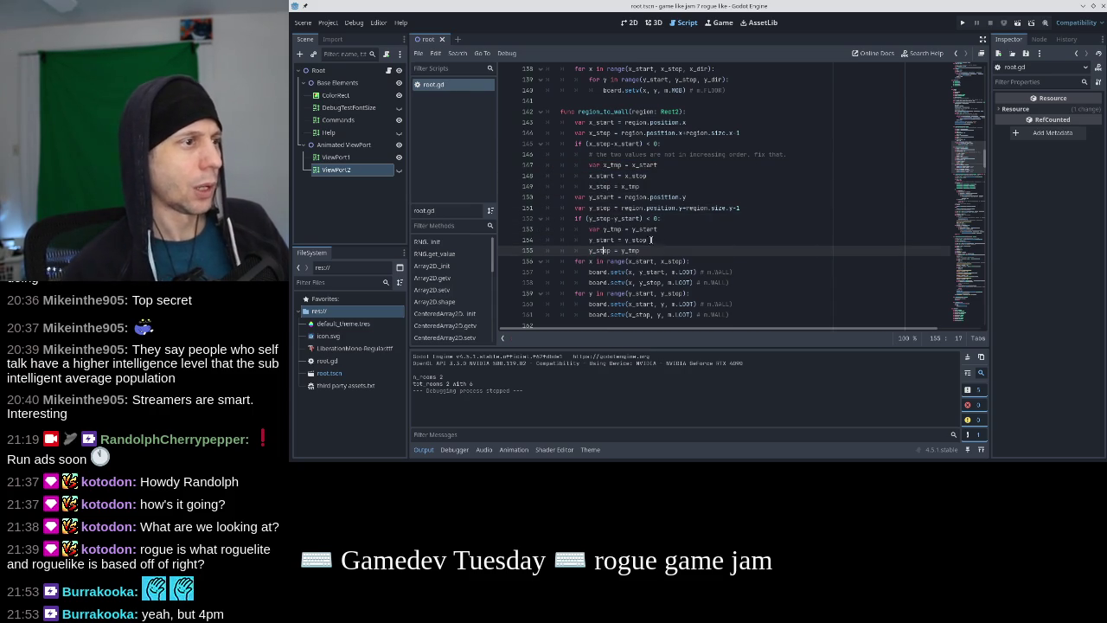
pyautogui.click(633, 260)
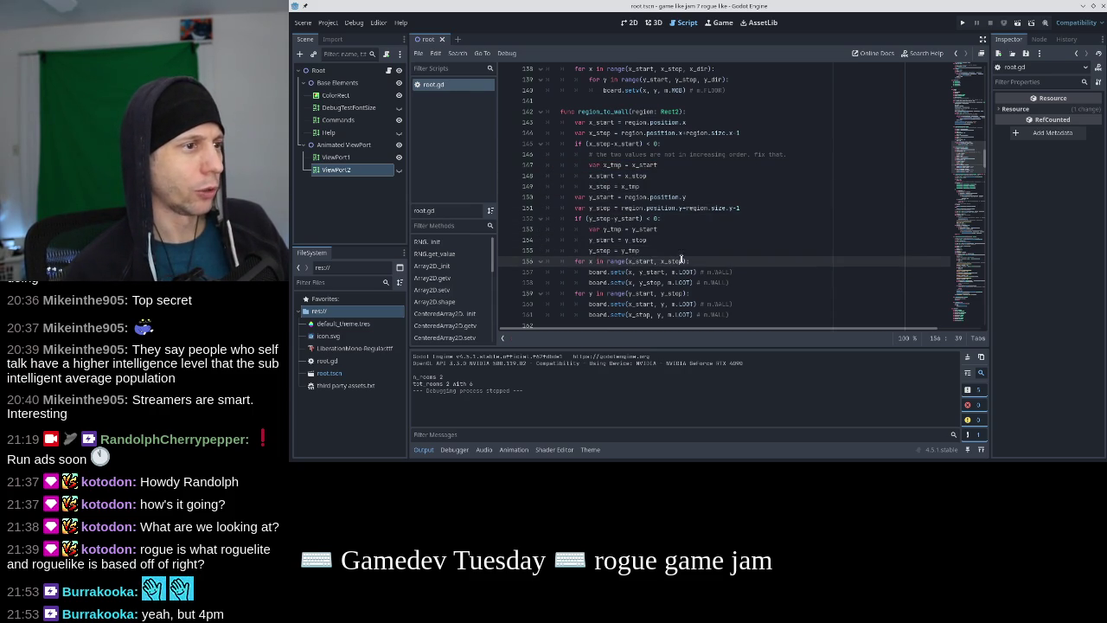
pyautogui.click(961, 23)
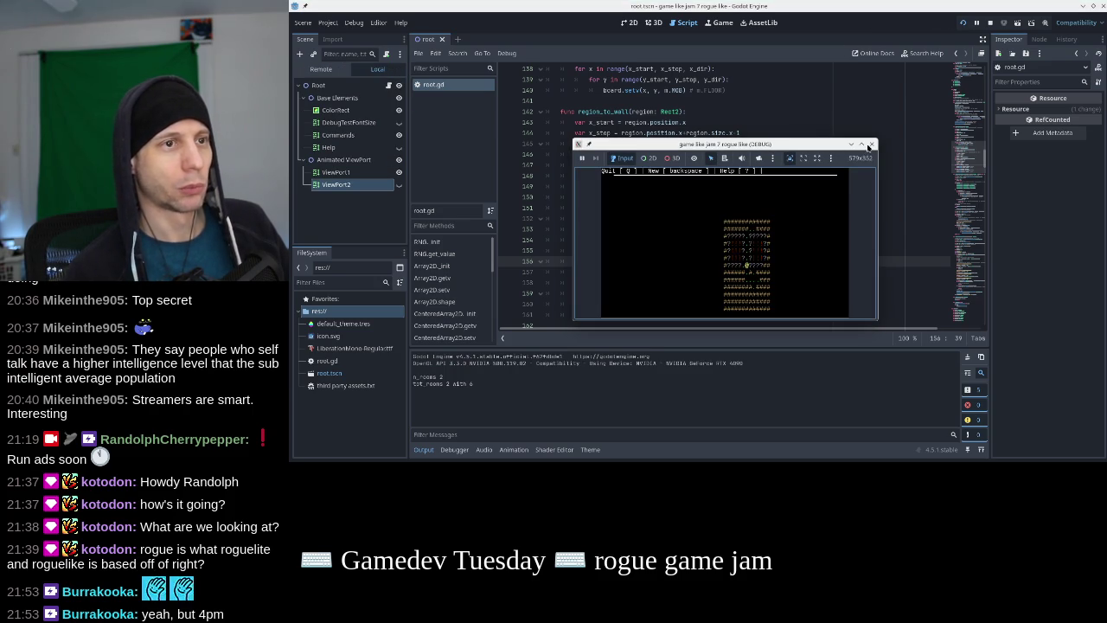
# Drop the -1 from the region.size.x and region.size.y lines, then test-run and quit the game
pyautogui.click(871, 144)
pyautogui.click(766, 134)
pyautogui.press('BackSpace')
pyautogui.press('BackSpace')
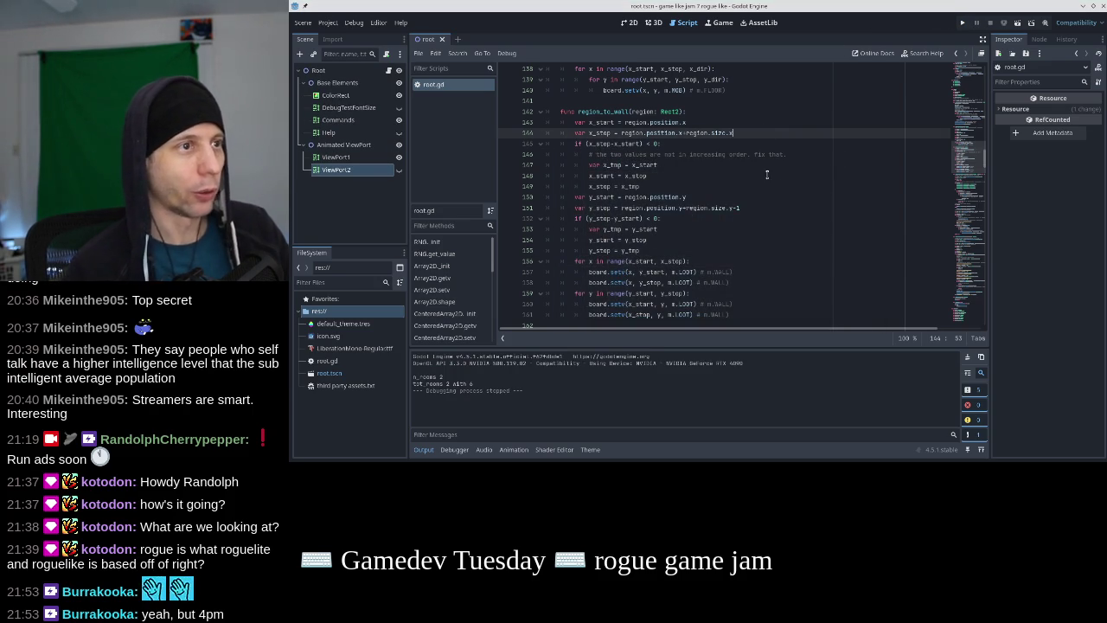
pyautogui.click(770, 207)
pyautogui.press('BackSpace')
pyautogui.press('BackSpace')
pyautogui.press('F5')
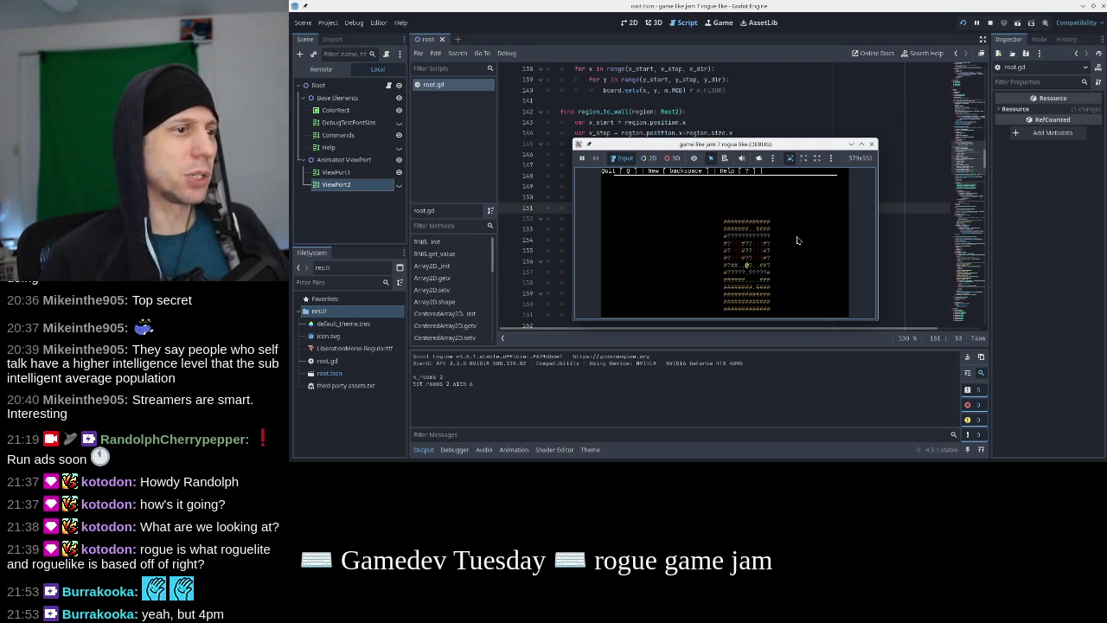
pyautogui.press('q')
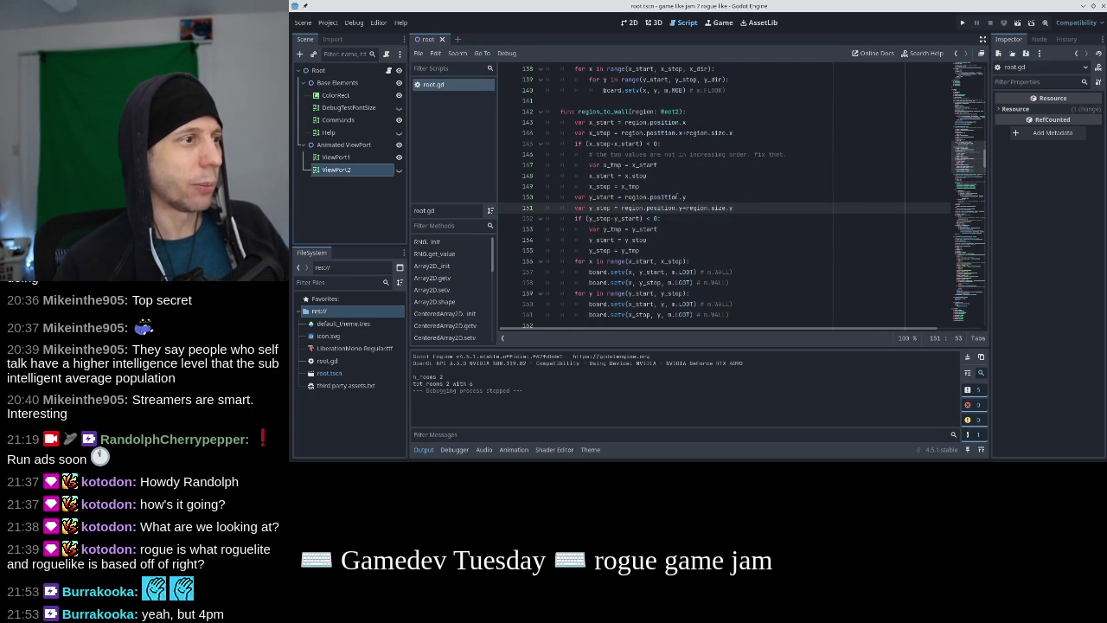
pyautogui.click(684, 195)
# Insert lines decrementing x_stop and y_stop by 1 after the swap blocks
pyautogui.hotkey('ctrl', 'shift', 'Return')
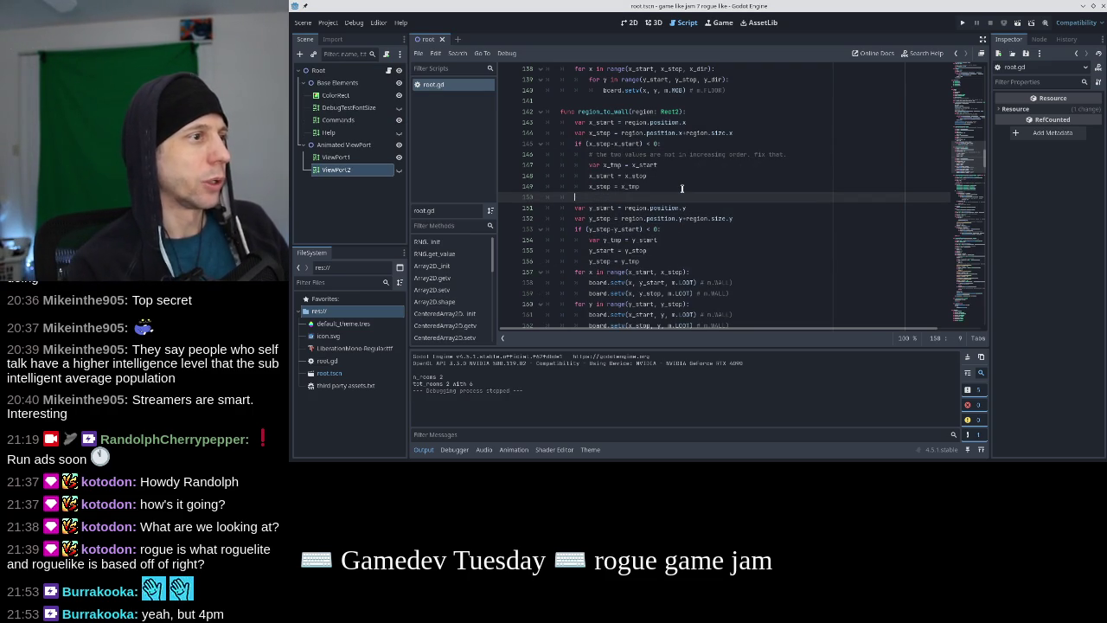
pyautogui.write('x_sto')
pyautogui.press('Down')
pyautogui.press('Down')
pyautogui.press('Down')
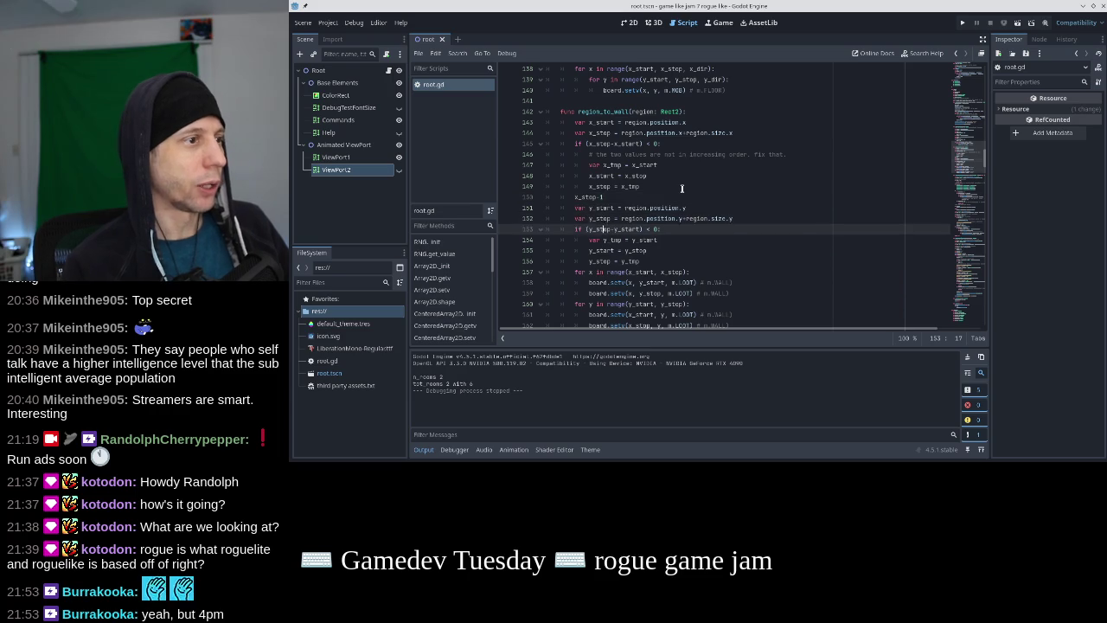
pyautogui.hotkey('ctrl', 'Return')
pyautogui.write('y_stop-1')
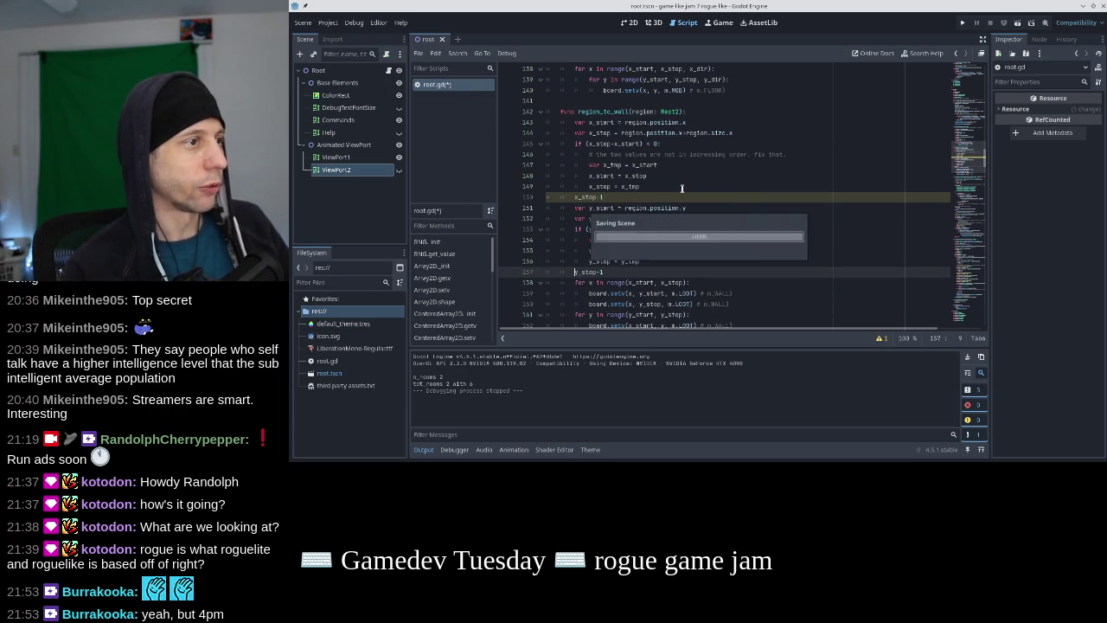
pyautogui.hotkey('ctrl', 's')
# Correct both decrements to x_stop -= 1 and y_stop -= 1, save root.gd, and run the game
pyautogui.press('Up')
pyautogui.press('Up')
pyautogui.press('Up')
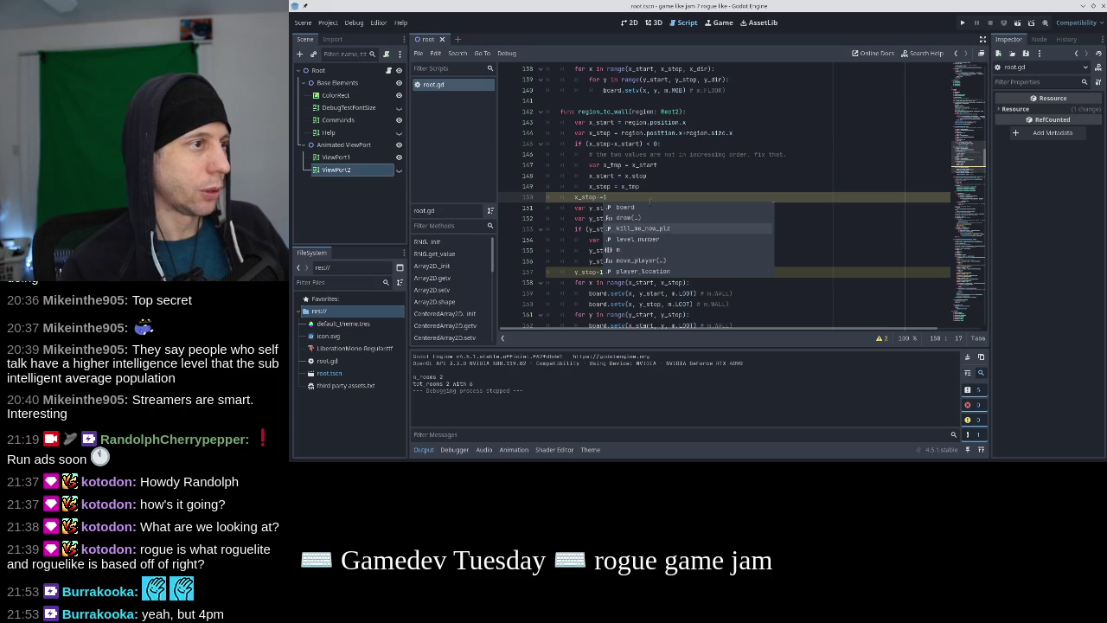
pyautogui.write('=')
pyautogui.press('Down')
pyautogui.press('Down')
pyautogui.press('Down')
pyautogui.press('Up')
pyautogui.press('Left')
pyautogui.press('Left')
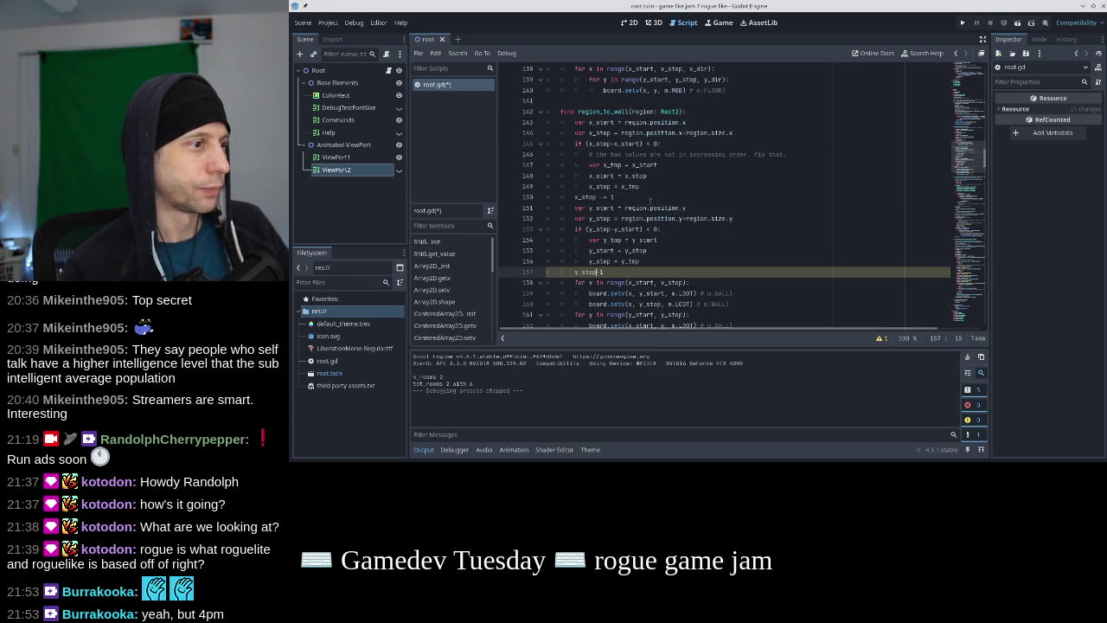
pyautogui.write('= 1')
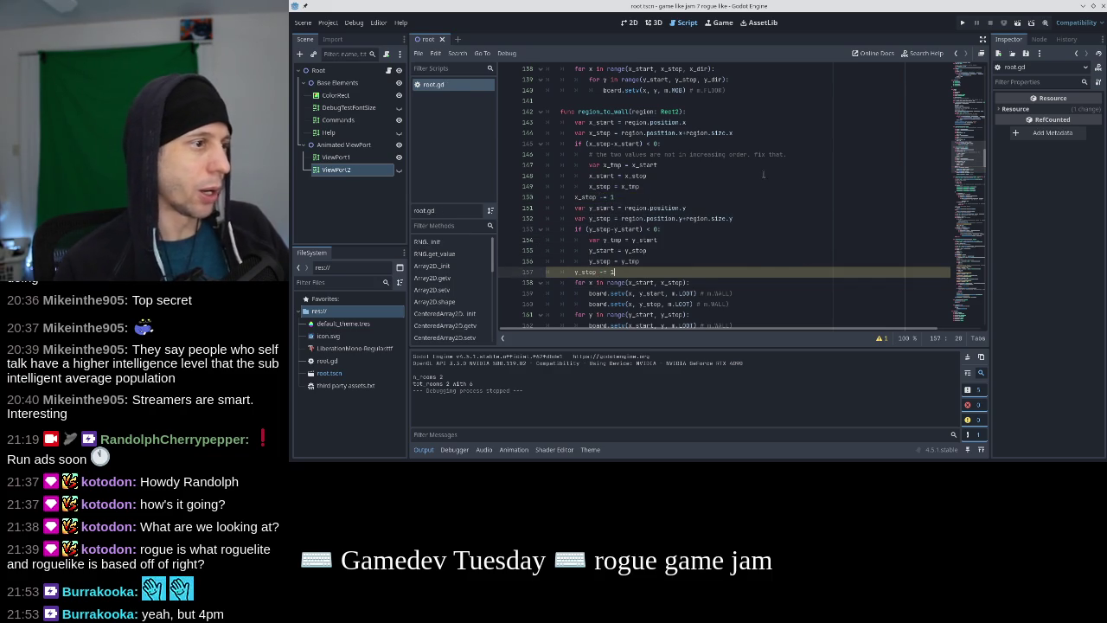
pyautogui.hotkey('ctrl', 's')
pyautogui.click(961, 23)
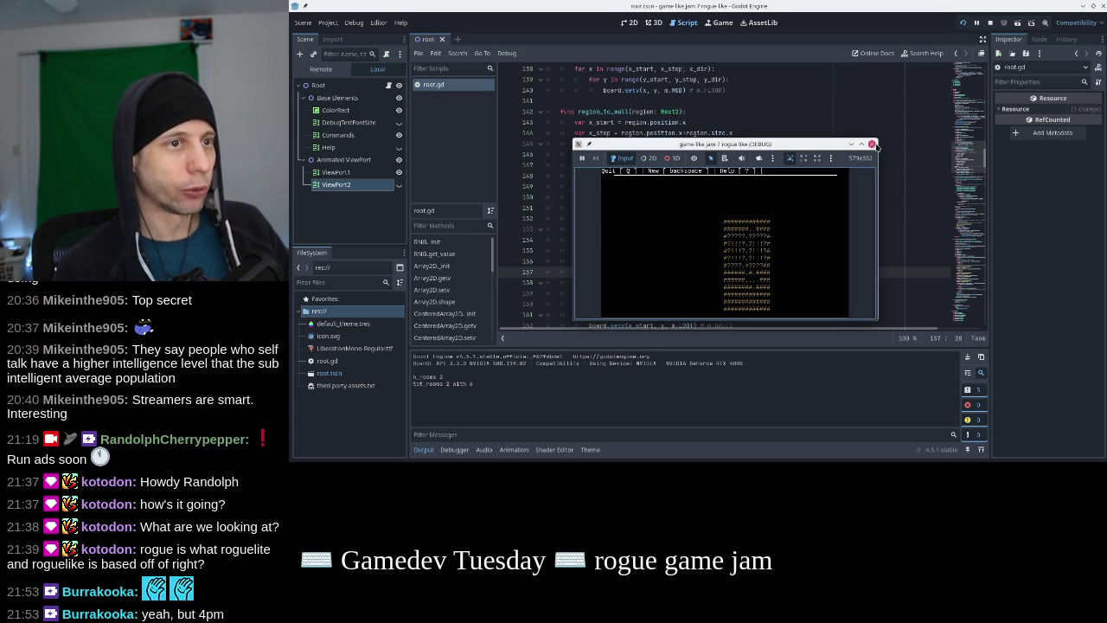
# Stop the game and return to the y_stop wall loop on line 160 of root.gd
pyautogui.click(872, 144)
pyautogui.scroll(-1, 691, 249)
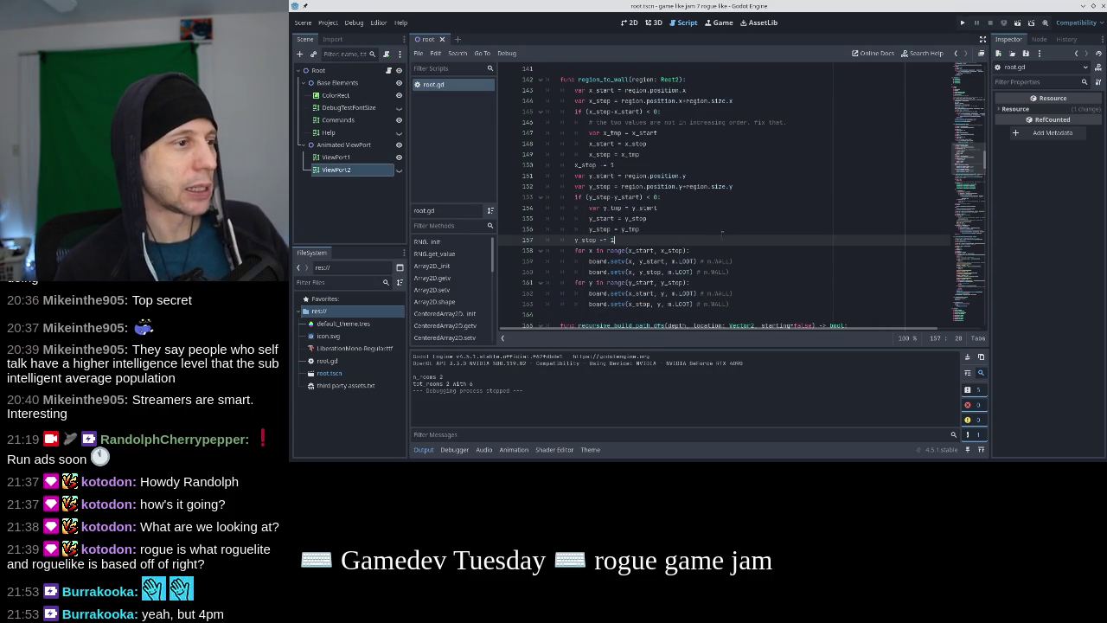
pyautogui.click(680, 272)
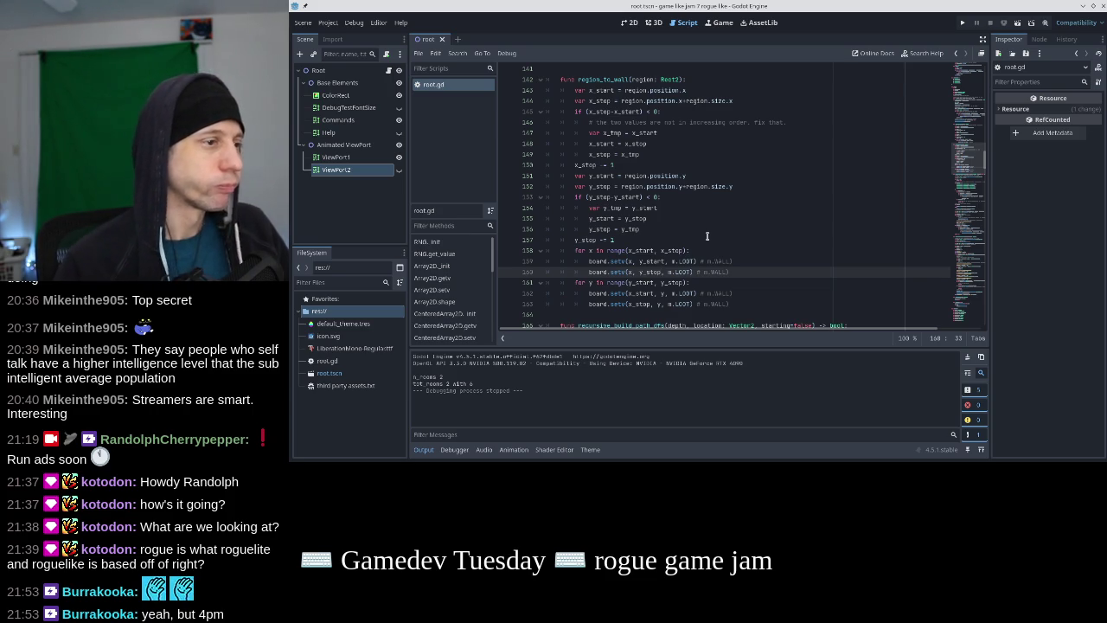
# Extend the two wall loop ranges to x_stop+1 and y_stop+1, undoing the misplaced +1 edits
pyautogui.write('+1')
pyautogui.press('Down')
pyautogui.press('Down')
pyautogui.press('Down')
pyautogui.write('+1')
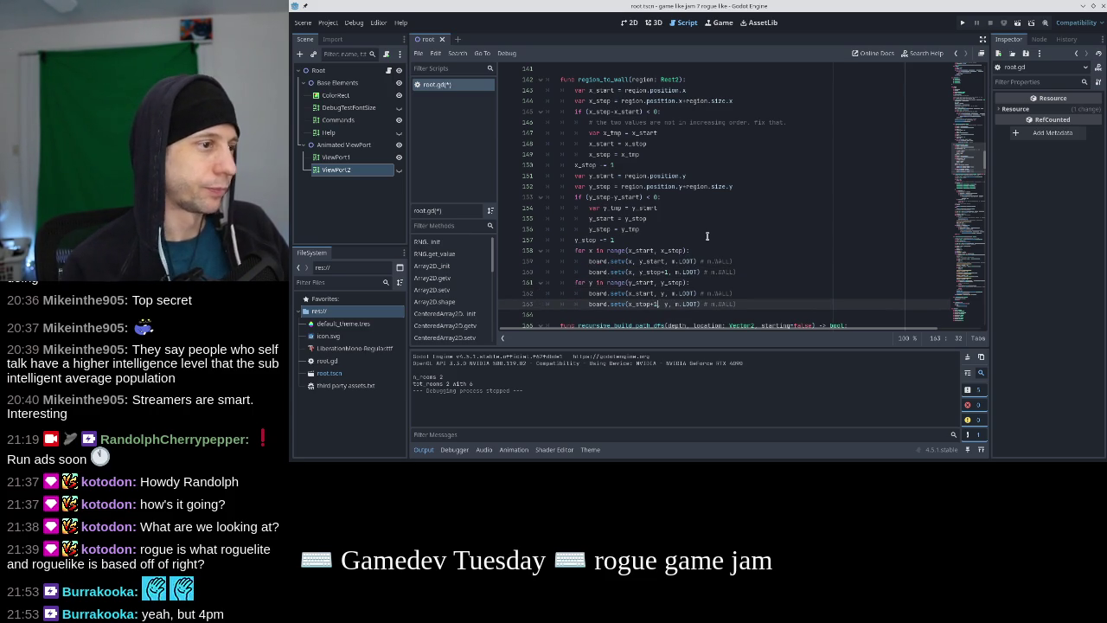
pyautogui.hotkey('ctrl', 'z')
pyautogui.press('Up')
pyautogui.press('Up')
pyautogui.press('Up')
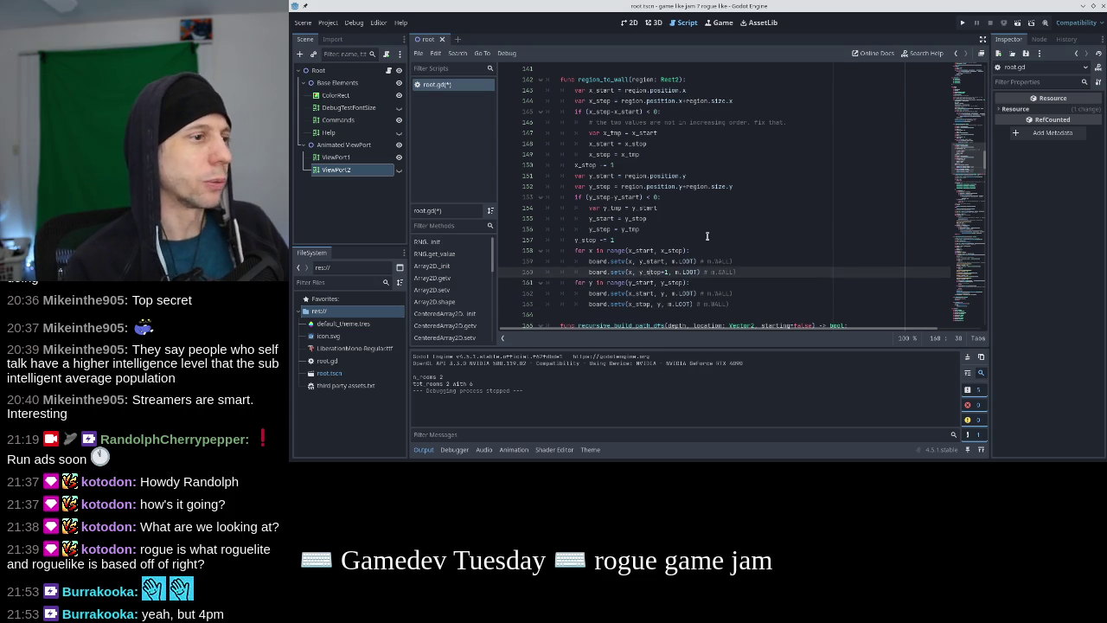
pyautogui.hotkey('ctrl', 'z')
pyautogui.press('Up')
pyautogui.press('Up')
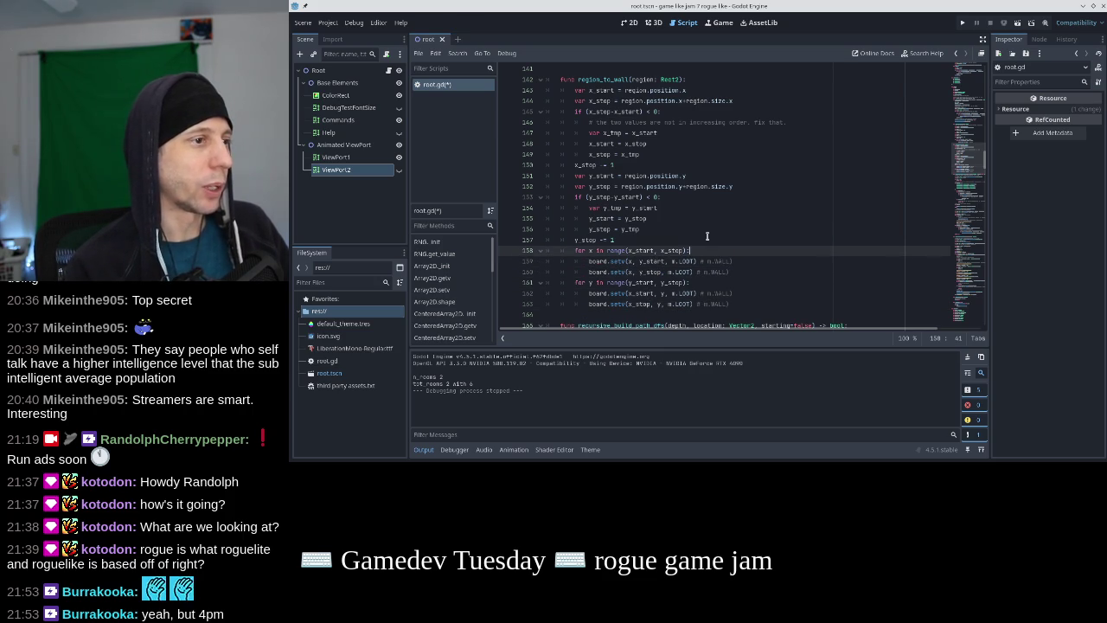
pyautogui.write('+1')
pyautogui.press('Down')
pyautogui.press('Down')
pyautogui.press('Down')
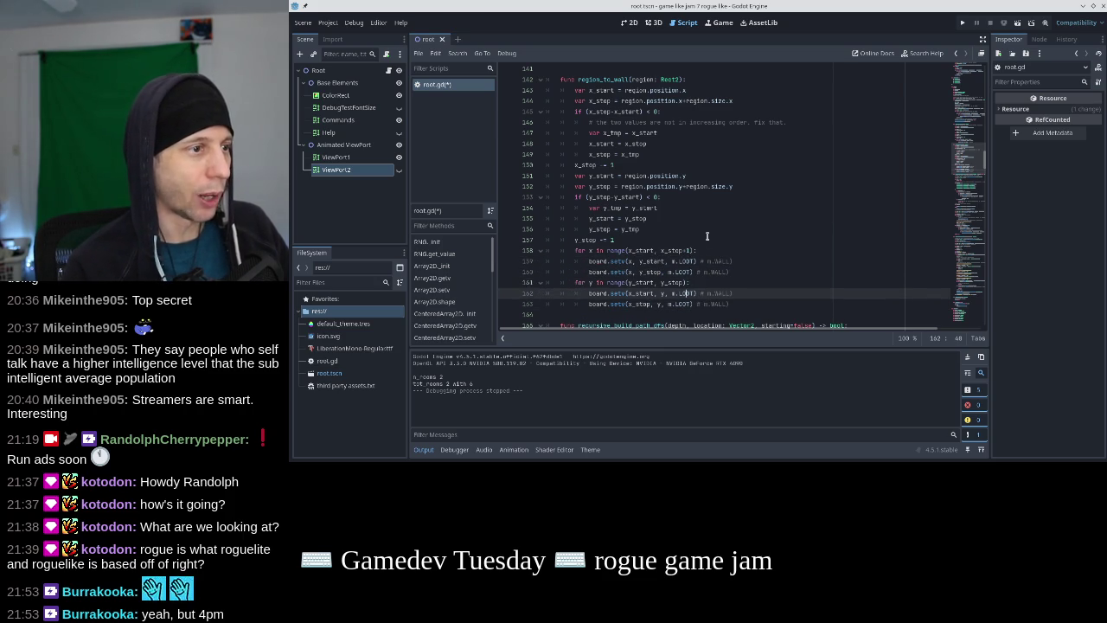
pyautogui.press('Up')
pyautogui.write('+1')
# Run the game to check the walls, then stop it
pyautogui.click(962, 23)
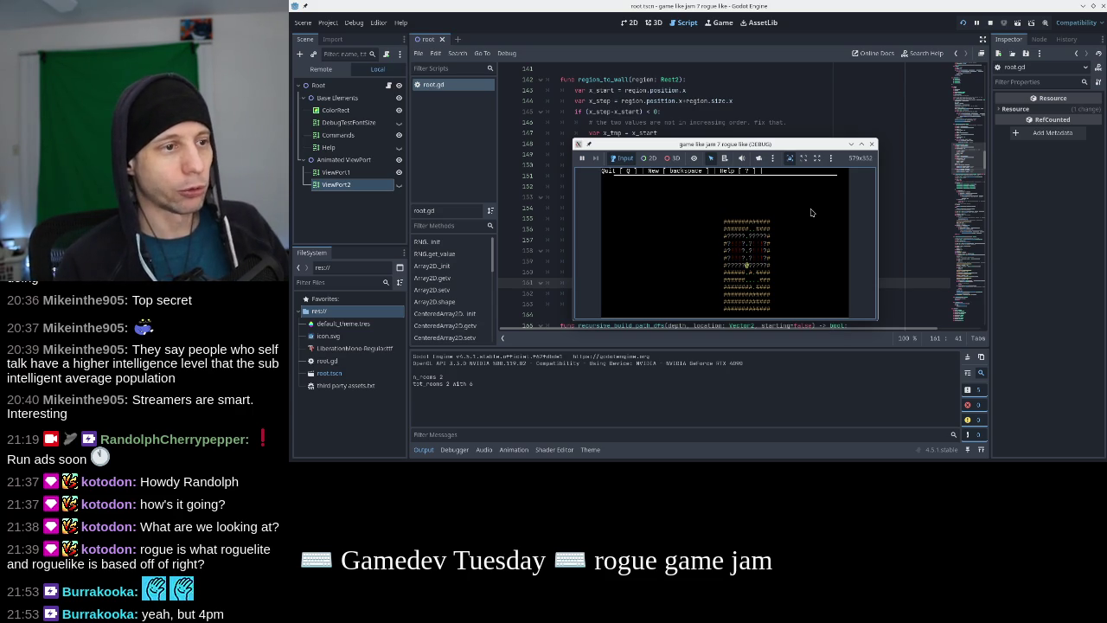
pyautogui.click(871, 144)
pyautogui.scroll(-15, 969, 298)
# Seed the random generator in _ready with RNG.new(0) on line 386
pyautogui.scroll(-5, 968, 299)
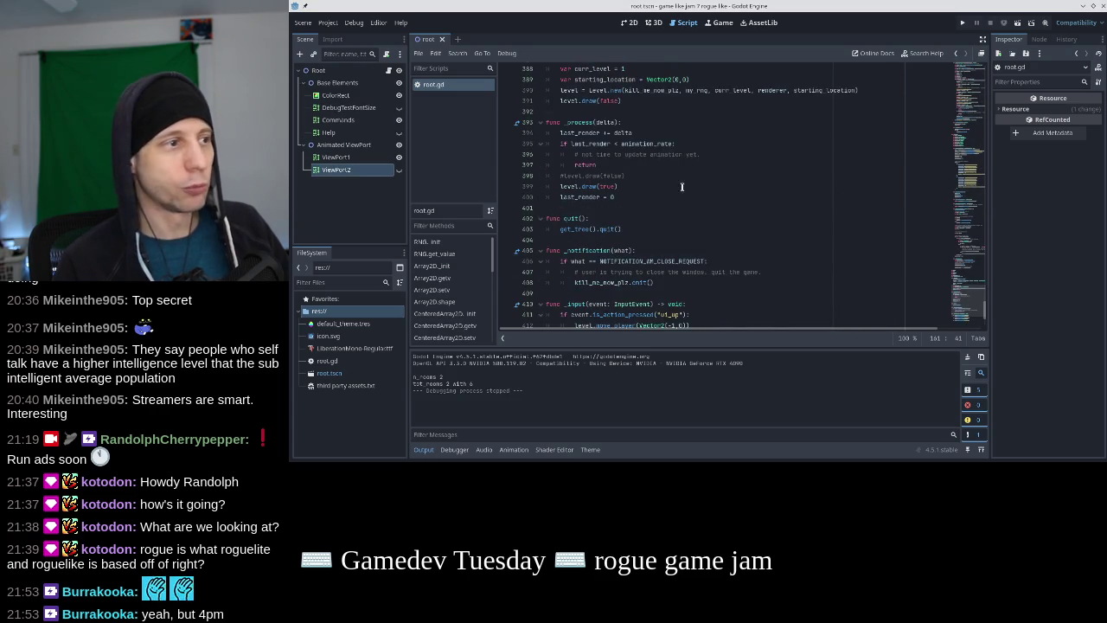
pyautogui.scroll(-3, 682, 188)
pyautogui.scroll(5, 673, 201)
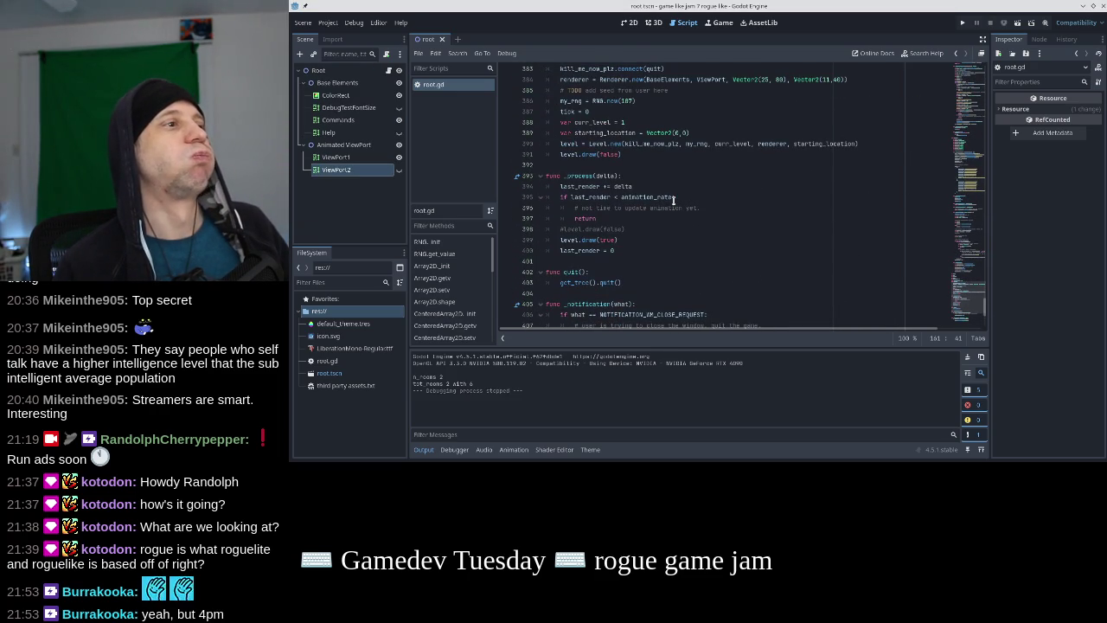
pyautogui.scroll(2, 674, 199)
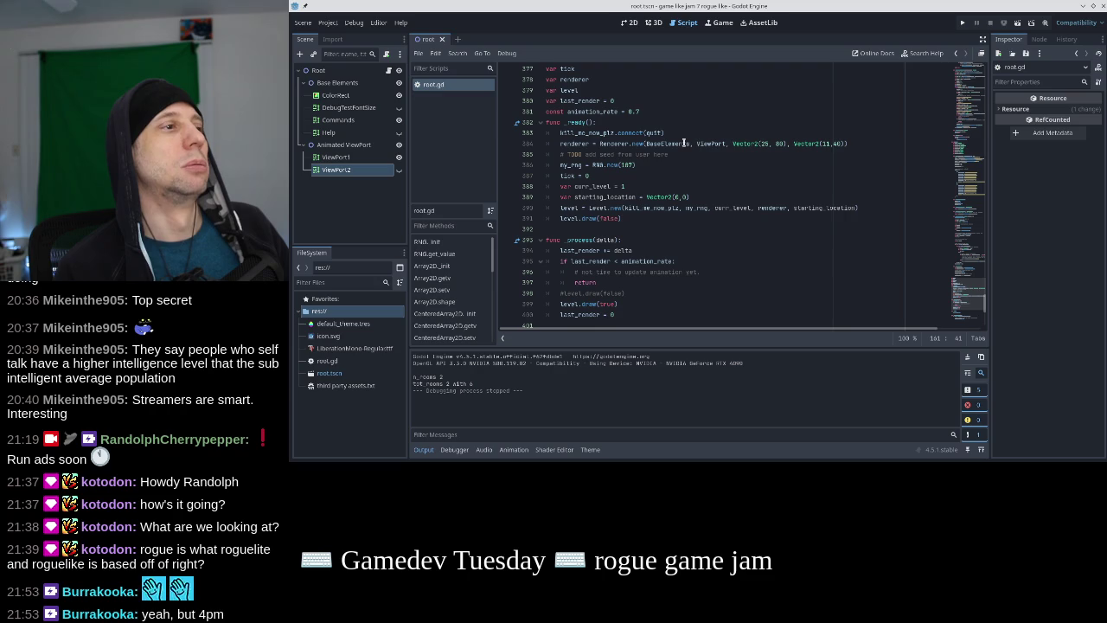
pyautogui.moveTo(683, 142)
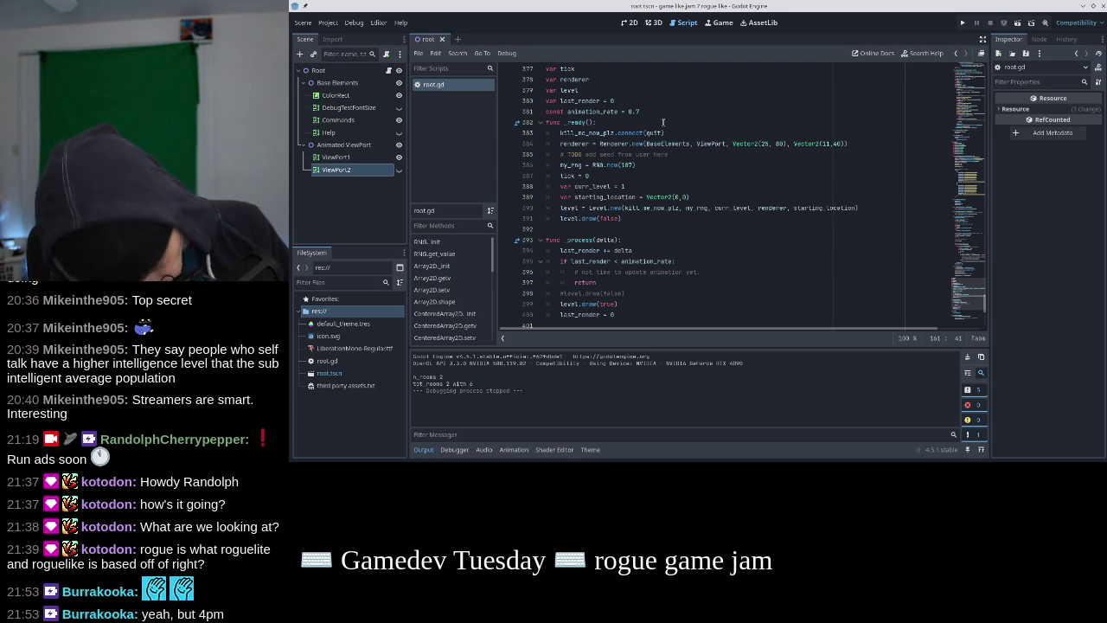
pyautogui.click(663, 122)
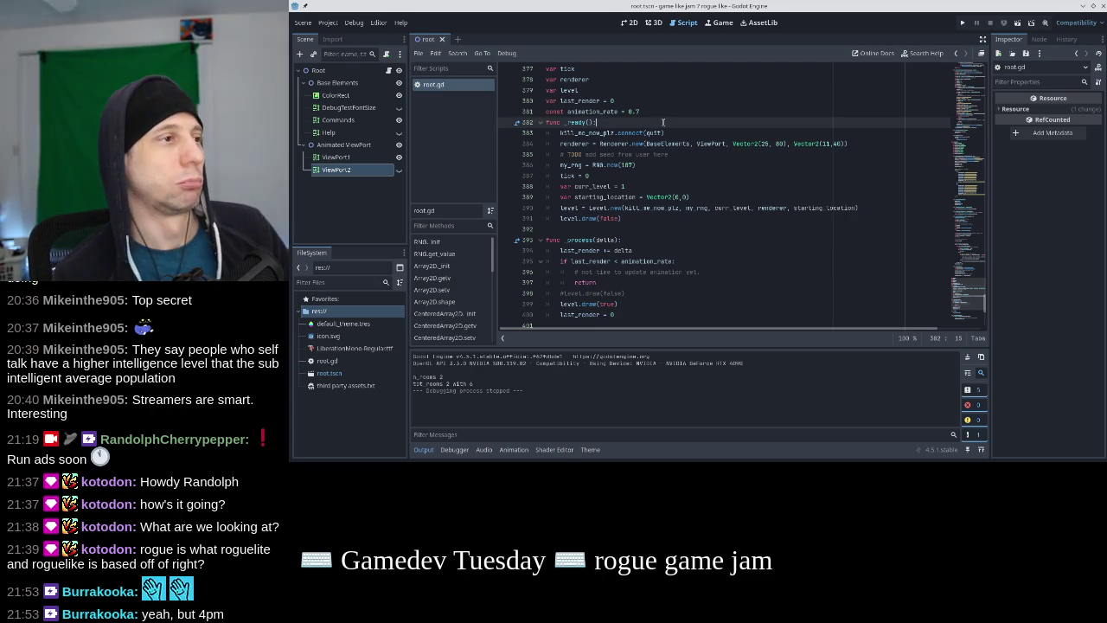
pyautogui.click(664, 129)
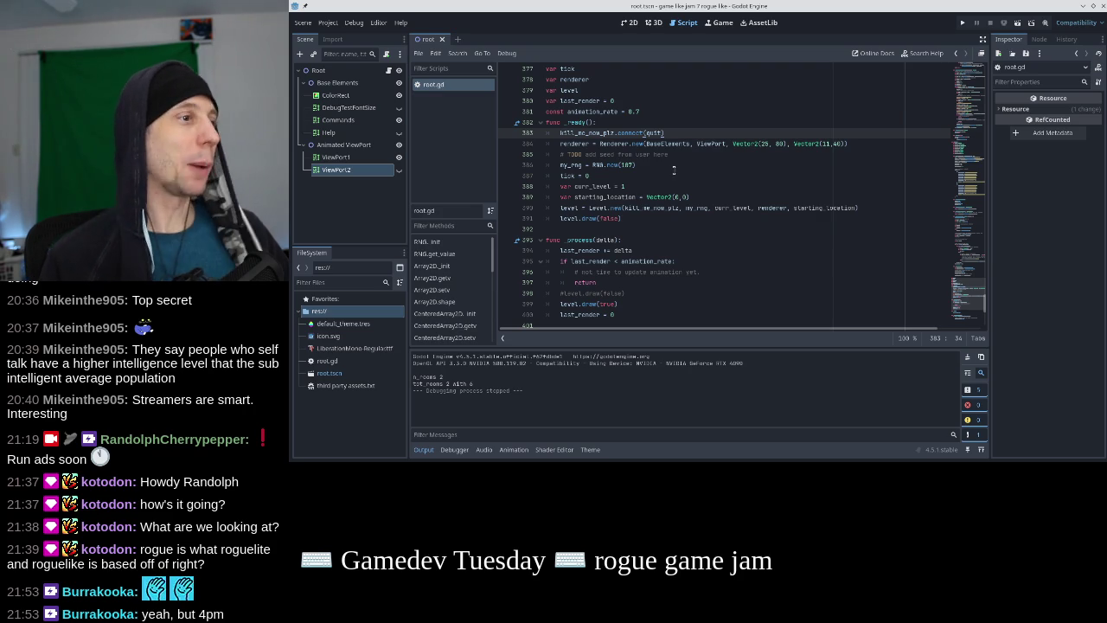
pyautogui.click(671, 164)
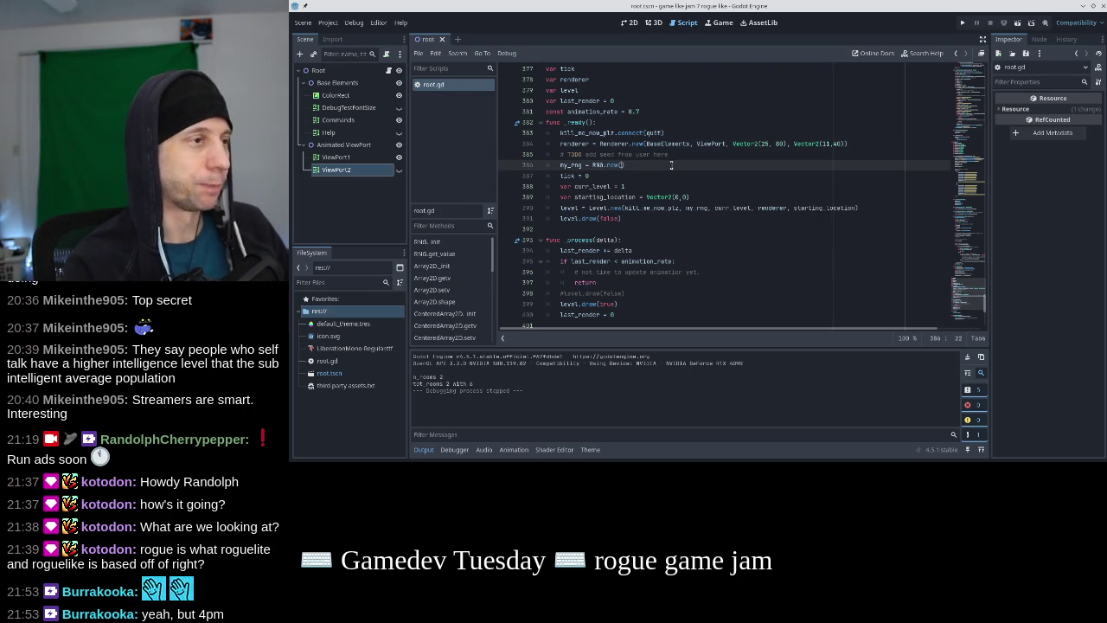
pyautogui.write('0')
# Run the game with seed 0, close it, and clear the seed value
pyautogui.click(961, 24)
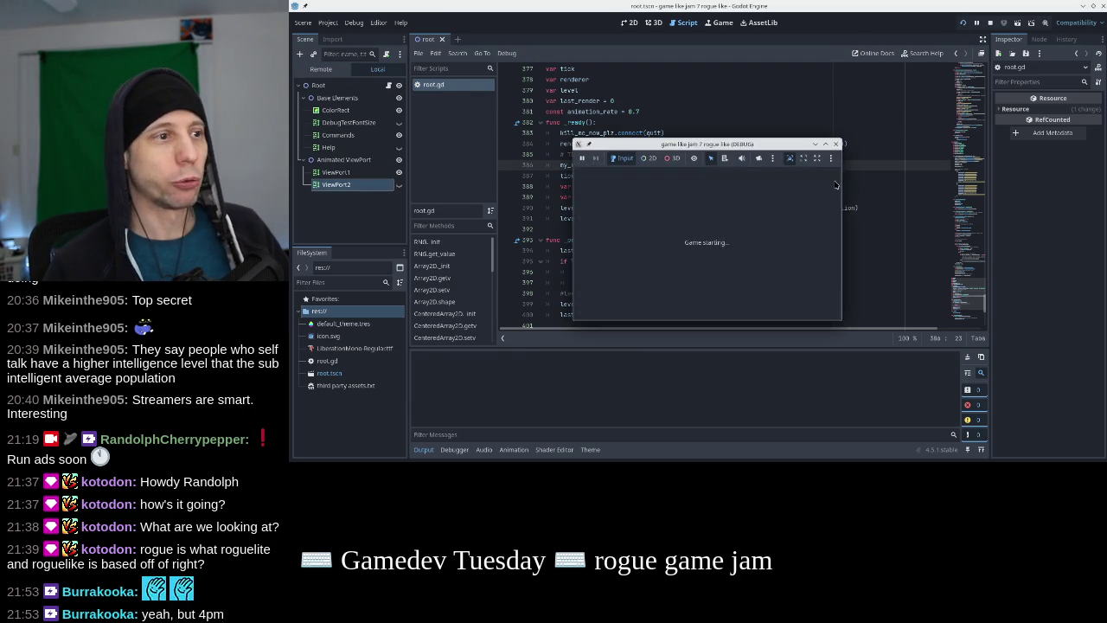
pyautogui.click(871, 143)
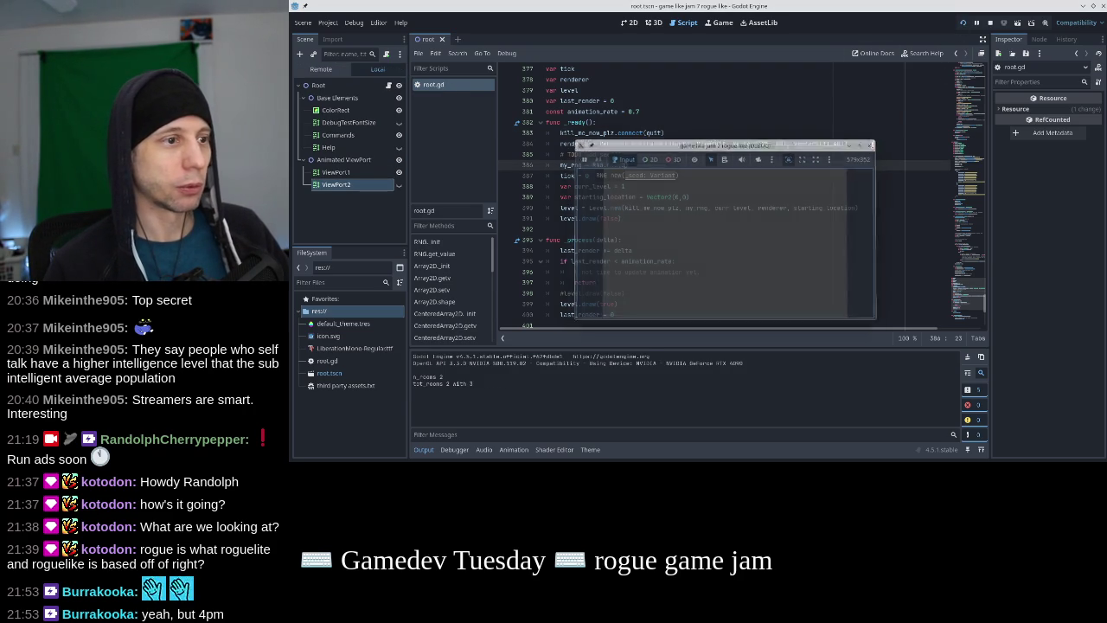
pyautogui.press('BackSpace')
# Change the seed to RNG.new(4) and run the game, toggling fullscreen with F11 and back
pyautogui.write('4')
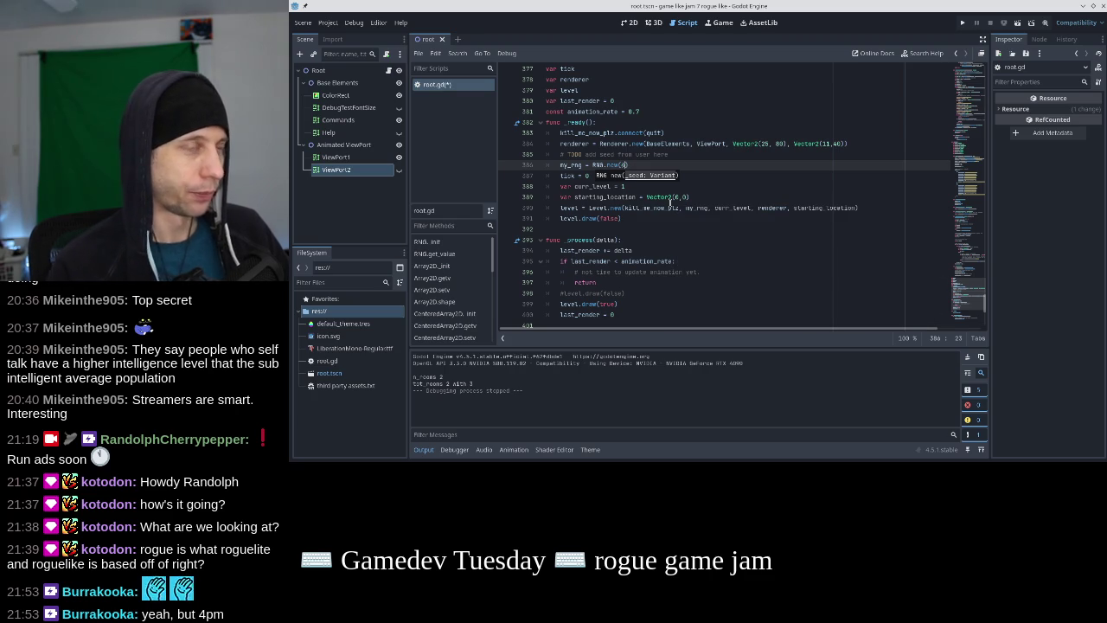
pyautogui.click(961, 23)
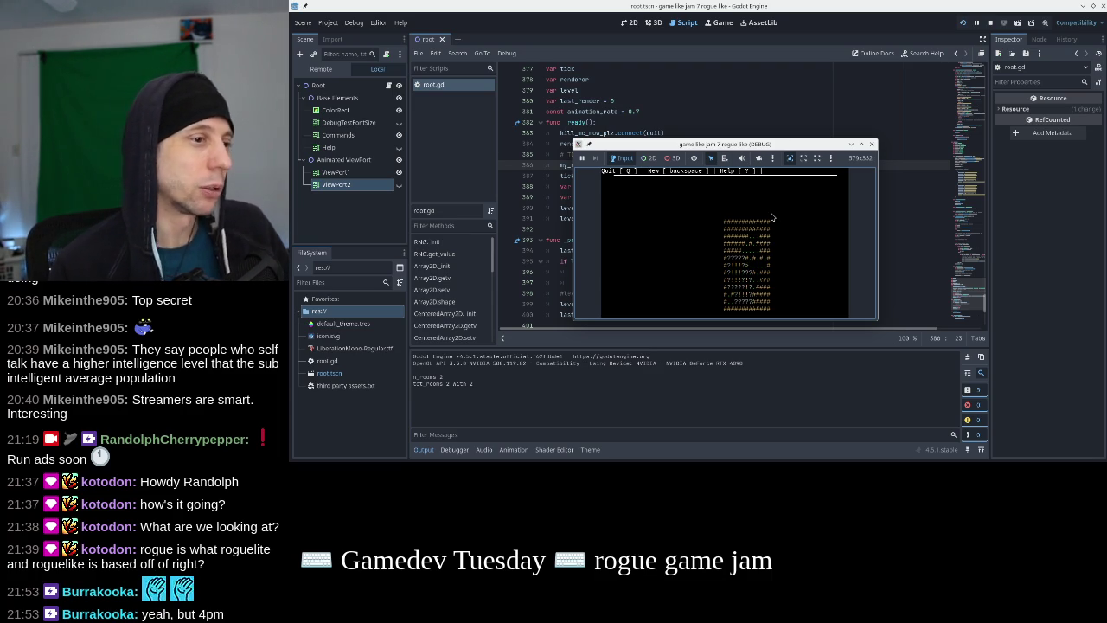
pyautogui.press('F11')
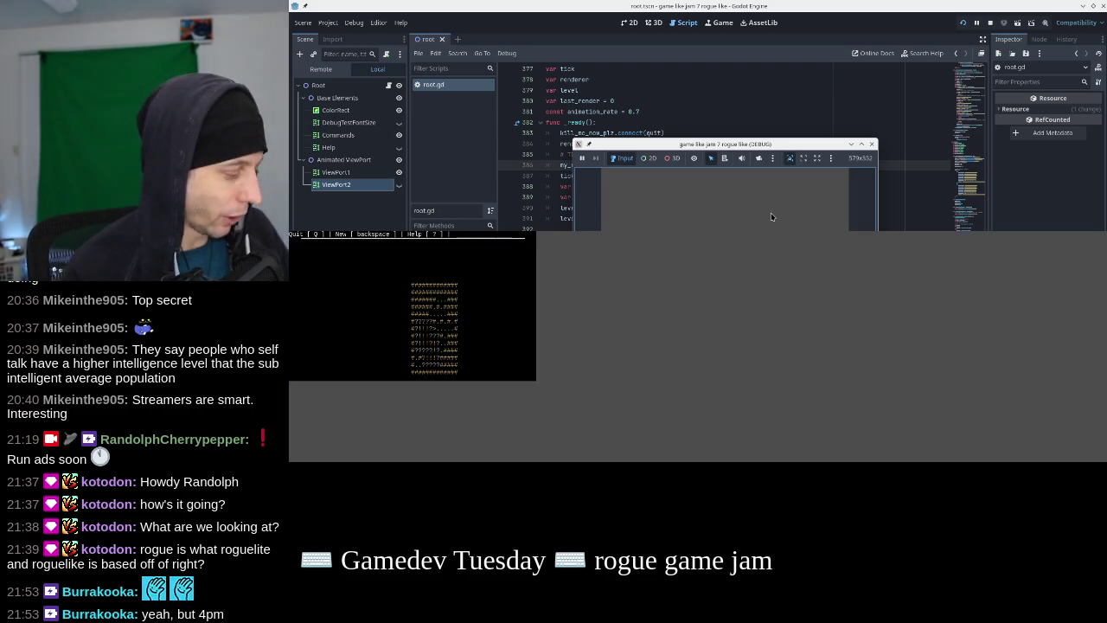
pyautogui.press('F11')
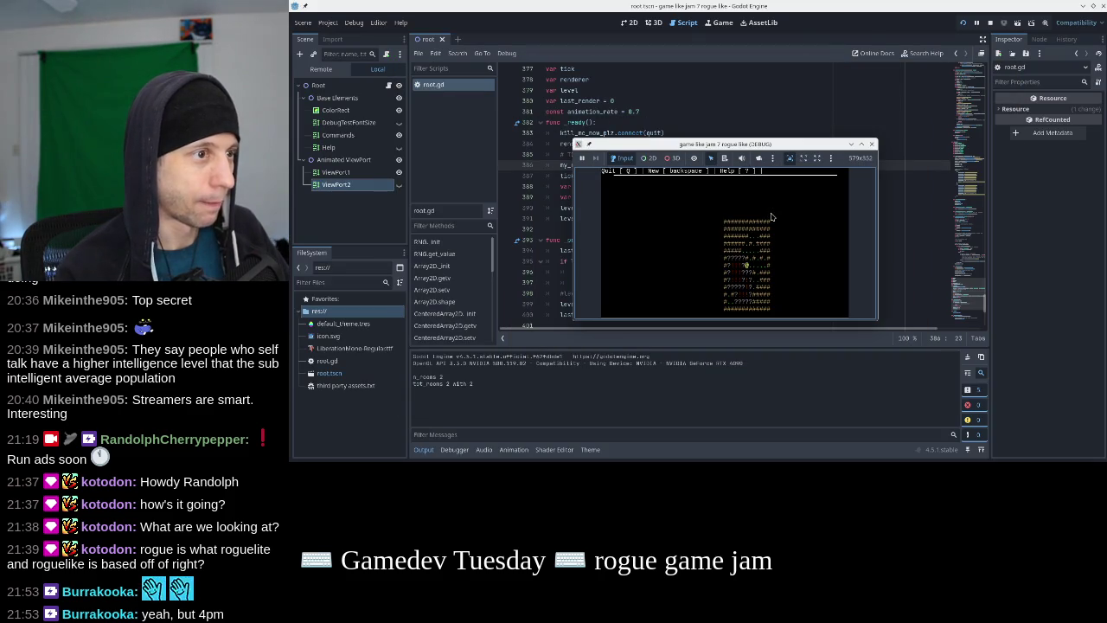
# Move the game window to inspect the seed-4 dungeon, then close it
pyautogui.moveTo(794, 146)
pyautogui.mouseDown()
pyautogui.moveTo(762, 124)
pyautogui.moveTo(798, 148)
pyautogui.moveTo(805, 132)
pyautogui.moveTo(776, 133)
pyautogui.mouseUp()
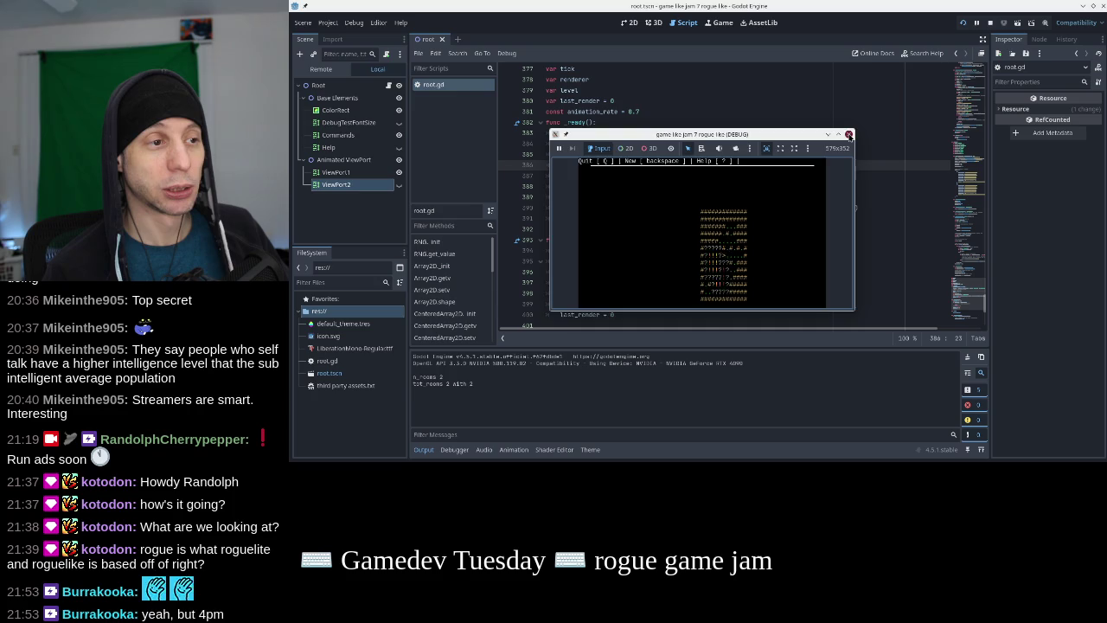
pyautogui.click(848, 135)
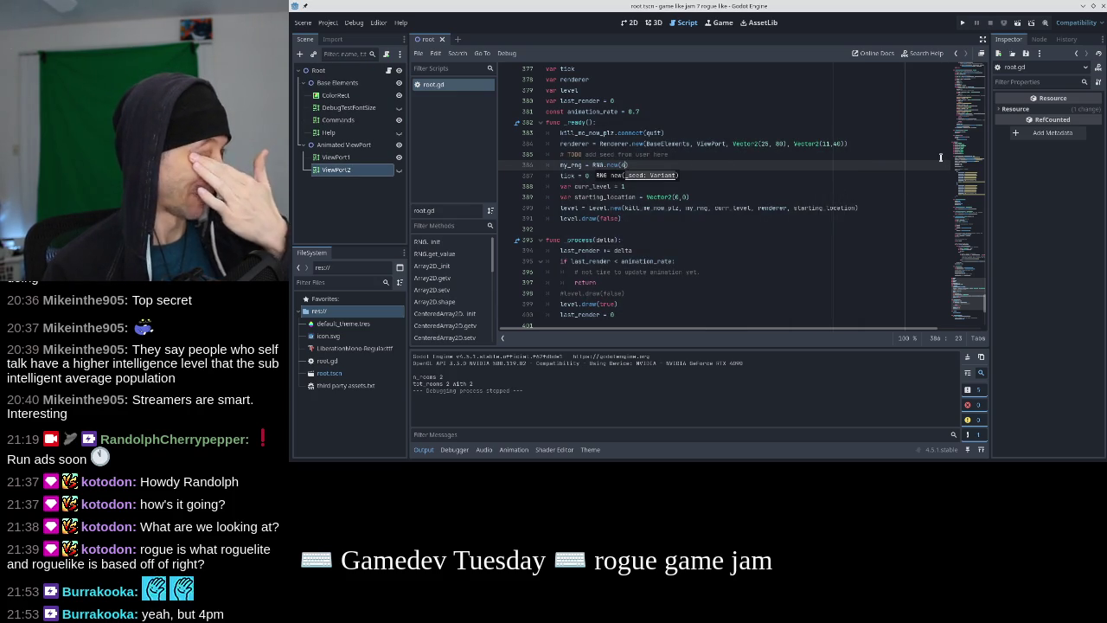
pyautogui.click(975, 149)
# Scroll the script up via the minimap to the region_to_wall function header at line ~142
pyautogui.click(974, 150)
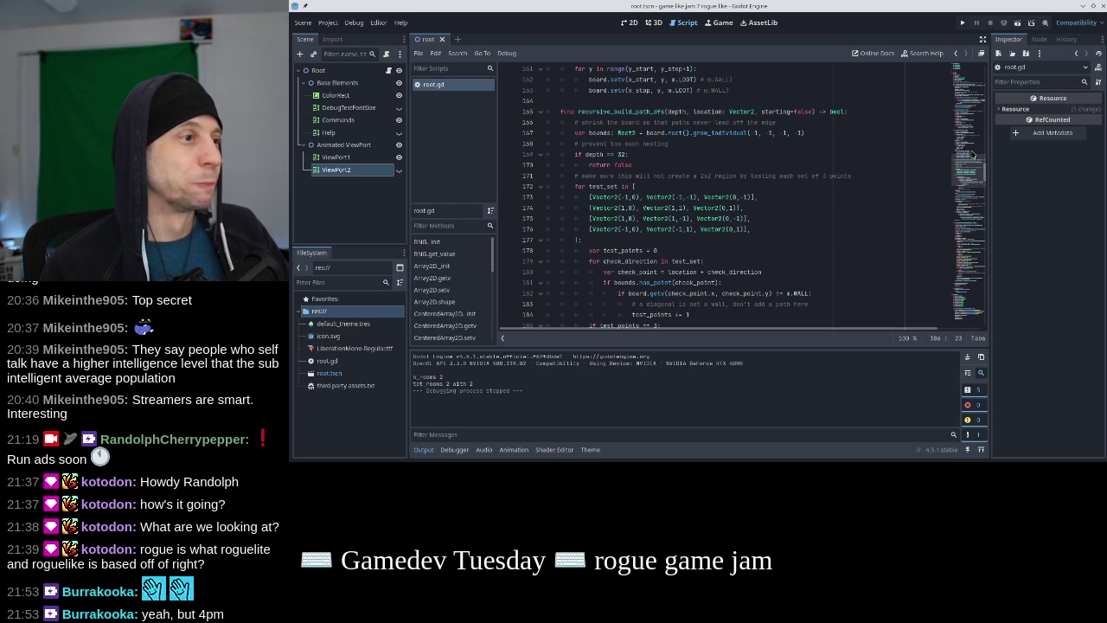
pyautogui.moveTo(972, 154); pyautogui.dragTo(973, 127)
pyautogui.scroll(-9, 896, 127)
pyautogui.scroll(1, 783, 130)
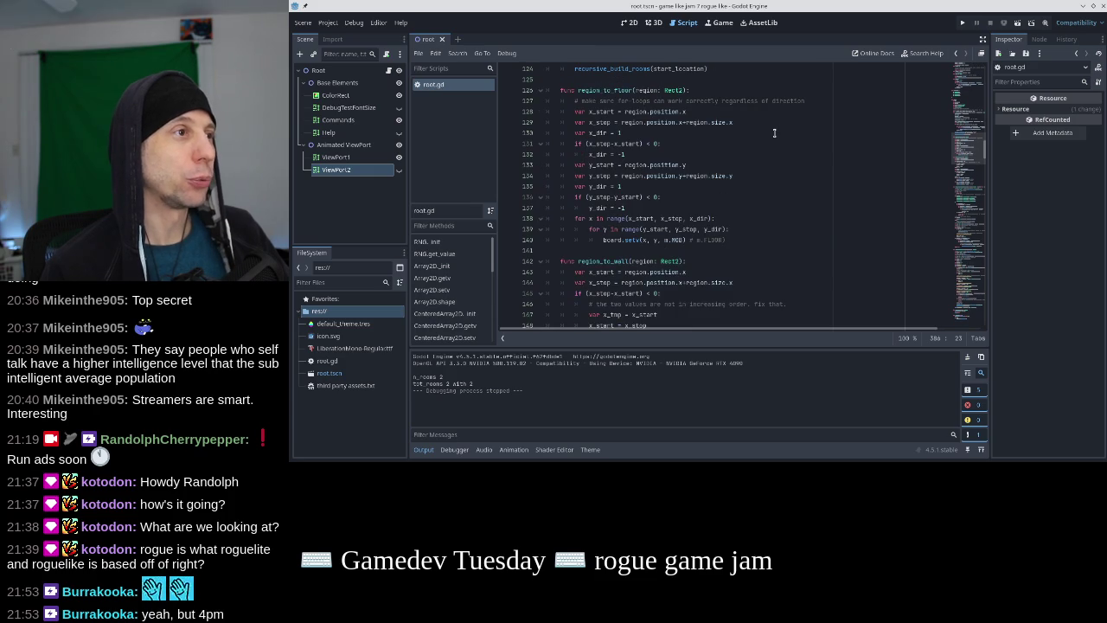
pyautogui.scroll(-4, 630, 196)
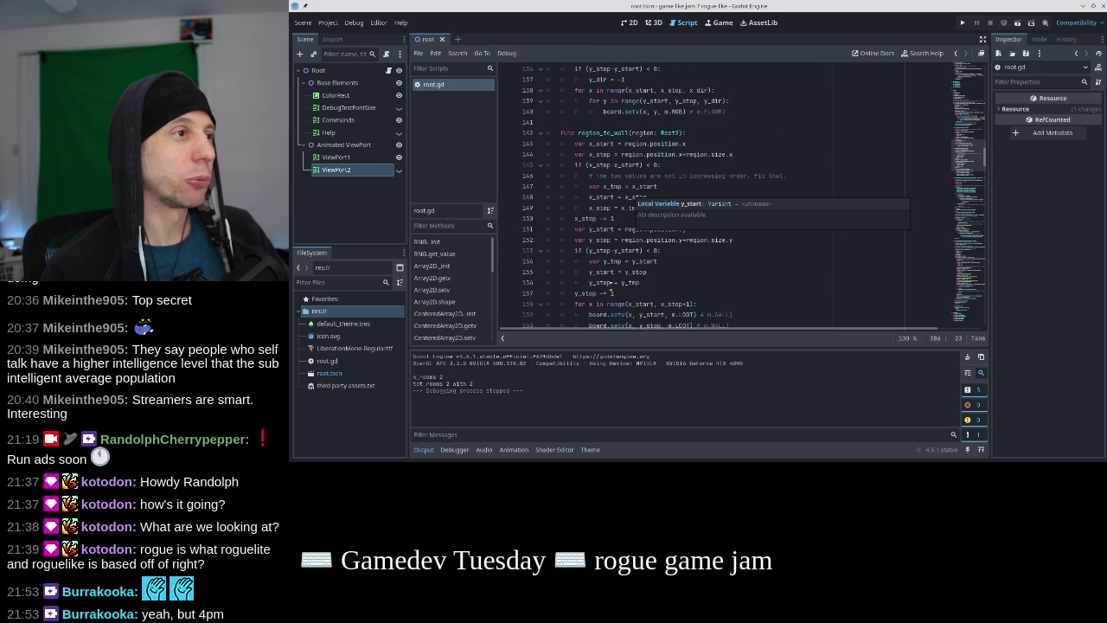
pyautogui.scroll(-2, 634, 176)
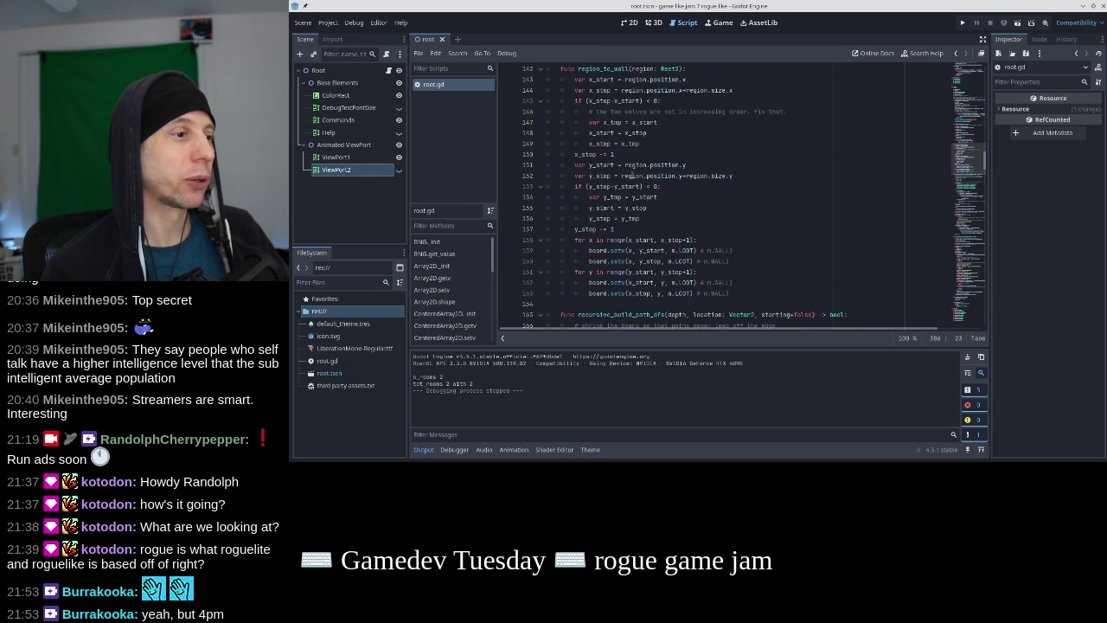
pyautogui.scroll(3, 632, 175)
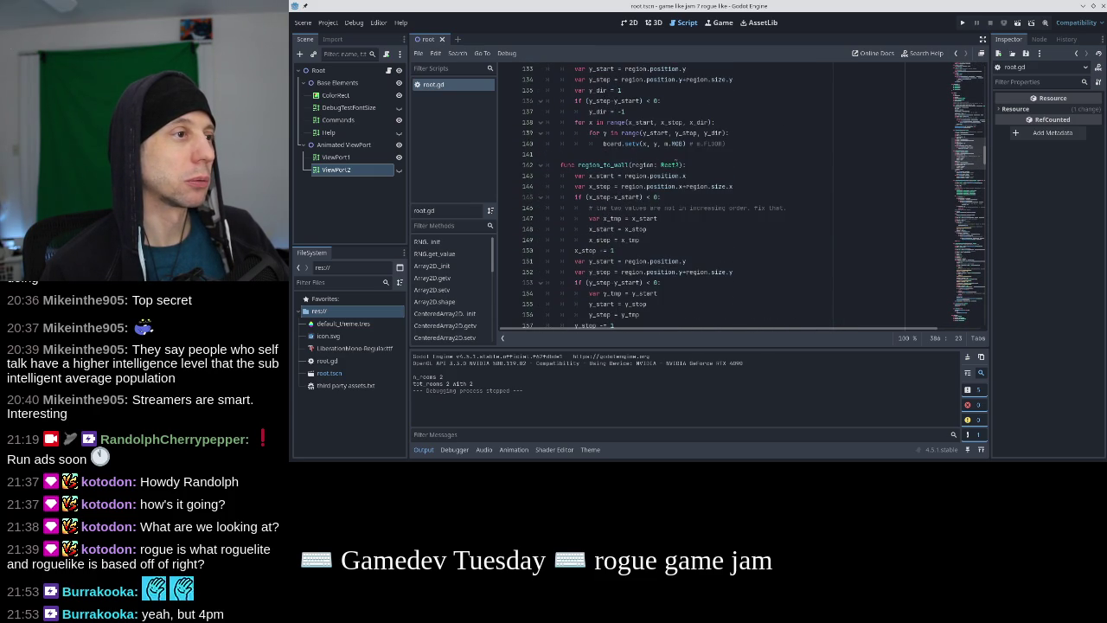
pyautogui.click(681, 165)
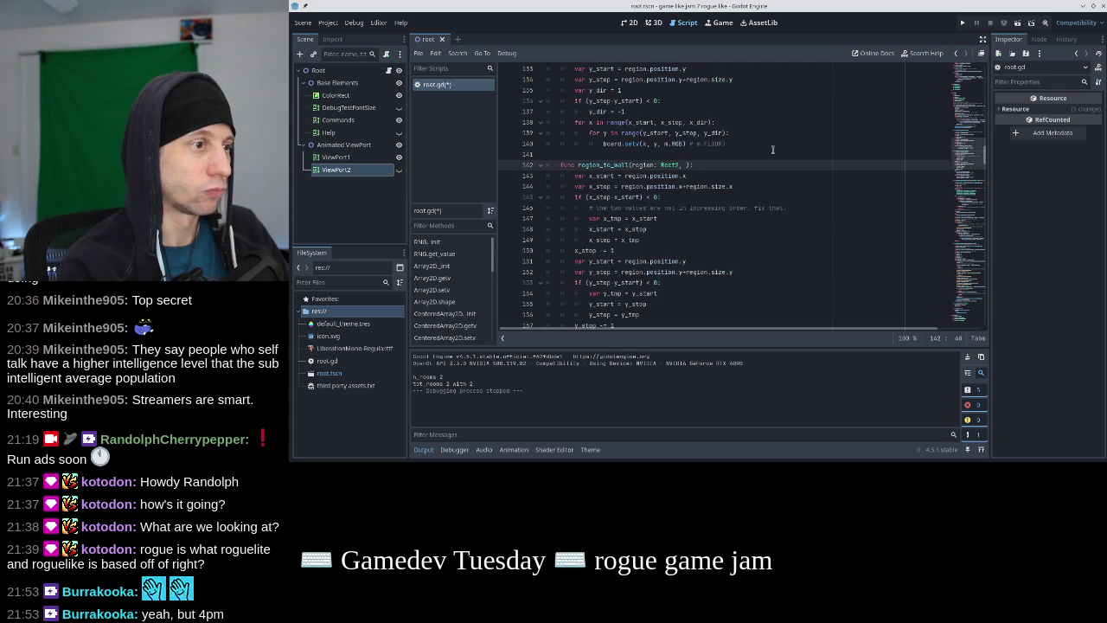
# On line 142, add a second parameter typed with the m enum to region_to_wall
pyautogui.scroll(5, 770, 152)
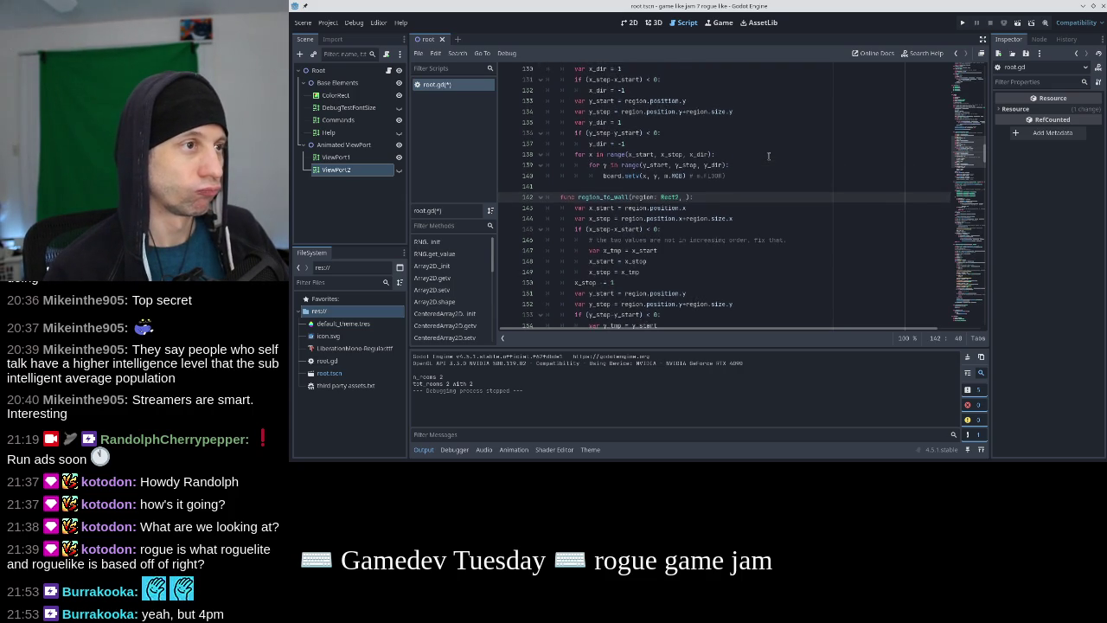
pyautogui.scroll(8, 767, 155)
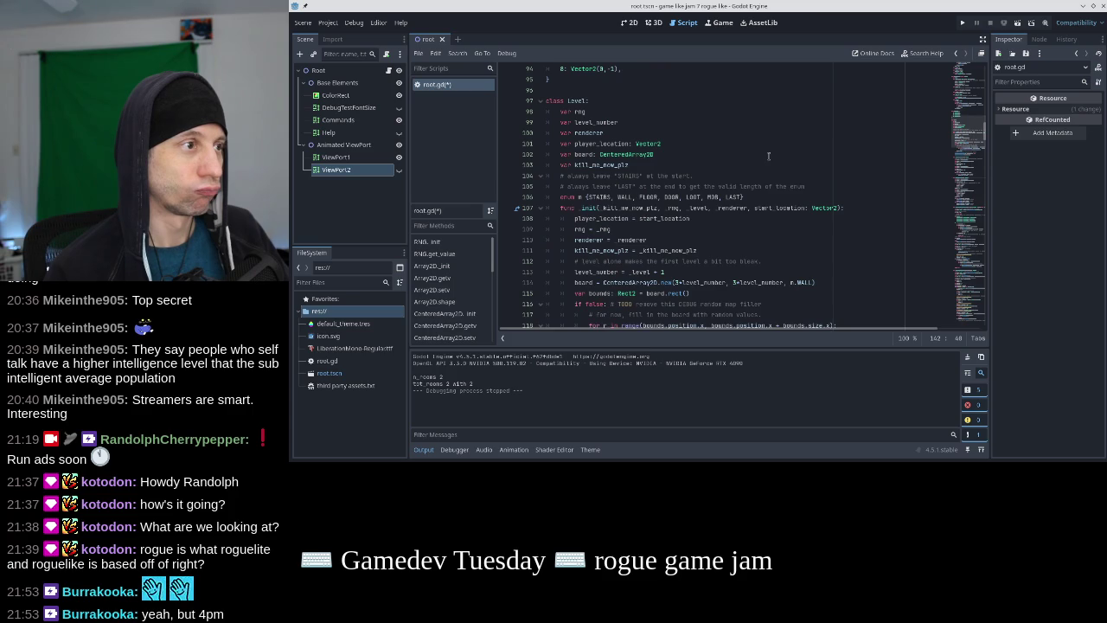
pyautogui.scroll(-12, 768, 155)
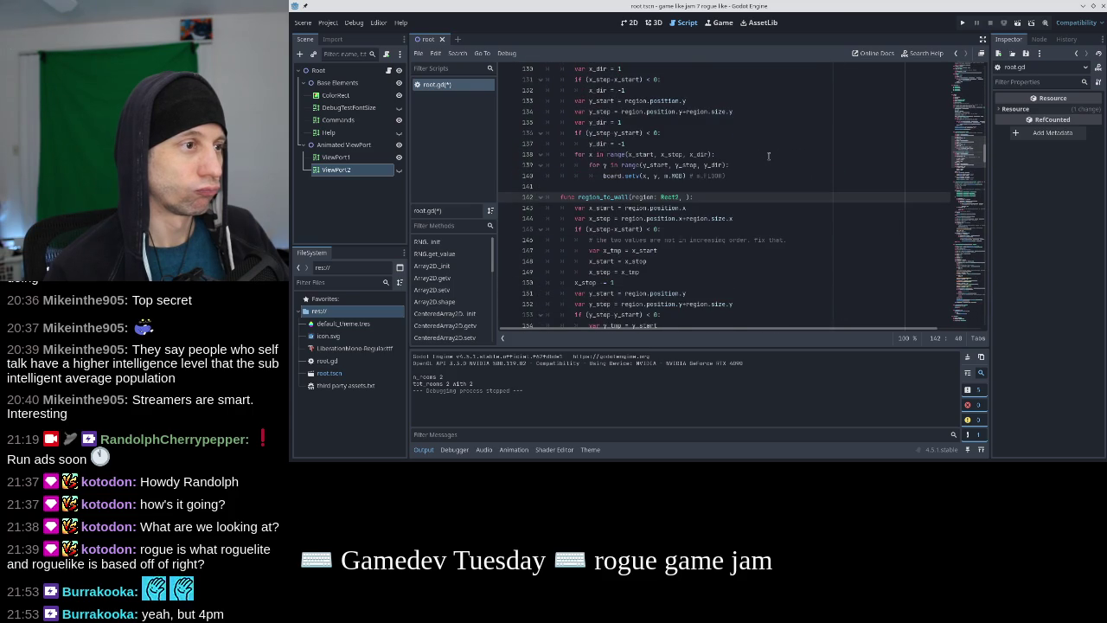
pyautogui.write(': enum W')
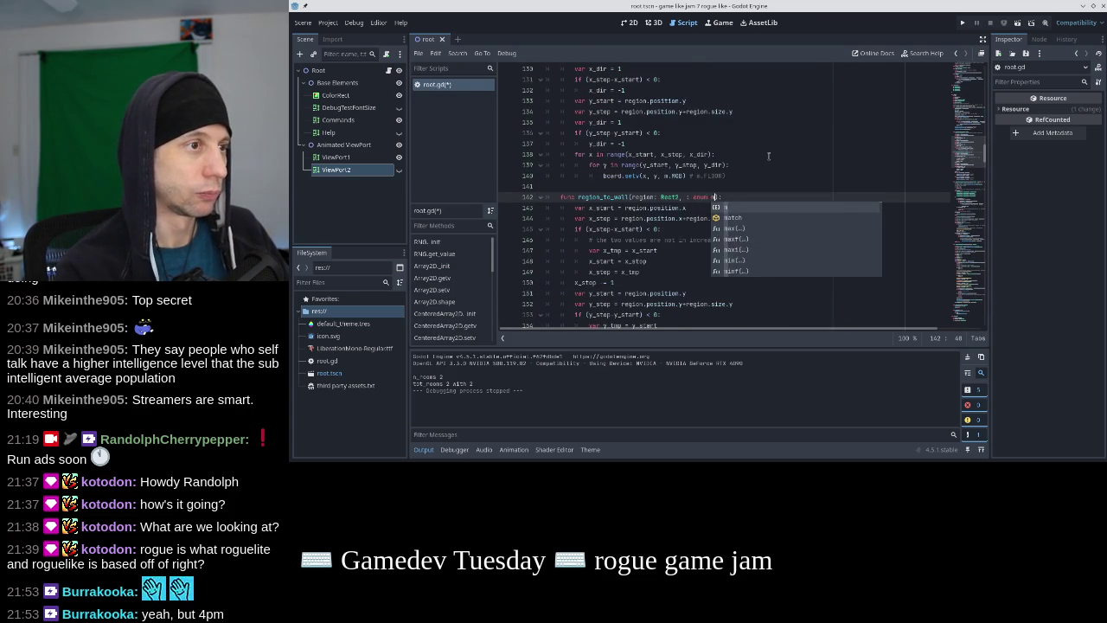
pyautogui.press('Left')
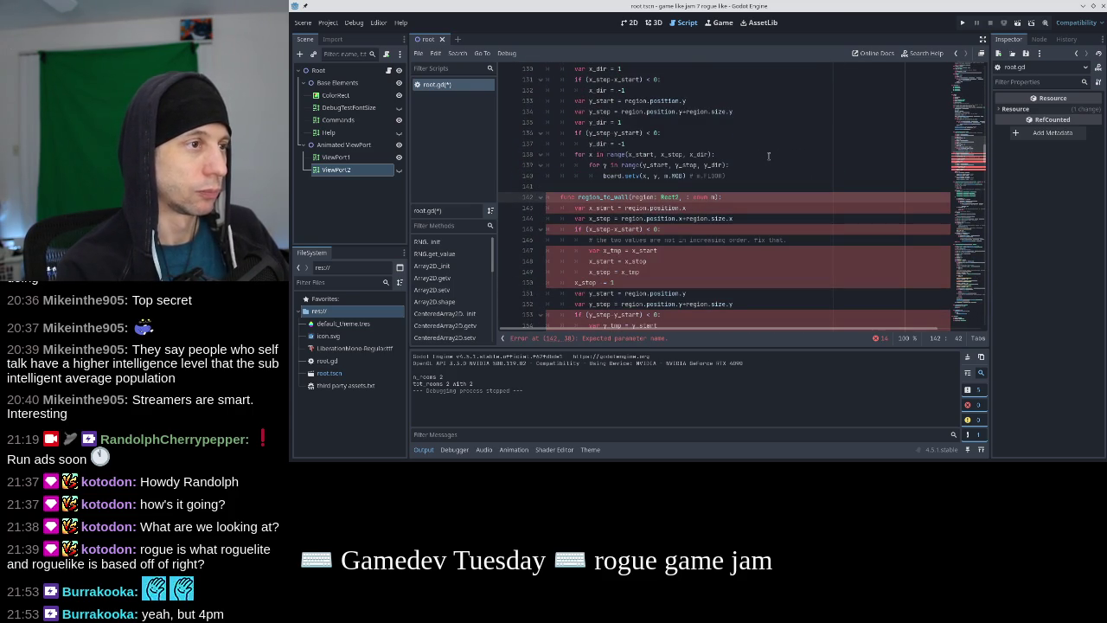
pyautogui.press('BackSpace')
pyautogui.press('BackSpace')
pyautogui.press('BackSpace')
pyautogui.write('type')
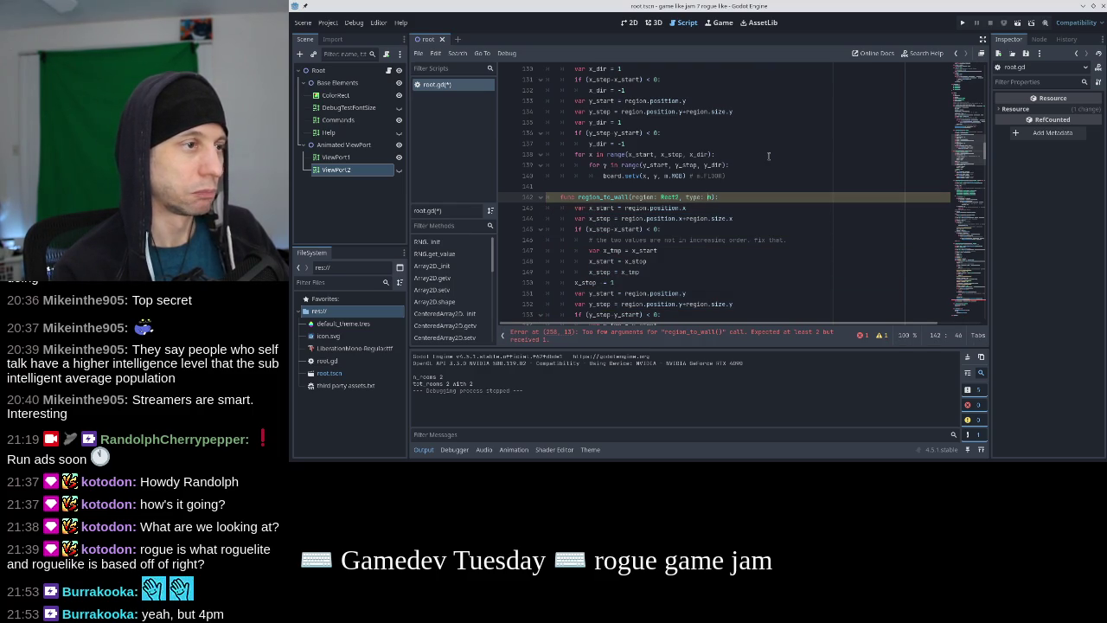
# Rename region_to_wall to set_region and name the new parameter x_type
pyautogui.press('Down')
pyautogui.press('Down')
pyautogui.press('Down')
pyautogui.press('Up')
pyautogui.press('Up')
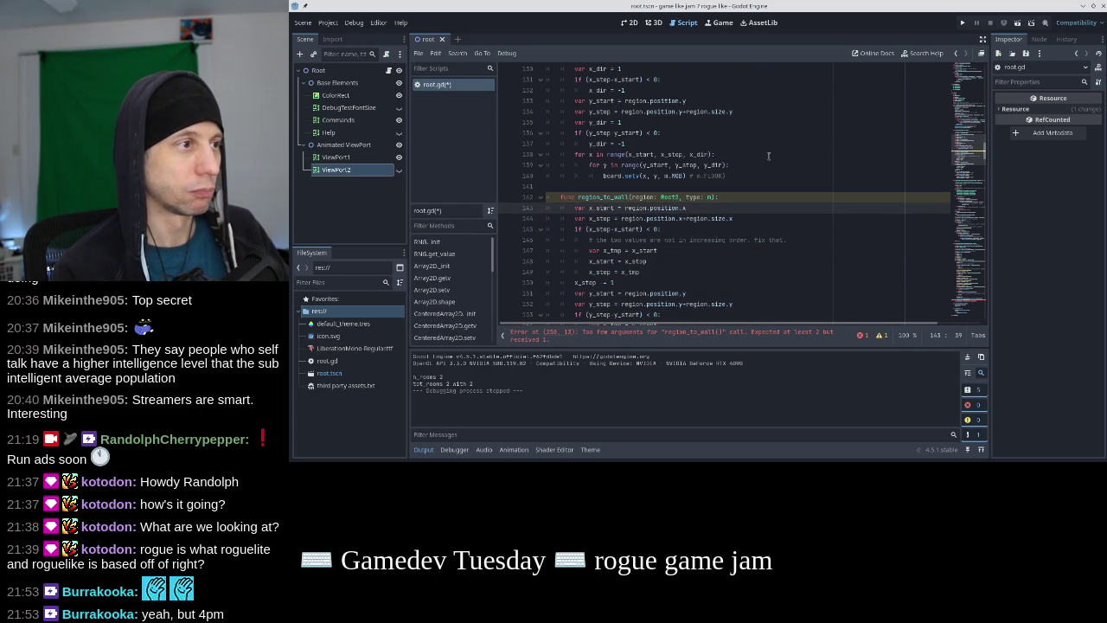
pyautogui.press('Up')
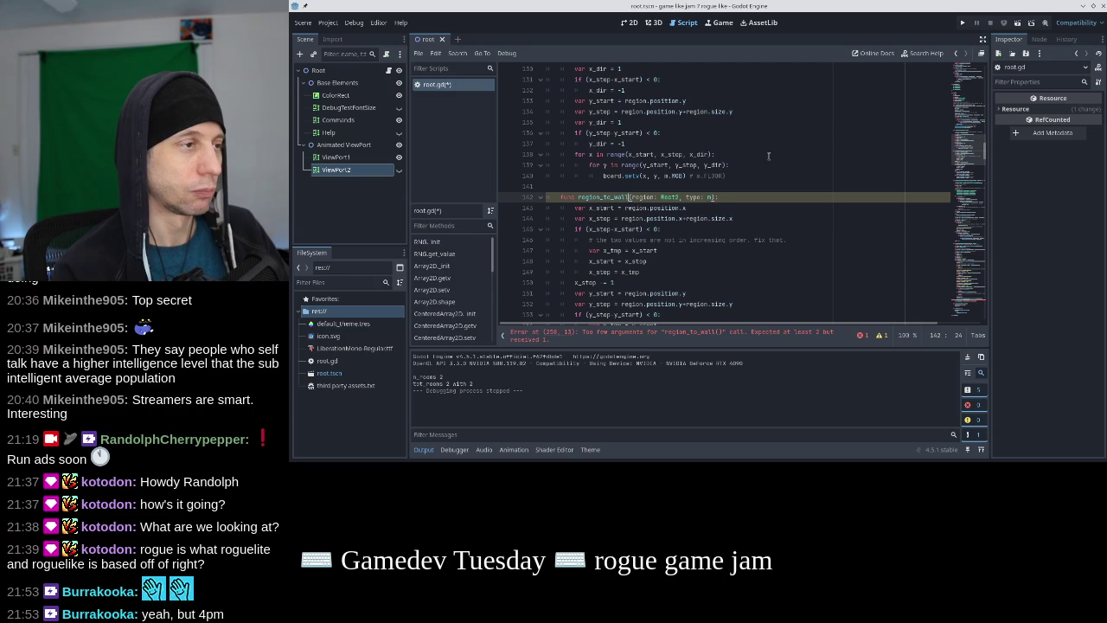
pyautogui.press('BackSpace')
pyautogui.press('BackSpace')
pyautogui.press('BackSpace')
pyautogui.hotkey('ctrl', 'Left')
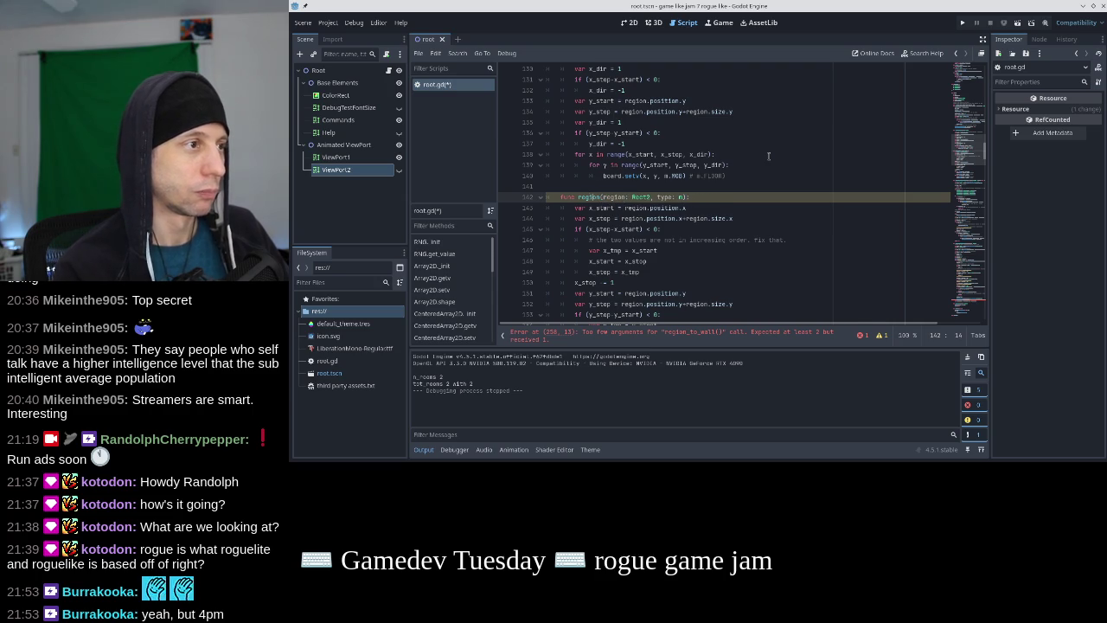
pyautogui.write('set_')
pyautogui.press('Up')
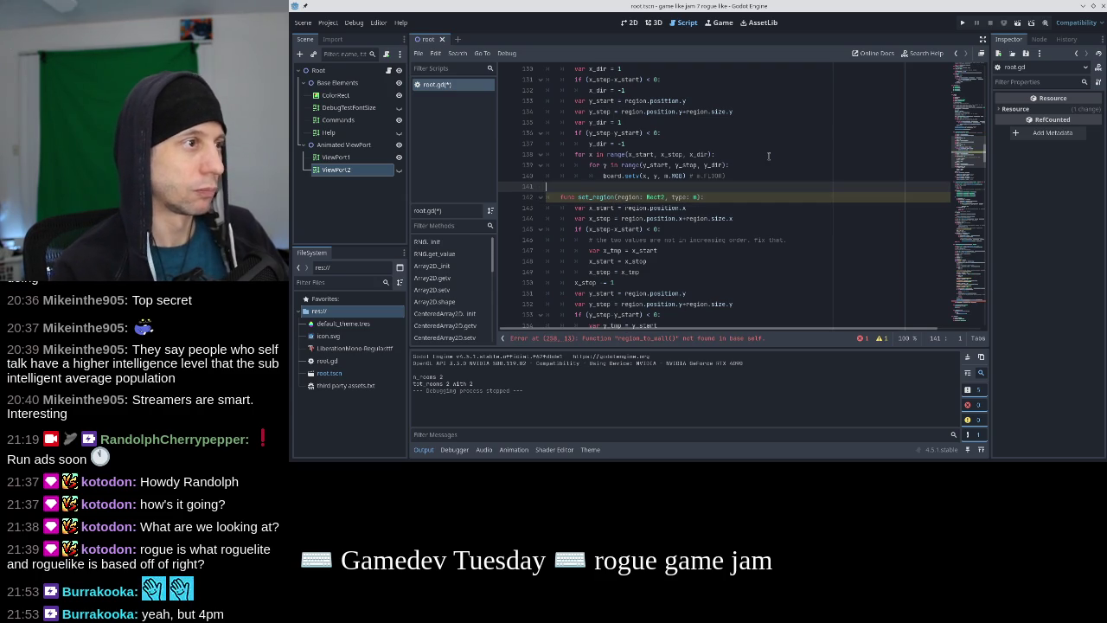
pyautogui.scroll(-5, 767, 155)
pyautogui.click(674, 219)
pyautogui.moveTo(673, 219); pyautogui.dragTo(692, 219)
pyautogui.scroll(2, 696, 208)
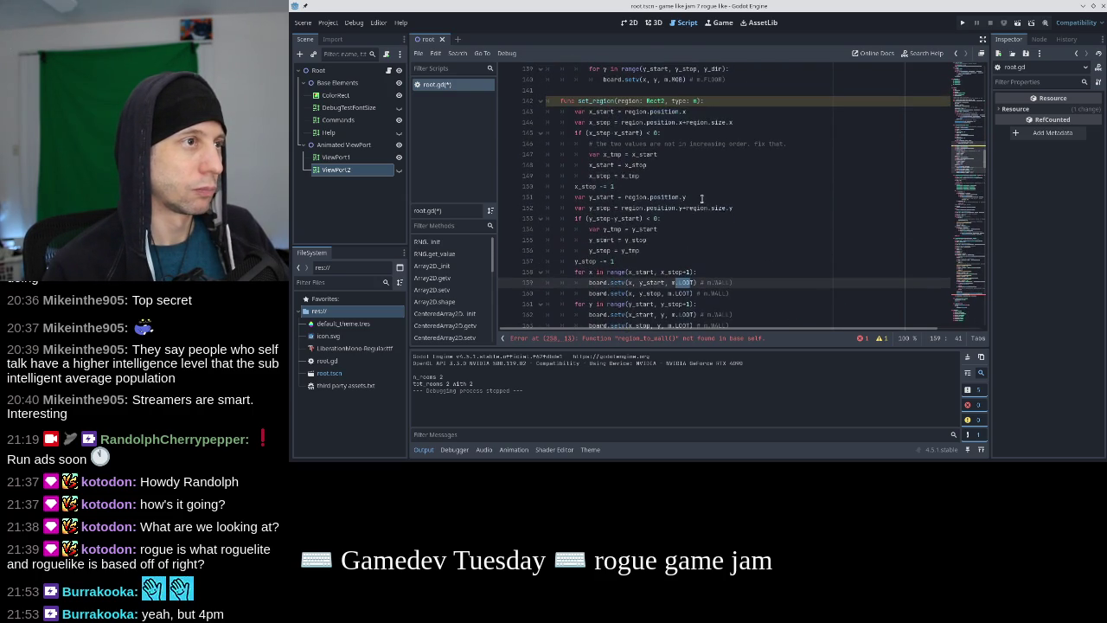
pyautogui.click(668, 100)
pyautogui.write('x_')
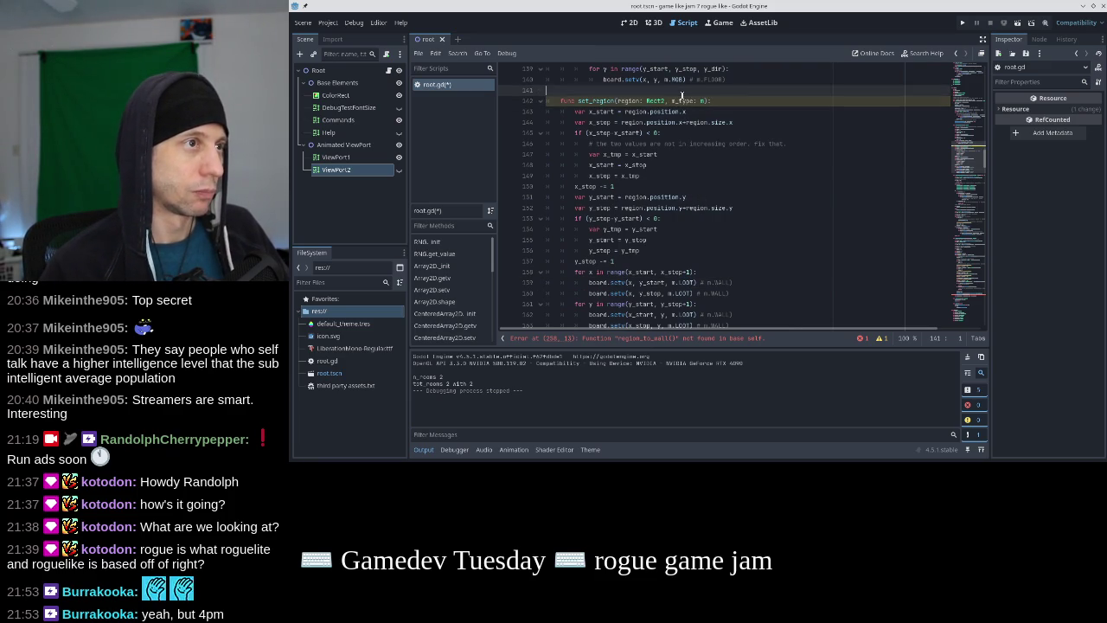
# Replace the first border LOOT value with x_type and delete the trailing '# m.WALL' comments
pyautogui.doubleClick(681, 101)
pyautogui.scroll(-2, 699, 206)
pyautogui.moveTo(672, 219); pyautogui.dragTo(695, 219)
pyautogui.write('x_type')
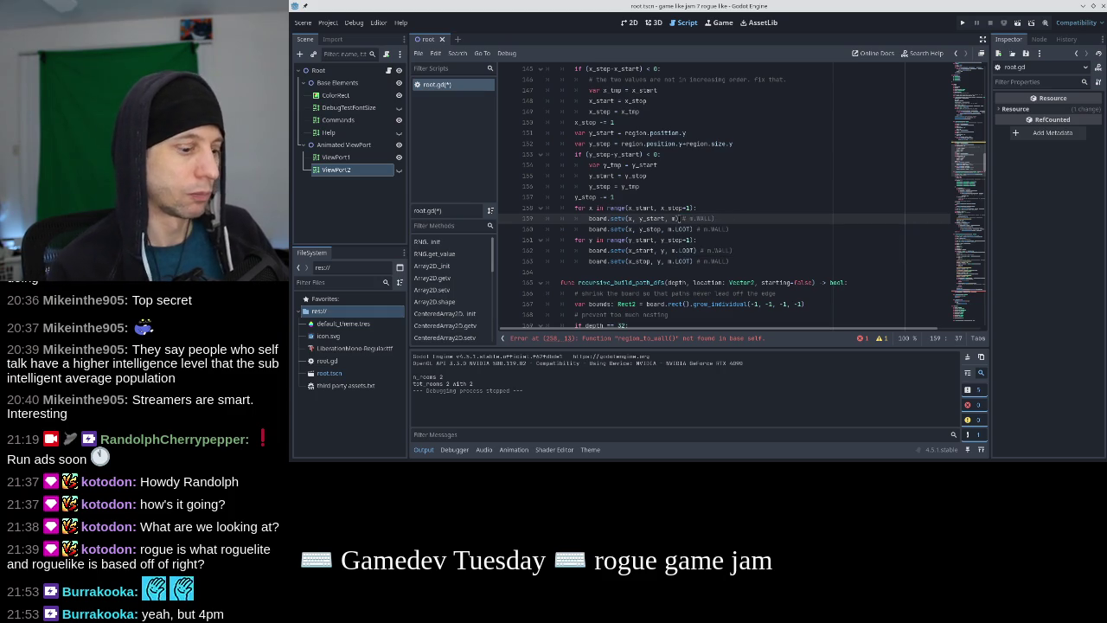
pyautogui.hotkey('shift', 'End')
pyautogui.press('Delete')
pyautogui.press('Down')
pyautogui.hotkey('shift', 'End')
pyautogui.press('Delete')
pyautogui.press('Down')
pyautogui.press('Down')
pyautogui.hotkey('shift', 'End')
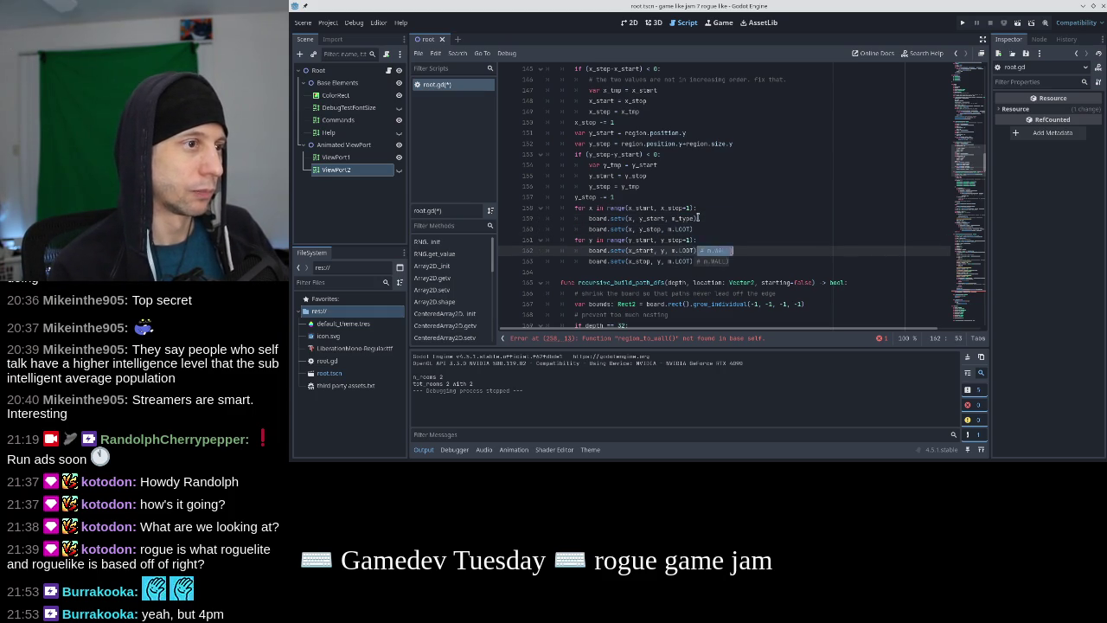
pyautogui.press('Delete')
pyautogui.press('Down')
pyautogui.hotkey('shift', 'End')
pyautogui.press('Delete')
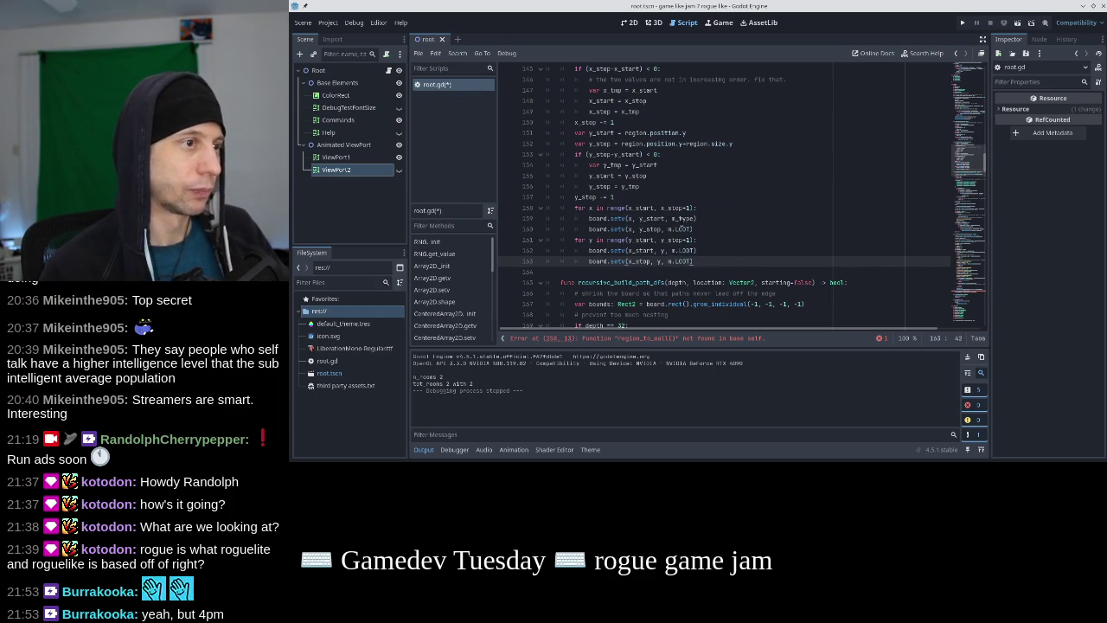
# Replace the LOOT values on lines 160, 162 and 163 with x_type and save the script
pyautogui.doubleClick(683, 228)
pyautogui.write('x_type')
pyautogui.press('BackSpace')
pyautogui.press('BackSpace')
pyautogui.press('BackSpace')
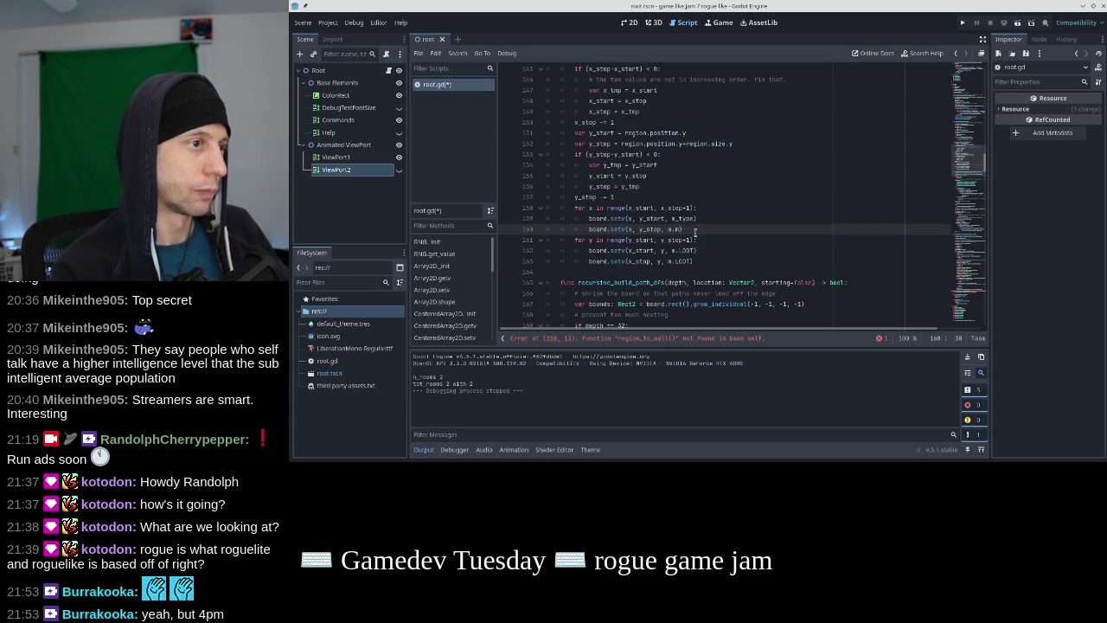
pyautogui.doubleClick(683, 250)
pyautogui.write('x_type')
pyautogui.doubleClick(683, 262)
pyautogui.write('x_type')
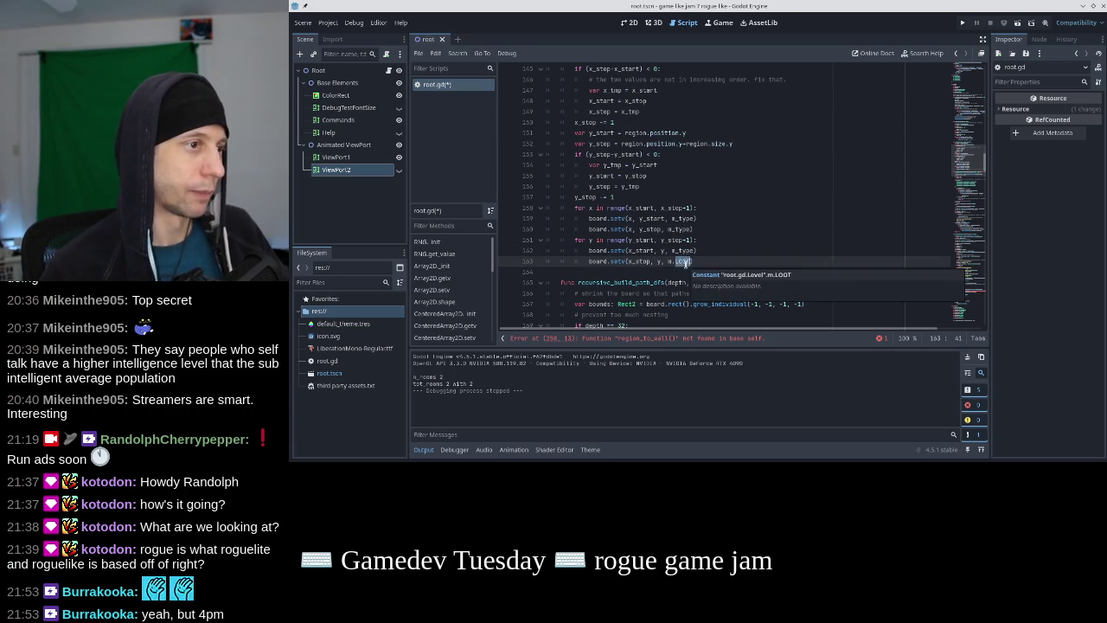
pyautogui.hotkey('ctrl', 's')
pyautogui.scroll(6, 778, 233)
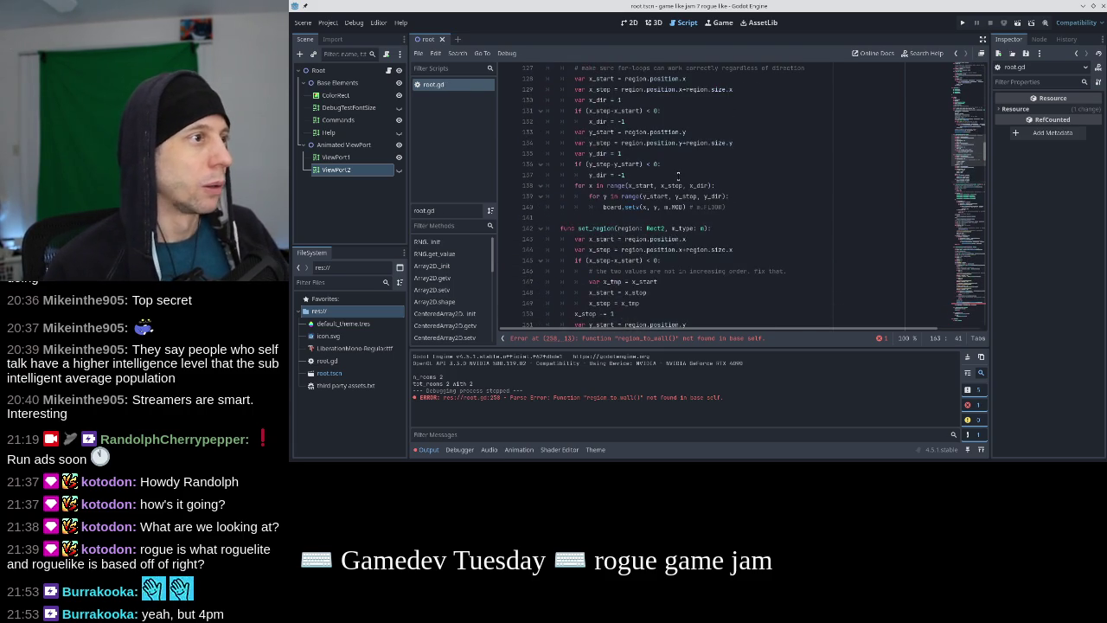
# Delete the old region_to_floor function with its blank lines and save the script
pyautogui.click(970, 301)
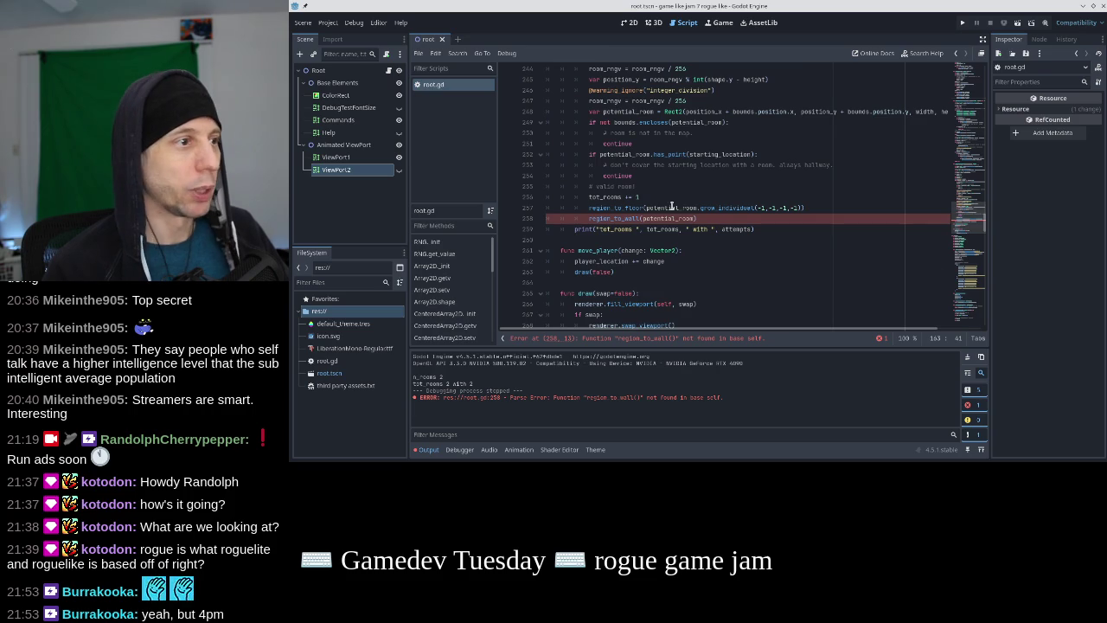
pyautogui.click(641, 208)
pyautogui.press('Up')
pyautogui.click(967, 147)
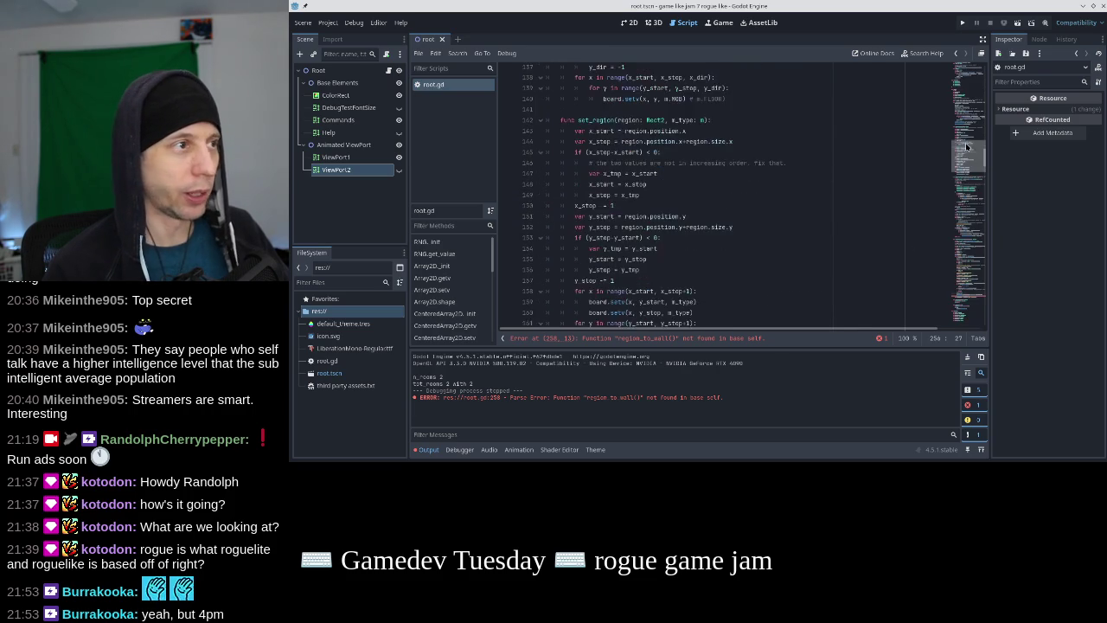
pyautogui.scroll(6, 748, 155)
pyautogui.click(741, 141)
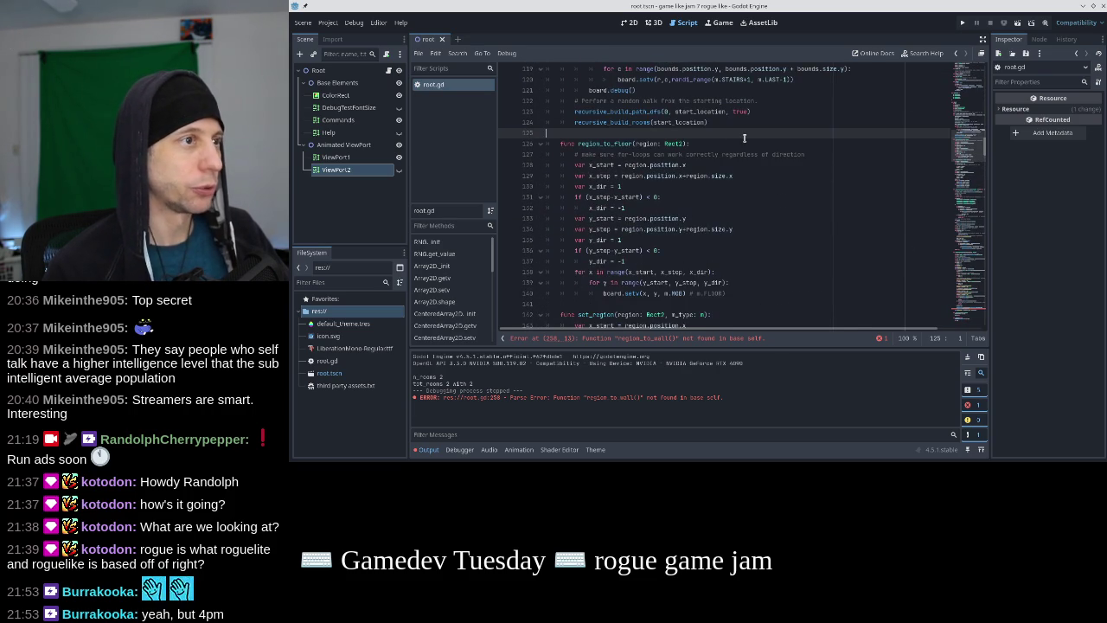
pyautogui.scroll(-3, 736, 173)
pyautogui.keyDown('shift'); pyautogui.click(736, 193); pyautogui.keyUp('shift')
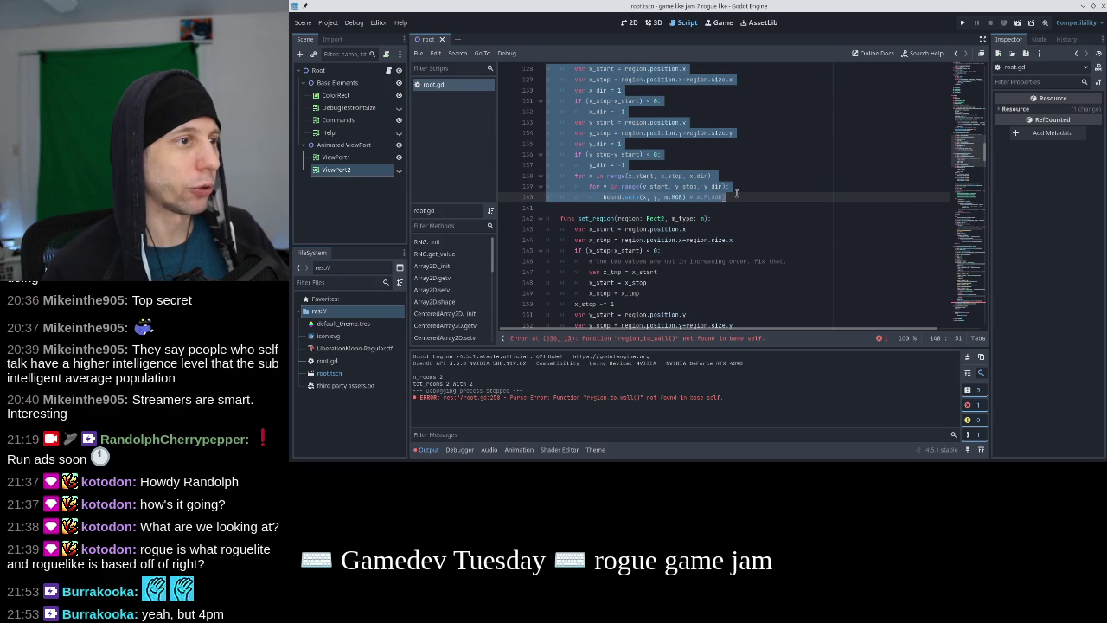
pyautogui.press('BackSpace')
pyautogui.press('Up')
pyautogui.press('Delete')
pyautogui.press('Delete')
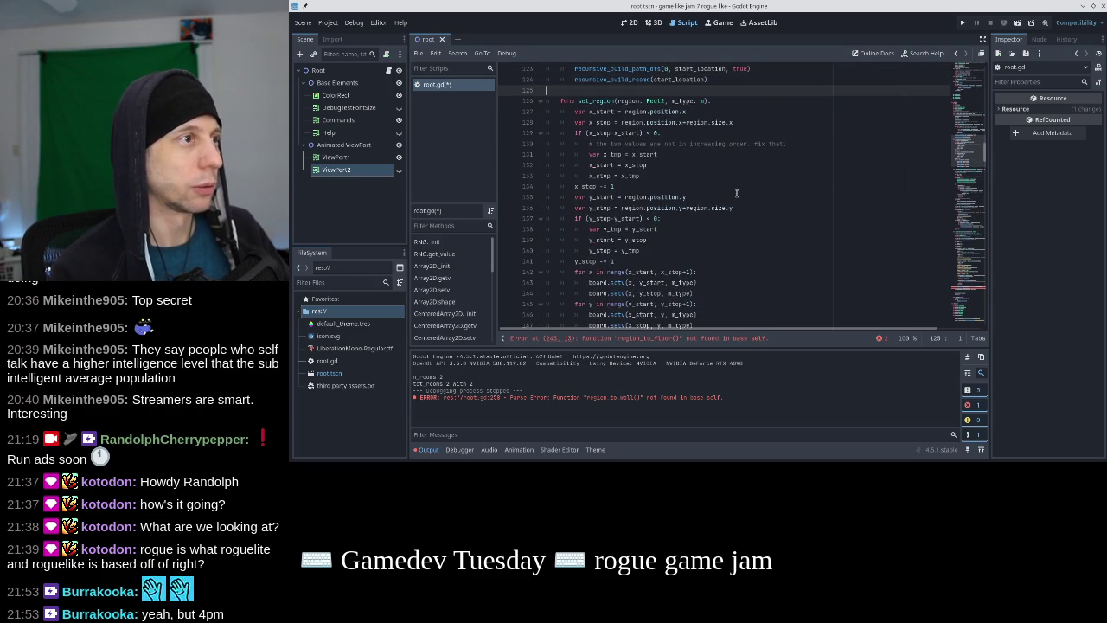
pyautogui.hotkey('ctrl', 's')
# Change the room calls to set_region with m.MUD for the room and m.LOOT for potential_room
pyautogui.click(969, 291)
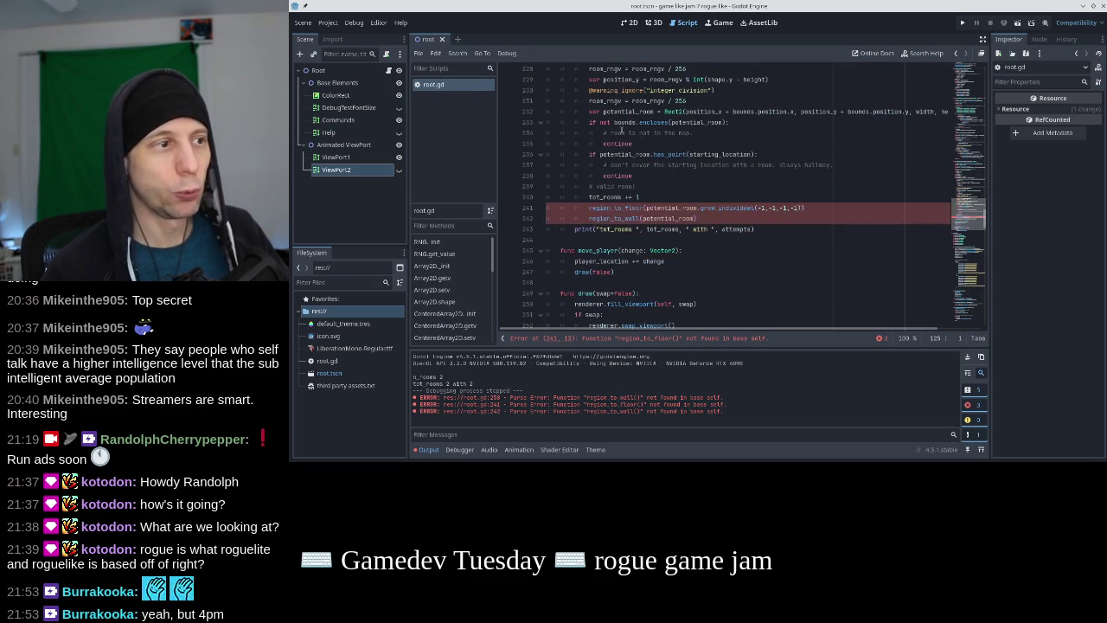
pyautogui.click(591, 209)
pyautogui.write('set_re')
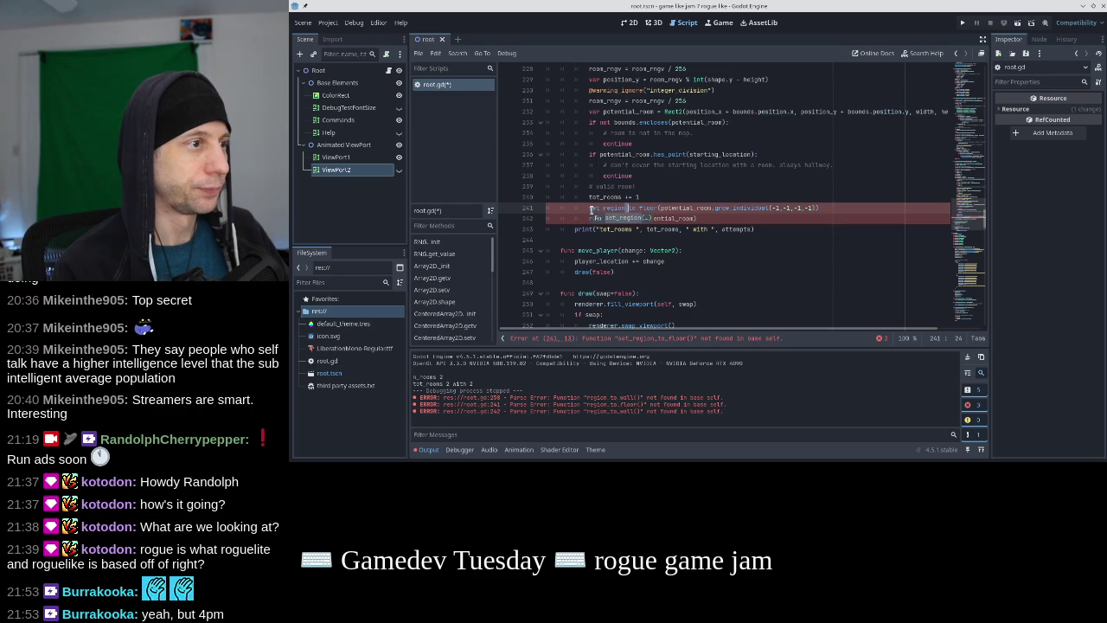
pyautogui.press('Tab')
pyautogui.press('End')
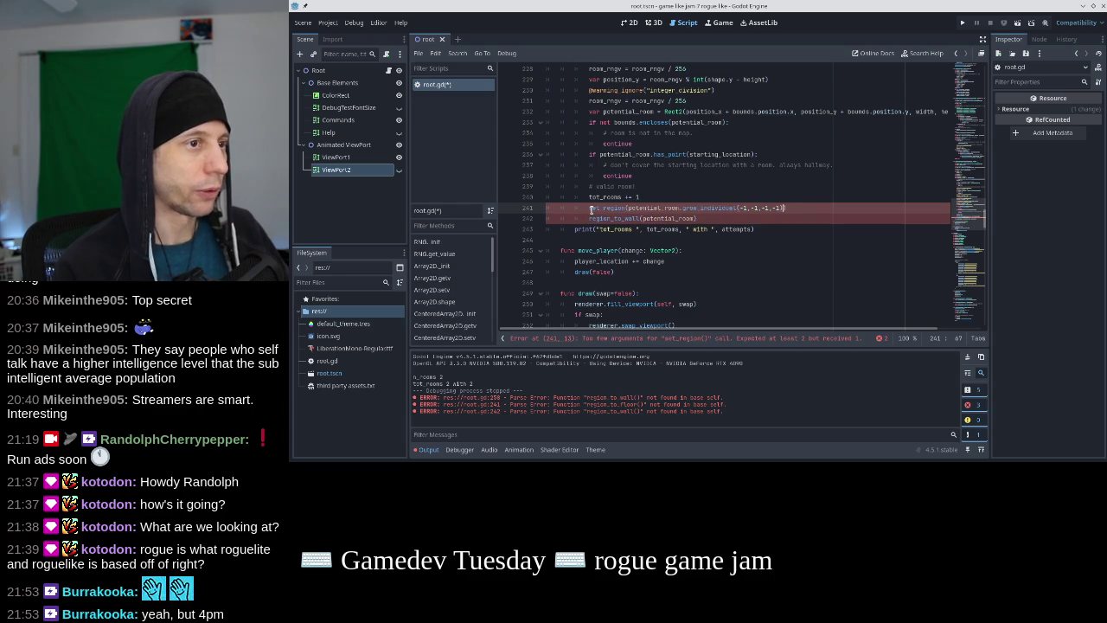
pyautogui.write(', m.MUD')
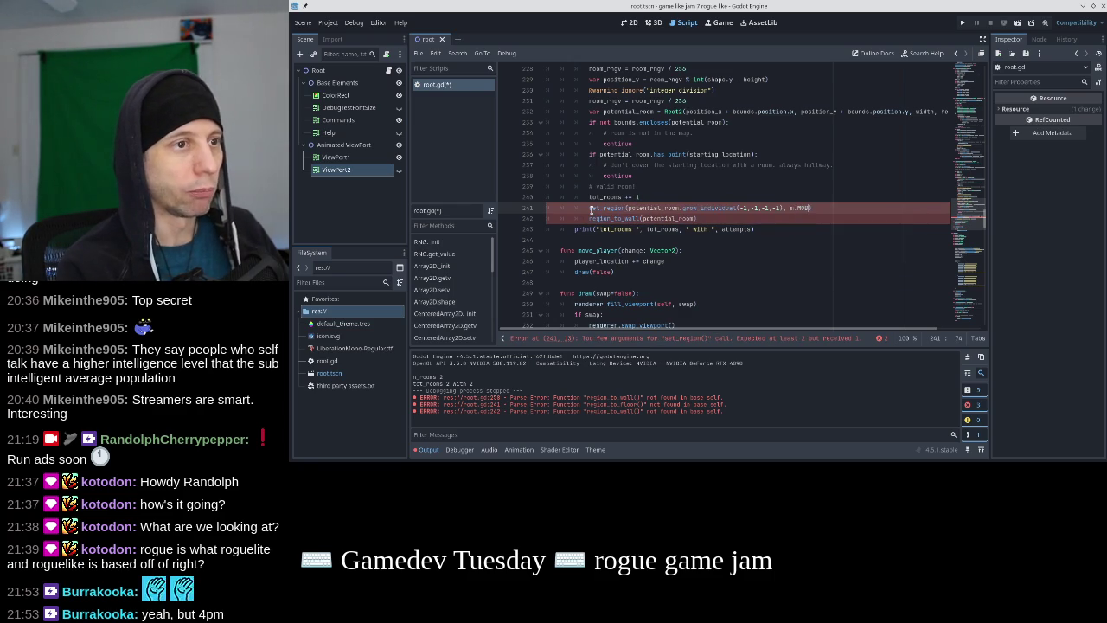
pyautogui.press('Down')
pyautogui.press('Home')
pyautogui.write('set_')
pyautogui.press('Tab')
pyautogui.write(', m.LOOT')
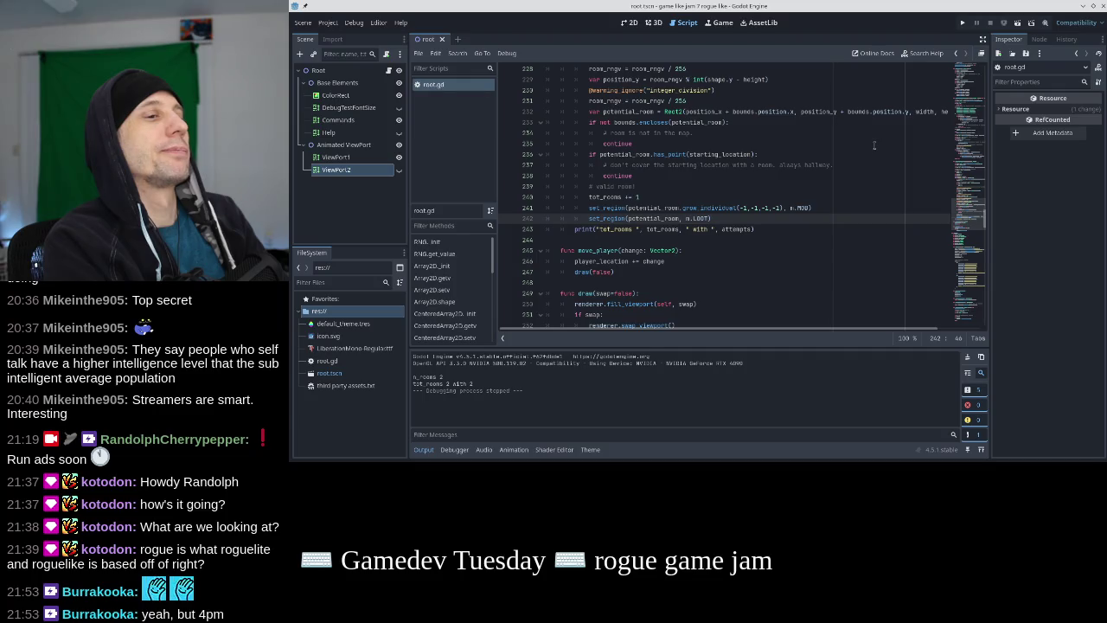
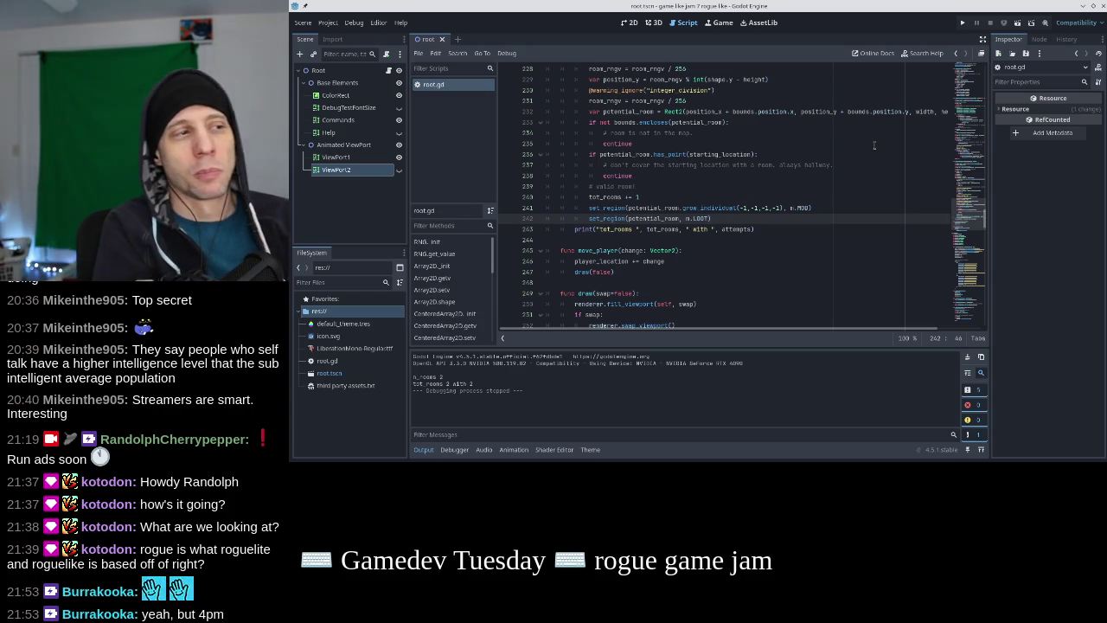
# Append ', interior=true' to the func set_region parameter list in root.gd
pyautogui.moveTo(720, 220); pyautogui.dragTo(589, 219)
pyautogui.click(700, 186)
pyautogui.scroll(15, 696, 188)
pyautogui.scroll(9, 693, 190)
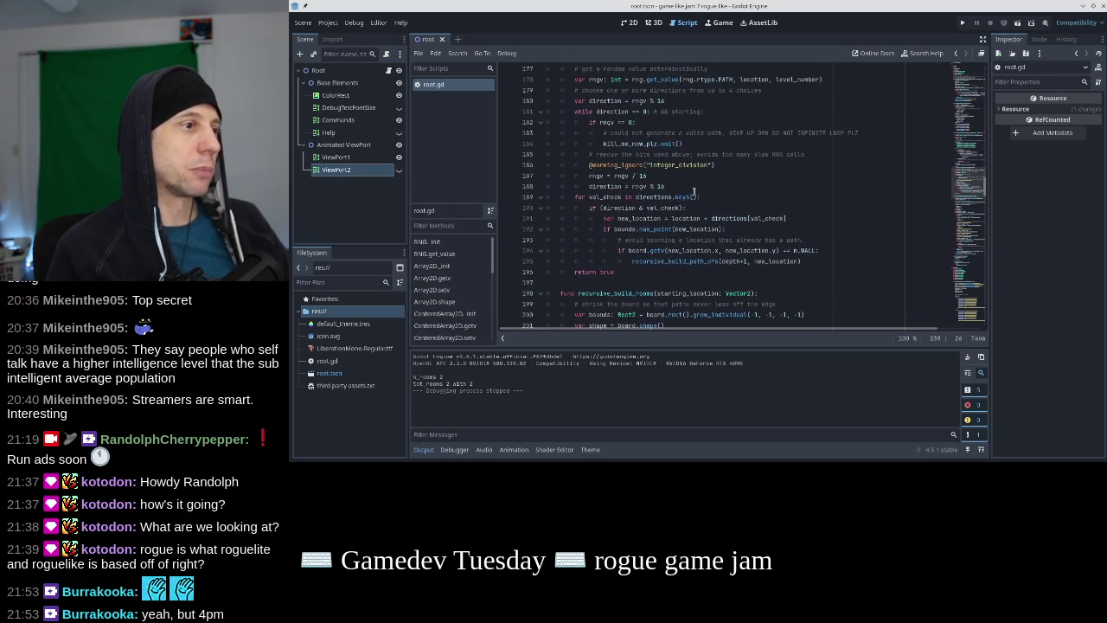
pyautogui.scroll(7, 693, 191)
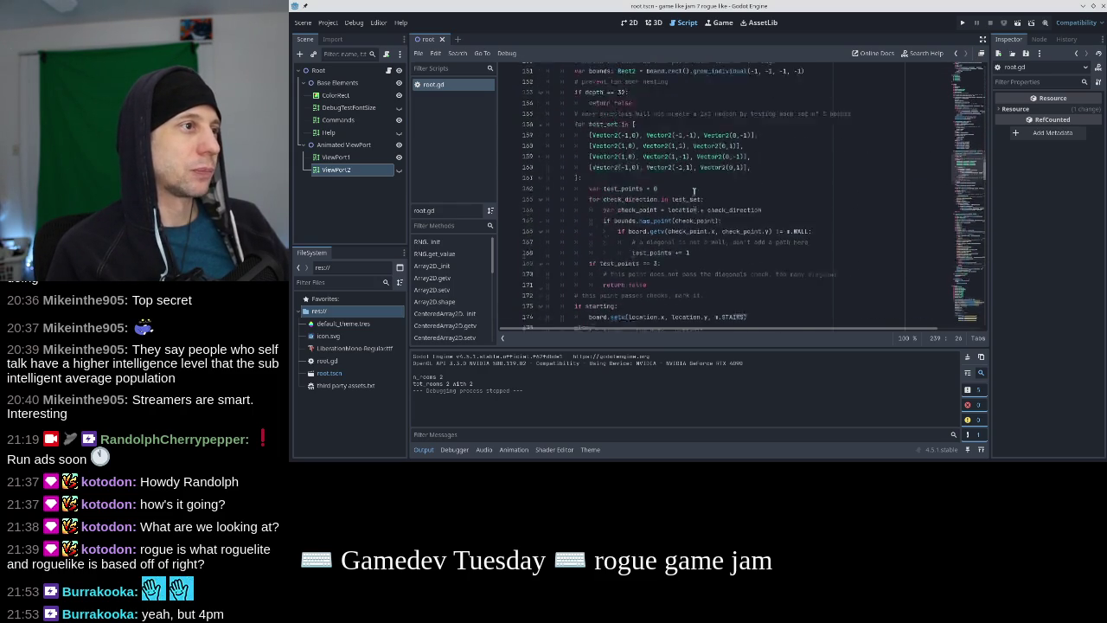
pyautogui.scroll(3, 693, 191)
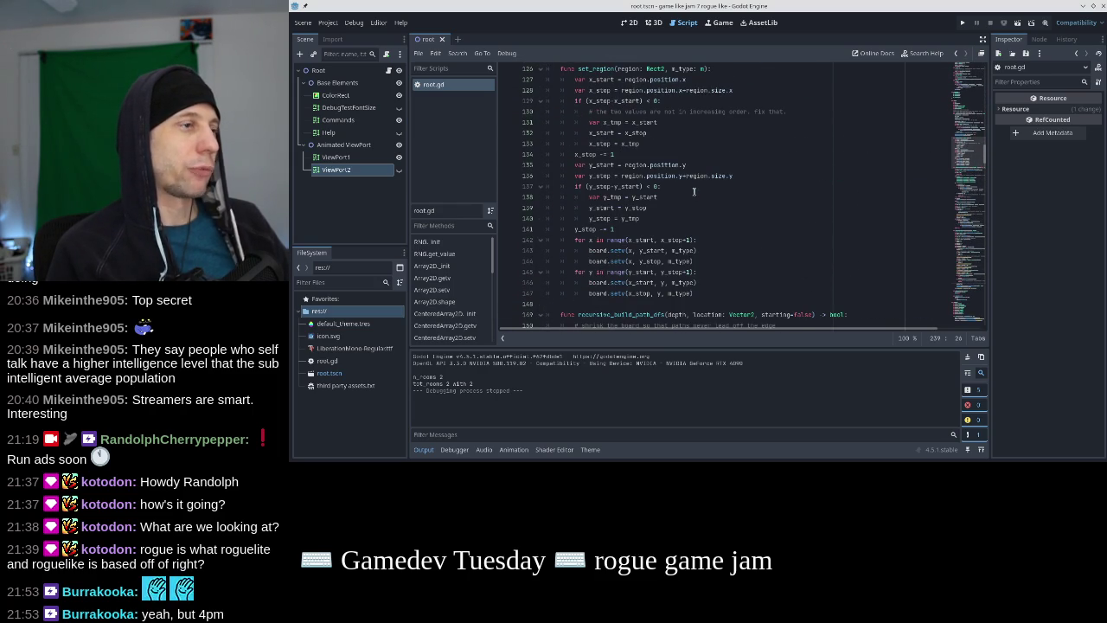
pyautogui.scroll(1, 677, 96)
pyautogui.click(728, 102)
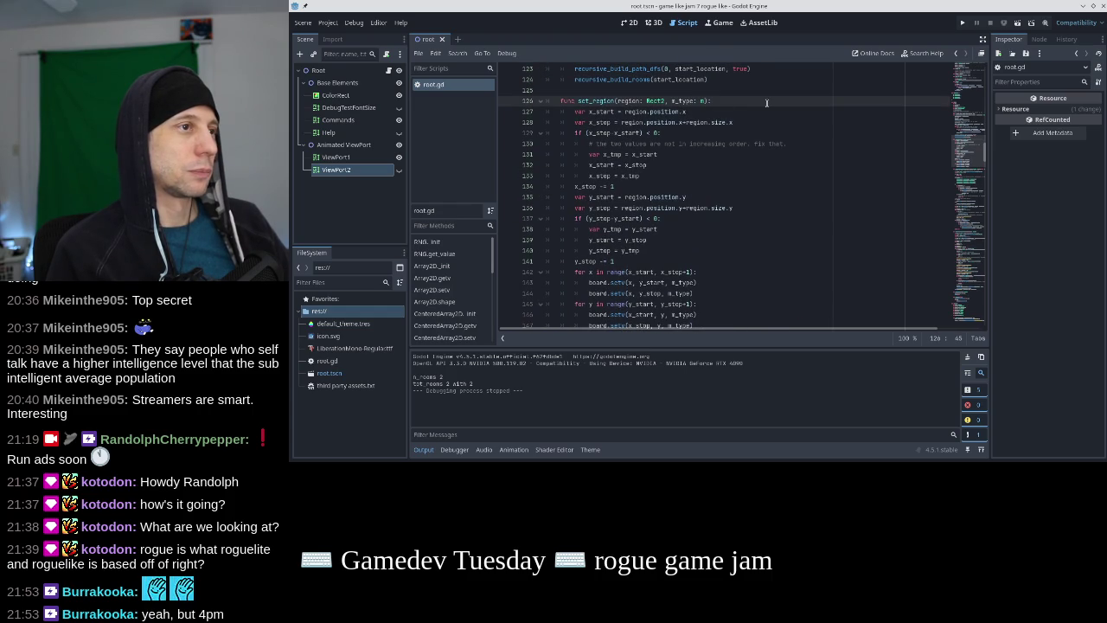
pyautogui.write(', interior')
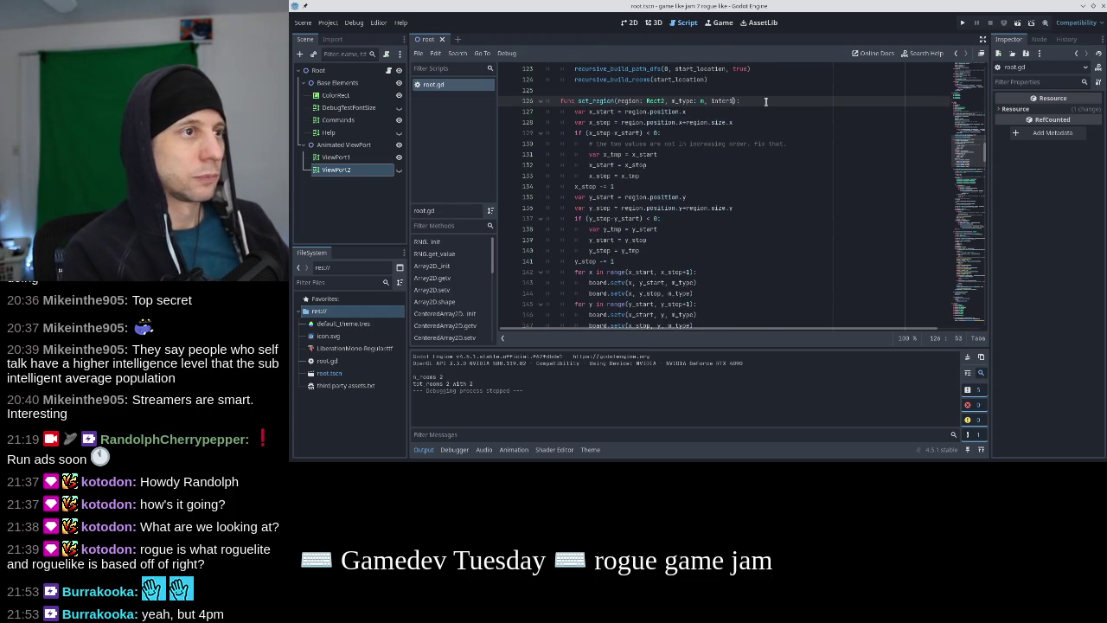
pyautogui.write('=true')
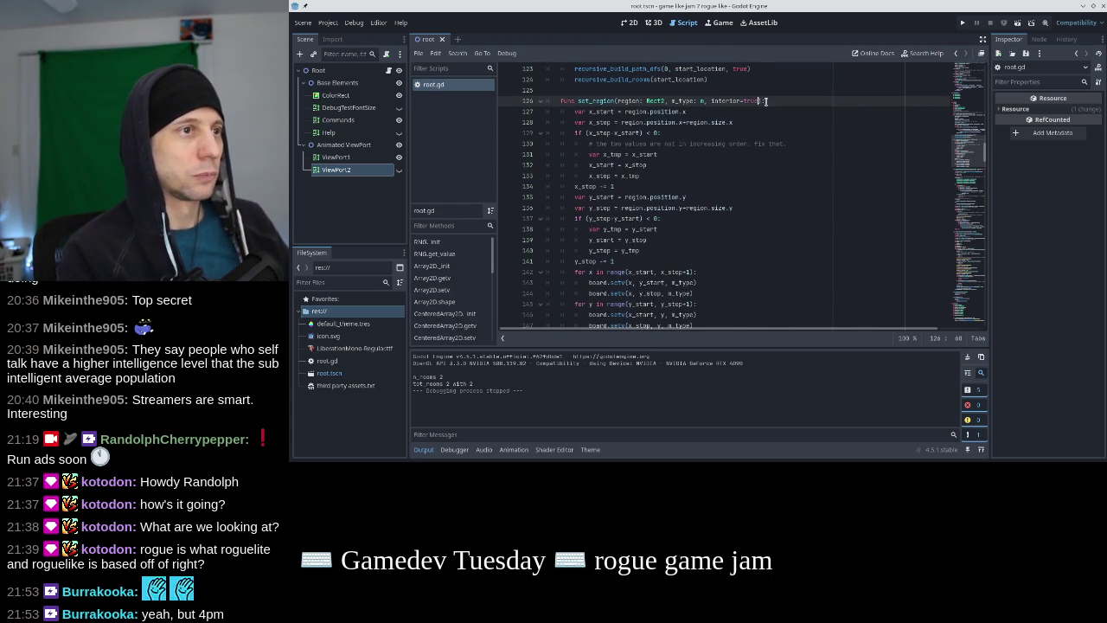
pyautogui.scroll(-3, 732, 171)
pyautogui.click(717, 210)
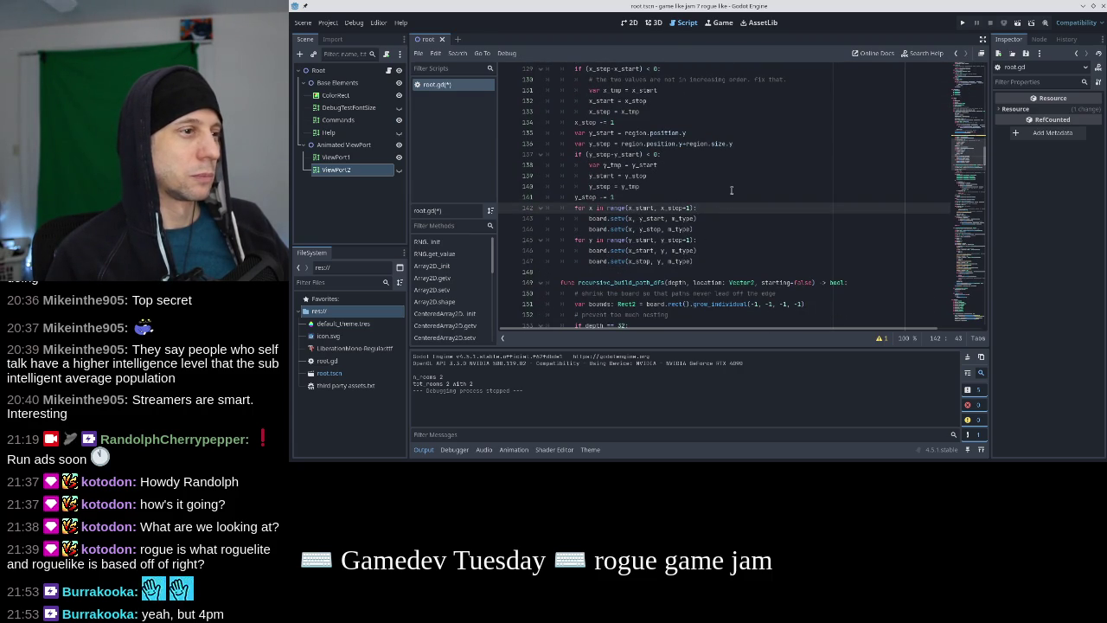
# Wrap the two horizontal edge setv writes in an 'if not interior:' block
pyautogui.press('Return')
pyautogui.write('if not interior:')
pyautogui.press('Down')
pyautogui.press('Home')
pyautogui.press('Tab')
pyautogui.press('Down')
pyautogui.press('Home')
pyautogui.press('Tab')
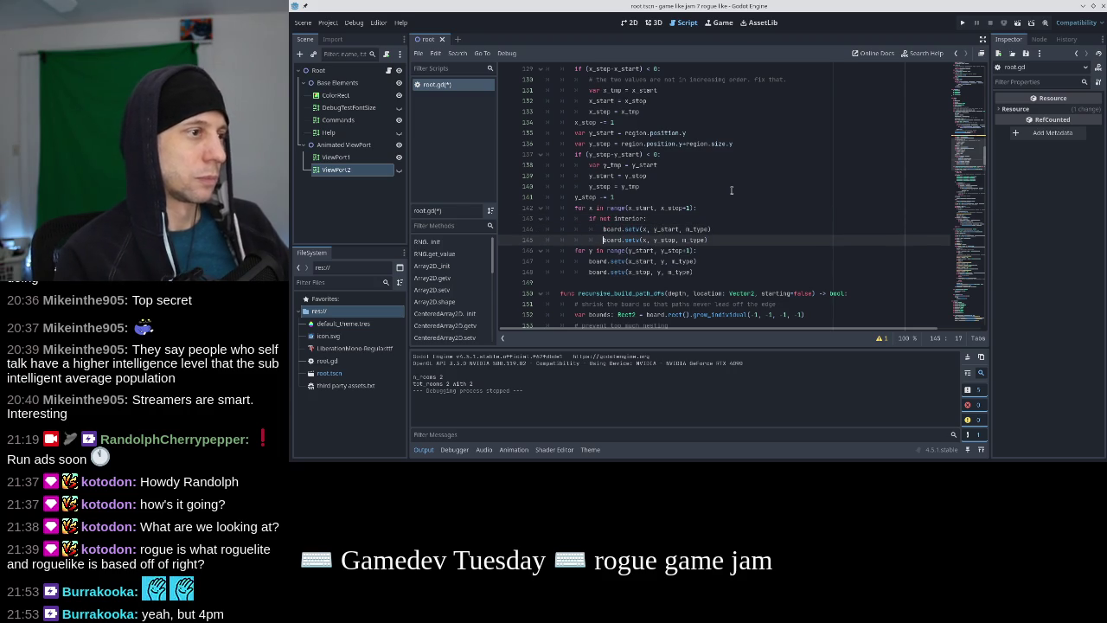
# Add an else branch looping y over range(y_start, y_stop+1), calling board.setv(x, y, n_type)
pyautogui.press('Return')
pyautogui.press('BackSpace')
pyautogui.write('else:')
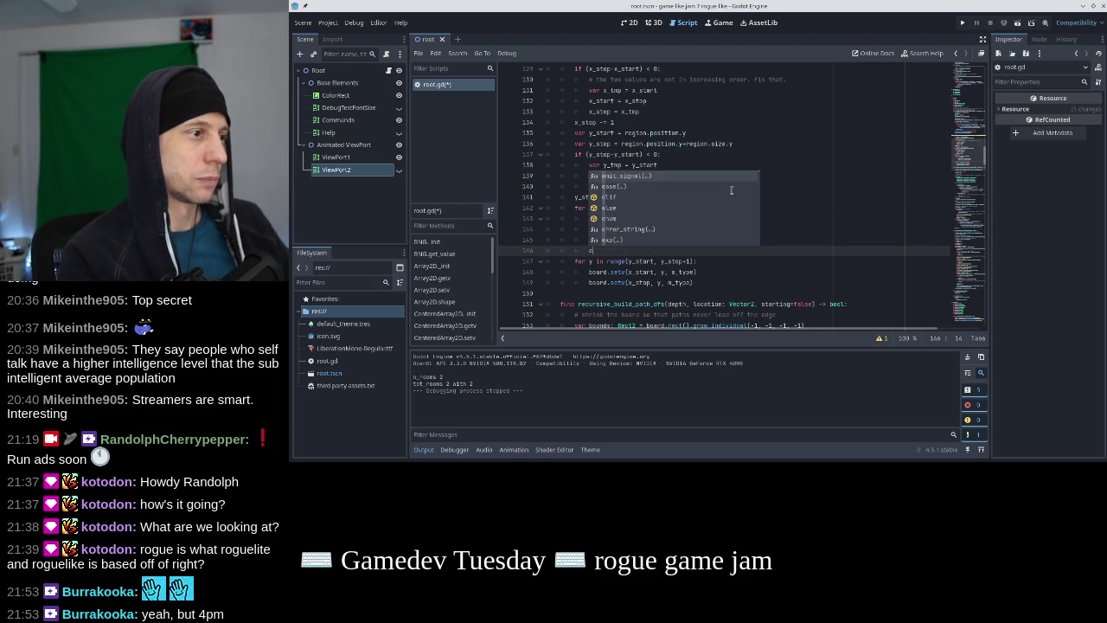
pyautogui.press('Return')
pyautogui.write('for y in range(y_start, y_stop+1):')
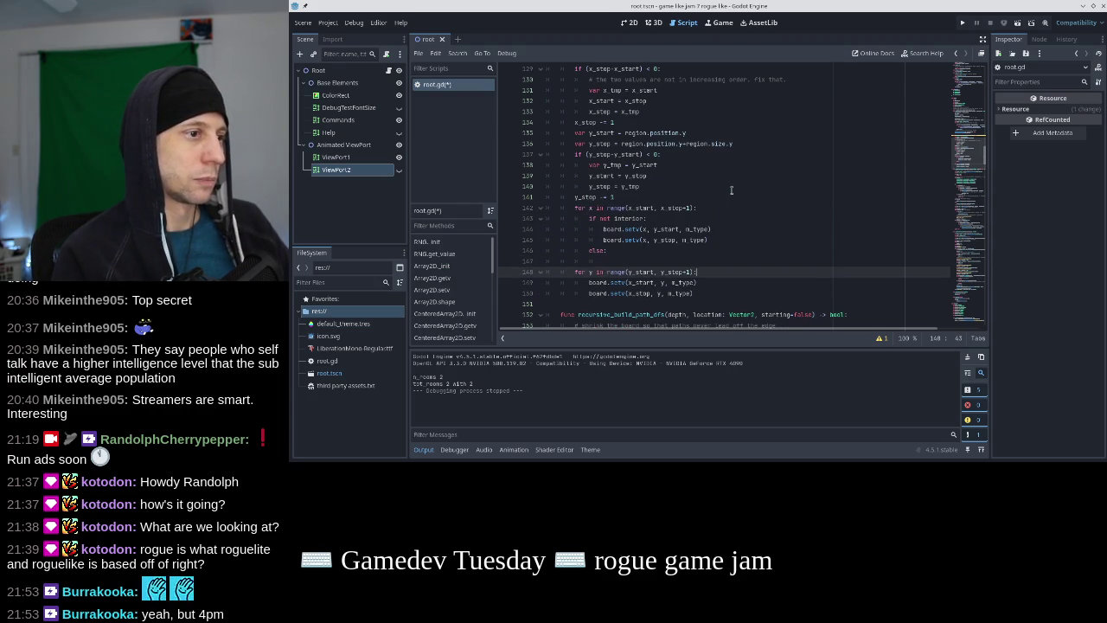
pyautogui.press('Return')
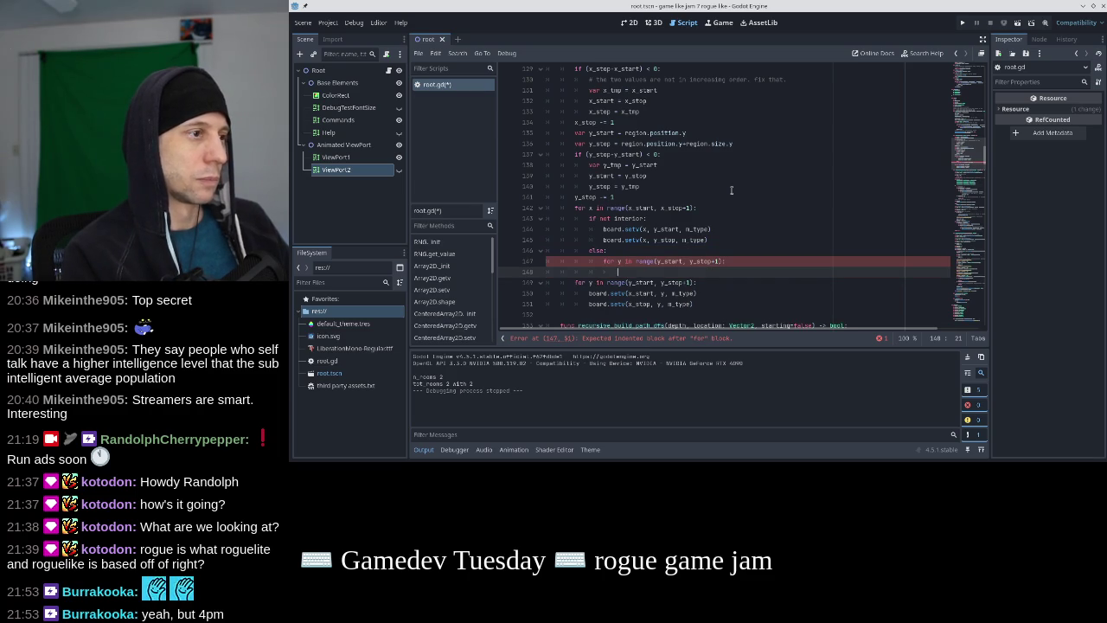
pyautogui.write('board.setv(x,y, n_t')
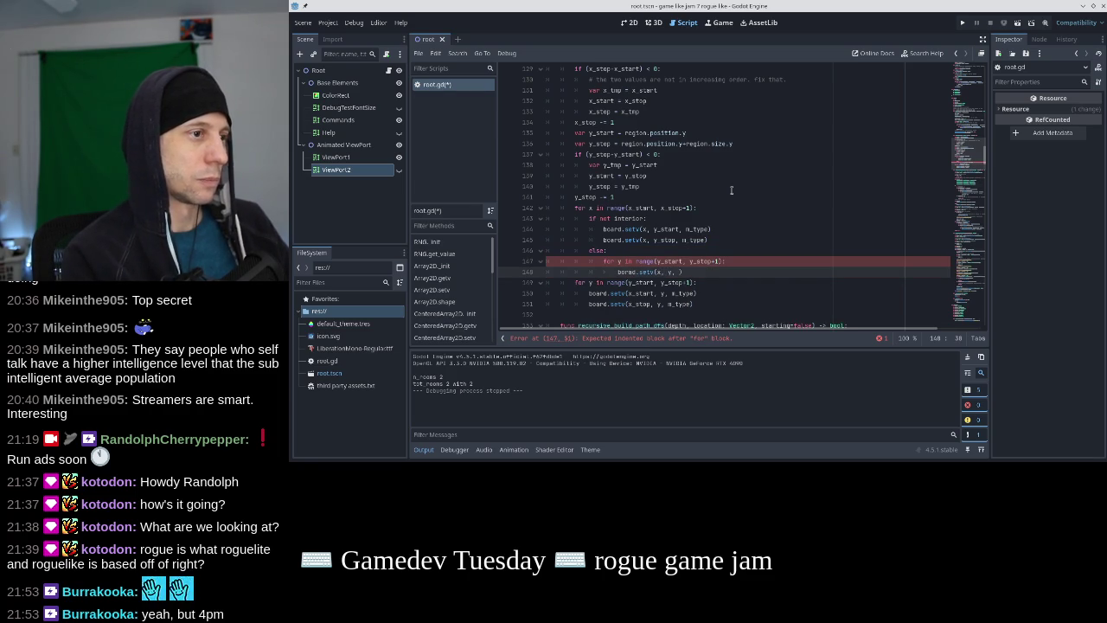
pyautogui.write('ype')
pyautogui.press('Return')
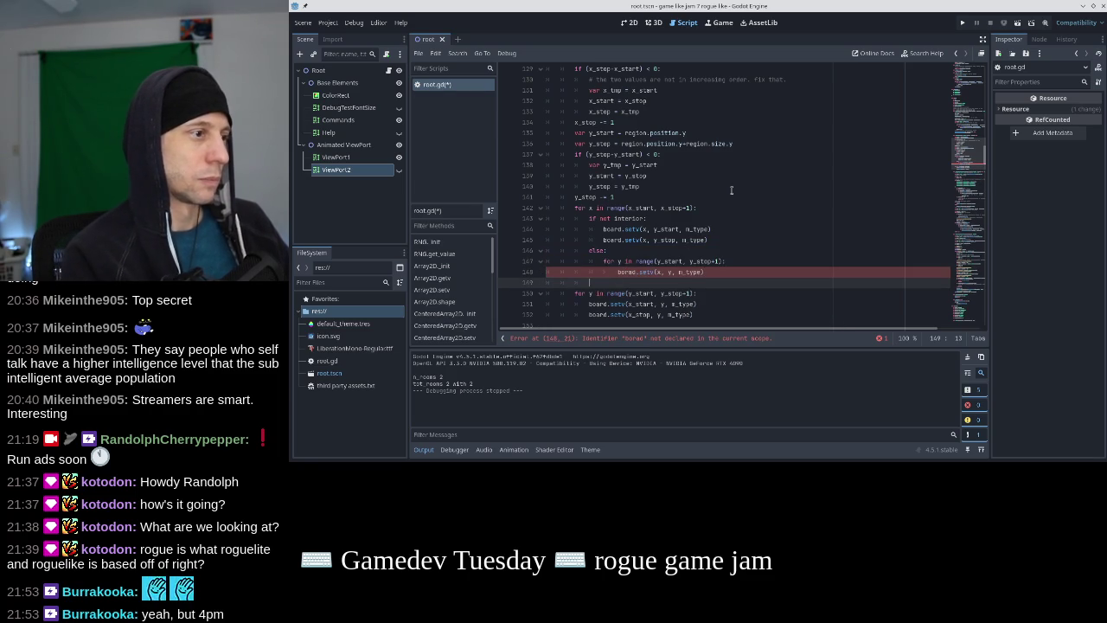
# Indent the vertical edge loop under 'if not interior' and save root.gd
pyautogui.write('if not interior:')
pyautogui.press('Down')
pyautogui.press('Home')
pyautogui.hotkey('shift', 'Down')
pyautogui.hotkey('shift', 'Down')
pyautogui.hotkey('shift', 'Down')
pyautogui.press('Tab')
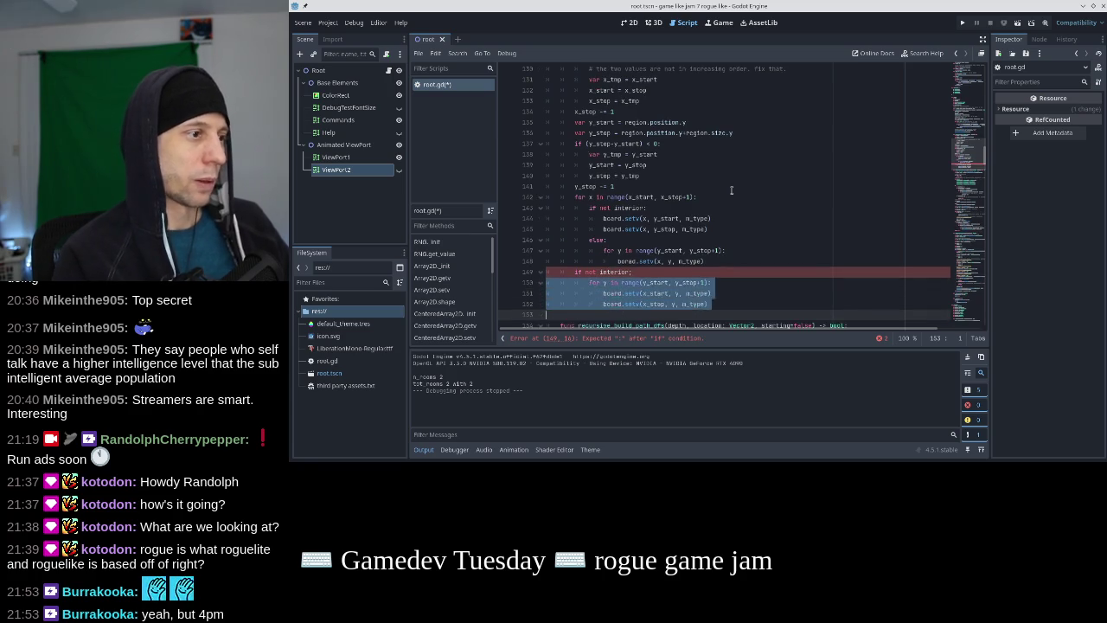
pyautogui.press('Down')
pyautogui.hotkey('ctrl', 's')
pyautogui.scroll(5, 654, 275)
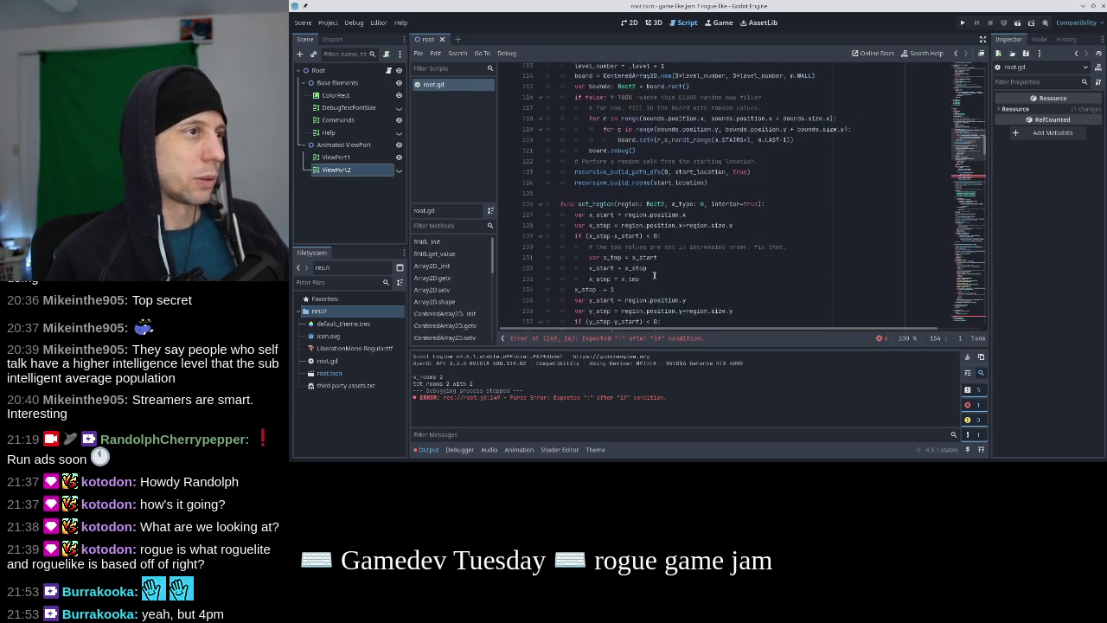
# Fix the missing colon on the vertical-edge 'if not interior' line and save
pyautogui.click(726, 209)
pyautogui.scroll(-4, 718, 207)
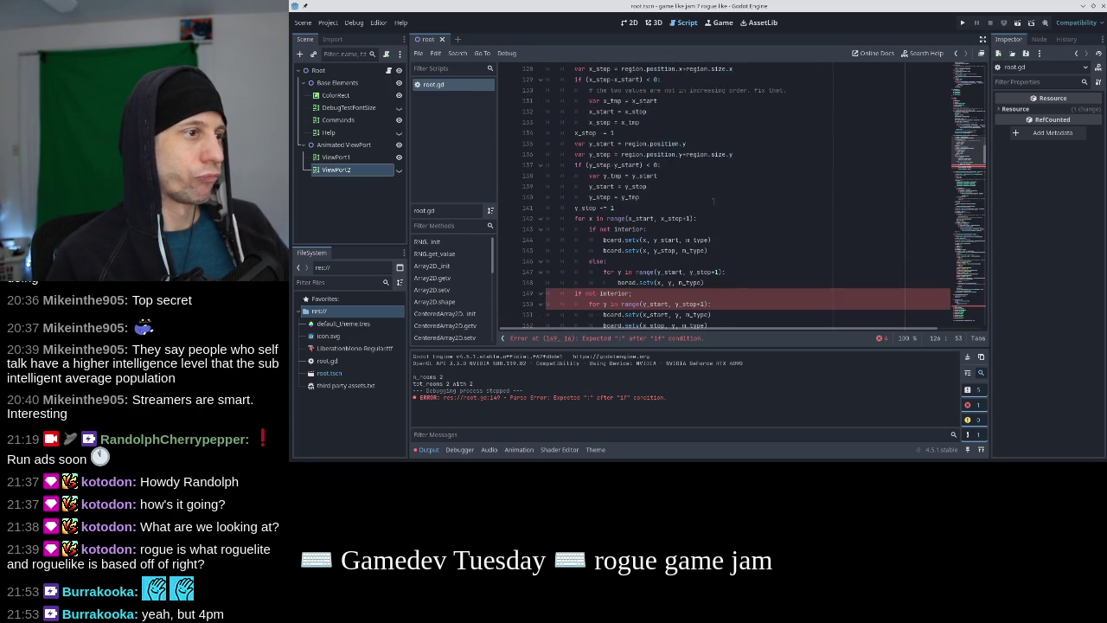
pyautogui.click(601, 295)
pyautogui.scroll(-1, 636, 286)
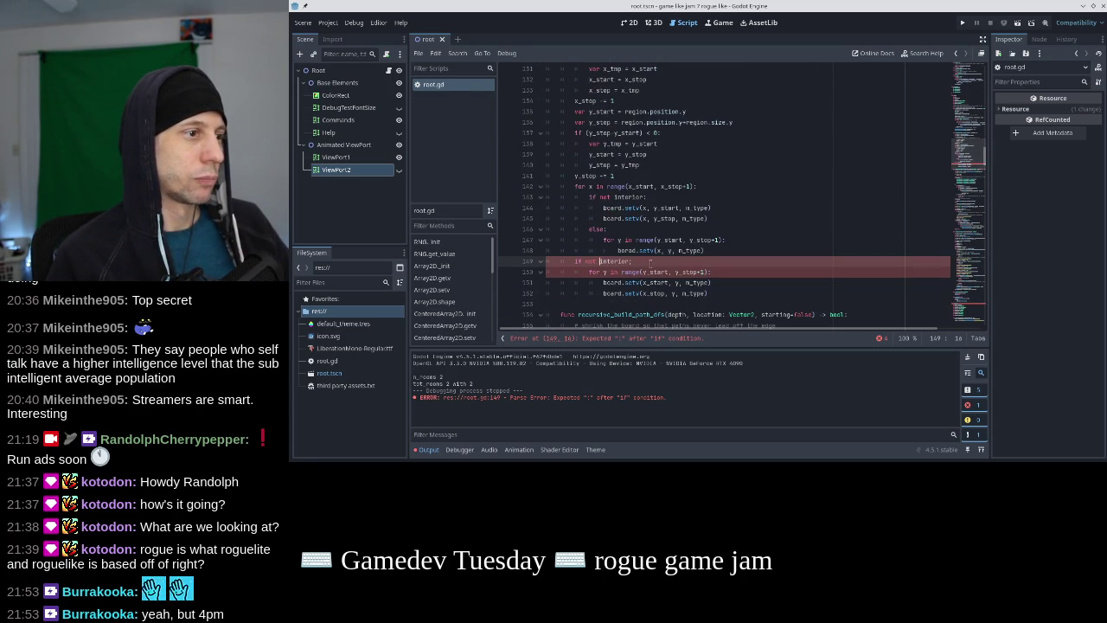
pyautogui.press('BackSpace')
pyautogui.write(':')
pyautogui.hotkey('ctrl', 's')
pyautogui.press('Down')
pyautogui.press('Down')
pyautogui.press('Home')
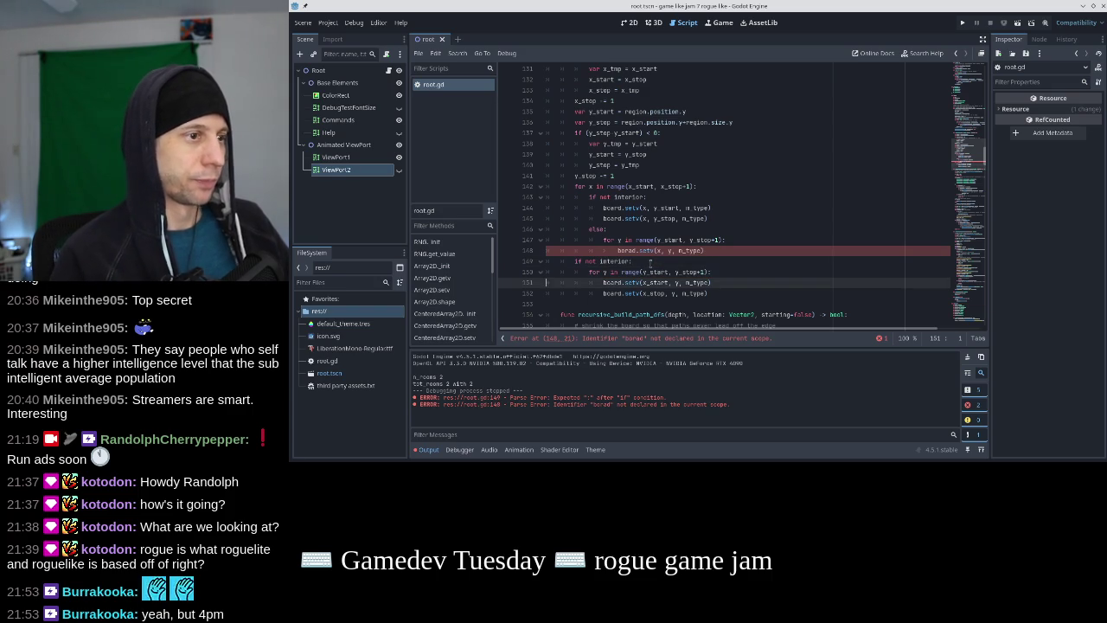
# Correct the misspelled 'borad' to 'board' on line 148
pyautogui.click(621, 250)
pyautogui.press('BackSpace')
pyautogui.press('Right')
pyautogui.write('r')
pyautogui.press('Escape')
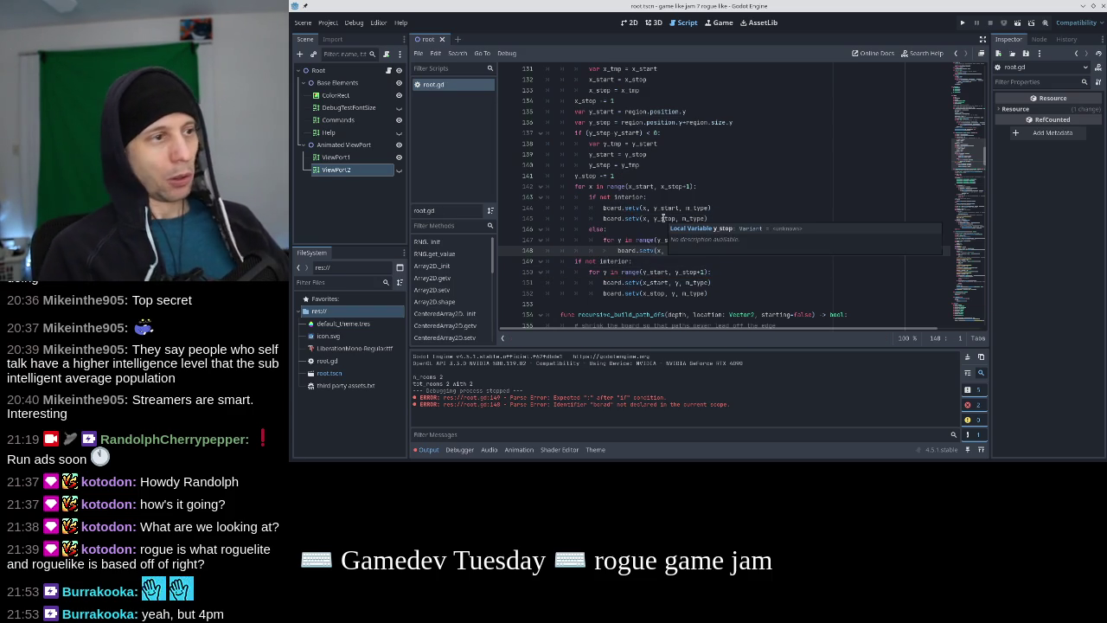
# Review set_region's loop header, interior guards, fill loop and edge write lines
pyautogui.click(647, 186)
pyautogui.scroll(5, 633, 243)
pyautogui.scroll(-6, 634, 243)
pyautogui.click(603, 165)
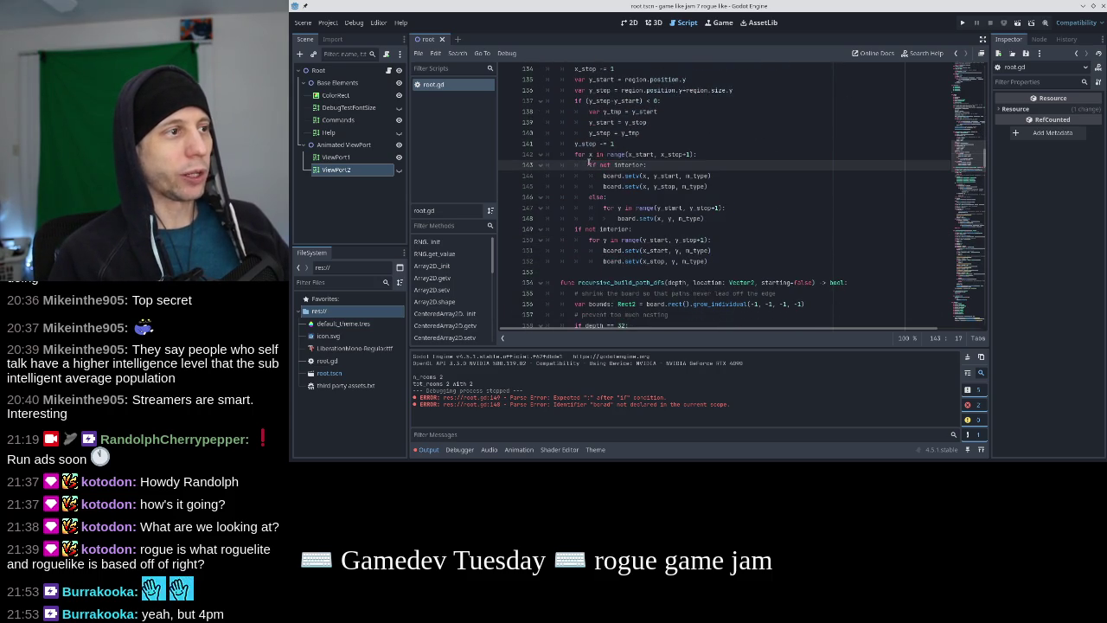
pyautogui.click(588, 155)
pyautogui.click(618, 207)
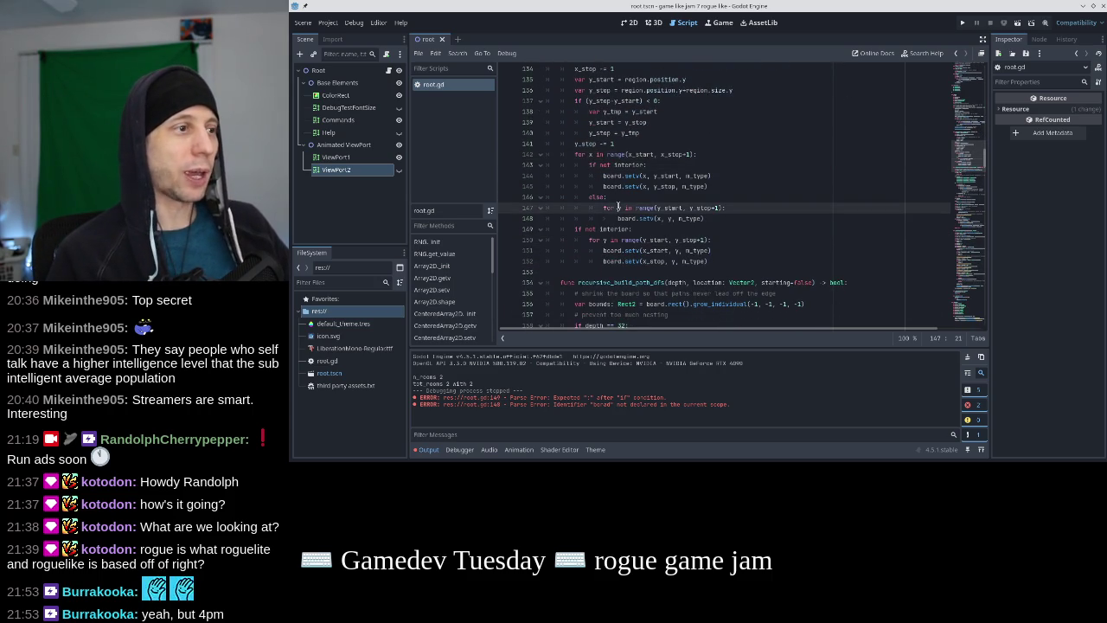
pyautogui.moveTo(704, 218); pyautogui.dragTo(628, 218)
pyautogui.click(672, 218)
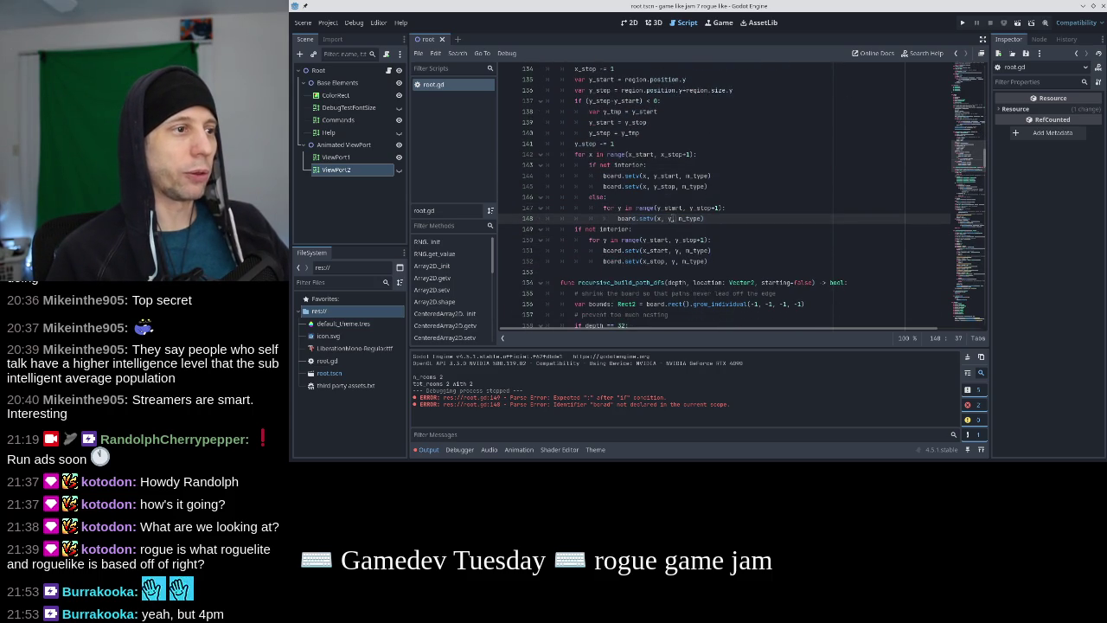
pyautogui.click(620, 163)
pyautogui.click(603, 186)
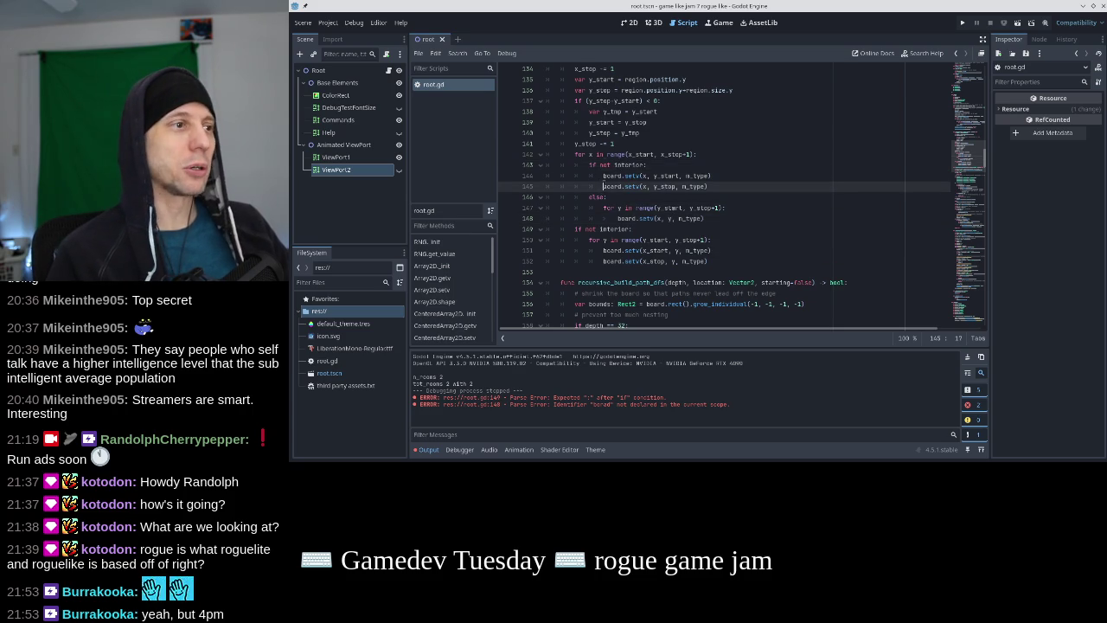
pyautogui.click(638, 163)
pyautogui.moveTo(710, 178); pyautogui.dragTo(614, 179)
pyautogui.click(614, 185)
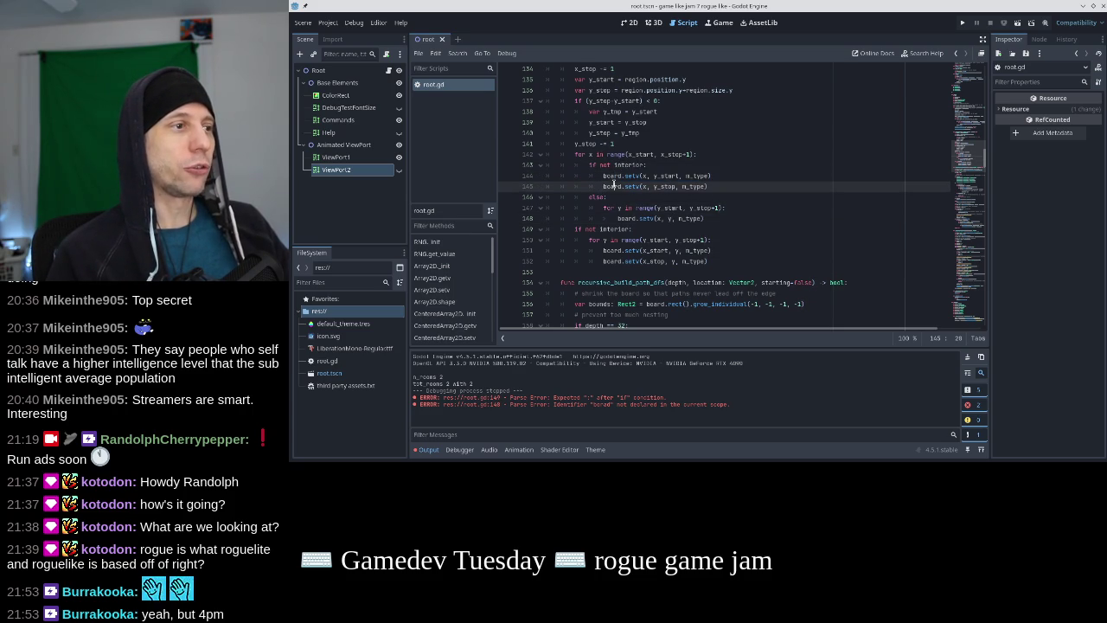
pyautogui.click(608, 229)
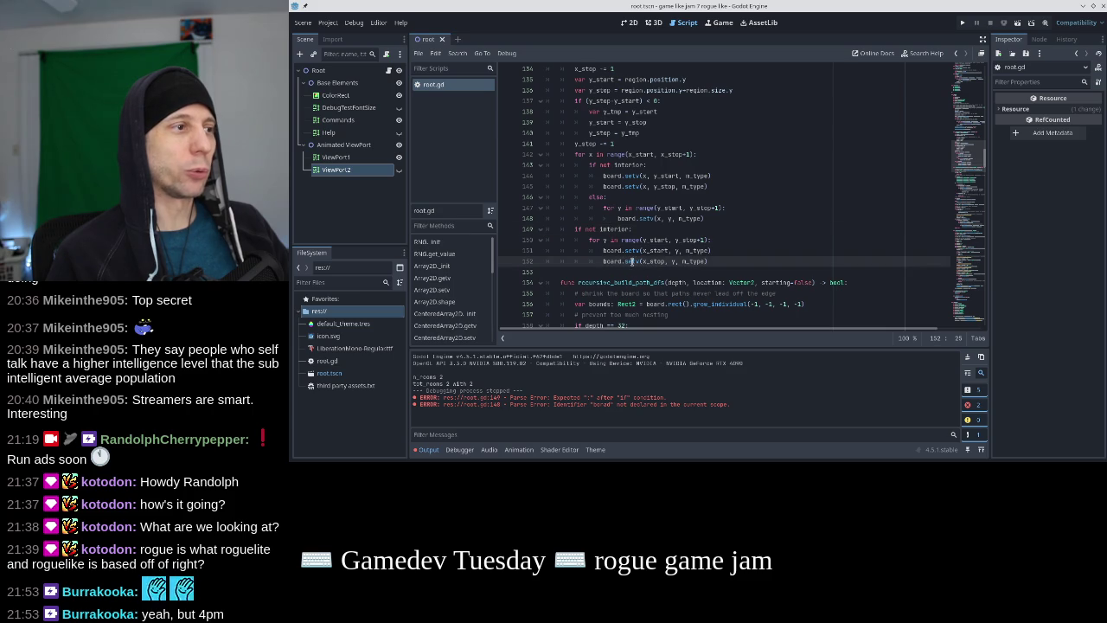
pyautogui.click(640, 250)
pyautogui.click(624, 154)
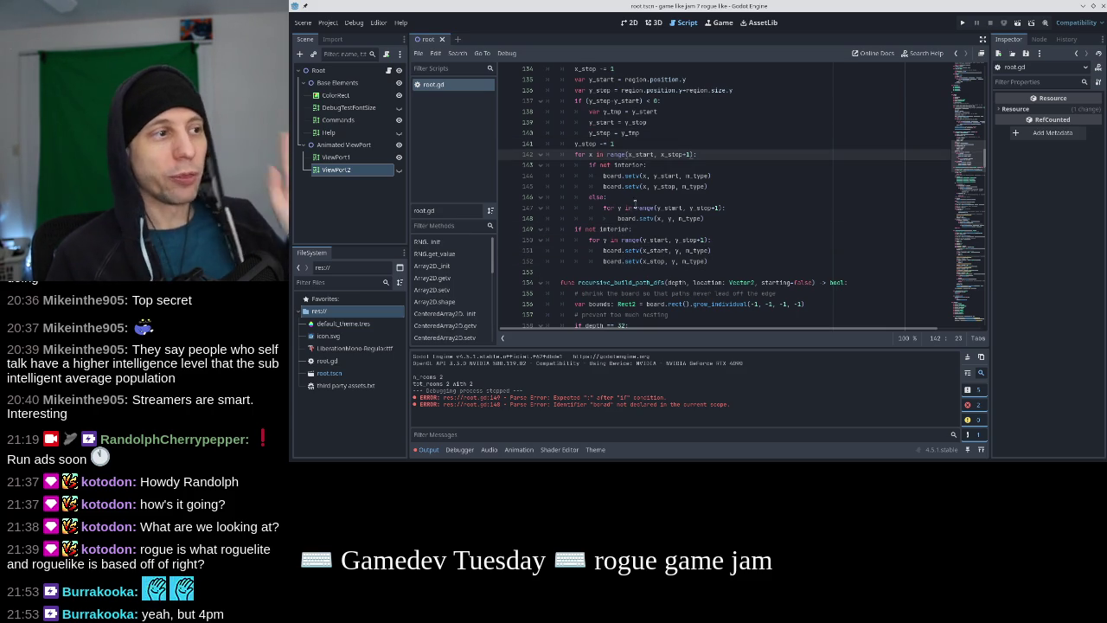
pyautogui.moveTo(635, 186)
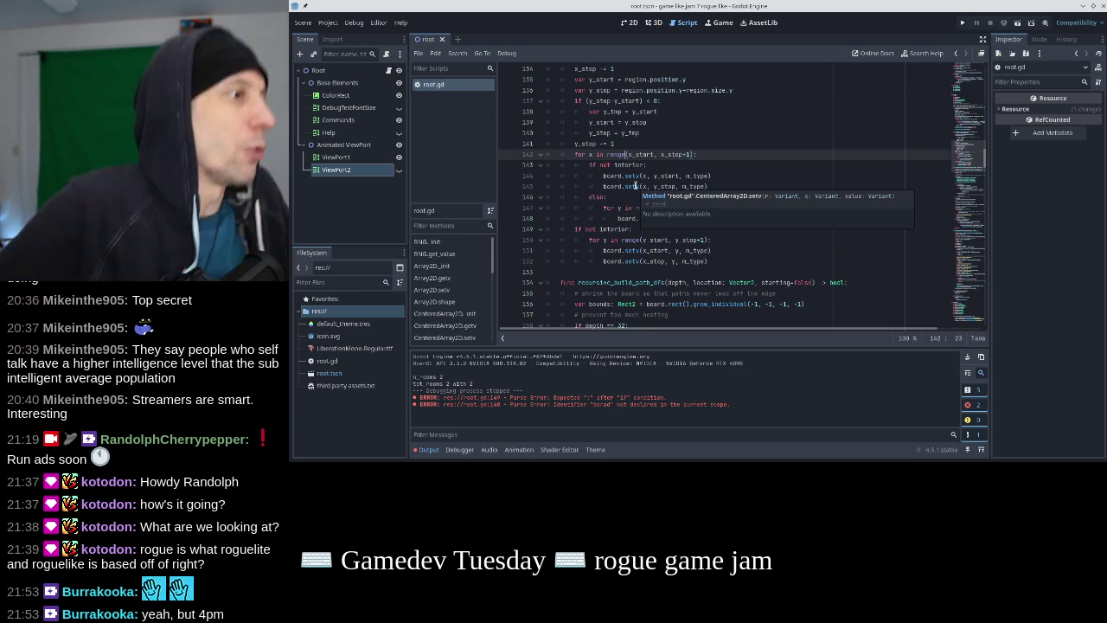
# Check indentation around the 'if not interior' line, adding and undoing a blank line
pyautogui.click(704, 168)
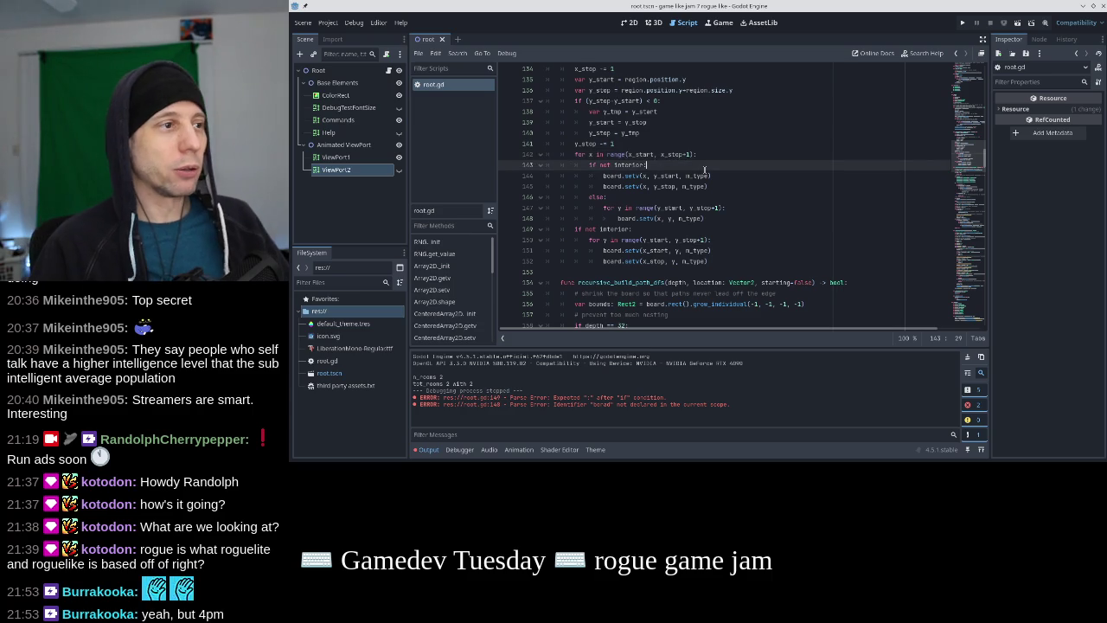
pyautogui.press('Down')
pyautogui.press('Down')
pyautogui.press('Down')
pyautogui.press('Up')
pyautogui.press('Up')
pyautogui.press('Up')
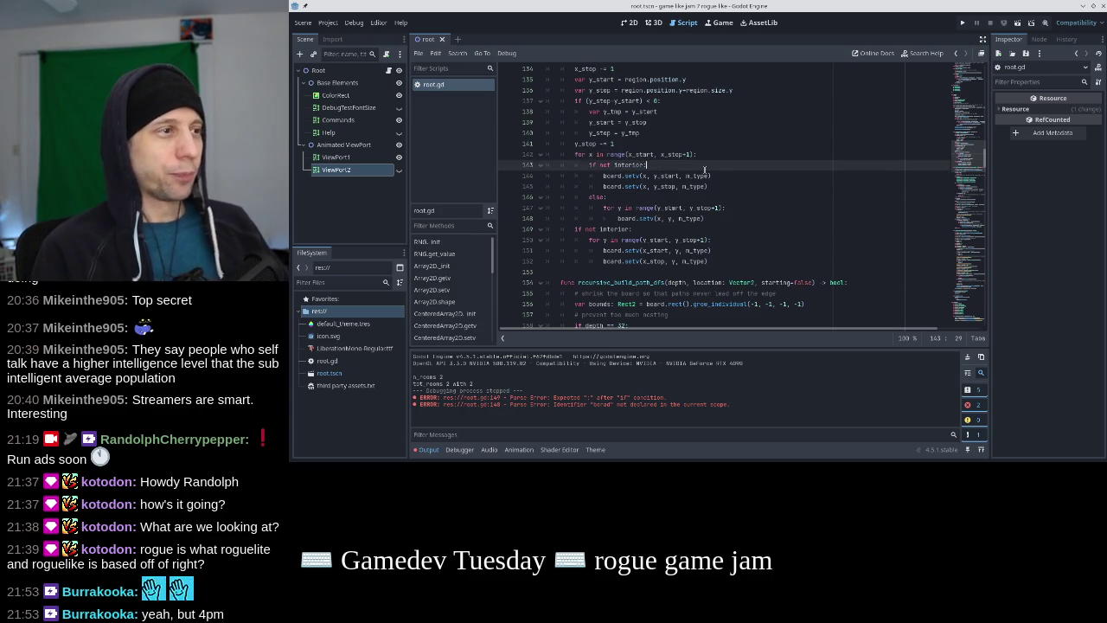
pyautogui.press('Up')
pyautogui.press('Home')
pyautogui.hotkey('shift', 'End')
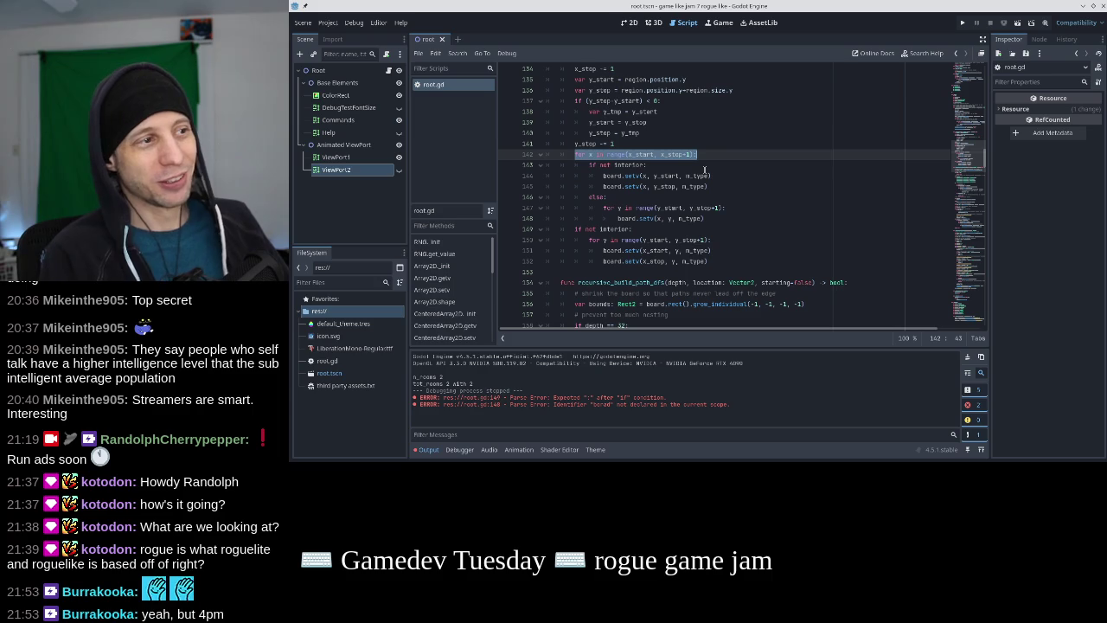
pyautogui.press('Down')
pyautogui.press('Down')
pyautogui.press('Down')
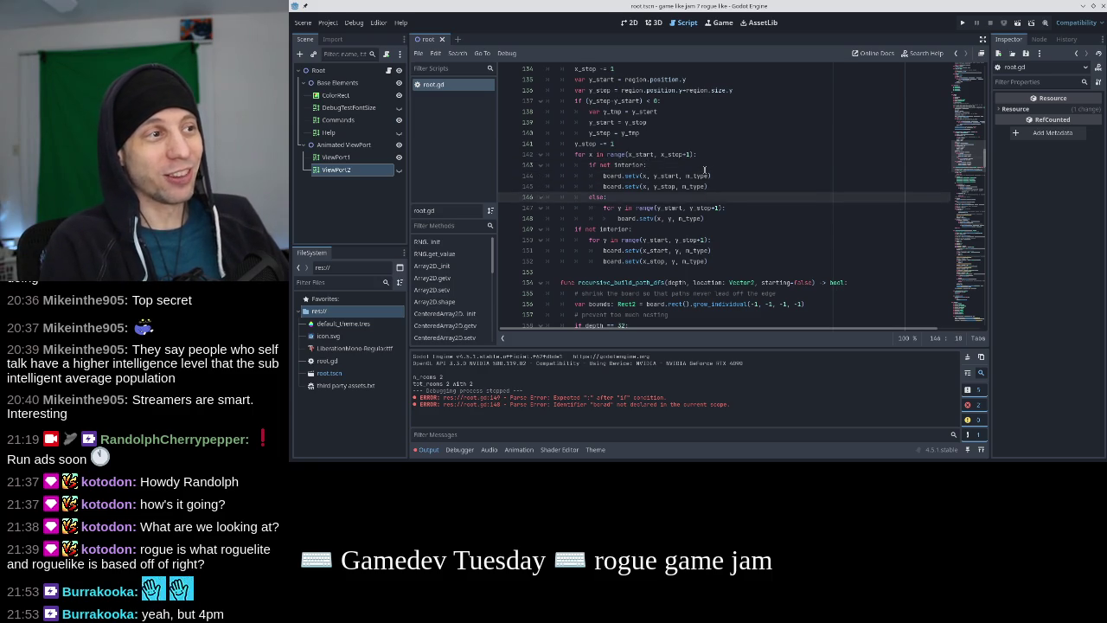
pyautogui.press('Return')
pyautogui.press('BackSpace')
pyautogui.press('BackSpace')
pyautogui.press('BackSpace')
pyautogui.press('Up')
pyautogui.press('Up')
pyautogui.press('Up')
pyautogui.press('Up')
pyautogui.press('Up')
pyautogui.press('Down')
pyautogui.press('Down')
pyautogui.hotkey('ctrl', 'z')
pyautogui.press('Up')
pyautogui.press('Up')
pyautogui.press('Up')
pyautogui.press('Down')
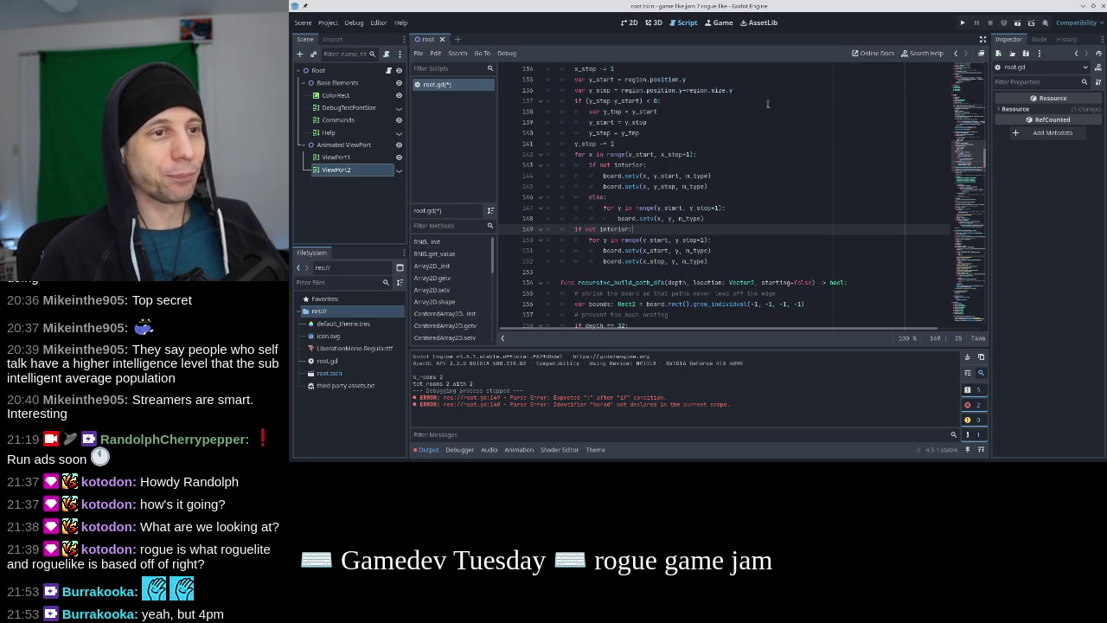
# Append ', interior=false' to the loot set_region call on line 247 and save
pyautogui.scroll(20, 972, 69)
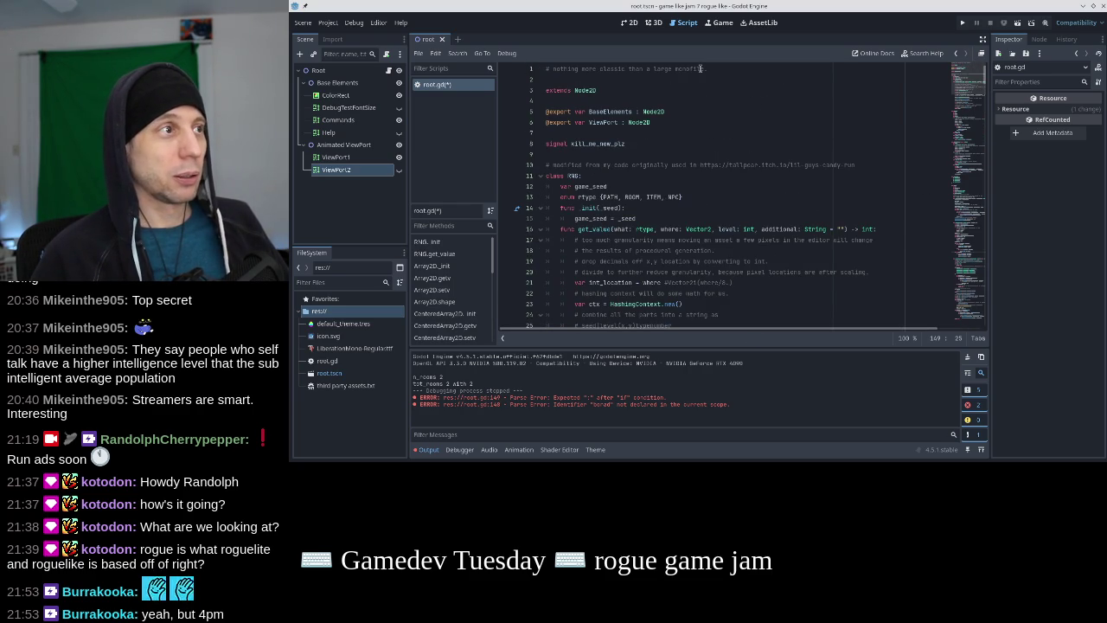
pyautogui.moveTo(707, 69); pyautogui.dragTo(488, 65)
pyautogui.moveTo(968, 139)
pyautogui.mouseDown()
pyautogui.moveTo(973, 280)
pyautogui.moveTo(975, 184)
pyautogui.mouseUp()
pyautogui.scroll(-5, 973, 281)
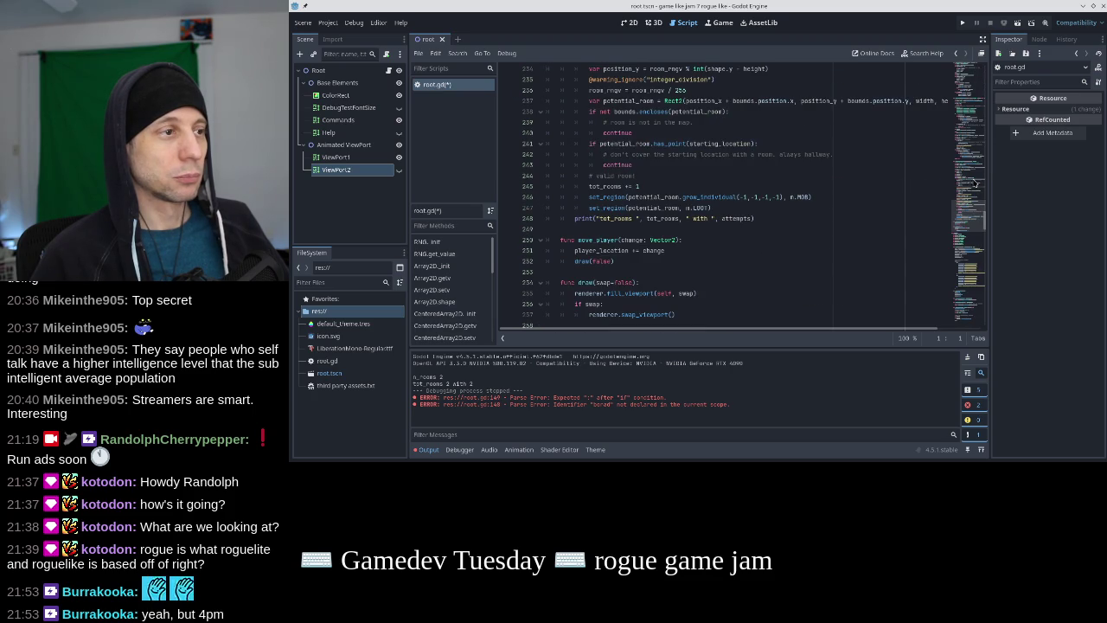
pyautogui.click(714, 208)
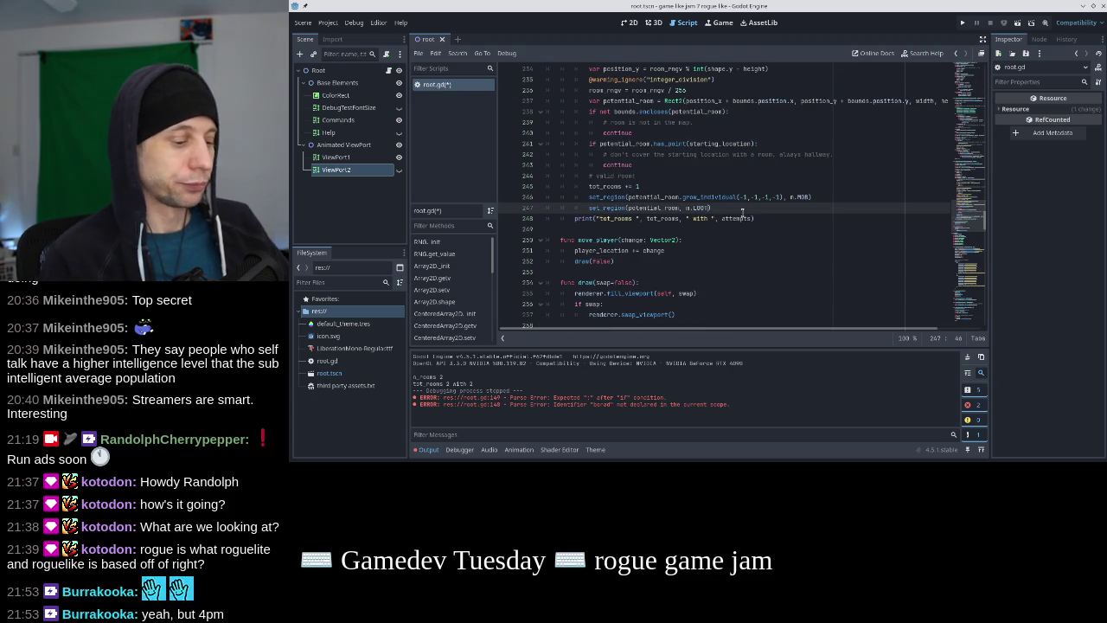
pyautogui.write(', interior=false')
pyautogui.hotkey('ctrl', 's')
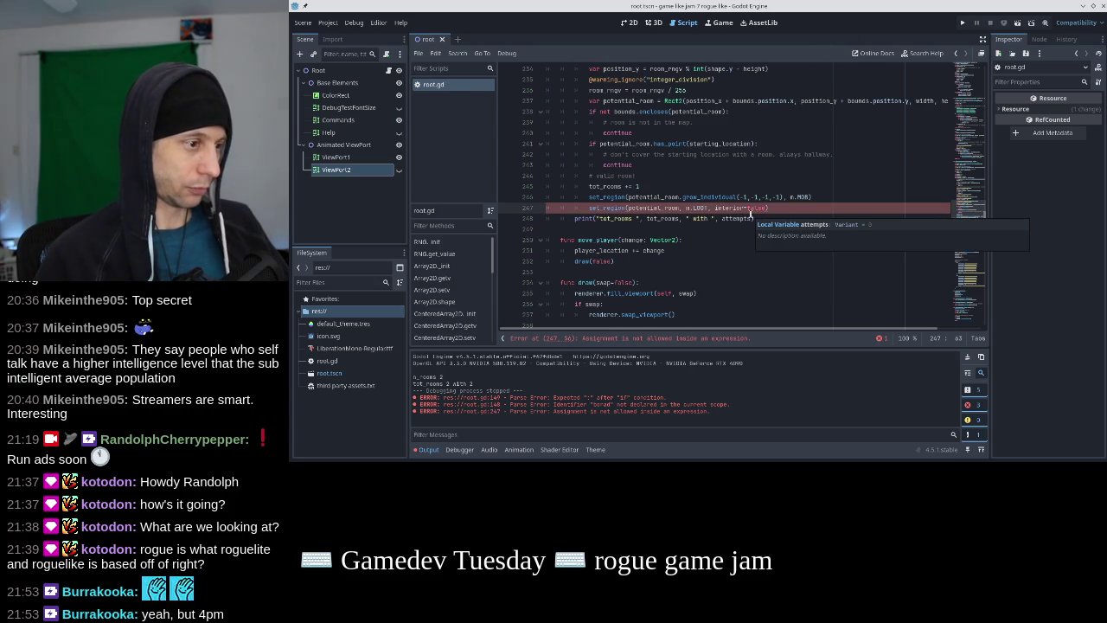
# Delete 'interior=' so the loot call passes plain false, then run the game
pyautogui.moveTo(811, 197); pyautogui.dragTo(596, 197)
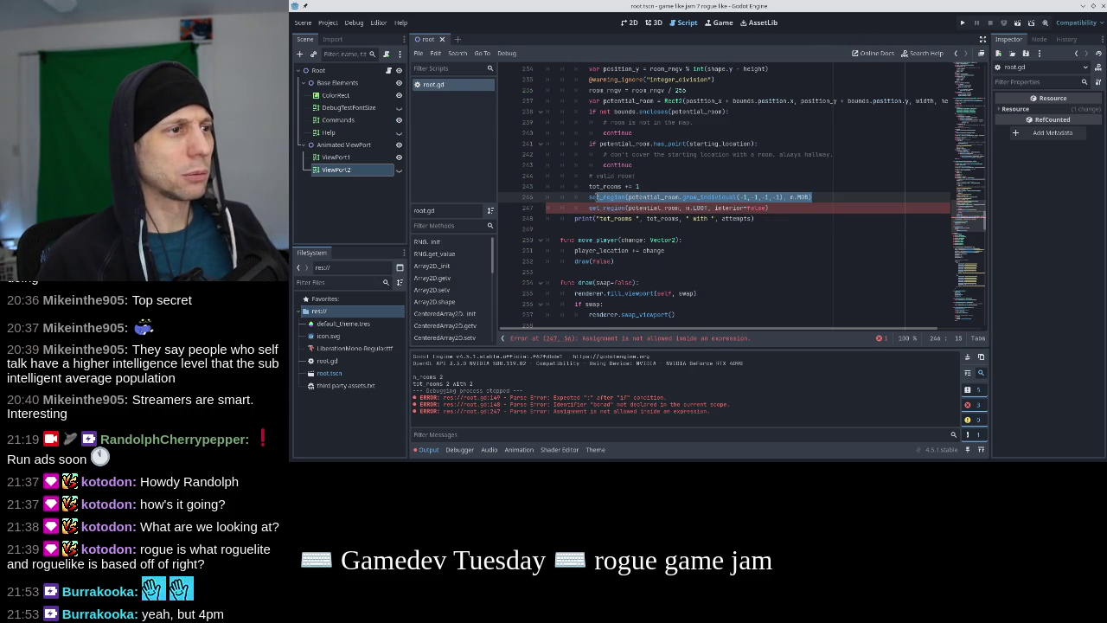
pyautogui.click(671, 198)
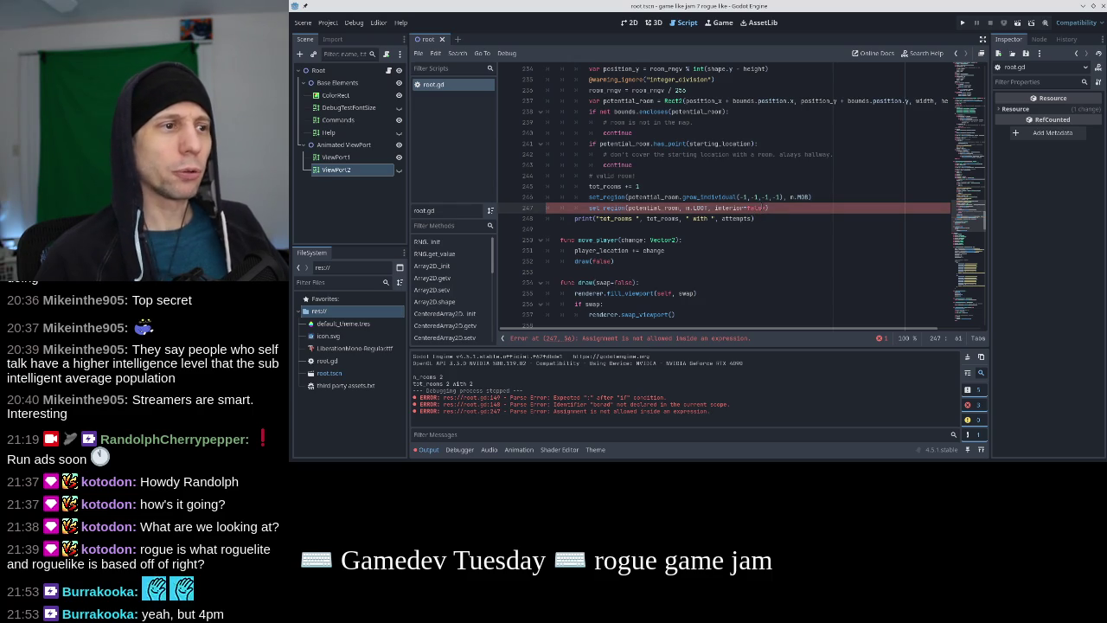
pyautogui.moveTo(747, 207); pyautogui.dragTo(713, 208)
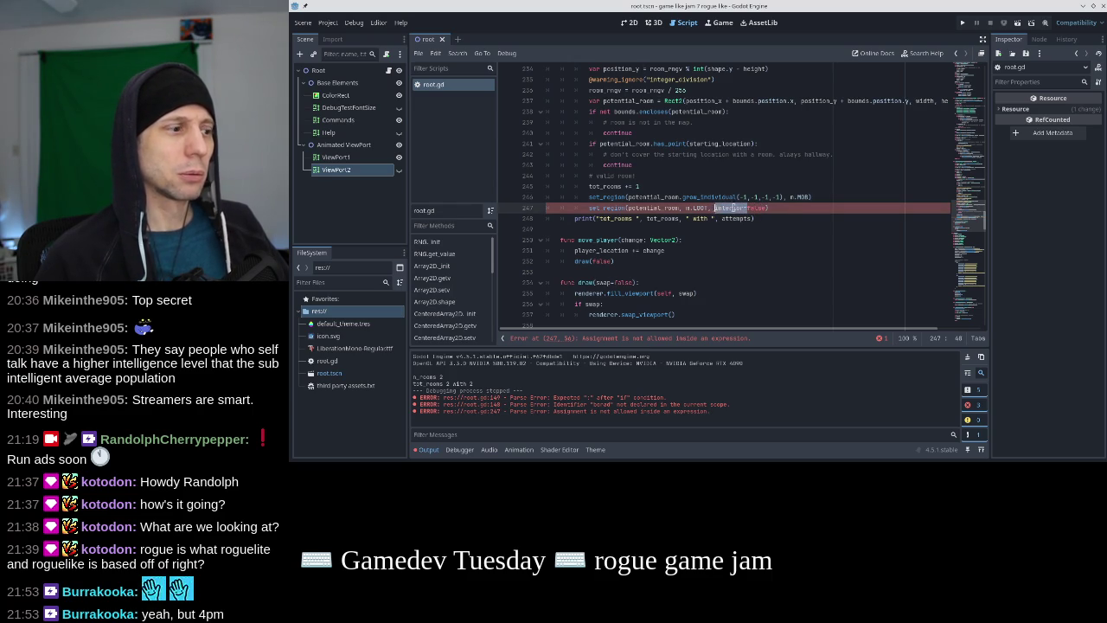
pyautogui.press('BackSpace')
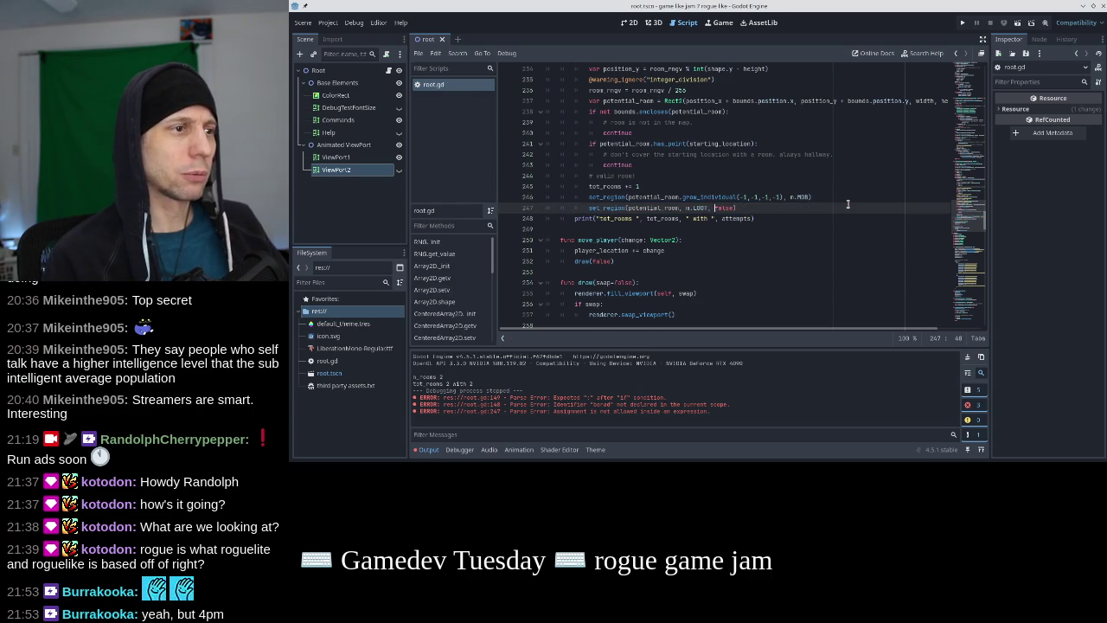
pyautogui.click(963, 23)
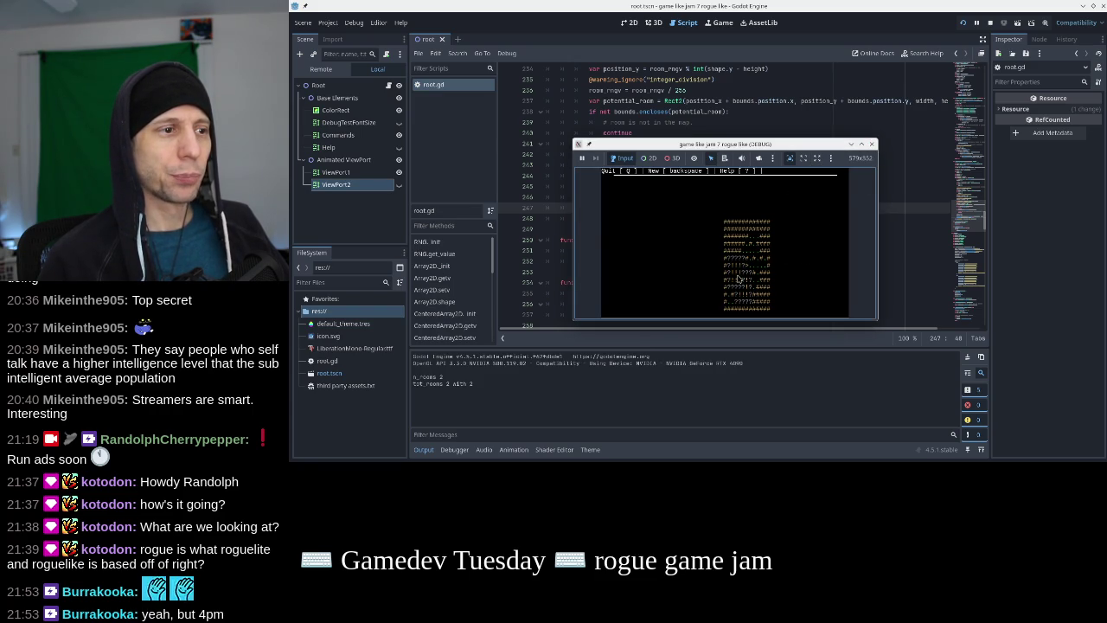
# Stop the game, add ', false' to the mob set_region call on line 246, then rerun and close it
pyautogui.click(873, 147)
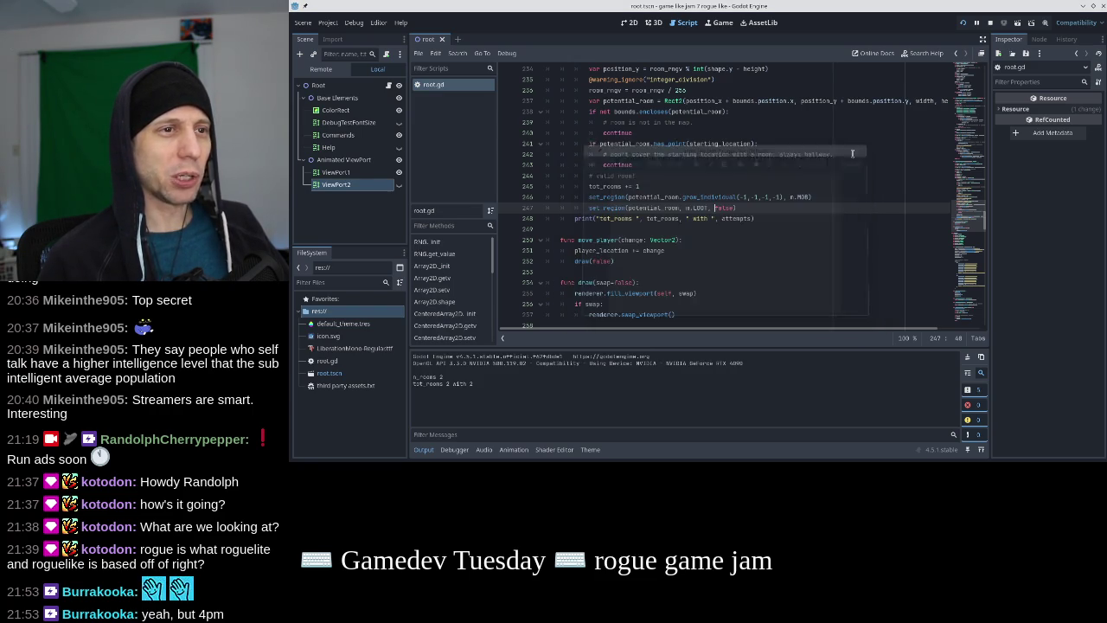
pyautogui.click(809, 196)
pyautogui.write(', false')
pyautogui.click(961, 24)
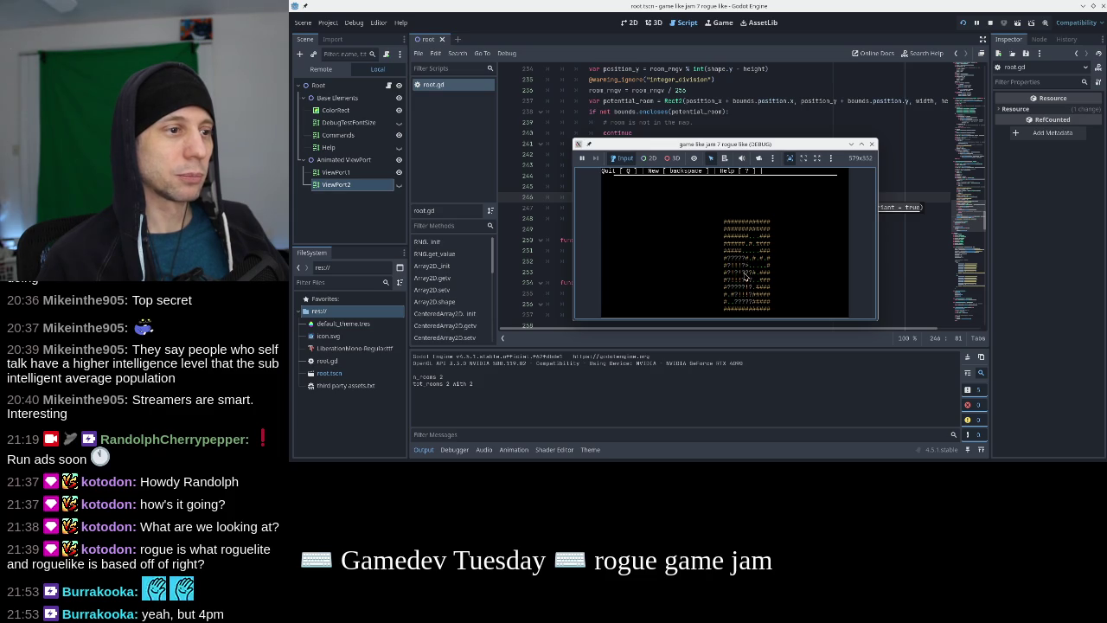
pyautogui.click(871, 144)
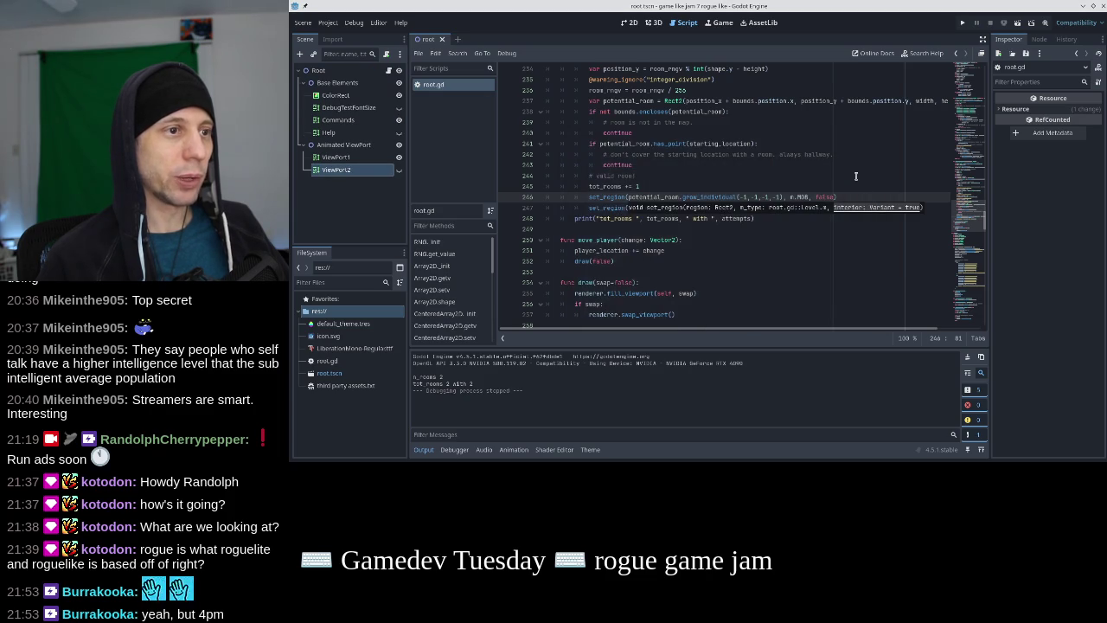
# Delete the ', false' argument from line 246's mob call, save, and scroll to _process
pyautogui.press('BackSpace')
pyautogui.press('BackSpace')
pyautogui.press('BackSpace')
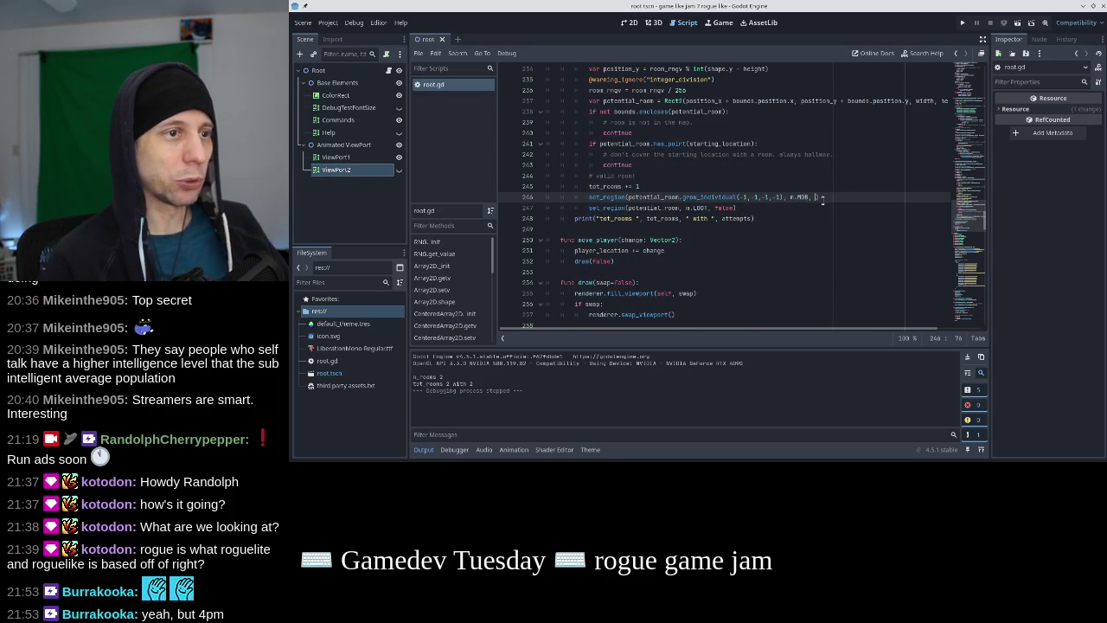
pyautogui.hotkey('ctrl', 's')
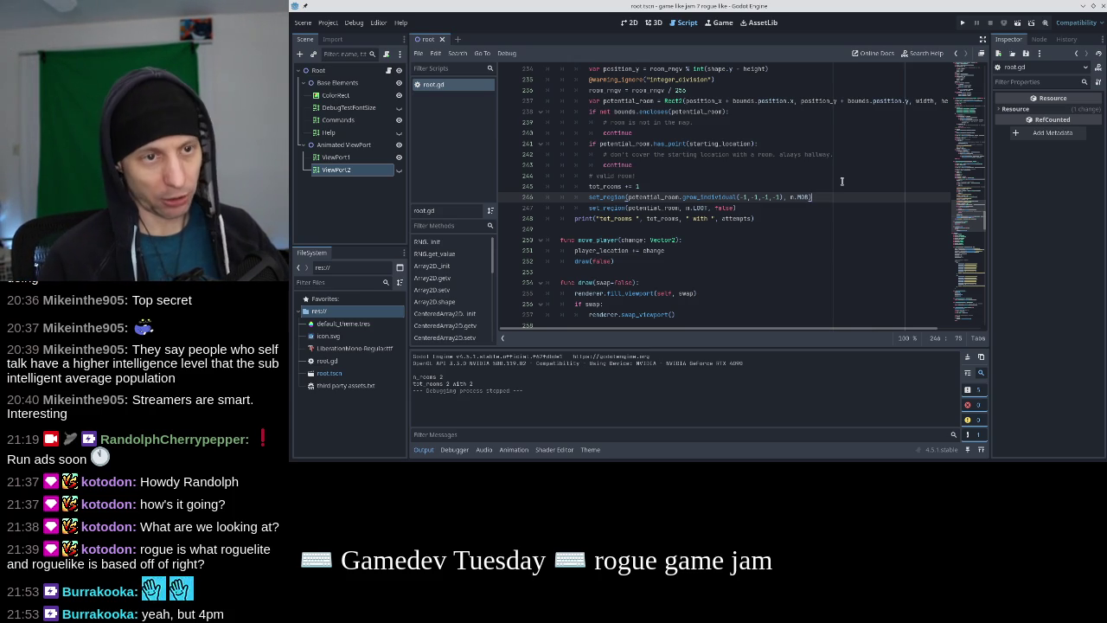
pyautogui.scroll(-15, 960, 312)
pyautogui.scroll(-3, 959, 311)
pyautogui.scroll(4, 810, 257)
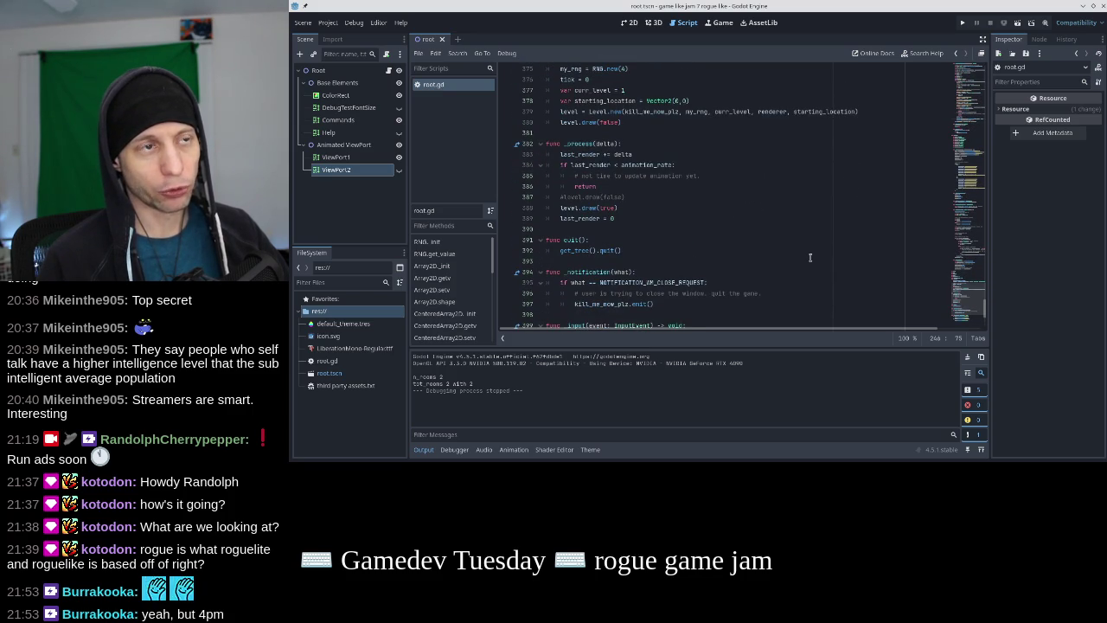
# Run the game, reposition its window to view the ASCII room map, then close it
pyautogui.click(962, 22)
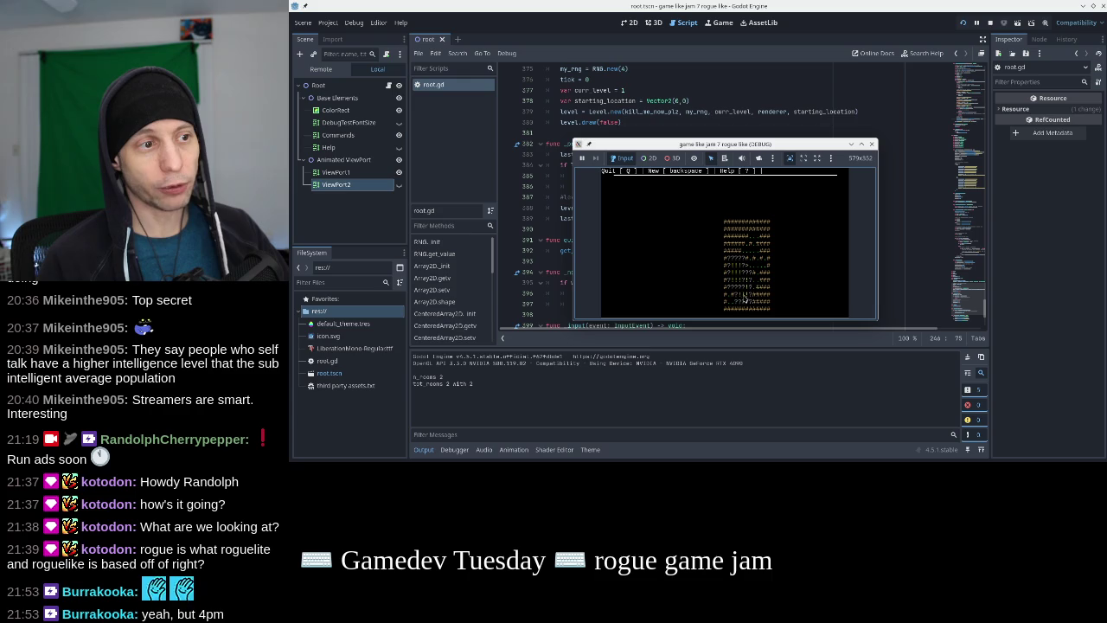
pyautogui.moveTo(746, 269)
pyautogui.mouseDown()
pyautogui.moveTo(745, 331)
pyautogui.moveTo(794, 250)
pyautogui.moveTo(742, 246)
pyautogui.mouseUp()
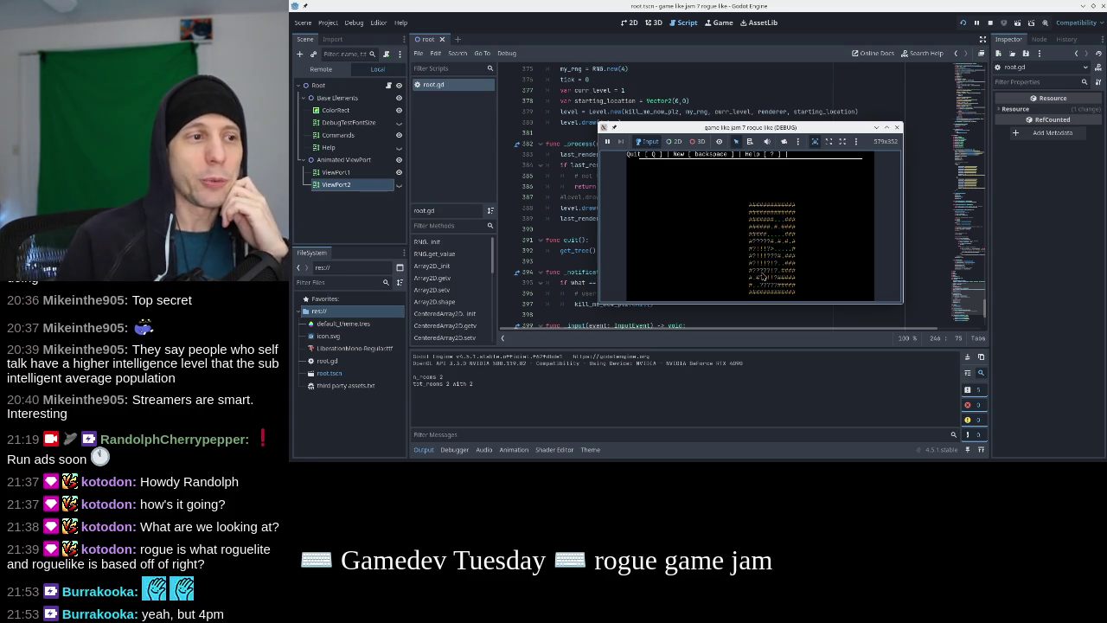
pyautogui.moveTo(764, 127)
pyautogui.mouseDown()
pyautogui.moveTo(776, 158)
pyautogui.moveTo(852, 207)
pyautogui.moveTo(753, 131)
pyautogui.mouseUp()
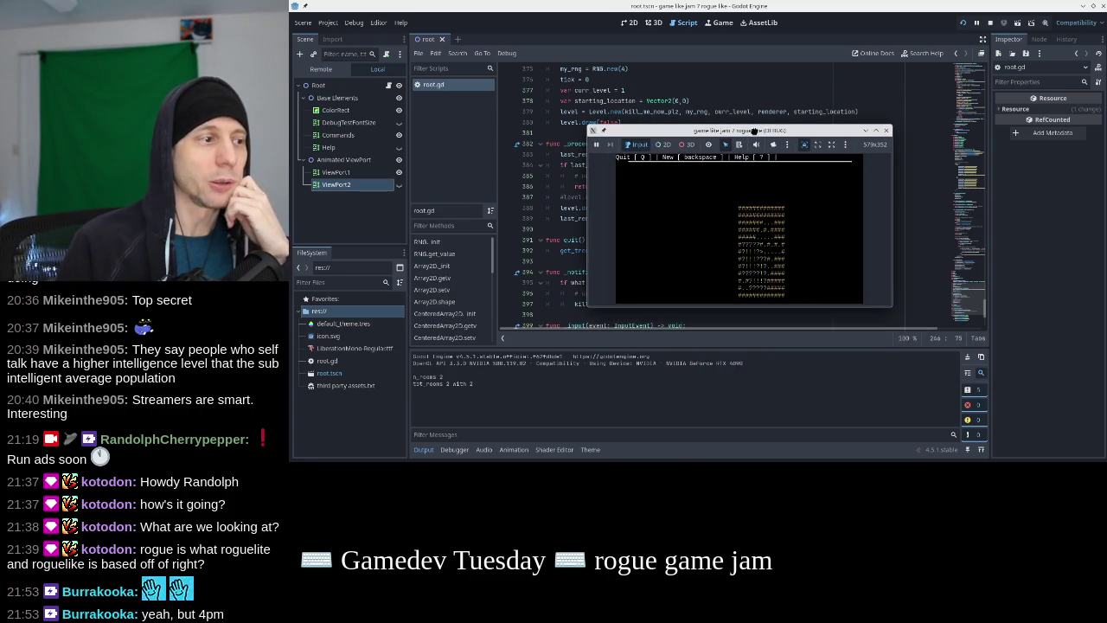
pyautogui.click(795, 108)
pyautogui.scroll(10, 794, 106)
pyautogui.scroll(2, 794, 108)
pyautogui.click(886, 131)
# Inspect the loot set_region call on line 247 and its description
pyautogui.scroll(5, 883, 185)
pyautogui.scroll(20, 962, 173)
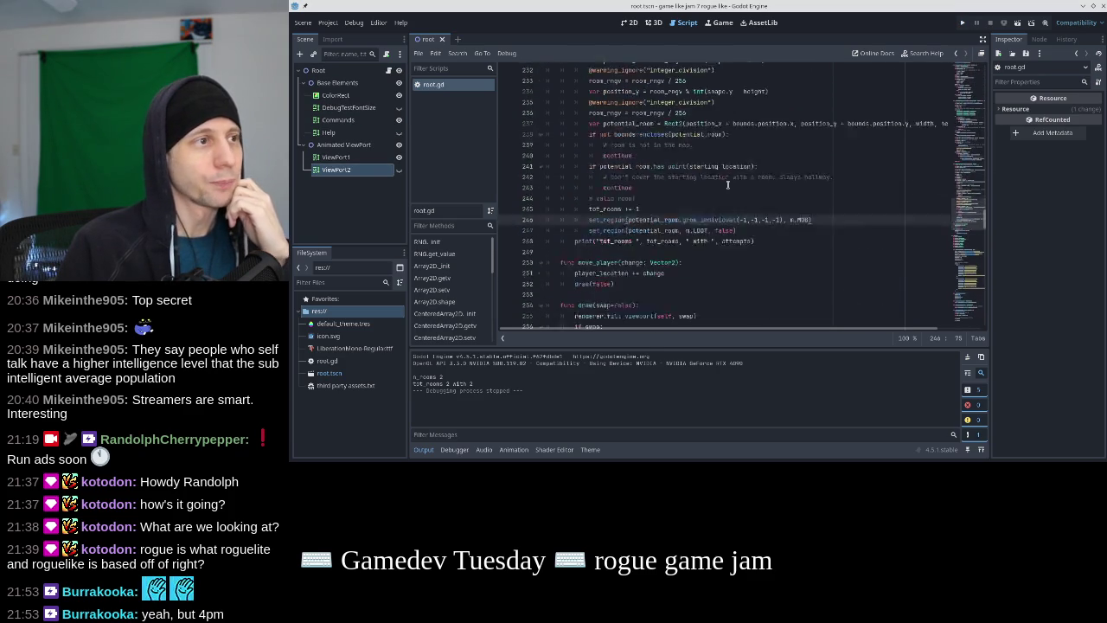
pyautogui.moveTo(769, 197)
pyautogui.mouseDown()
pyautogui.moveTo(575, 197)
pyautogui.moveTo(590, 197)
pyautogui.mouseUp()
pyautogui.moveTo(606, 197)
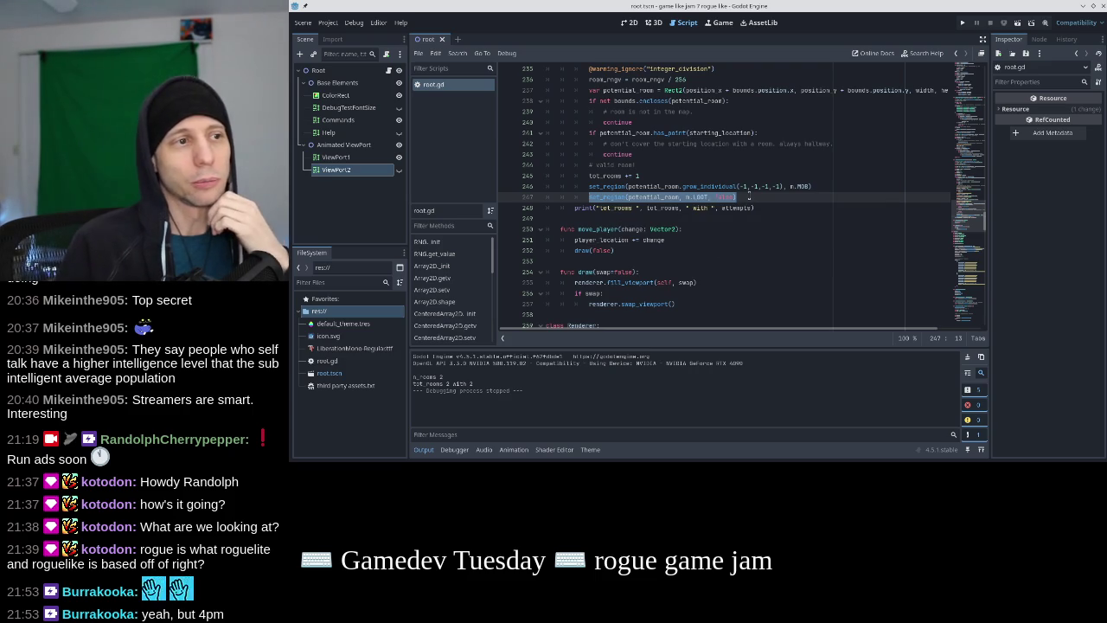
pyautogui.click(746, 197)
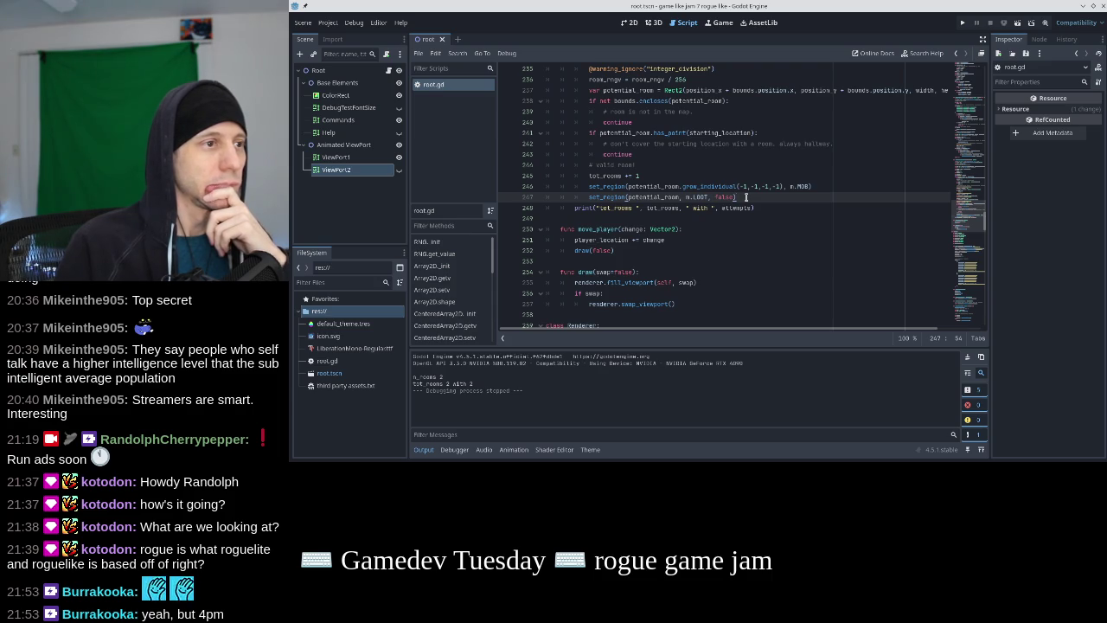
pyautogui.doubleClick(605, 197)
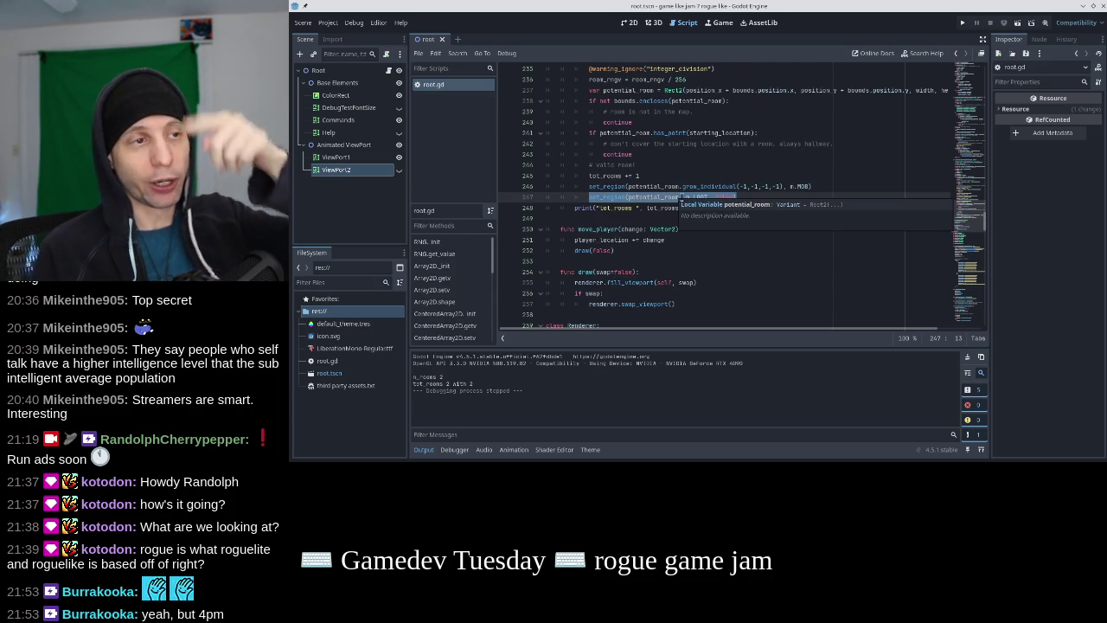
pyautogui.moveTo(736, 197)
pyautogui.mouseDown()
pyautogui.moveTo(576, 197)
pyautogui.moveTo(603, 197)
pyautogui.mouseUp()
pyautogui.click(741, 198)
# Scroll up to review the region-building loops around line 130
pyautogui.scroll(2, 741, 197)
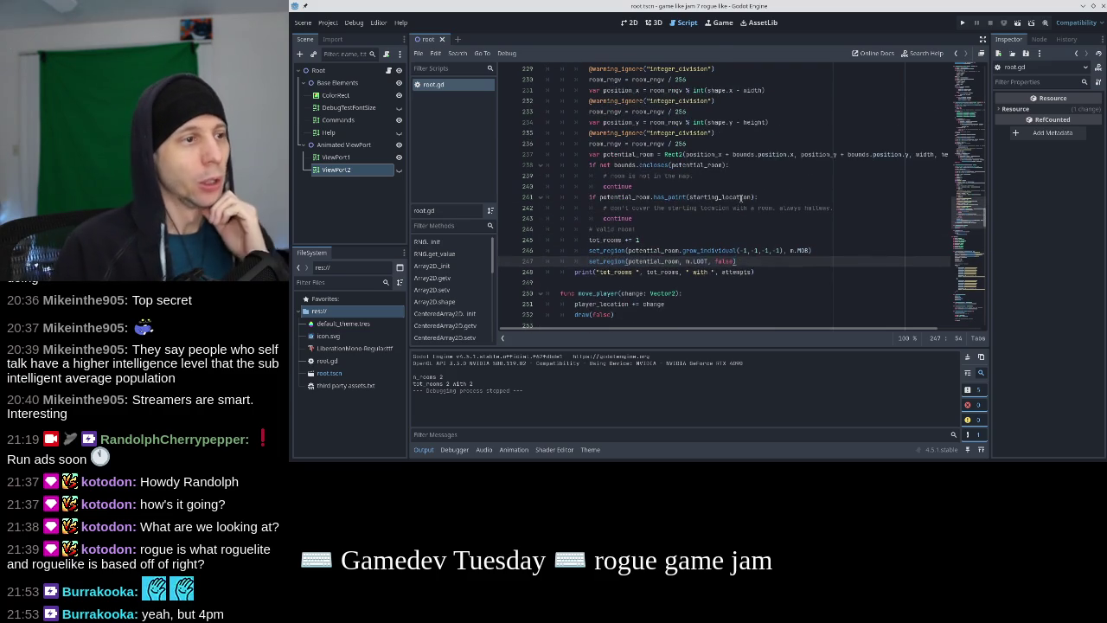
pyautogui.scroll(10, 741, 197)
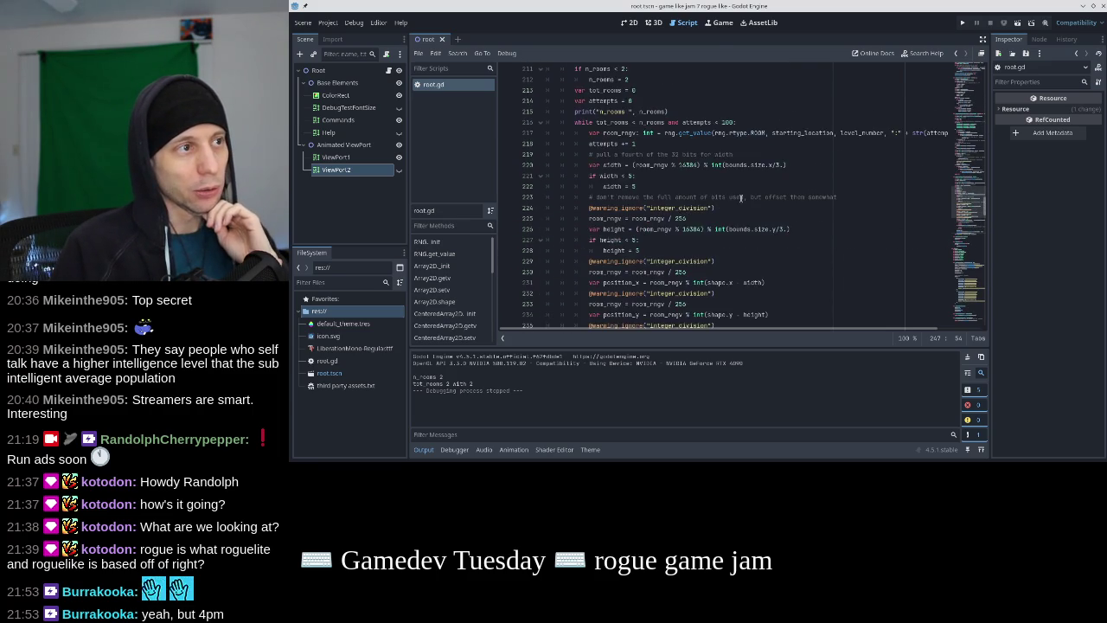
pyautogui.scroll(6, 741, 198)
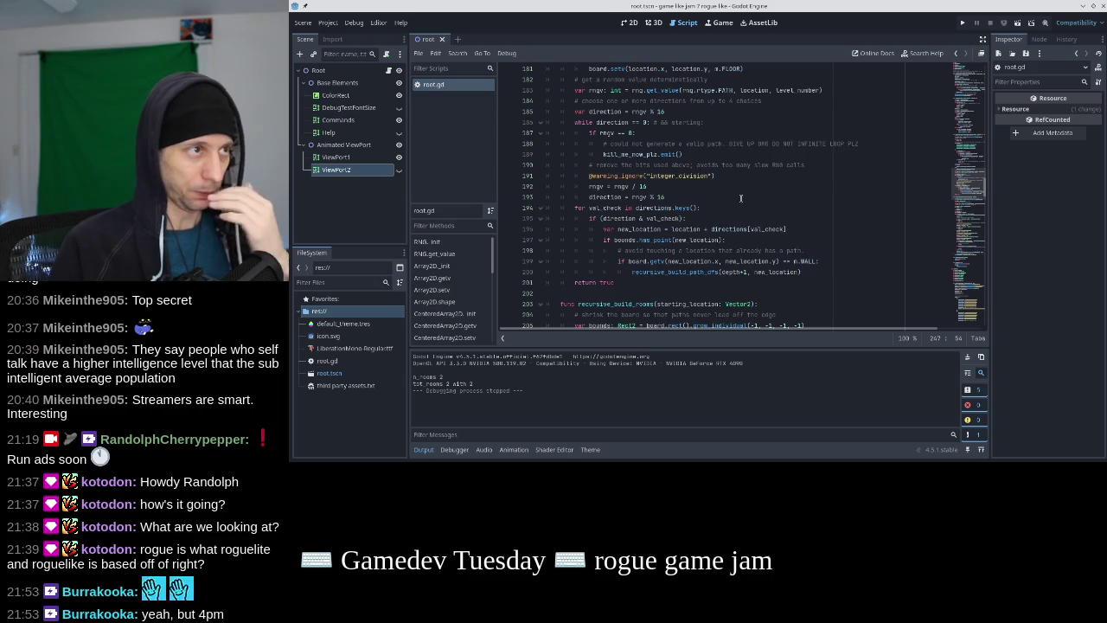
pyautogui.scroll(-18, 741, 198)
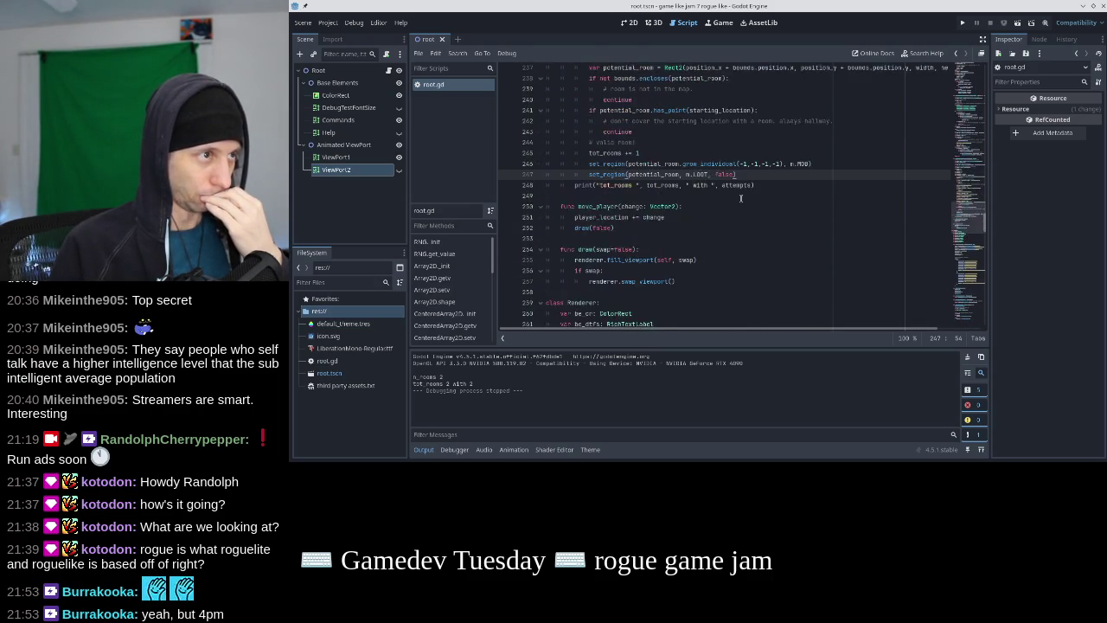
pyautogui.scroll(8, 741, 198)
pyautogui.scroll(10, 741, 198)
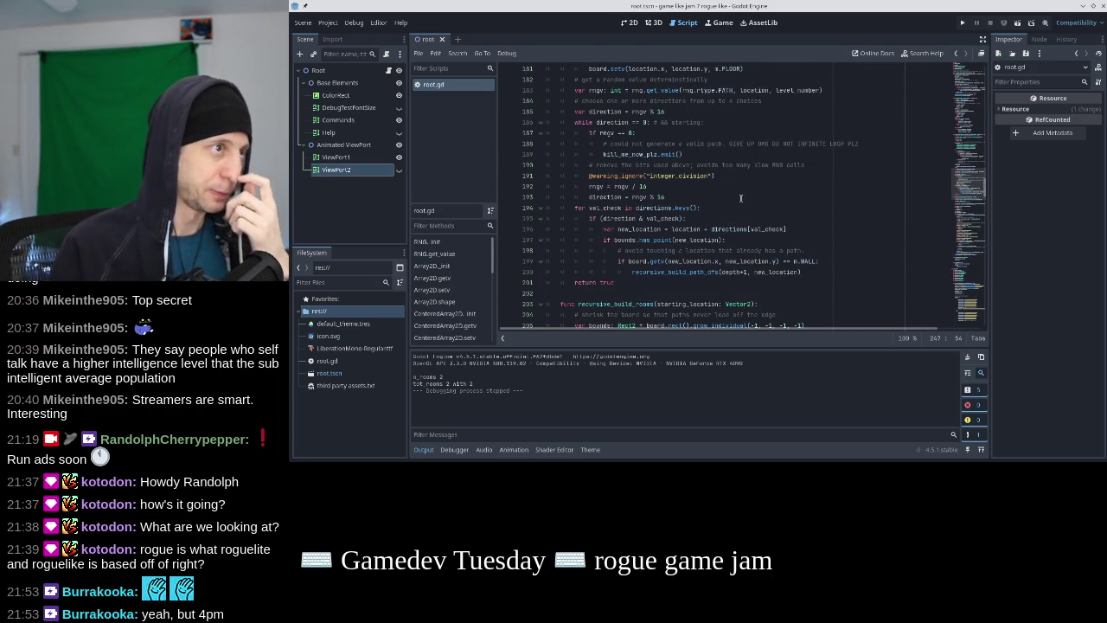
pyautogui.scroll(6, 741, 198)
pyautogui.scroll(11, 741, 198)
pyautogui.scroll(-1, 741, 198)
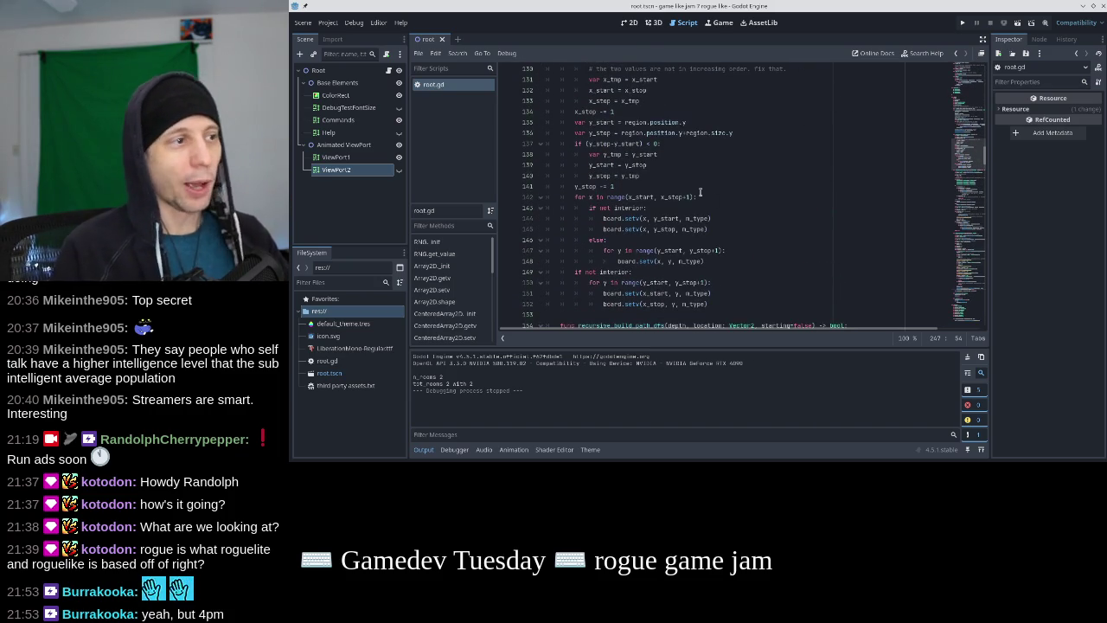
# Add an 'if interior:' line after y_stop -= 1 in set_region
pyautogui.click(700, 187)
pyautogui.press('Return')
pyautogui.write('if ')
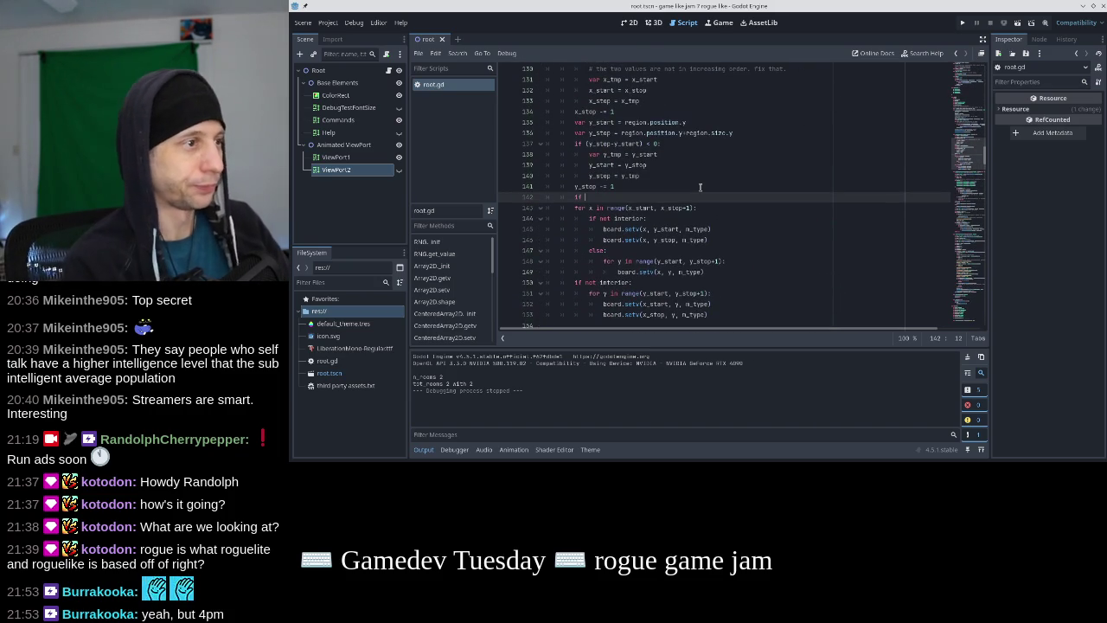
pyautogui.write('interior:')
pyautogui.press('Down')
pyautogui.press('Down')
pyautogui.press('Home')
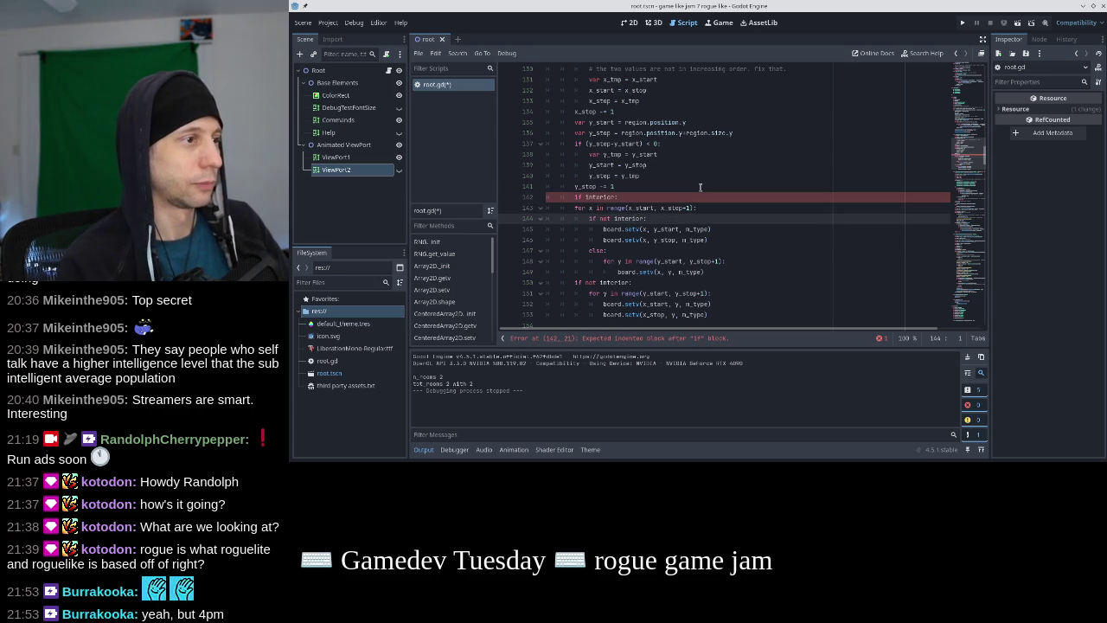
# Move the 'if not interior' block below the fill loops, delete 'else:' and outdent the y loop
pyautogui.hotkey('shift', 'Down')
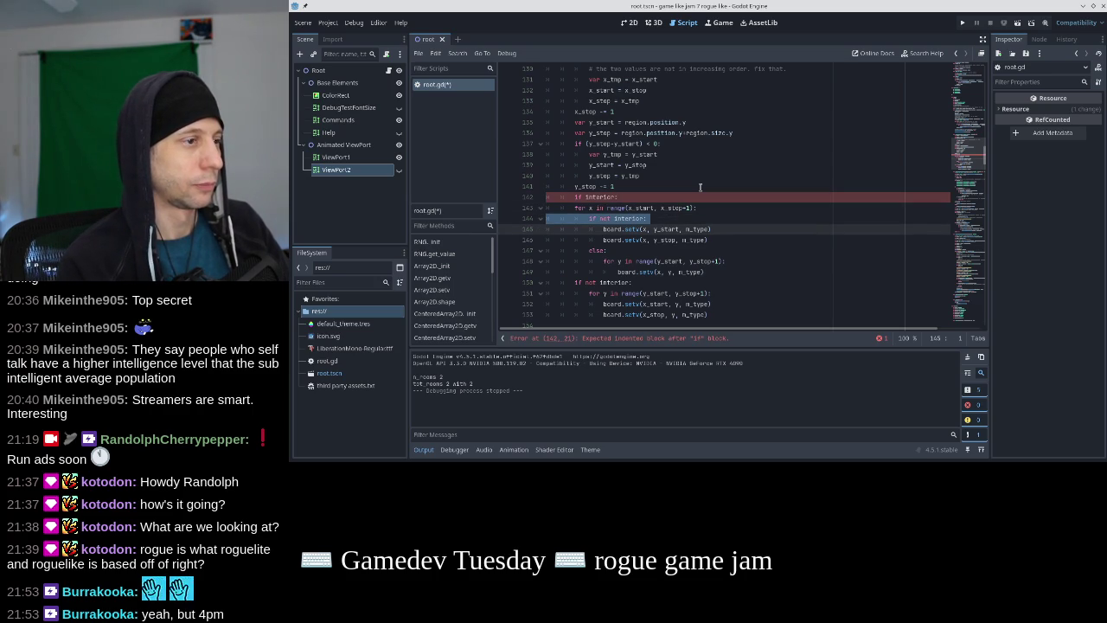
pyautogui.hotkey('shift', 'Down')
pyautogui.hotkey('shift', 'Down')
pyautogui.hotkey('alt', 'Down')
pyautogui.hotkey('alt', 'Down')
pyautogui.hotkey('alt', 'Down')
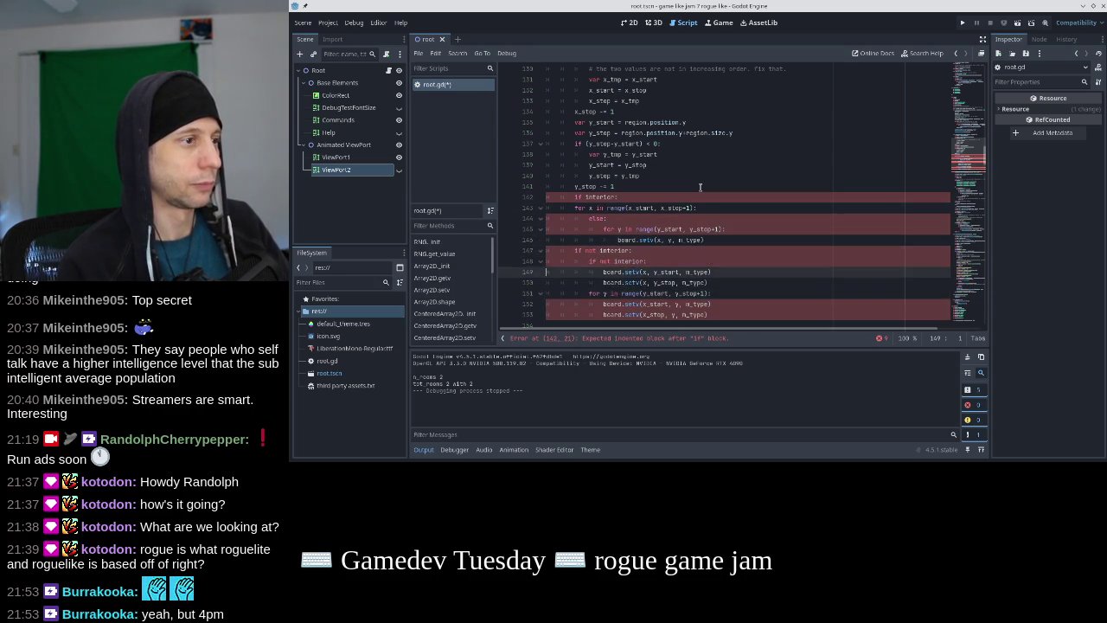
pyautogui.press('Up')
pyautogui.press('Up')
pyautogui.press('Up')
pyautogui.hotkey('ctrl', 'shift', 'k')
pyautogui.hotkey('shift', 'Down')
pyautogui.hotkey('shift', 'Down')
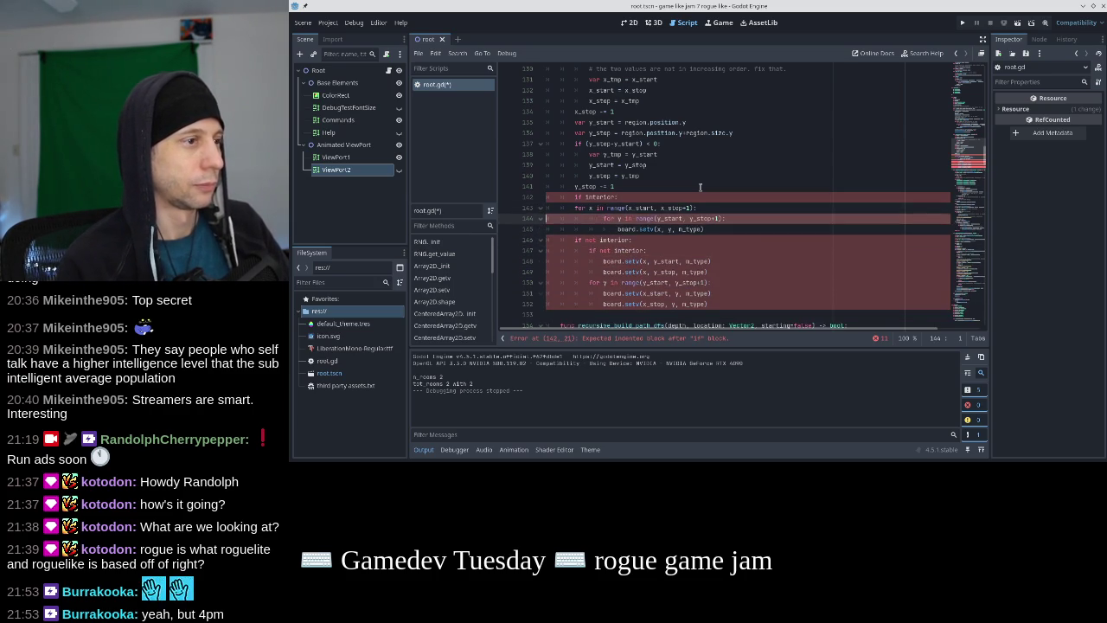
pyautogui.hotkey('shift', 'Tab')
pyautogui.press('Escape')
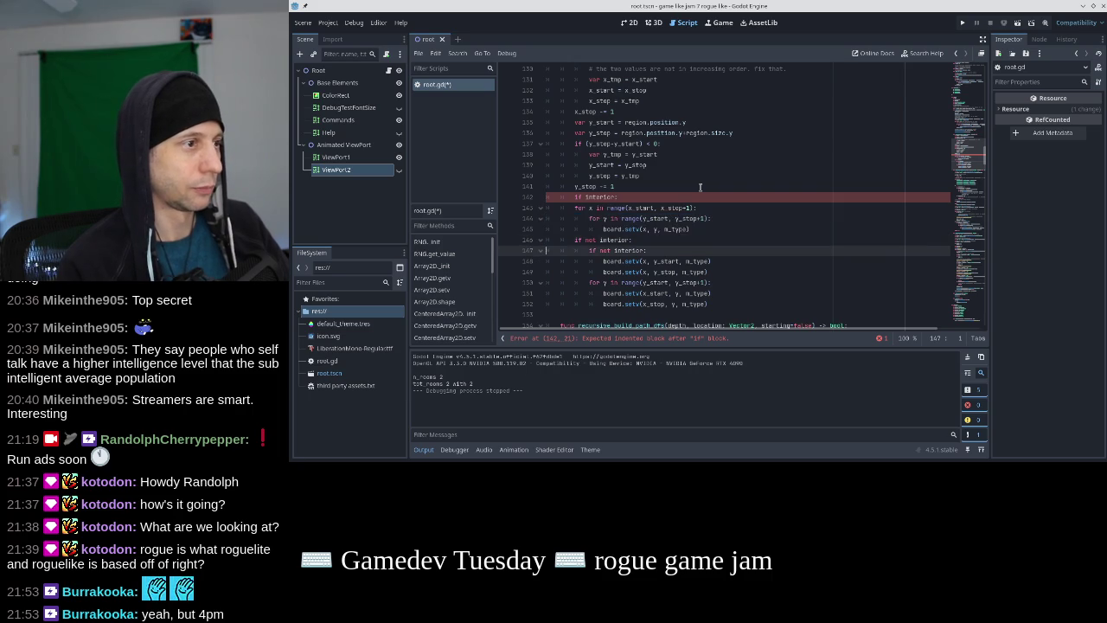
# Indent the fill loops under the 'if interior:' line
pyautogui.press('Up')
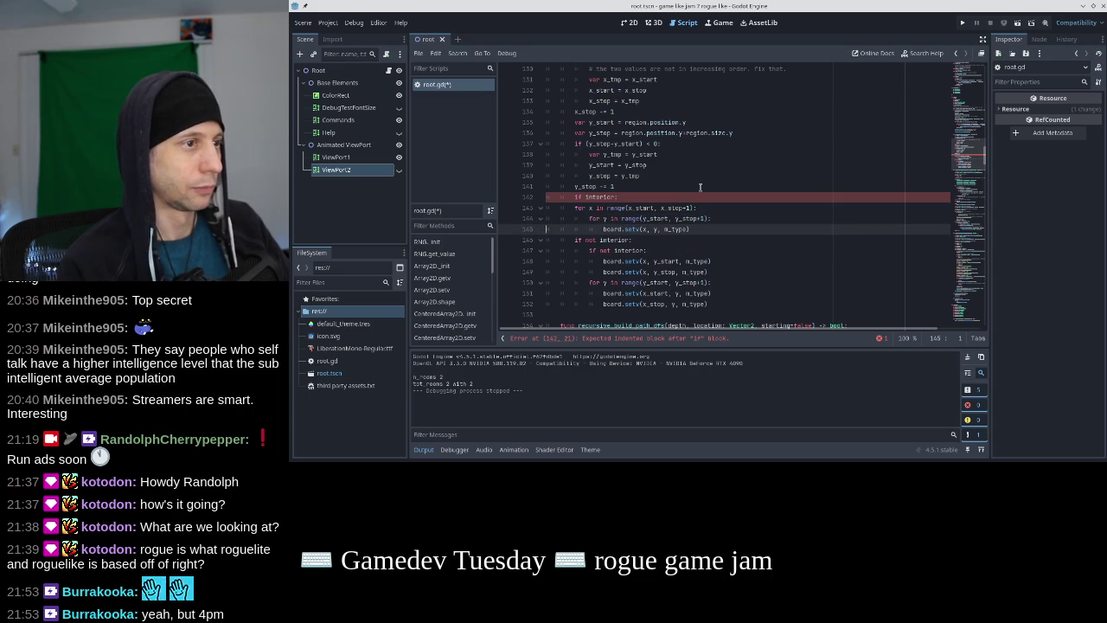
pyautogui.press('Up')
pyautogui.press('Up')
pyautogui.press('Up')
pyautogui.press('Down')
pyautogui.hotkey('shift', 'Down')
pyautogui.hotkey('shift', 'Down')
pyautogui.hotkey('shift', 'Down')
pyautogui.press('Tab')
pyautogui.press('Escape')
# Paste a for x loop into the 'if not interior' block for the border rows and save root.gd
pyautogui.press('Down')
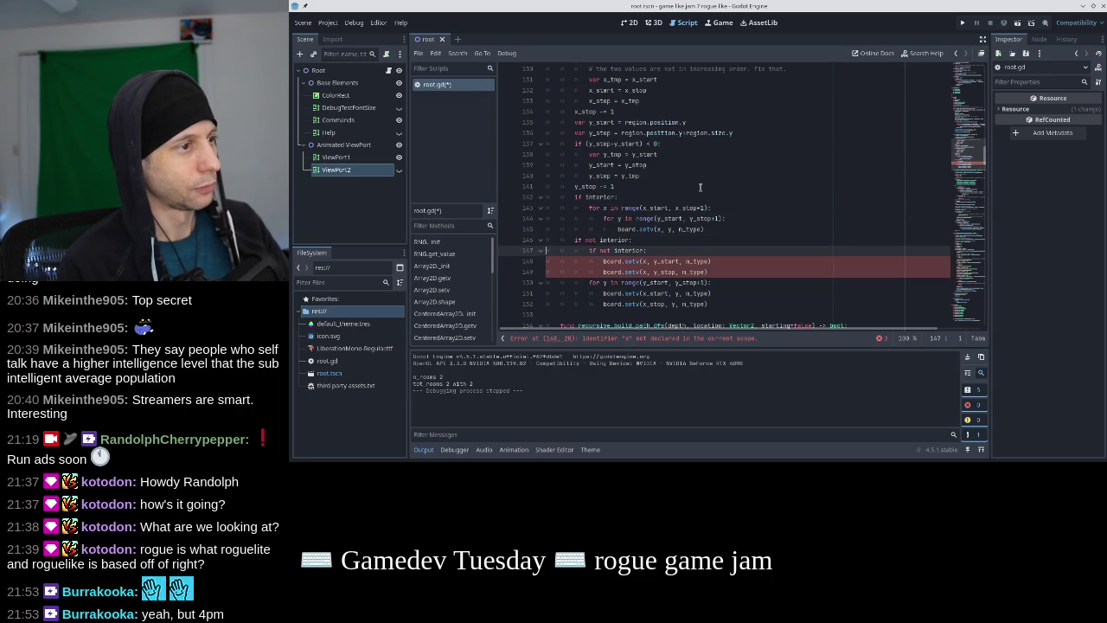
pyautogui.press('Up')
pyautogui.press('Up')
pyautogui.press('Up')
pyautogui.press('Down')
pyautogui.press('Down')
pyautogui.press('Down')
pyautogui.hotkey('shift', 'Down')
pyautogui.write('for x in range(x_start, x_stop+1):')
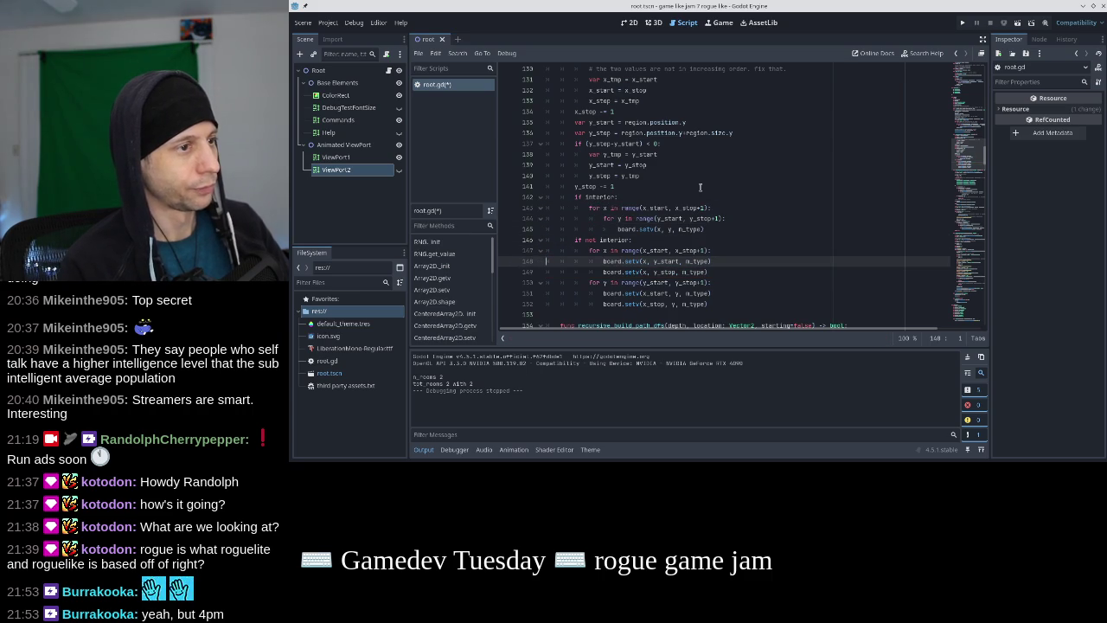
pyautogui.press('Up')
pyautogui.press('Up')
pyautogui.press('End')
pyautogui.hotkey('ctrl', 's')
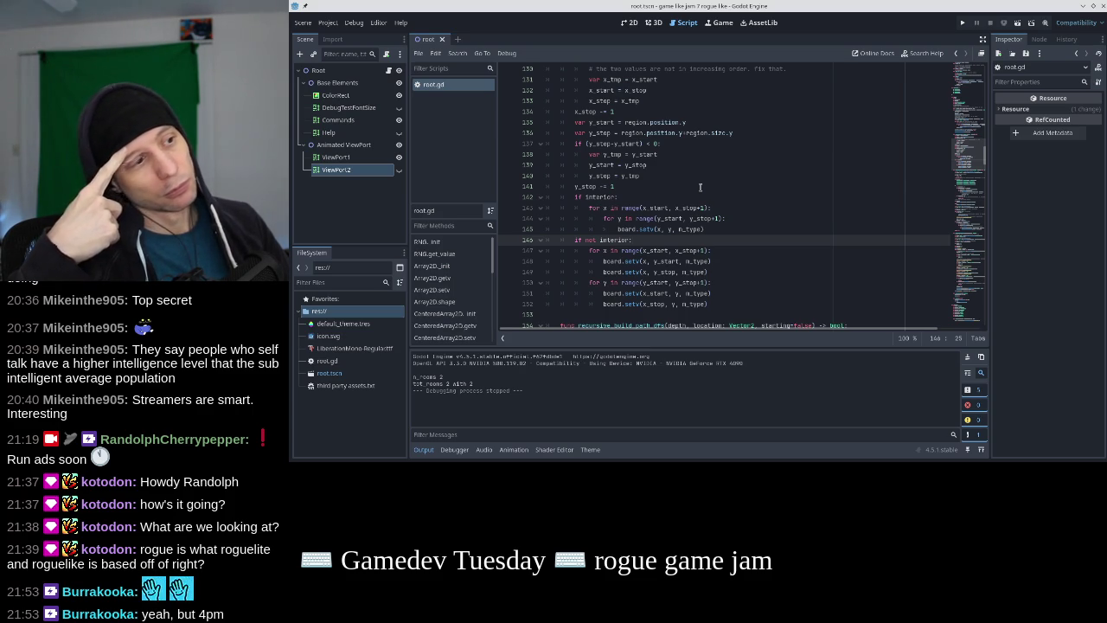
pyautogui.click(721, 260)
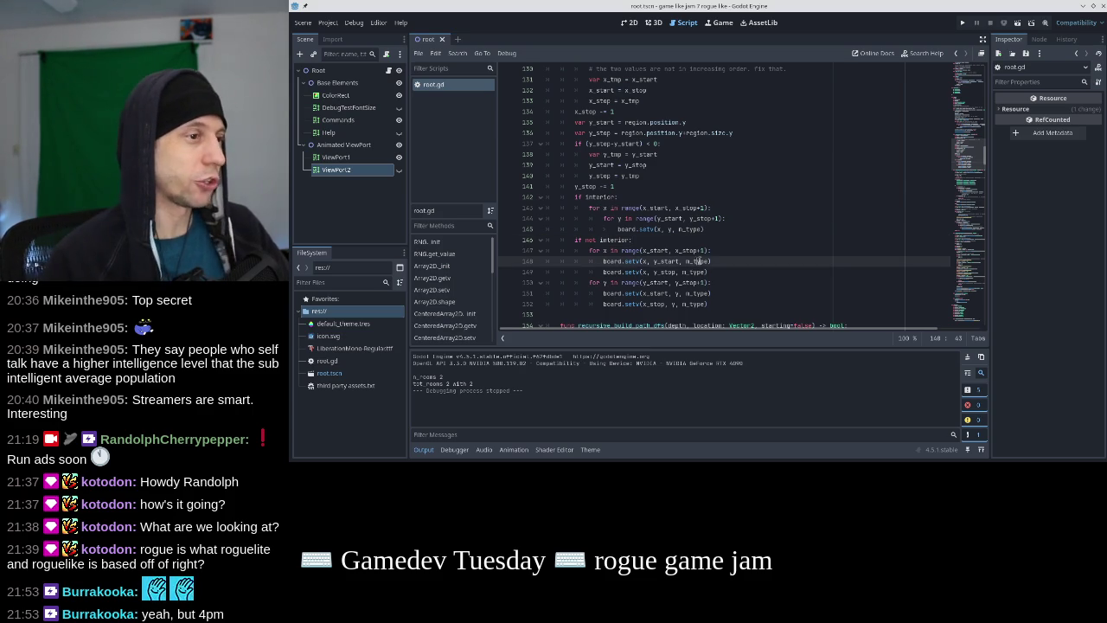
# Select the for x loop line and scroll through the set_region function
pyautogui.click(712, 245)
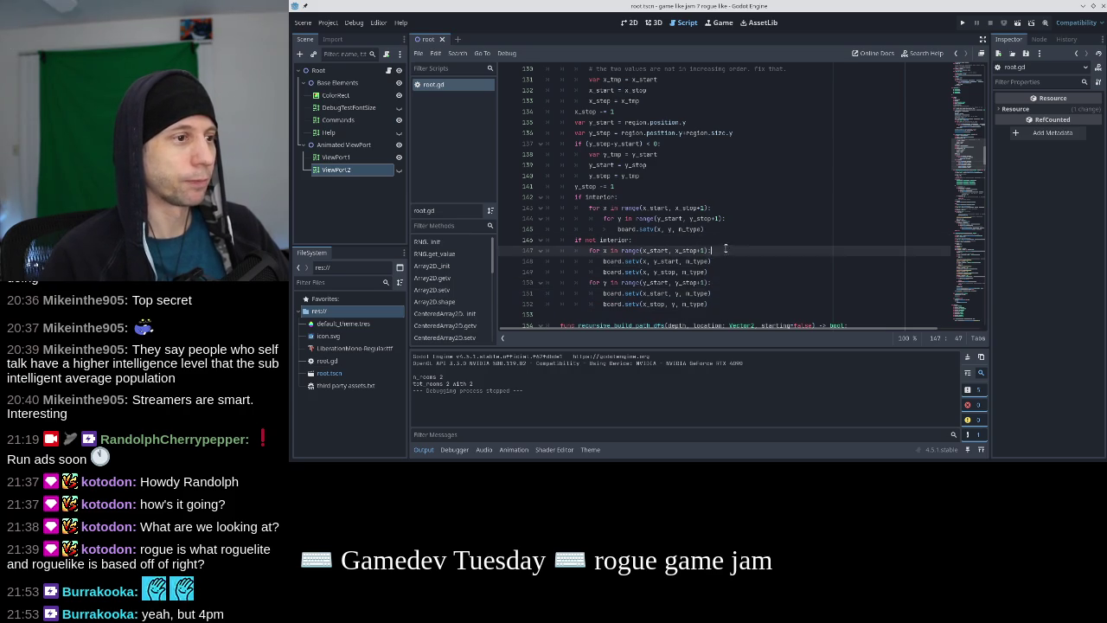
pyautogui.moveTo(830, 251); pyautogui.dragTo(830, 245)
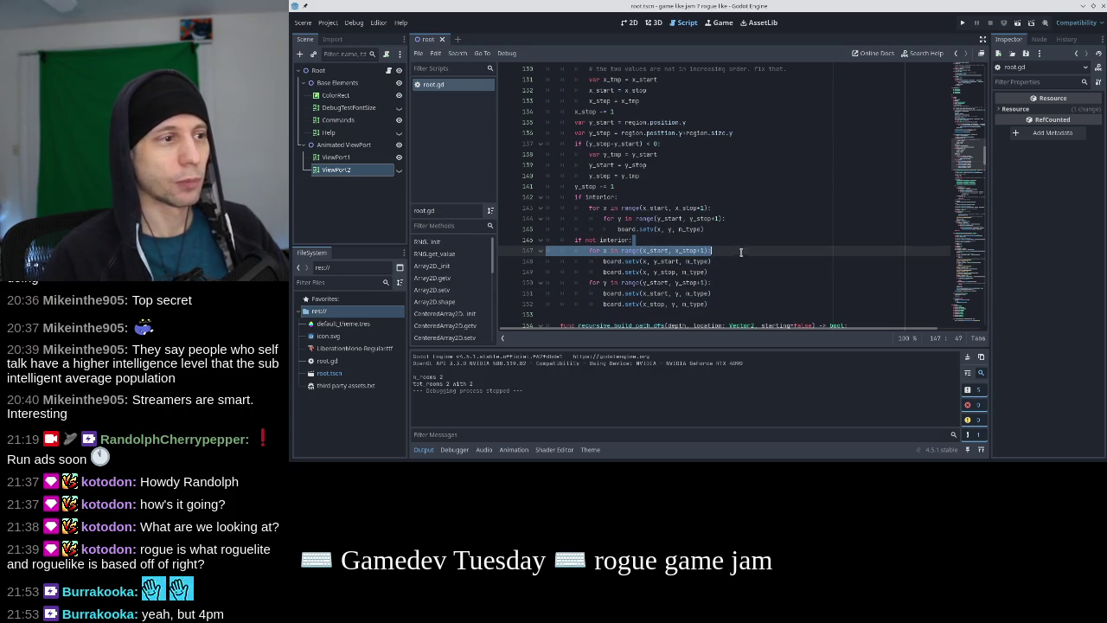
pyautogui.scroll(-10, 743, 246)
pyautogui.scroll(-4, 767, 195)
pyautogui.scroll(7, 767, 195)
pyautogui.scroll(7, 767, 195)
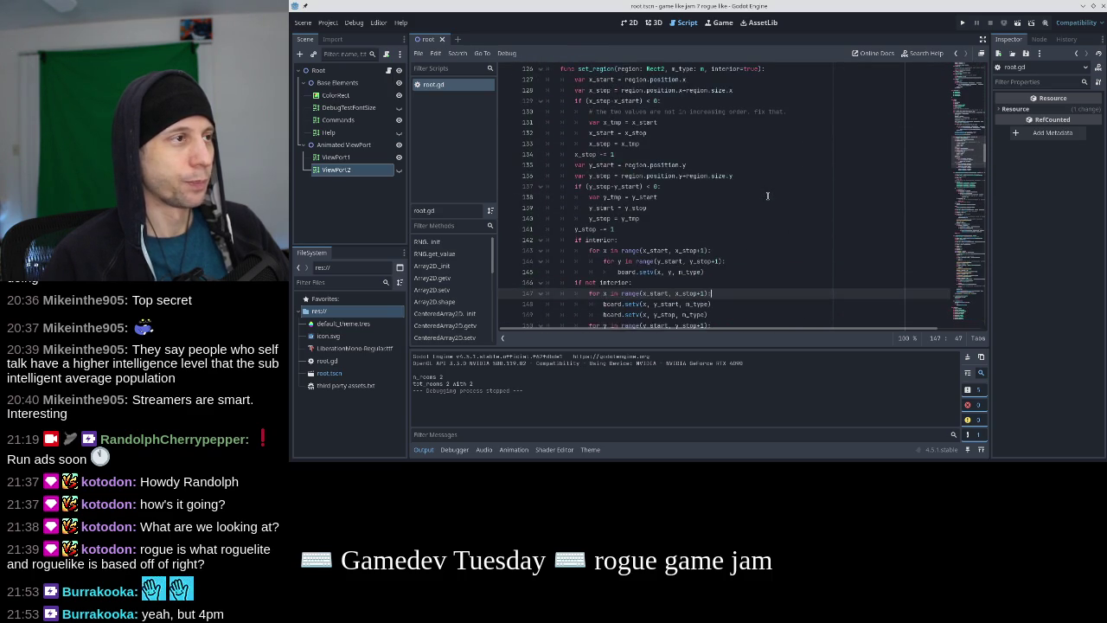
pyautogui.scroll(1, 767, 196)
# Select set_region from header to last line and paste a copy directly beneath it
pyautogui.click(754, 89)
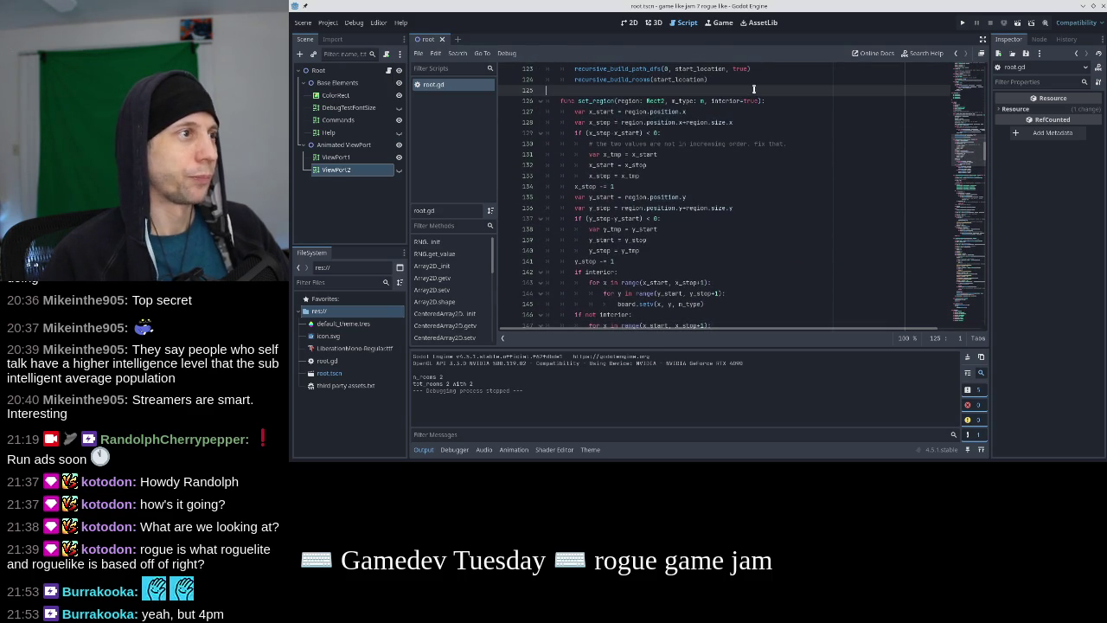
pyautogui.press('Down')
pyautogui.press('Down')
pyautogui.press('Up')
pyautogui.scroll(-8, 754, 89)
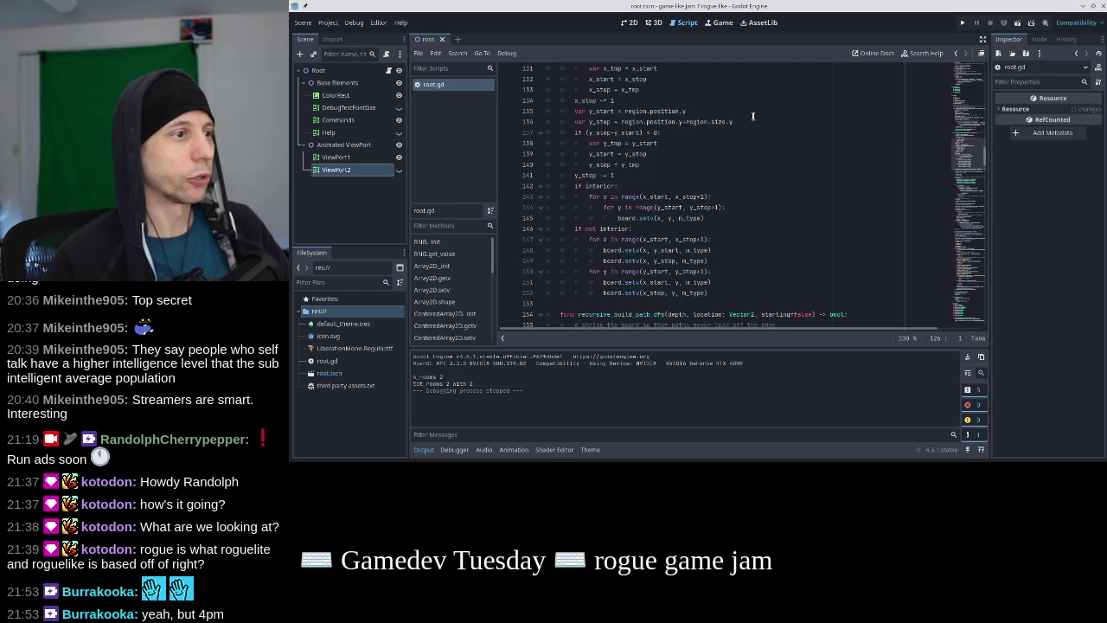
pyautogui.keyDown('shift'); pyautogui.click(726, 121); pyautogui.keyUp('shift')
pyautogui.click(718, 133)
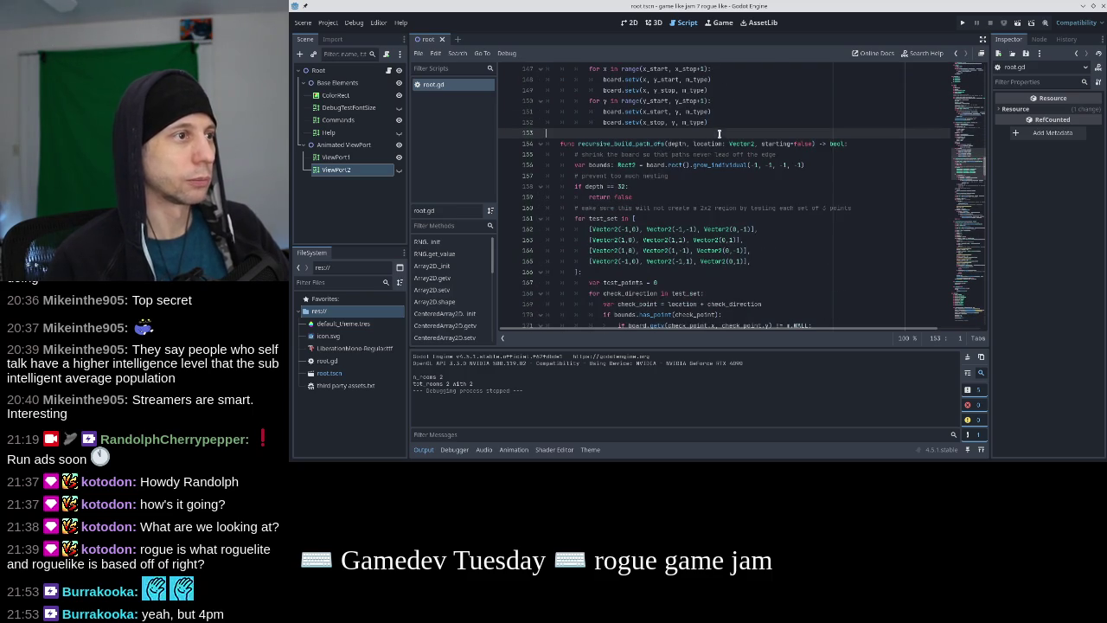
pyautogui.hotkey('ctrl', 'v')
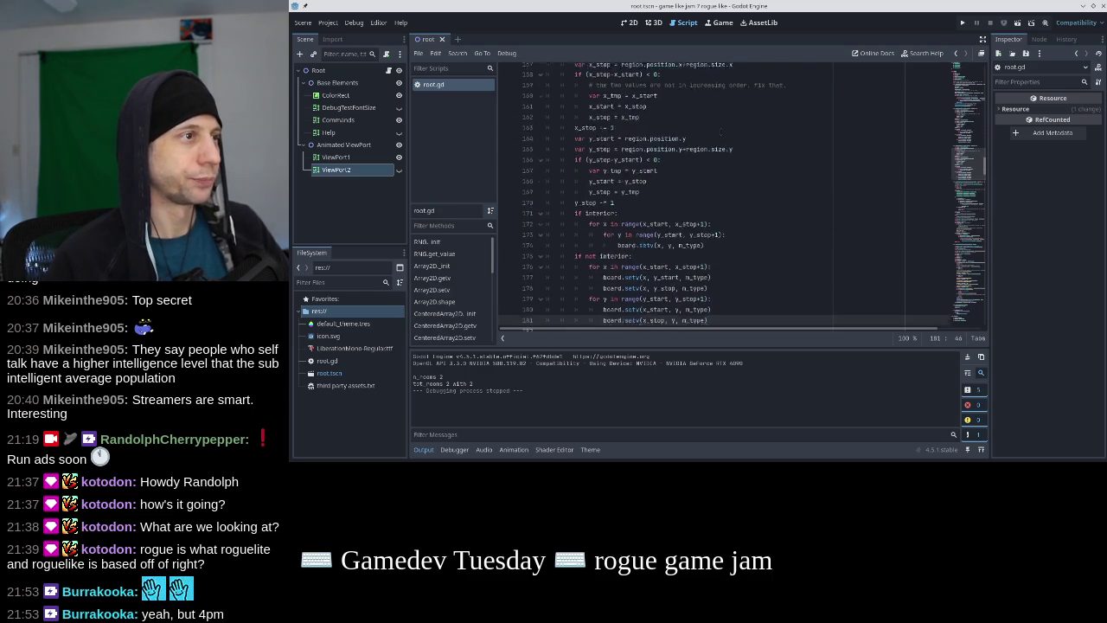
pyautogui.scroll(5, 714, 184)
pyautogui.click(714, 185)
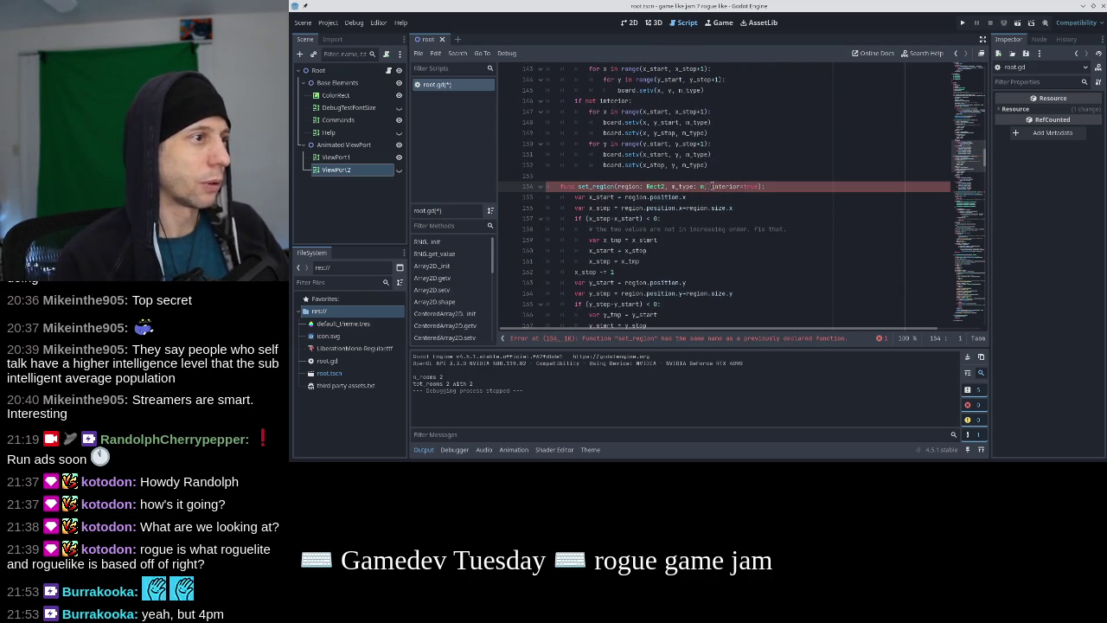
# Rename the duplicate function to build_doors and remove its interior and m_type parameters
pyautogui.doubleClick(600, 186)
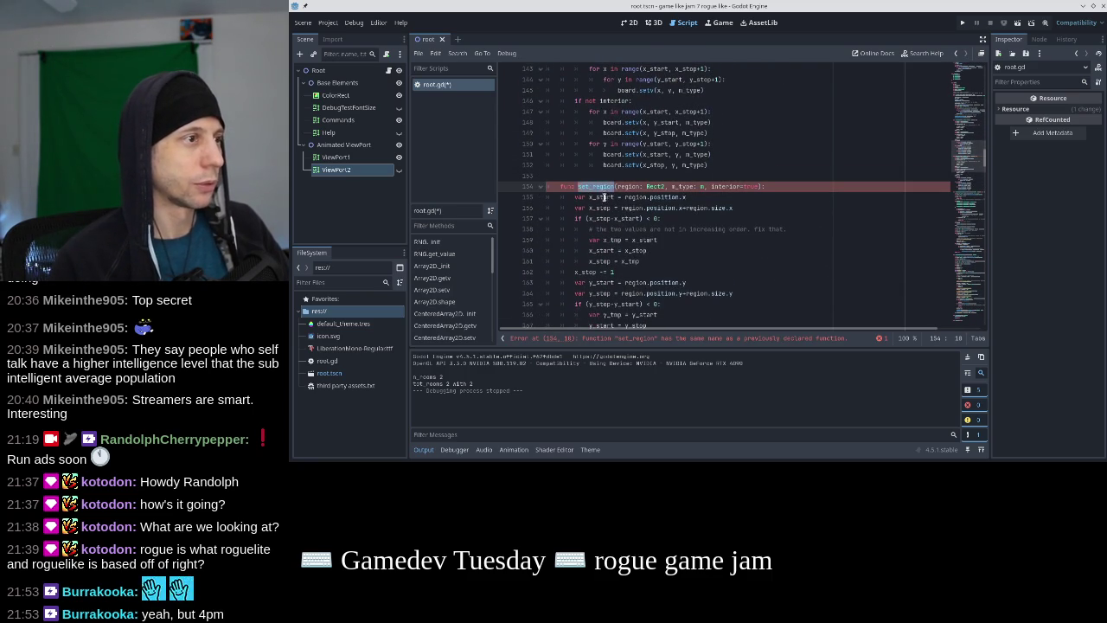
pyautogui.scroll(-4, 701, 189)
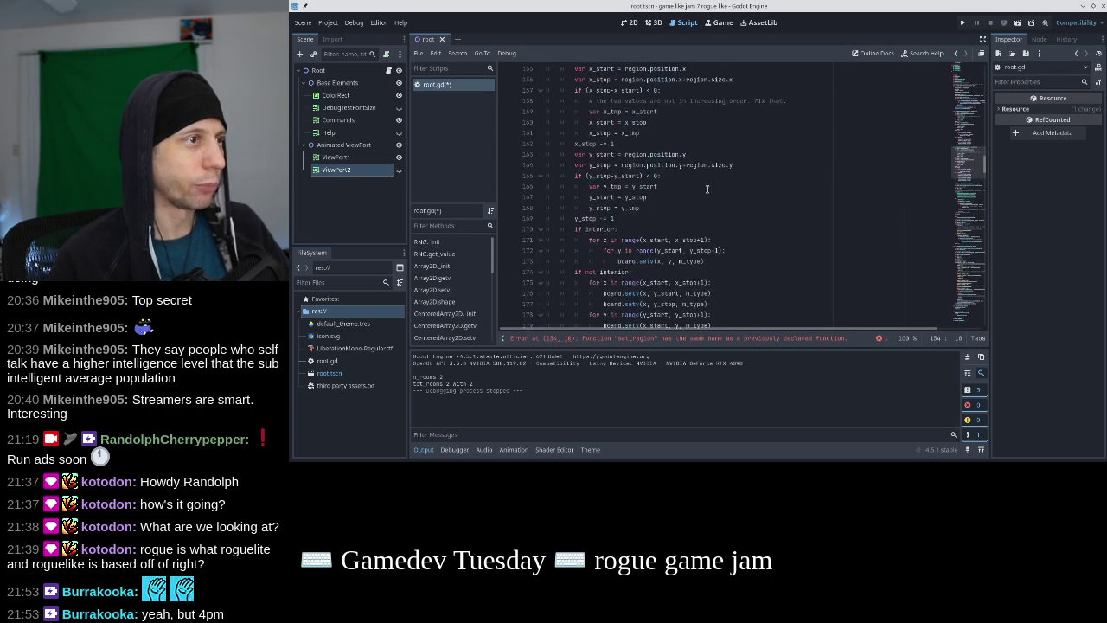
pyautogui.scroll(3, 702, 189)
pyautogui.write('build_doors(region: Rect2, n_type: int, interior=true):')
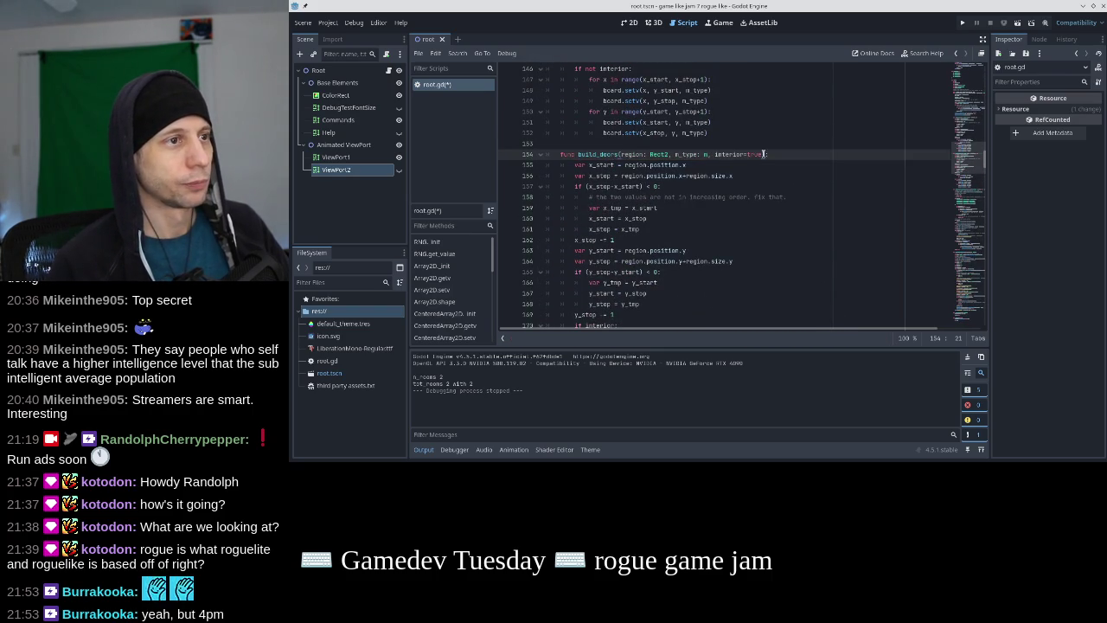
pyautogui.moveTo(762, 154); pyautogui.dragTo(710, 153)
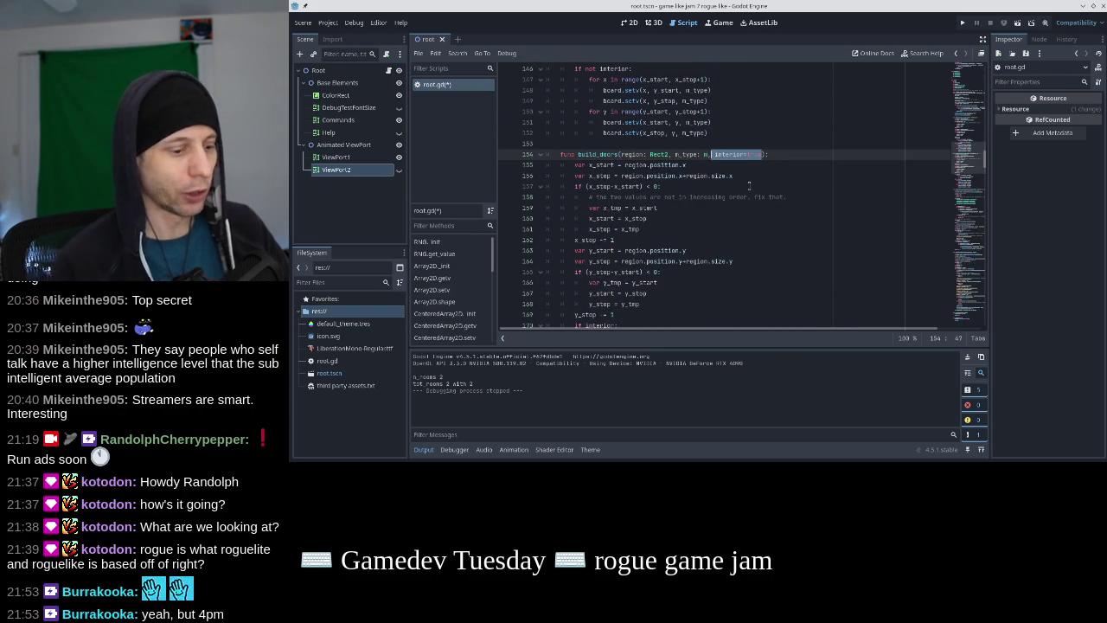
pyautogui.press('BackSpace')
pyautogui.click(722, 164)
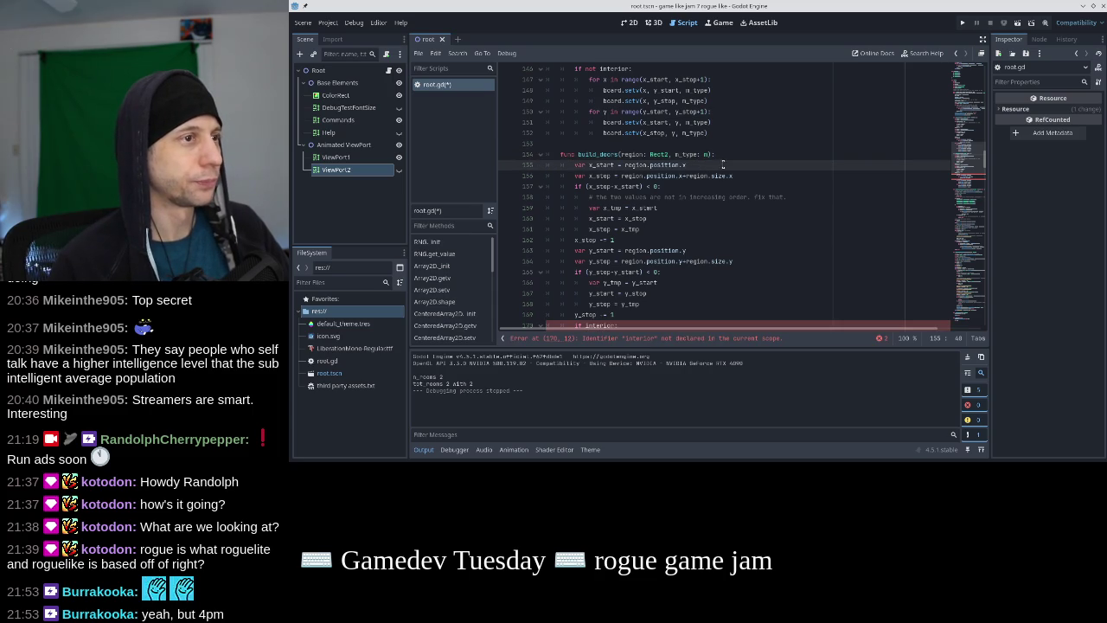
pyautogui.click(712, 155)
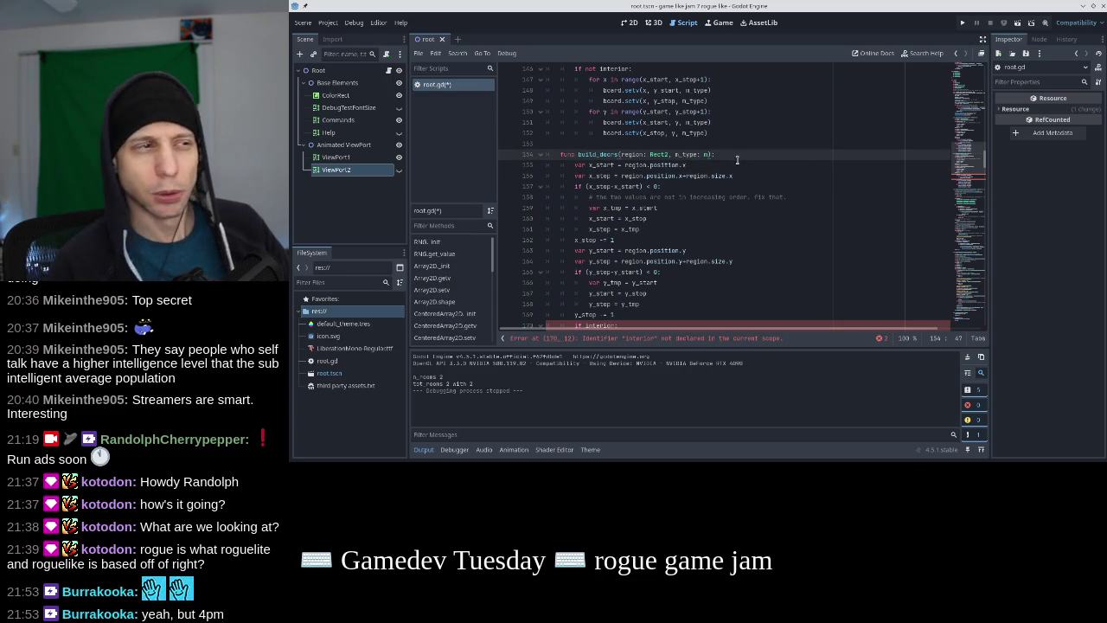
pyautogui.press('BackSpace')
pyautogui.press('BackSpace')
pyautogui.press('BackSpace')
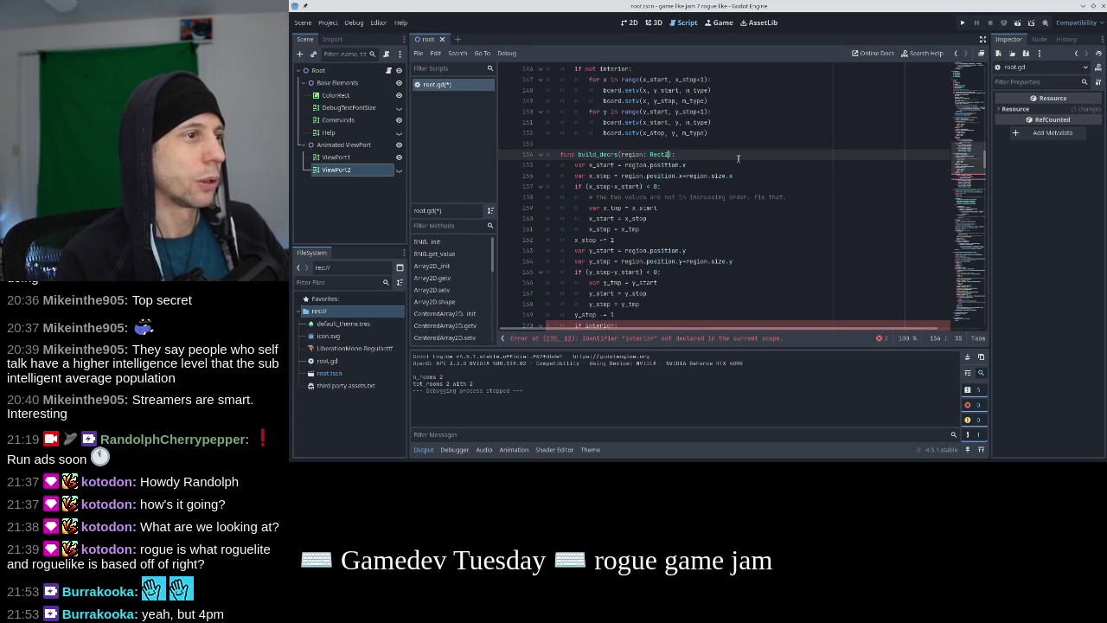
# Delete the 'if interior' fill block from build_doors
pyautogui.press('Down')
pyautogui.press('Home')
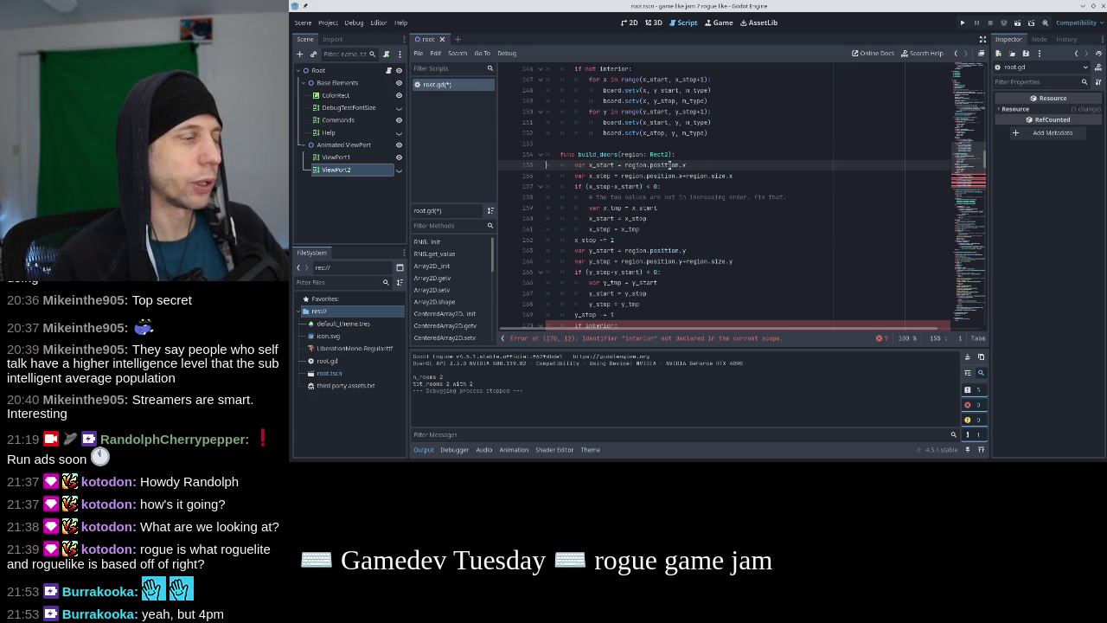
pyautogui.press('Down')
pyautogui.press('Down')
pyautogui.press('Down')
pyautogui.scroll(-3, 702, 261)
pyautogui.click(647, 220)
pyautogui.press('Down')
pyautogui.hotkey('ctrl', 'shift', 'k')
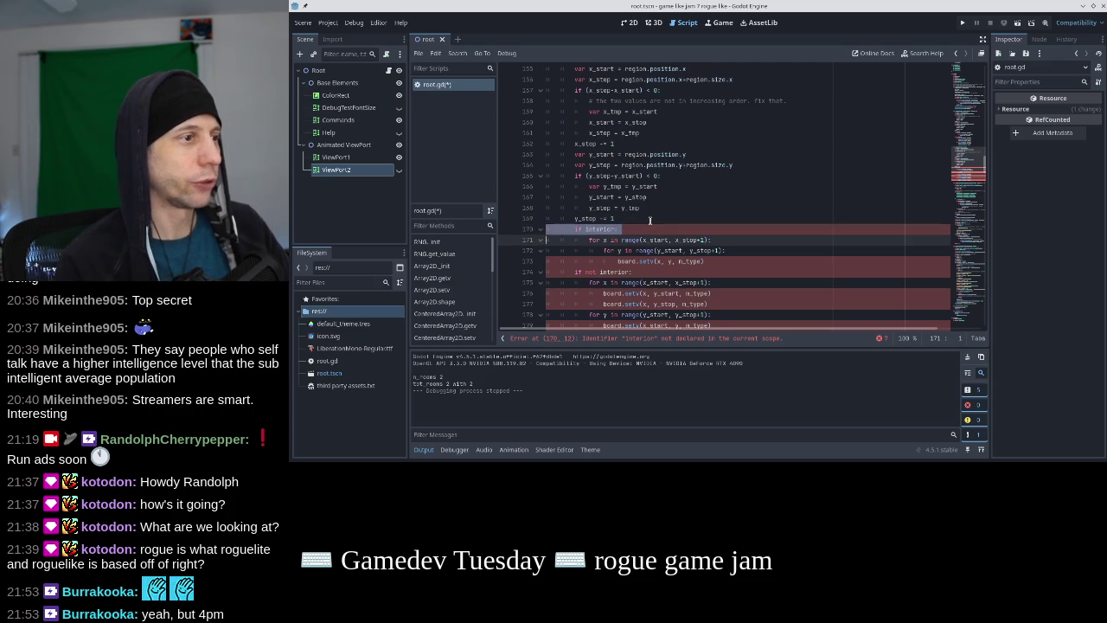
pyautogui.hotkey('shift', 'Down')
pyautogui.hotkey('shift', 'Down')
pyautogui.hotkey('shift', 'Down')
# Remove the 'if not interior' line and outdent the border loops
pyautogui.press('Delete')
pyautogui.hotkey('ctrl', 'shift', 'k')
pyautogui.hotkey('shift', 'Down')
pyautogui.hotkey('shift', 'Down')
pyautogui.hotkey('shift', 'Down')
pyautogui.hotkey('shift', 'Tab')
pyautogui.press('Up')
pyautogui.press('Up')
pyautogui.press('Up')
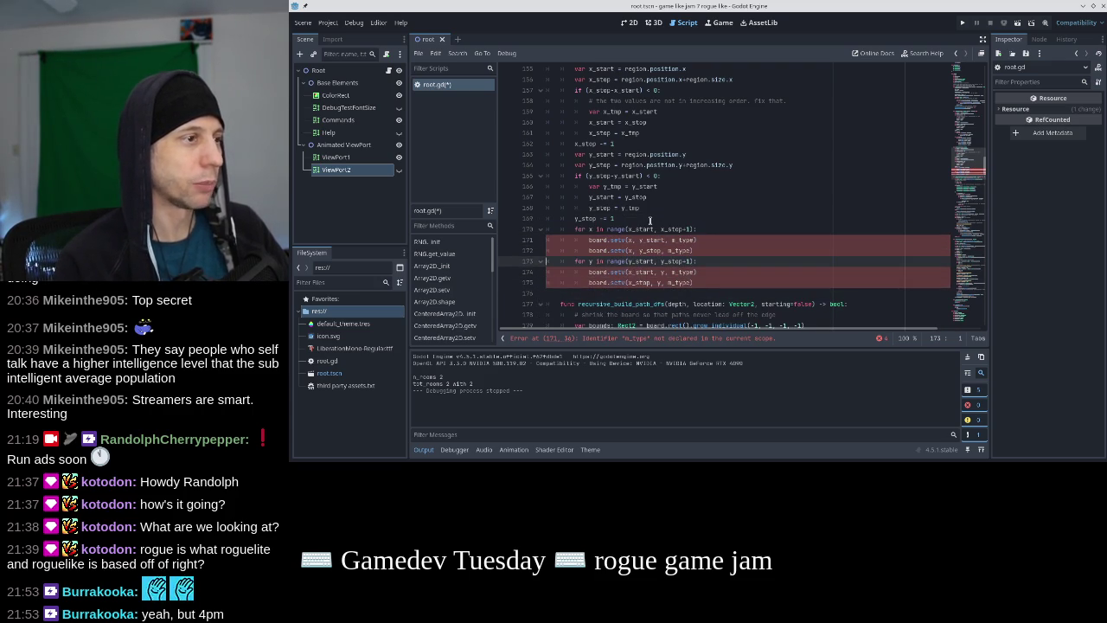
# Review build_doors' x_start, x_stop and start/stop swap lines
pyautogui.scroll(1, 652, 215)
pyautogui.scroll(6, 651, 215)
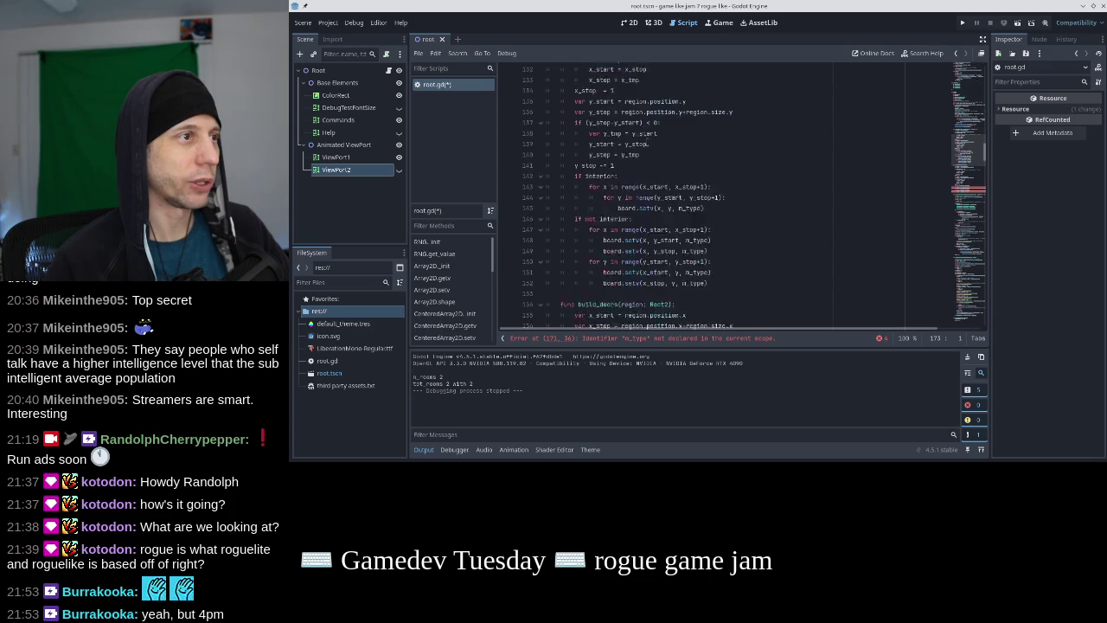
pyautogui.scroll(-6, 640, 151)
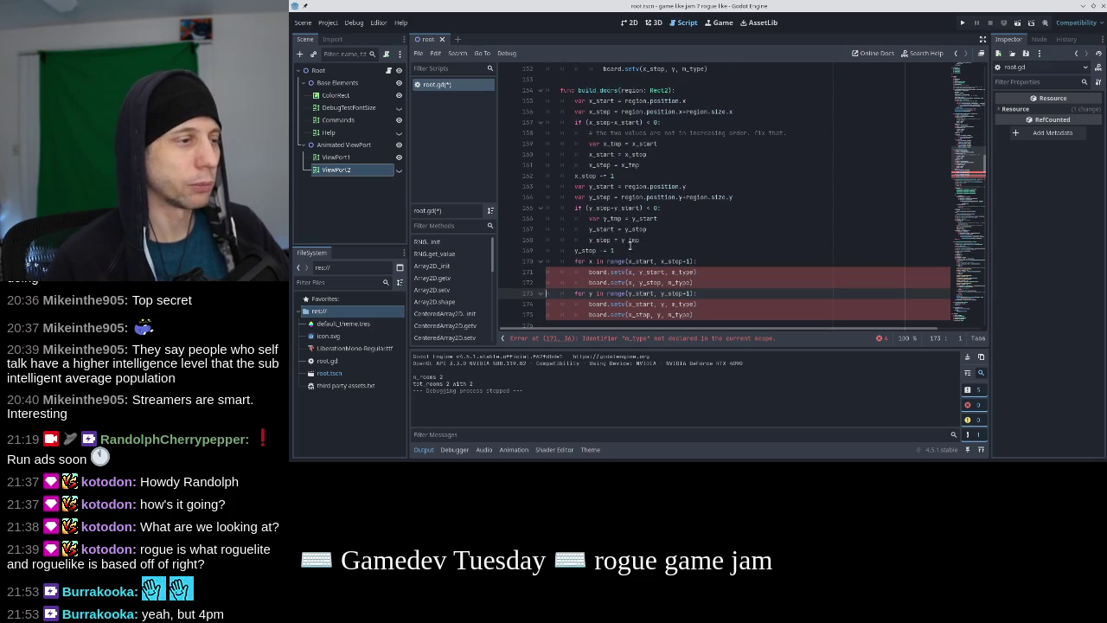
pyautogui.click(618, 251)
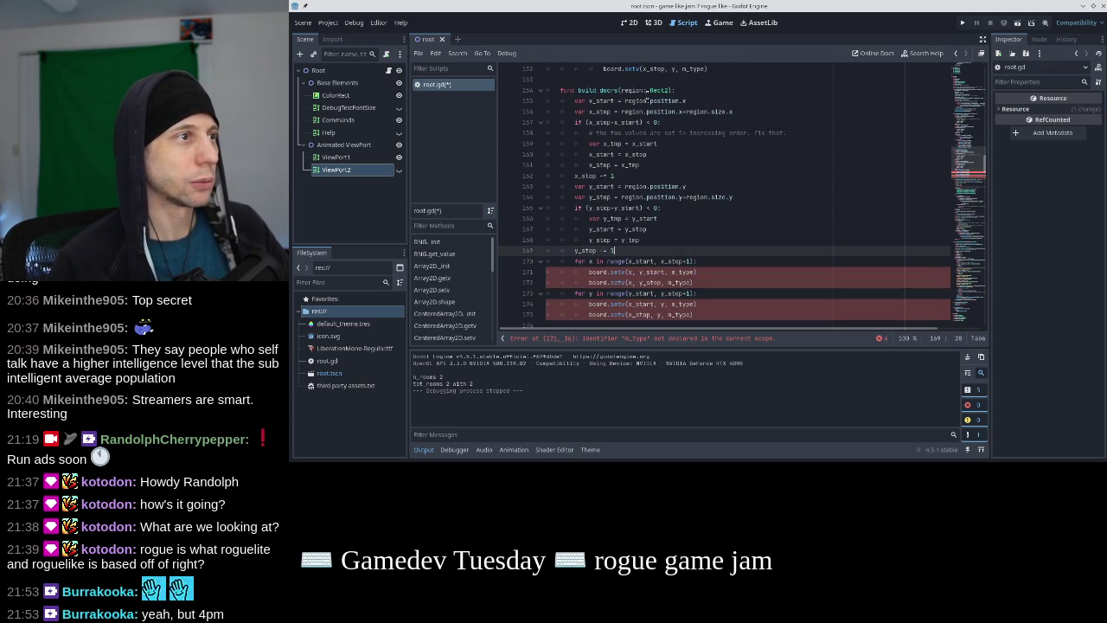
pyautogui.click(626, 90)
pyautogui.click(630, 180)
pyautogui.click(598, 101)
pyautogui.click(598, 111)
pyautogui.click(599, 132)
pyautogui.click(623, 196)
pyautogui.click(618, 240)
pyautogui.click(596, 100)
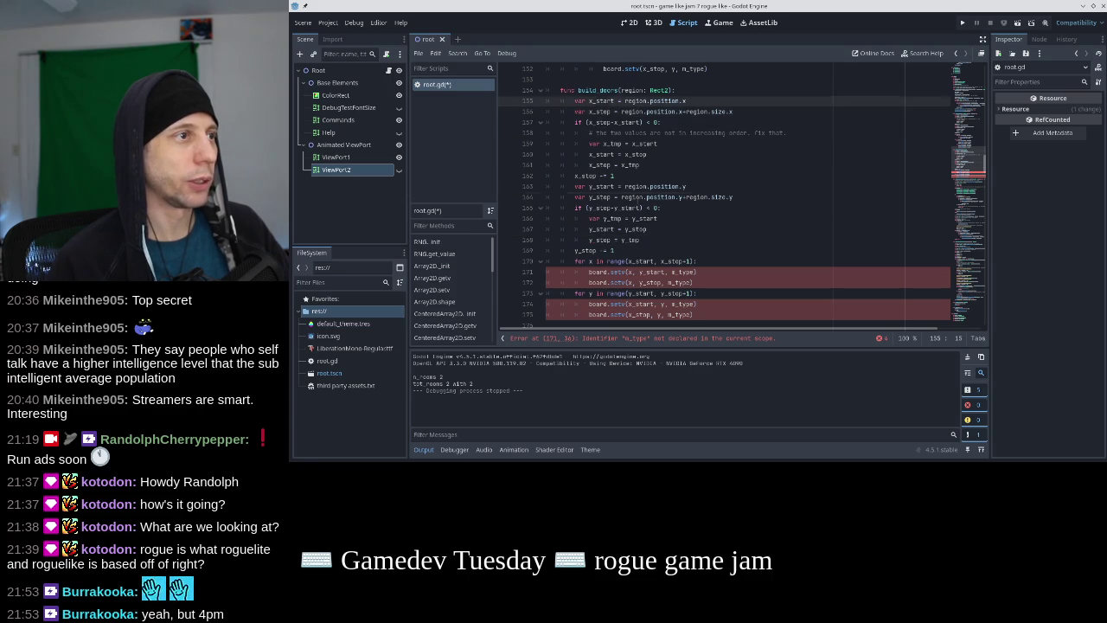
# Add 'for y in (y_start, y_stop):' on a new line inside the x loop
pyautogui.scroll(3, 615, 234)
pyautogui.click(616, 232)
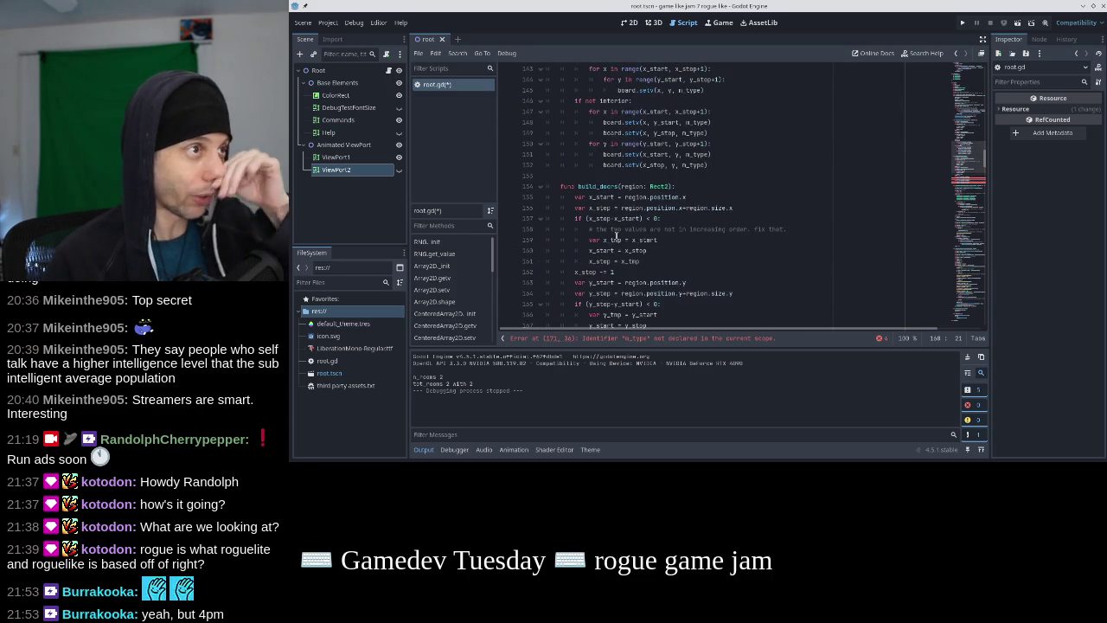
pyautogui.scroll(-4, 619, 225)
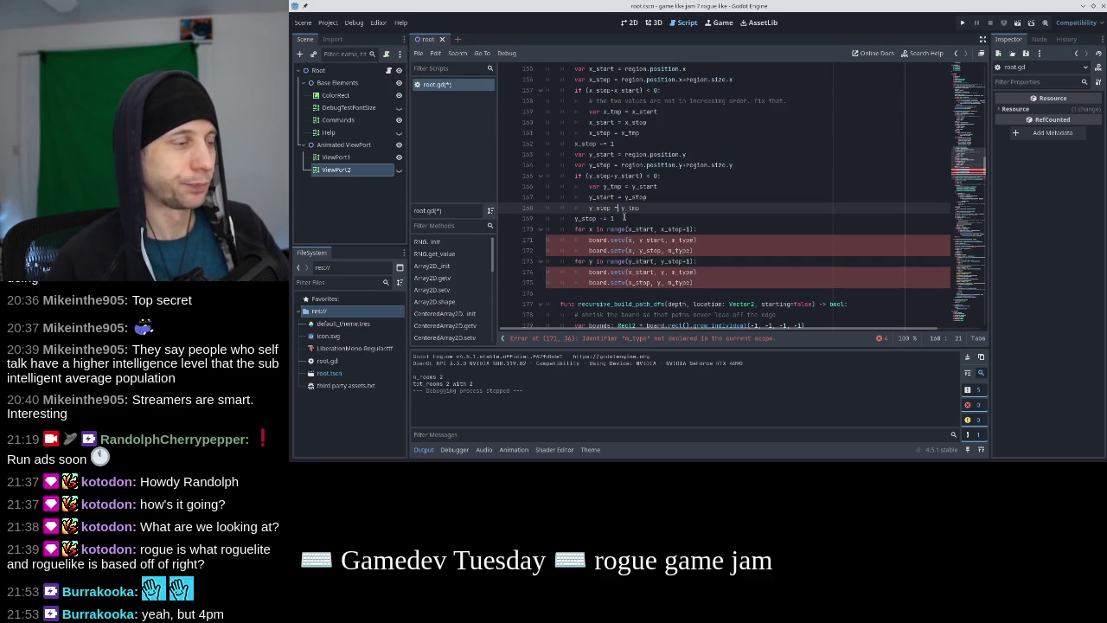
pyautogui.click(624, 218)
pyautogui.click(692, 228)
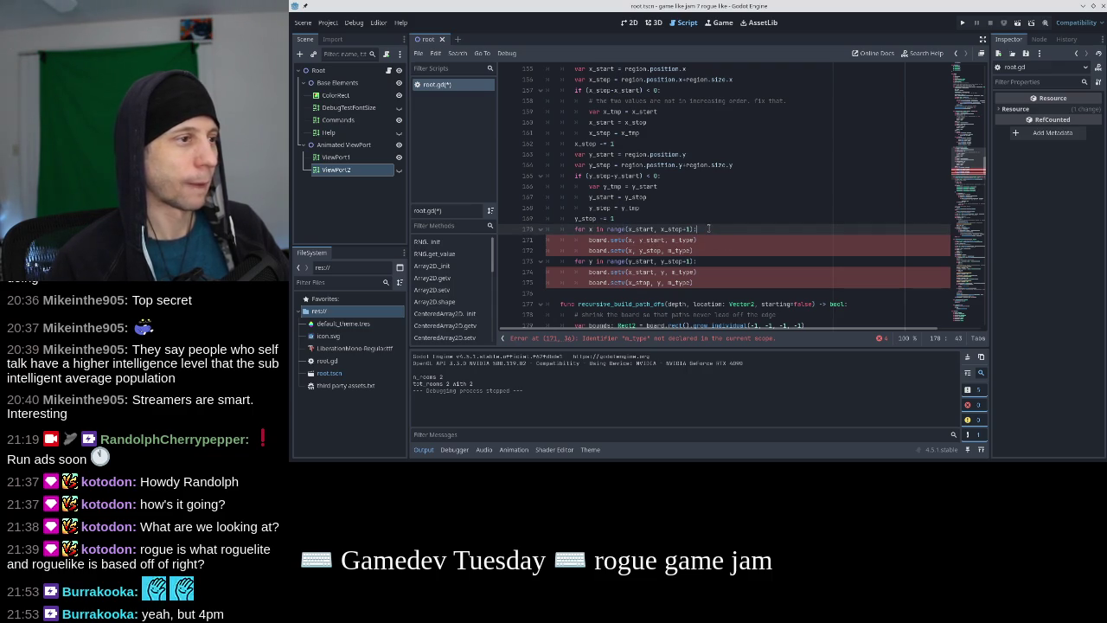
pyautogui.press('Return')
pyautogui.write('for y in (y')
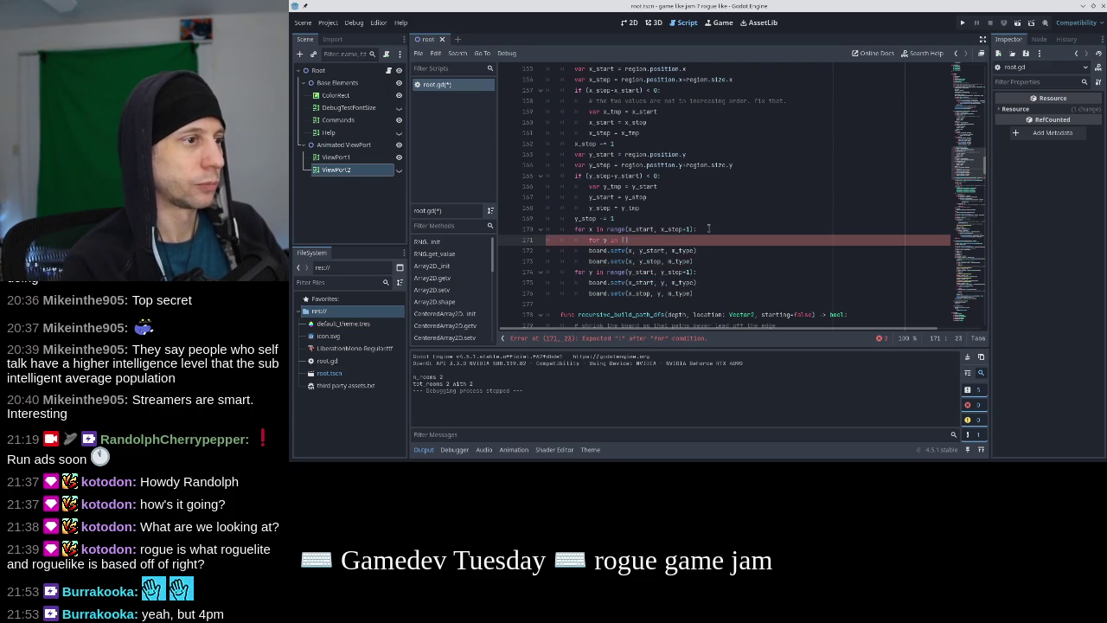
pyautogui.write('_start, y_stop):')
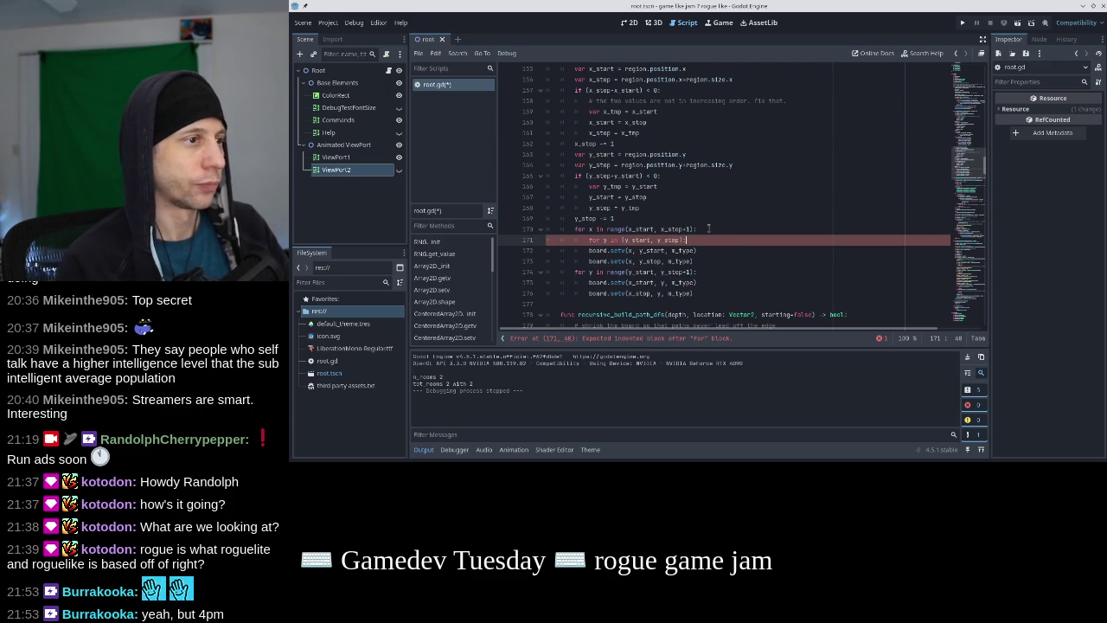
pyautogui.press('Home')
pyautogui.scroll(5, 708, 228)
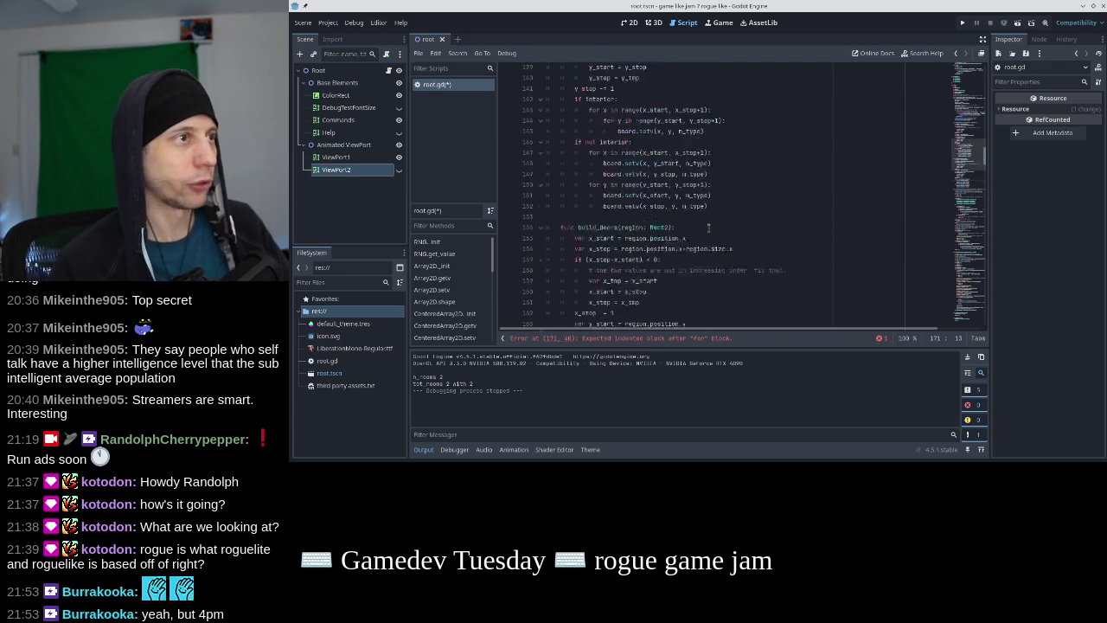
# Nest setv under a new 'for y in [y_start, y_stop]' loop using y, removing the redundant setv line
pyautogui.click(726, 175)
pyautogui.press('Return')
pyautogui.write('for y in [y_start, y_stop]:')
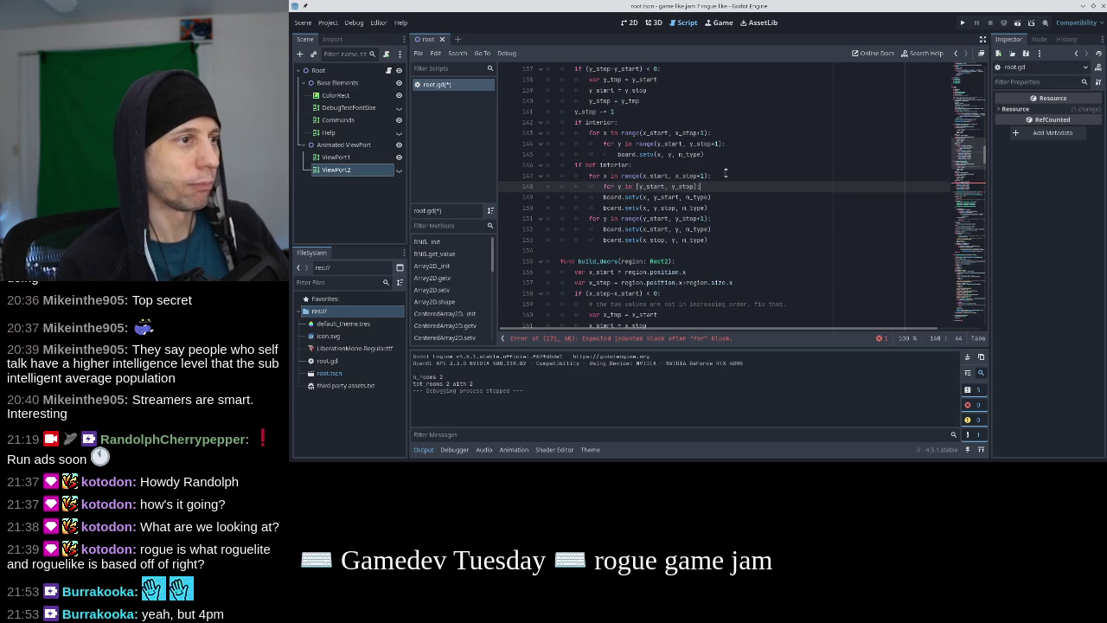
pyautogui.press('Down')
pyautogui.press('Home')
pyautogui.press('Tab')
pyautogui.click(671, 198)
pyautogui.hotkey('ctrl', 'Delete')
pyautogui.press('End')
pyautogui.hotkey('shift', 'Down')
pyautogui.press('Delete')
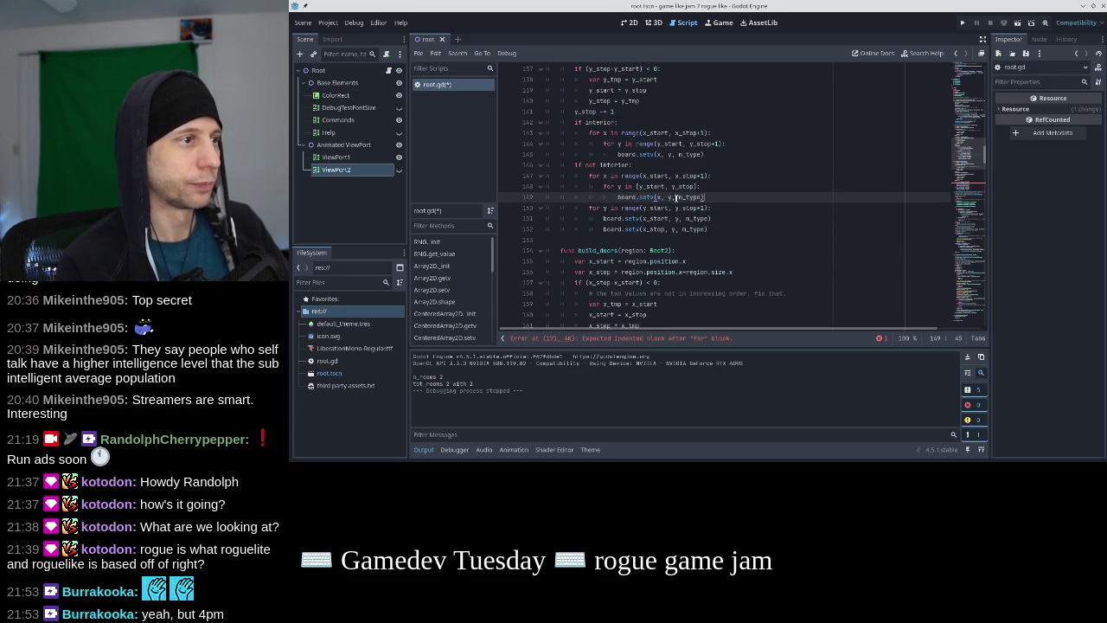
# Add a 'for x in [x_start, x_stop]:' loop and indent the setv call under it
pyautogui.press('Down')
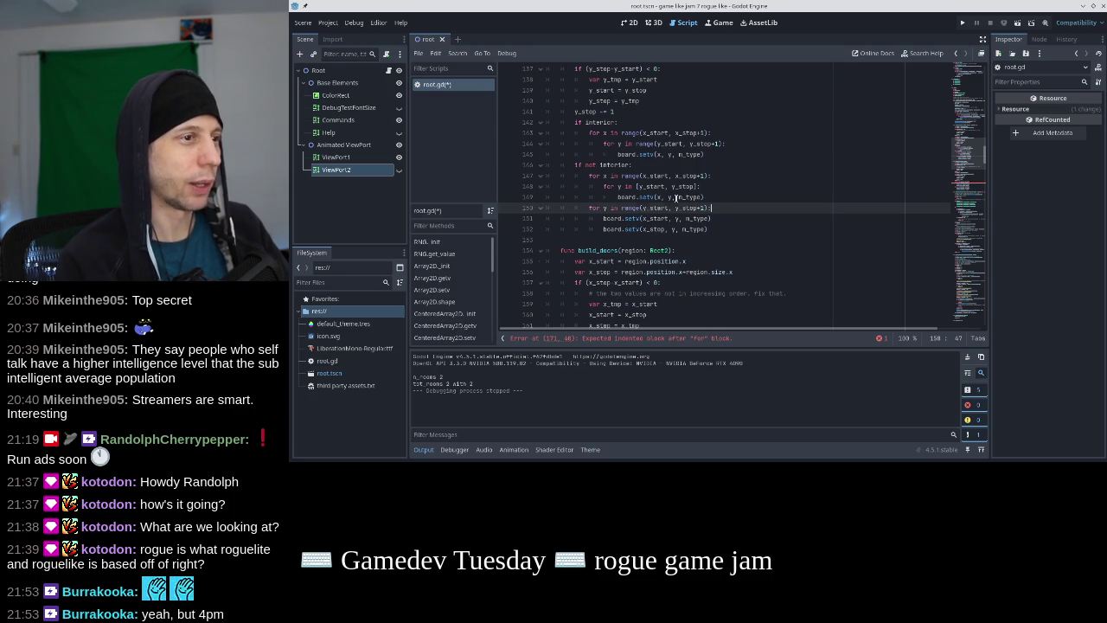
pyautogui.press('Return')
pyautogui.write('[x_')
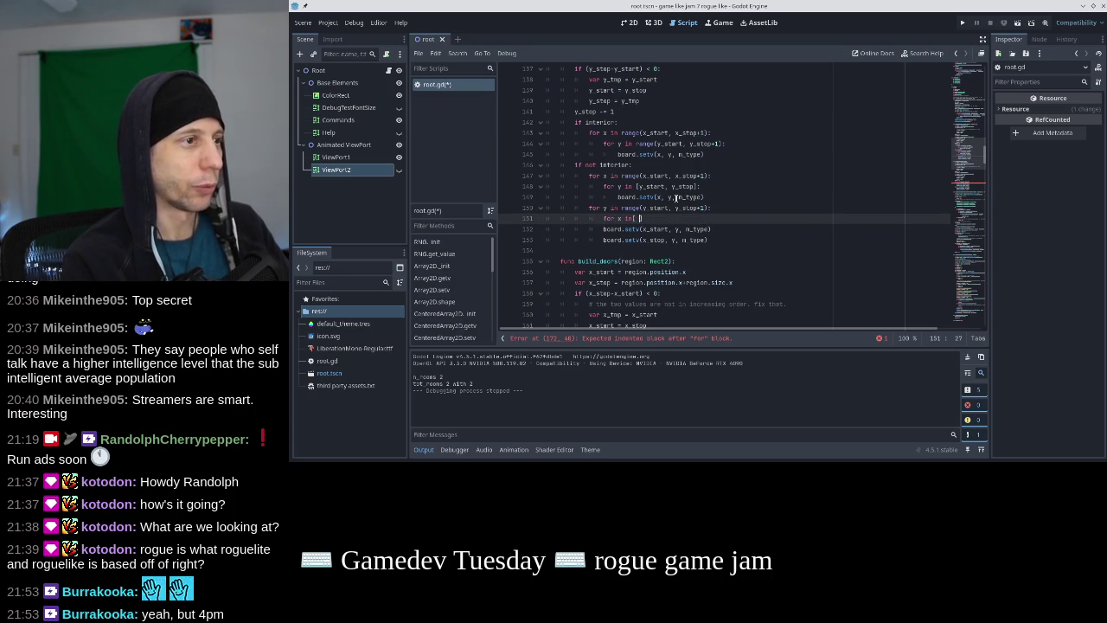
pyautogui.write('start, x_stop]')
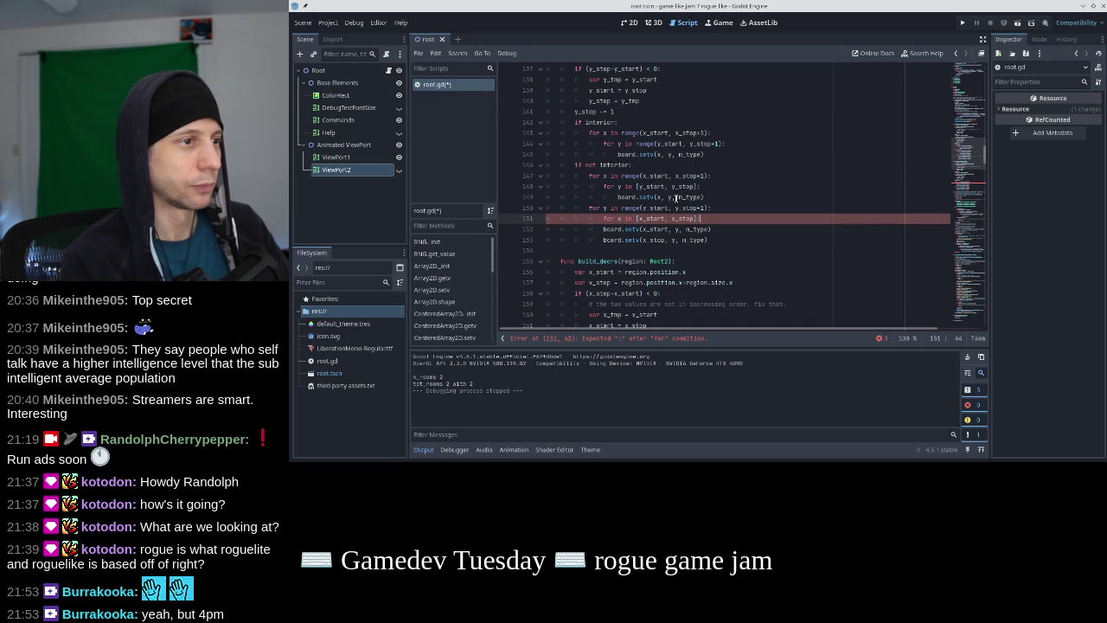
pyautogui.write(':')
pyautogui.press('Down')
pyautogui.press('Home')
pyautogui.press('Tab')
# Change x_start to x in the setv call, delete the leftover x_stop setv line, and save
pyautogui.click(688, 230)
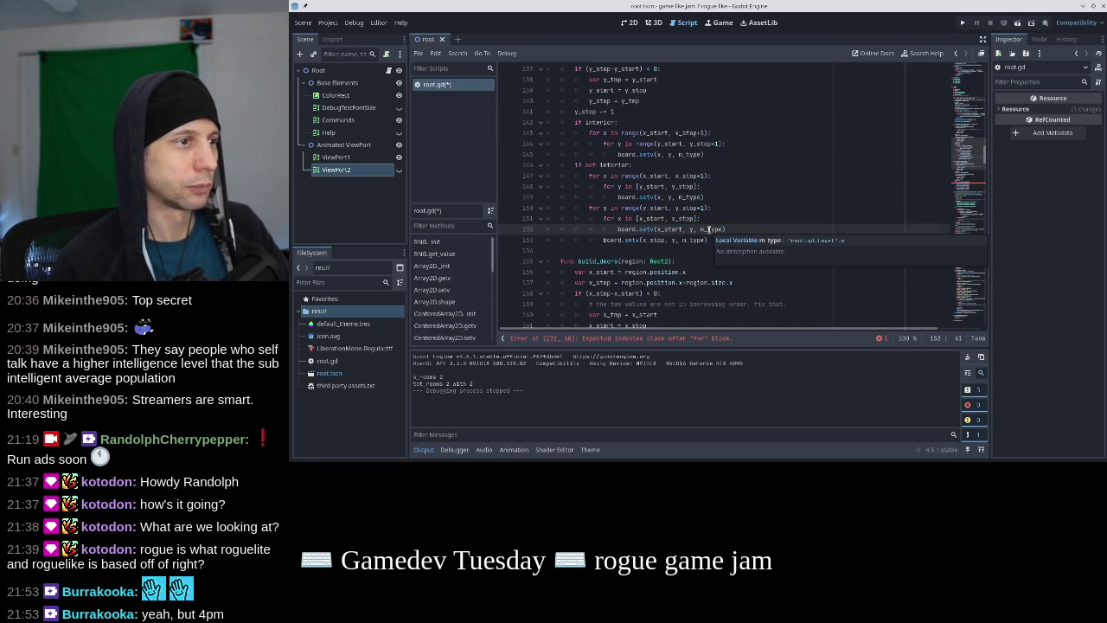
pyautogui.press('Left')
pyautogui.press('Left')
pyautogui.press('BackSpace')
pyautogui.press('BackSpace')
pyautogui.press('BackSpace')
pyautogui.press('BackSpace')
pyautogui.press('Down')
pyautogui.press('Home')
pyautogui.hotkey('shift', 'End')
pyautogui.press('Delete')
pyautogui.press('BackSpace')
pyautogui.hotkey('ctrl', 's')
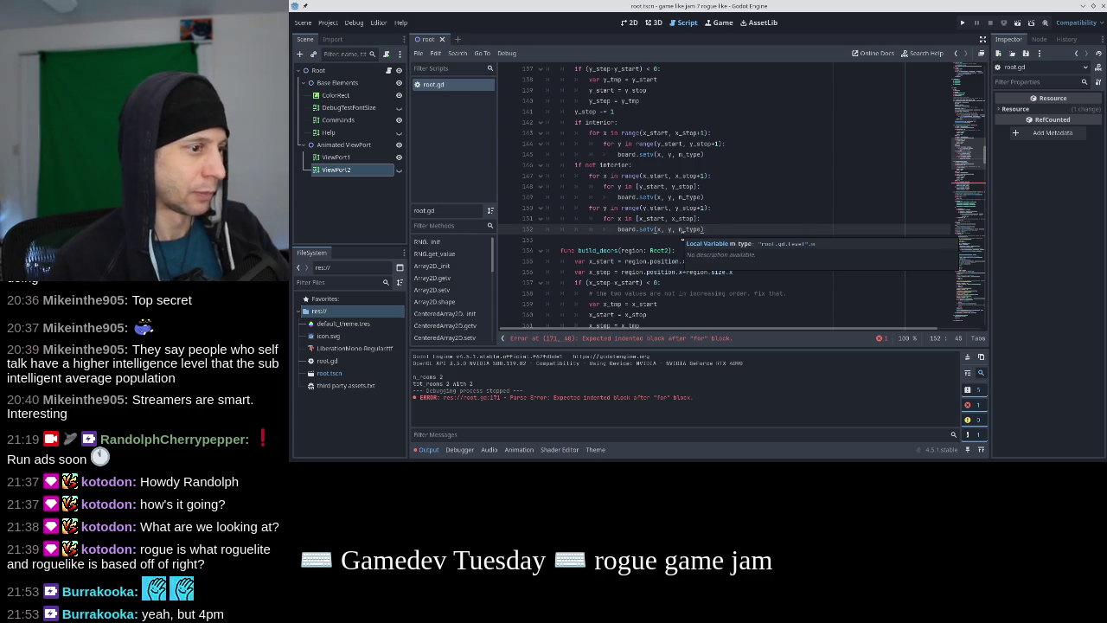
pyautogui.scroll(-6, 941, 190)
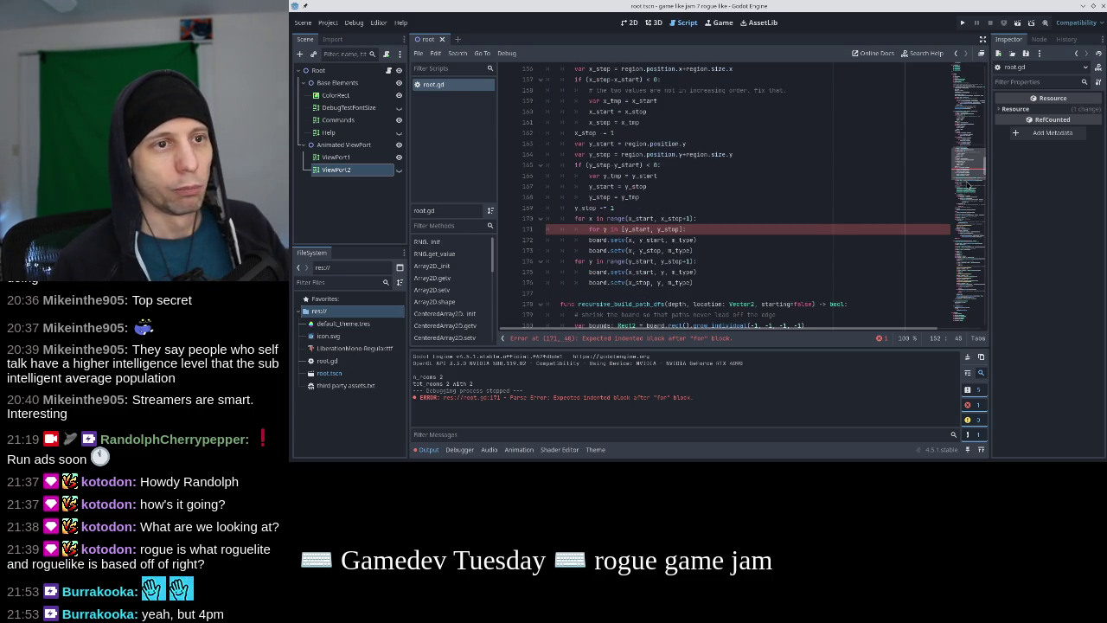
# Give the inner y loop a 'pass' body and delete the two old setv lines
pyautogui.click(716, 231)
pyautogui.press('Return')
pyautogui.write('pass')
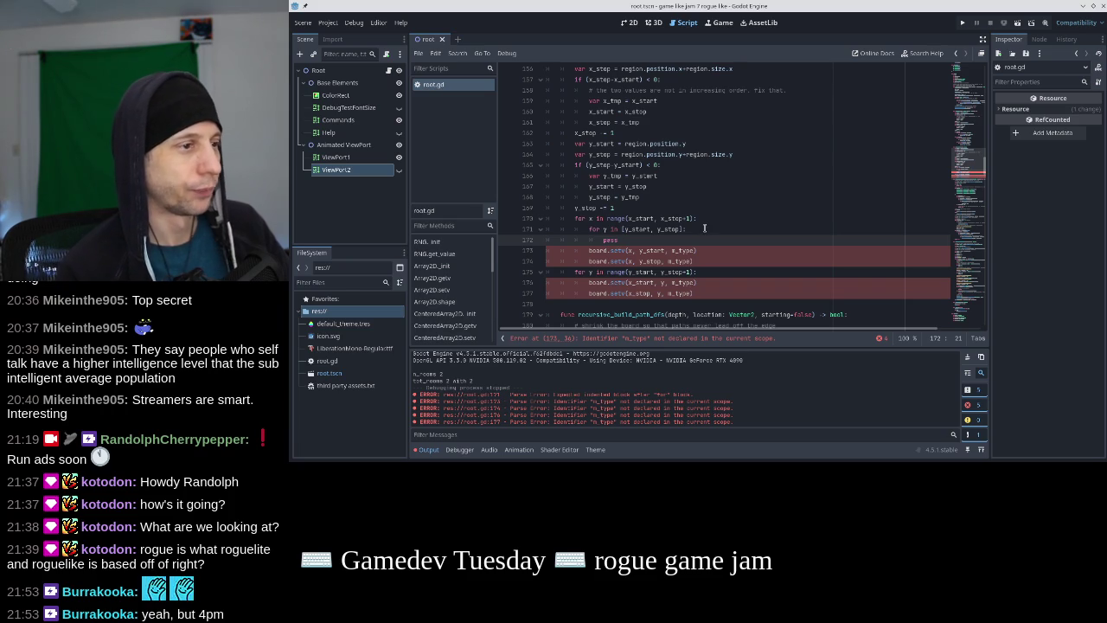
pyautogui.press('Down')
pyautogui.press('Home')
pyautogui.hotkey('shift', 'Down')
pyautogui.hotkey('shift', 'Down')
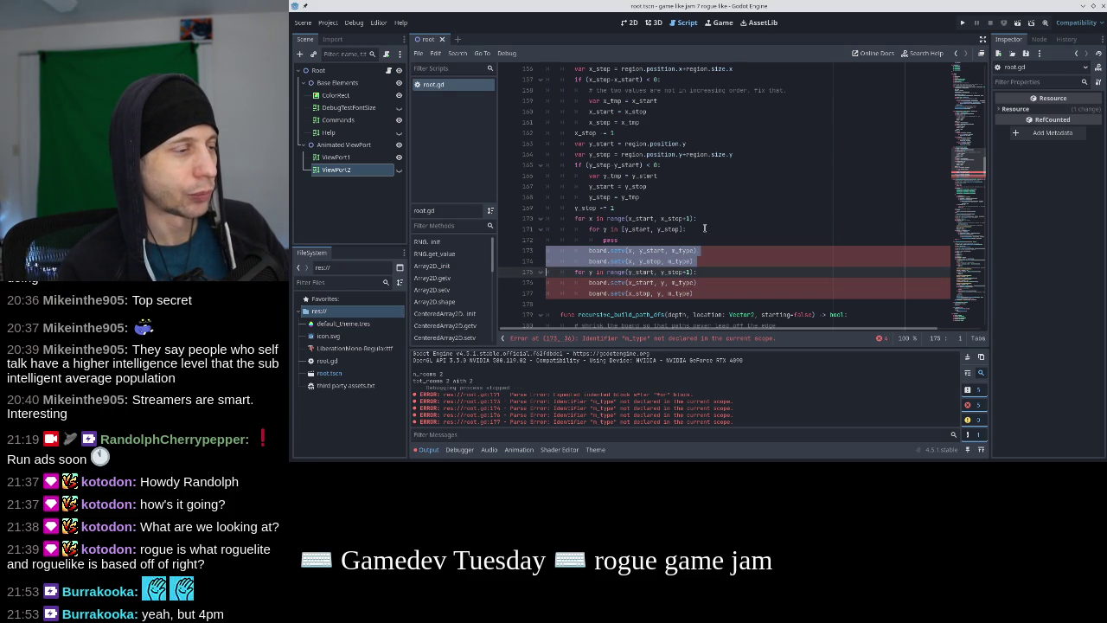
pyautogui.press('Delete')
pyautogui.press('End')
pyautogui.press('Return')
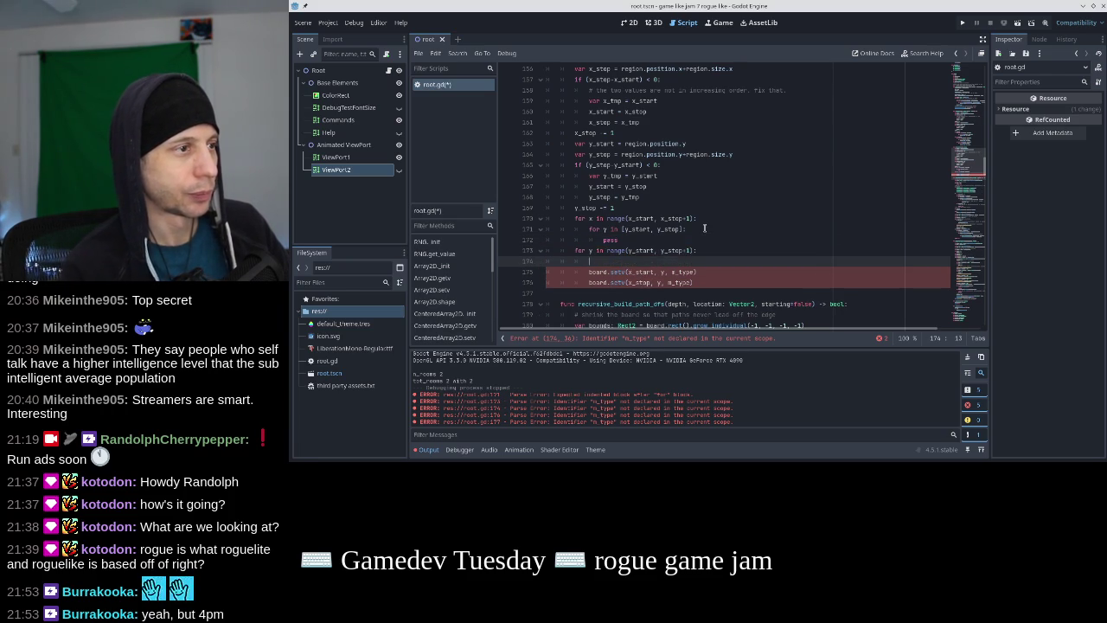
# Copy the inner loop into the y loop and change its range to [x_start, x_stop]
pyautogui.press('Up')
pyautogui.press('Up')
pyautogui.press('Up')
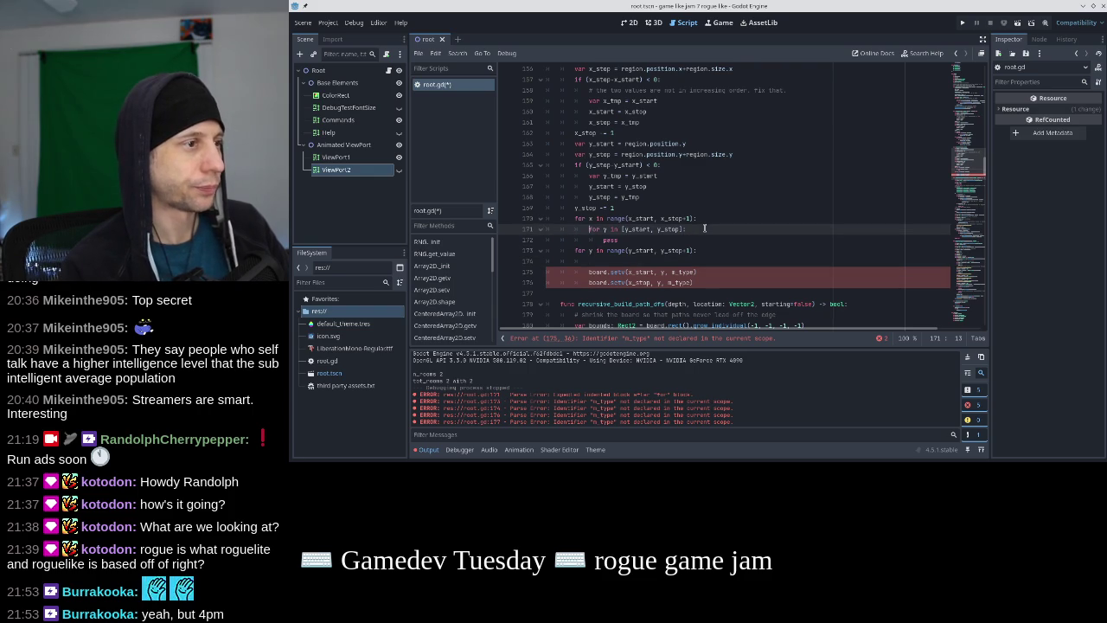
pyautogui.hotkey('shift', 'Down')
pyautogui.hotkey('shift', 'Down')
pyautogui.hotkey('ctrl', 'c')
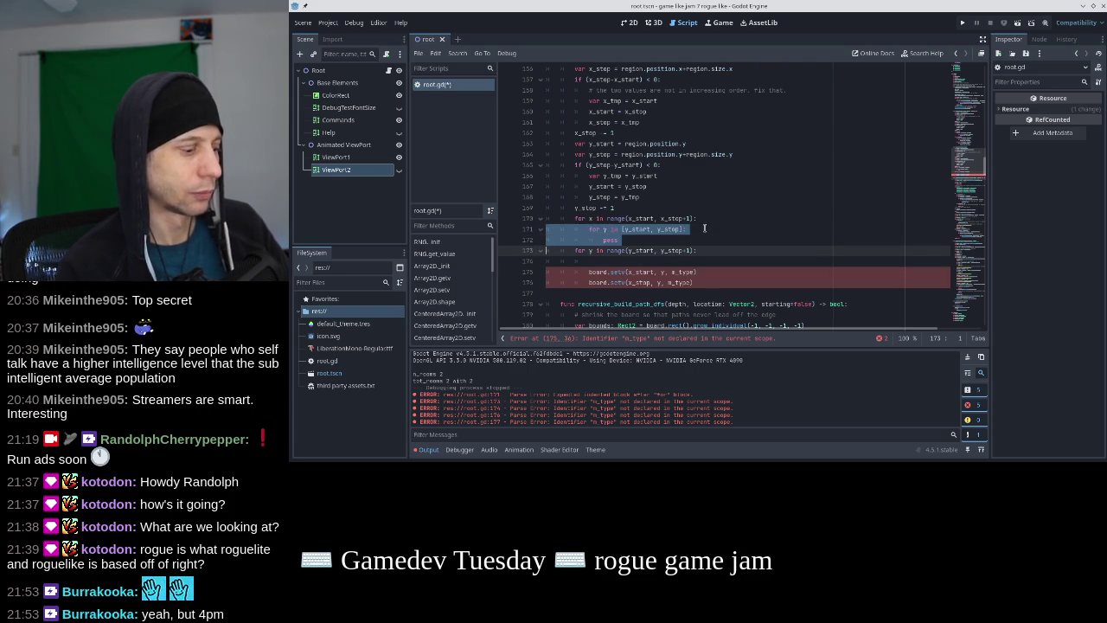
pyautogui.press('Down')
pyautogui.press('Down')
pyautogui.hotkey('ctrl', 'v')
pyautogui.press('Up')
pyautogui.press('Up')
pyautogui.press('Right')
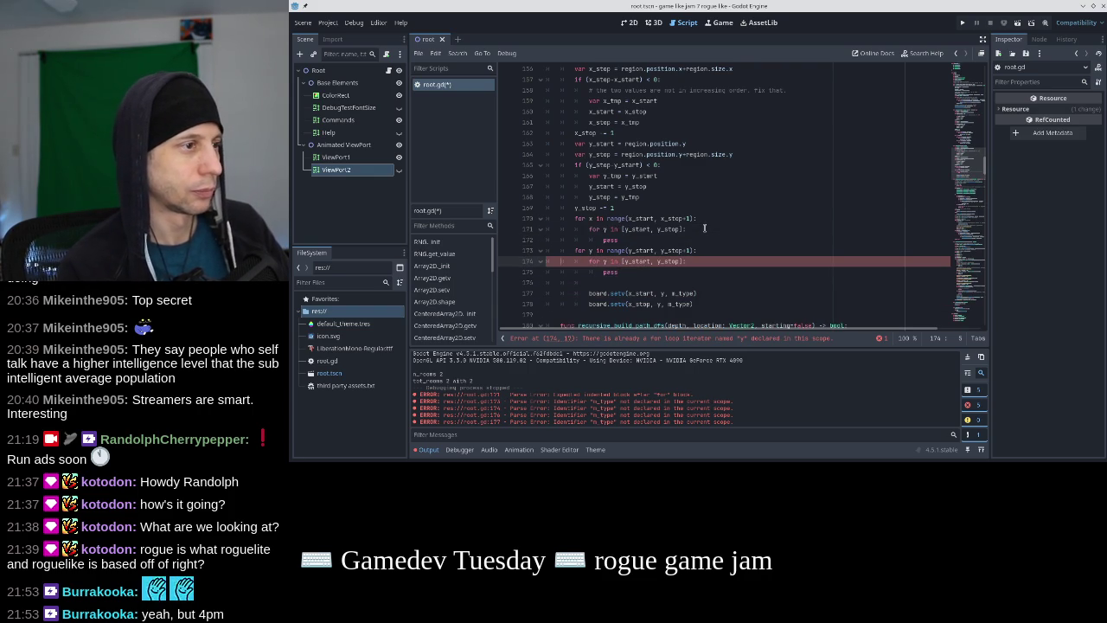
pyautogui.press('Delete')
pyautogui.write('x')
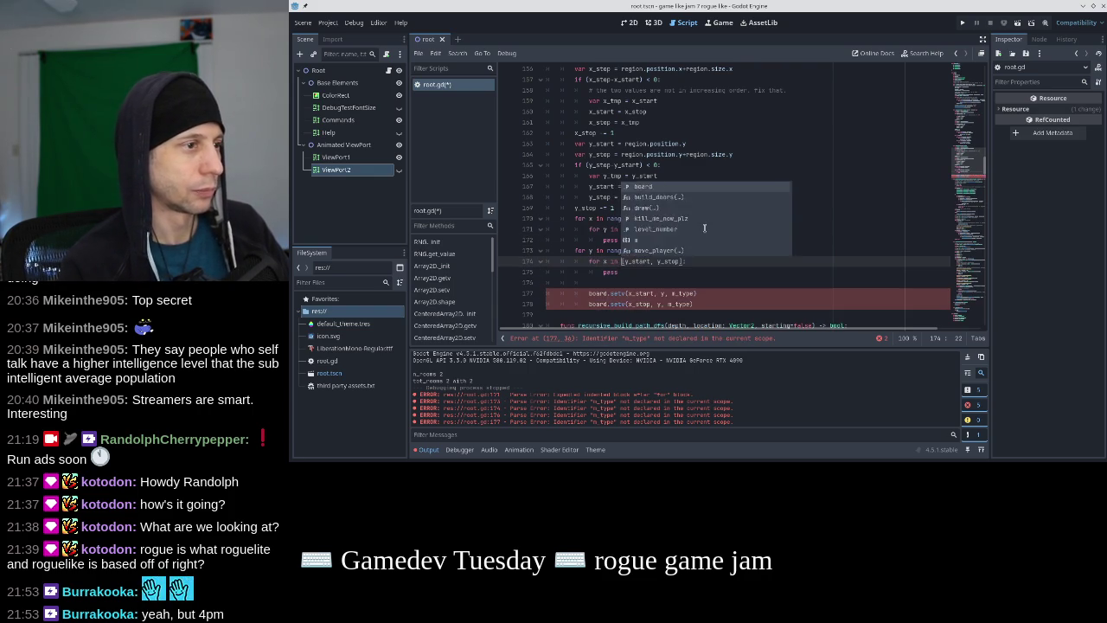
pyautogui.hotkey('ctrl', 'Right')
pyautogui.hotkey('ctrl', 'Right')
pyautogui.press('Delete')
pyautogui.write('x')
# Delete the leftover erroring setv lines and save root.gd
pyautogui.press('Down')
pyautogui.press('Down')
pyautogui.press('Home')
pyautogui.hotkey('shift', 'Down')
pyautogui.hotkey('shift', 'Down')
pyautogui.hotkey('shift', 'Down')
pyautogui.press('Delete')
pyautogui.hotkey('ctrl', 's')
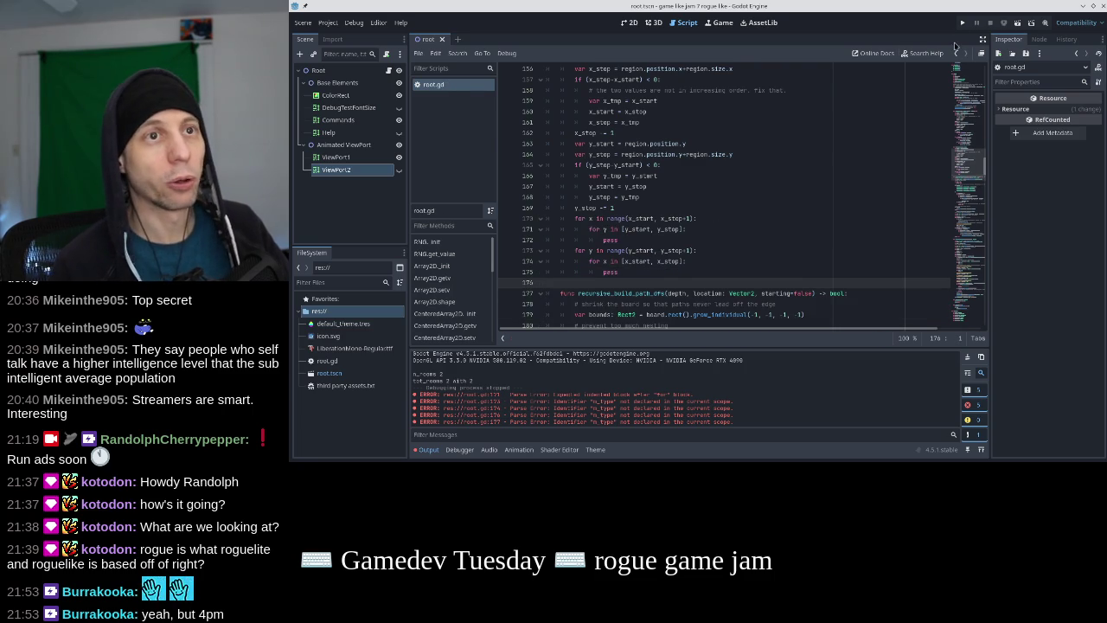
pyautogui.click(963, 22)
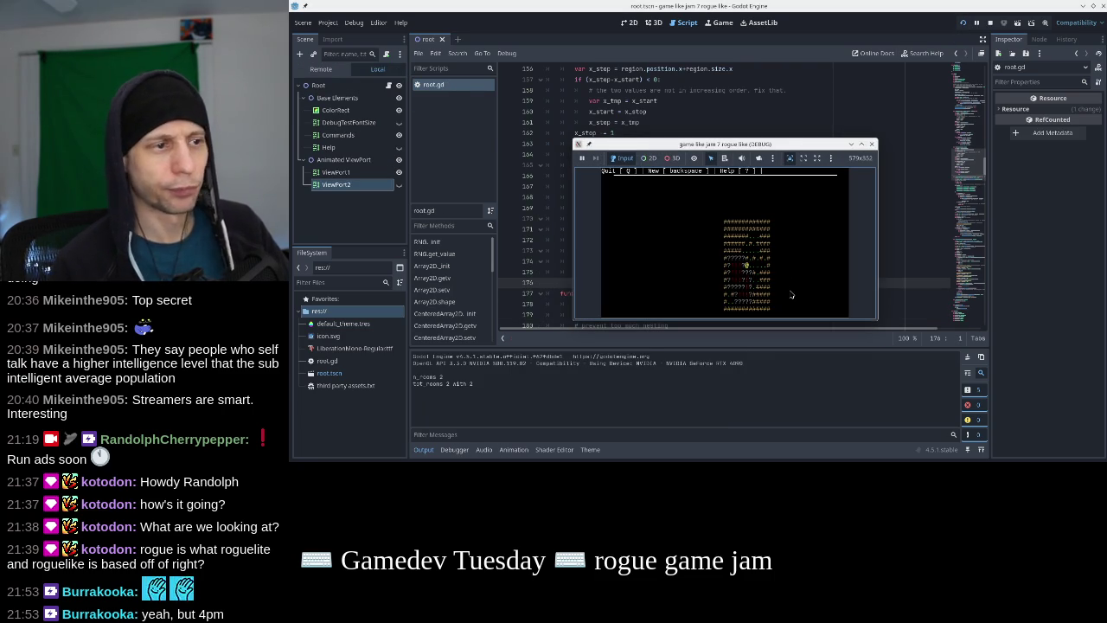
pyautogui.click(872, 145)
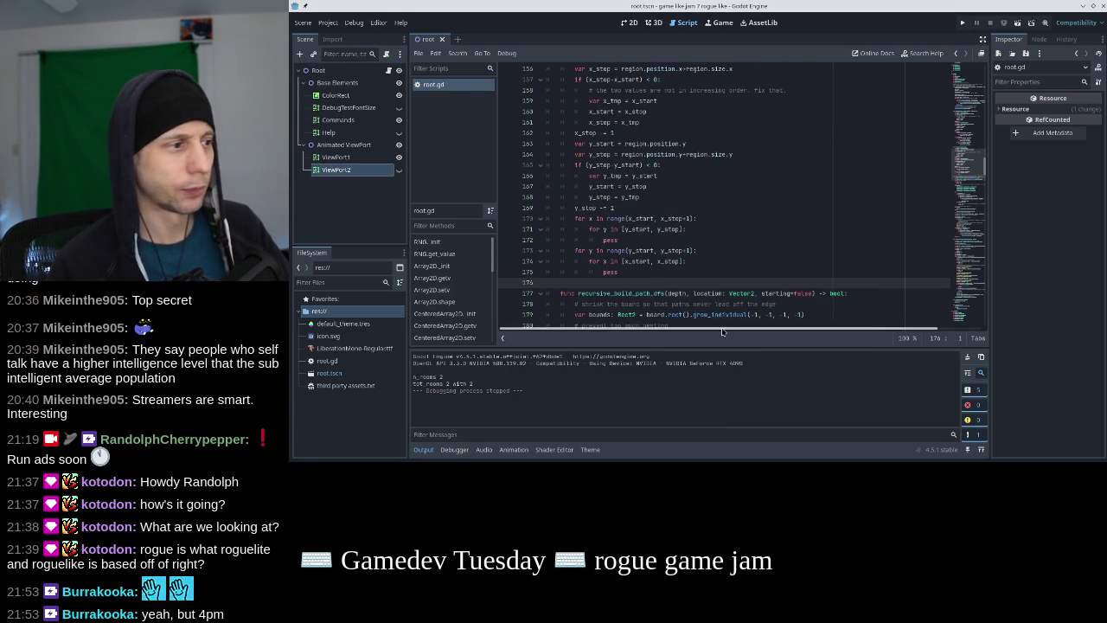
pyautogui.click(722, 242)
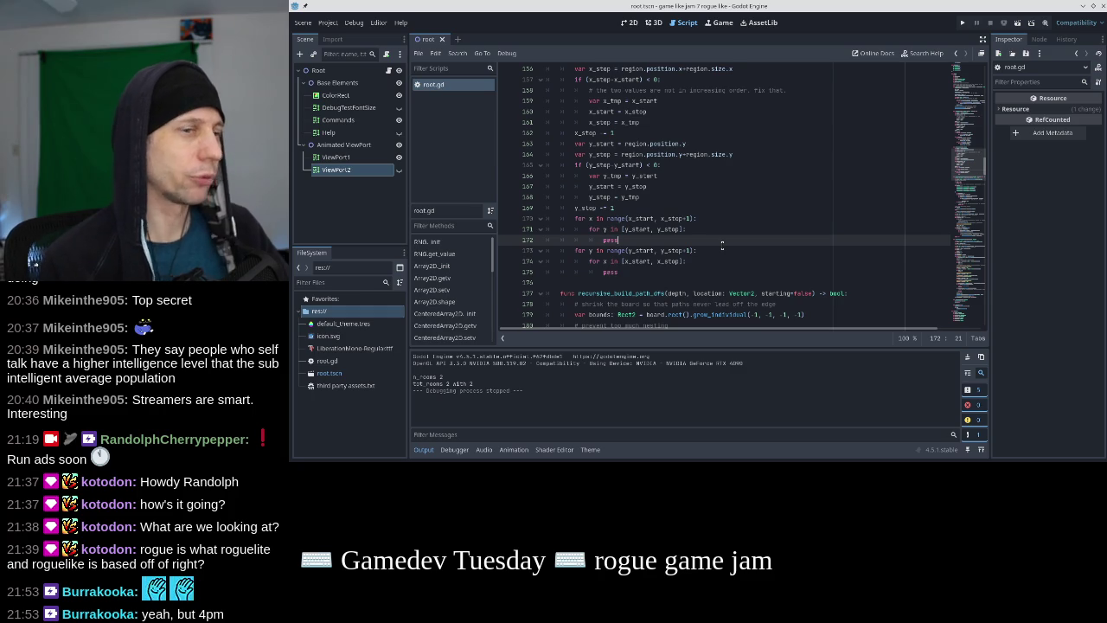
pyautogui.scroll(1, 722, 246)
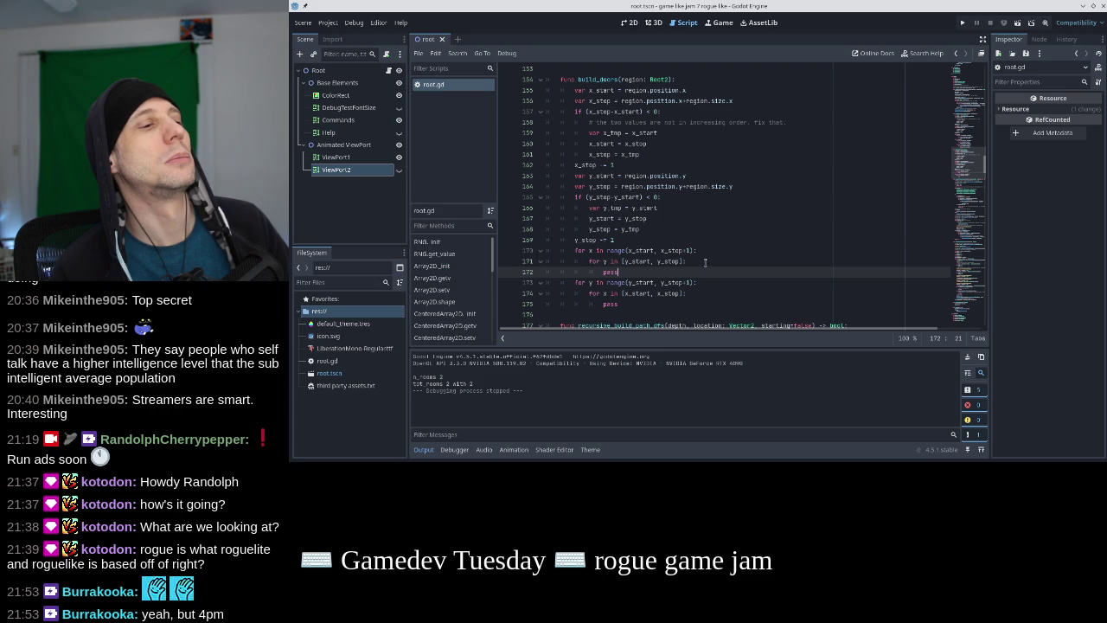
pyautogui.click(707, 259)
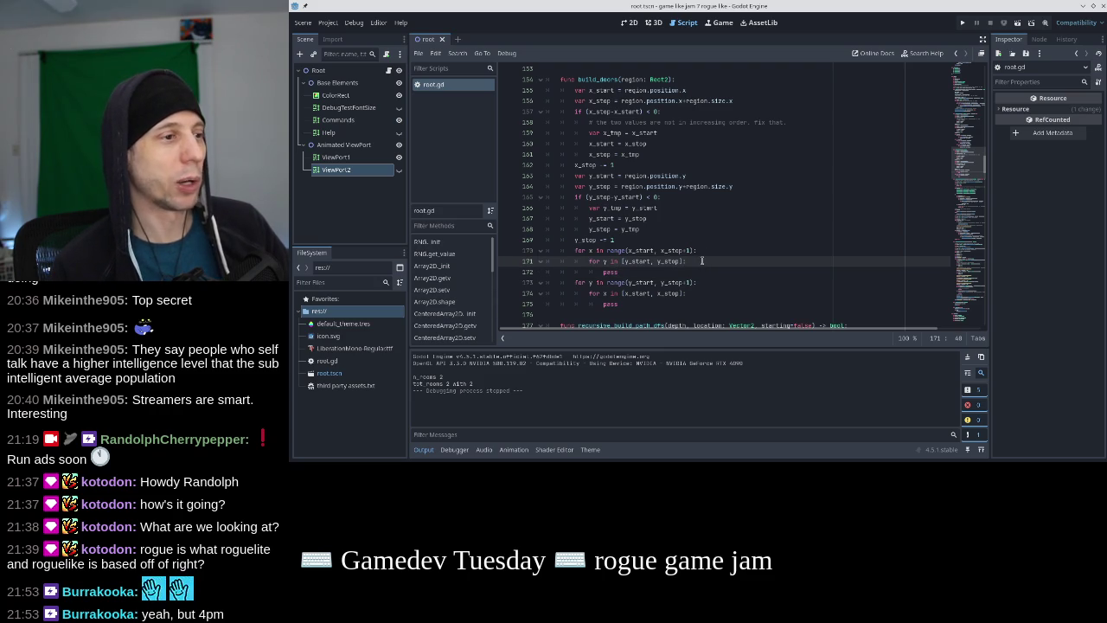
pyautogui.scroll(-1, 737, 236)
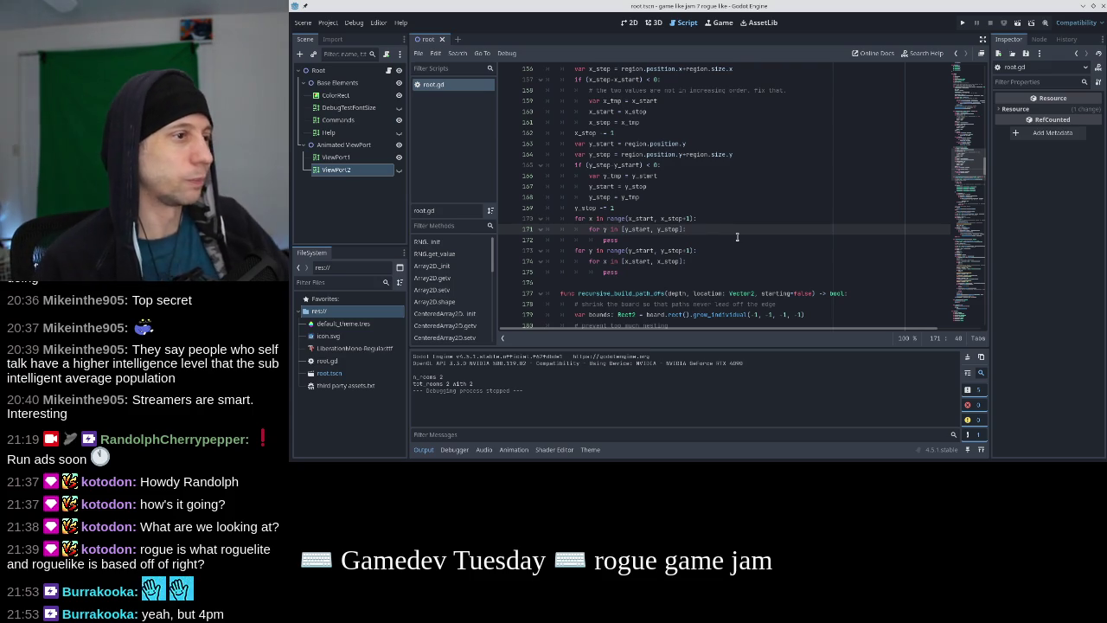
# Move the test_points loop above the x and y loops and indent both loops under it
pyautogui.press('Return')
pyautogui.write('for')
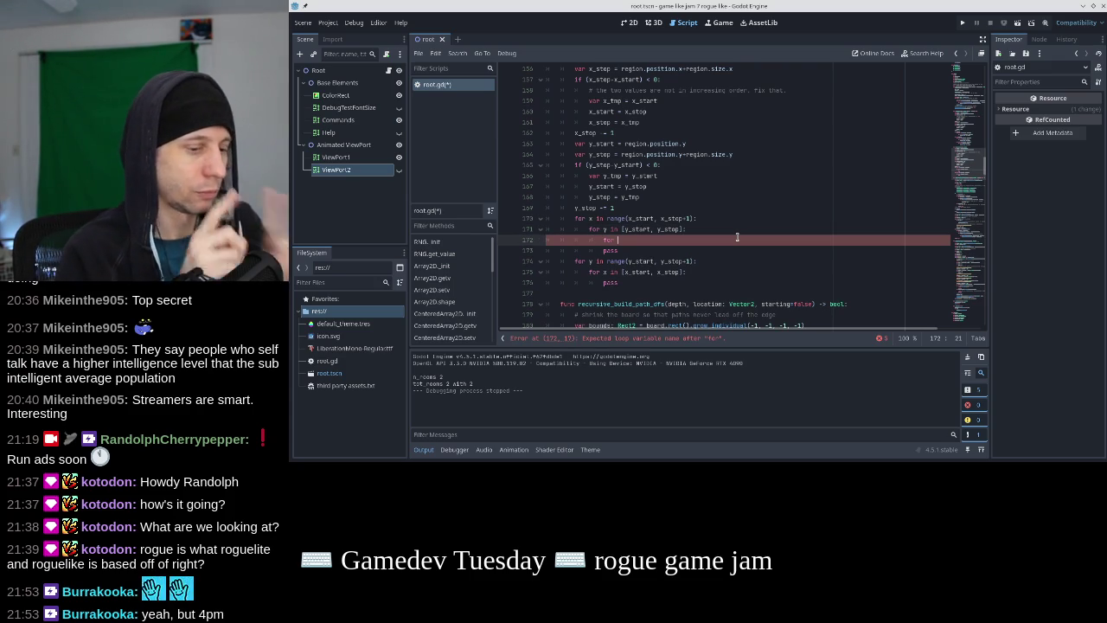
pyautogui.write('test_points in [Vector2(')
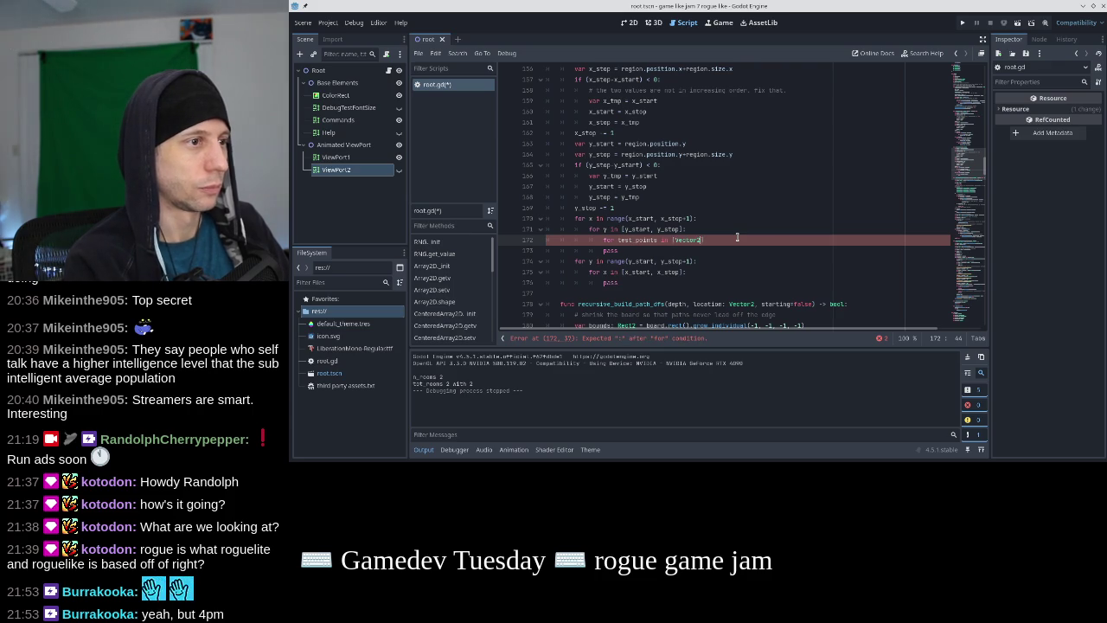
pyautogui.write('(')
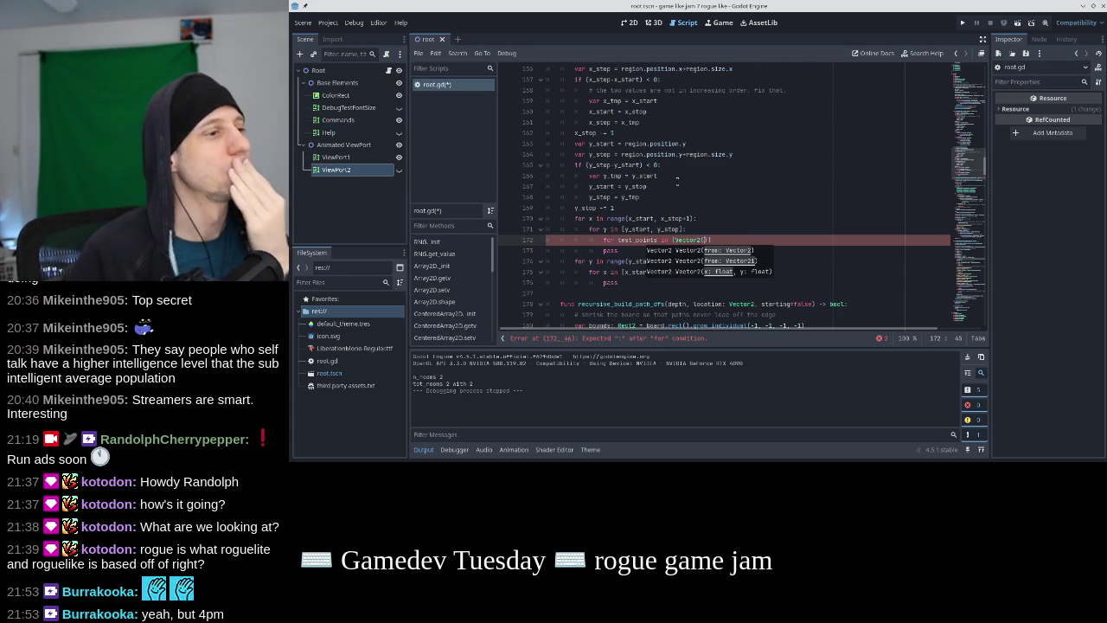
pyautogui.press('Up')
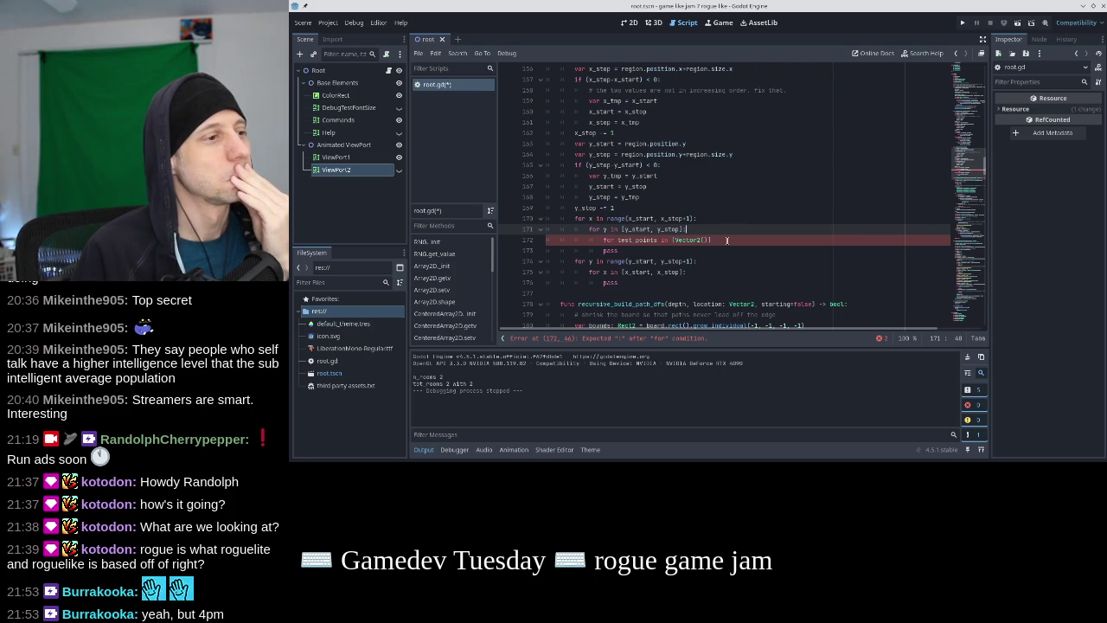
pyautogui.press('Down')
pyautogui.hotkey('shift', 'Home')
pyautogui.press('BackSpace')
pyautogui.press('Up')
pyautogui.press('Up')
pyautogui.hotkey('ctrl', 'v')
pyautogui.press('Home')
pyautogui.hotkey('shift', 'Down')
pyautogui.hotkey('shift', 'Down')
pyautogui.hotkey('shift', 'Down')
pyautogui.hotkey('shift', 'Down')
pyautogui.hotkey('shift', 'Down')
pyautogui.hotkey('shift', 'Down')
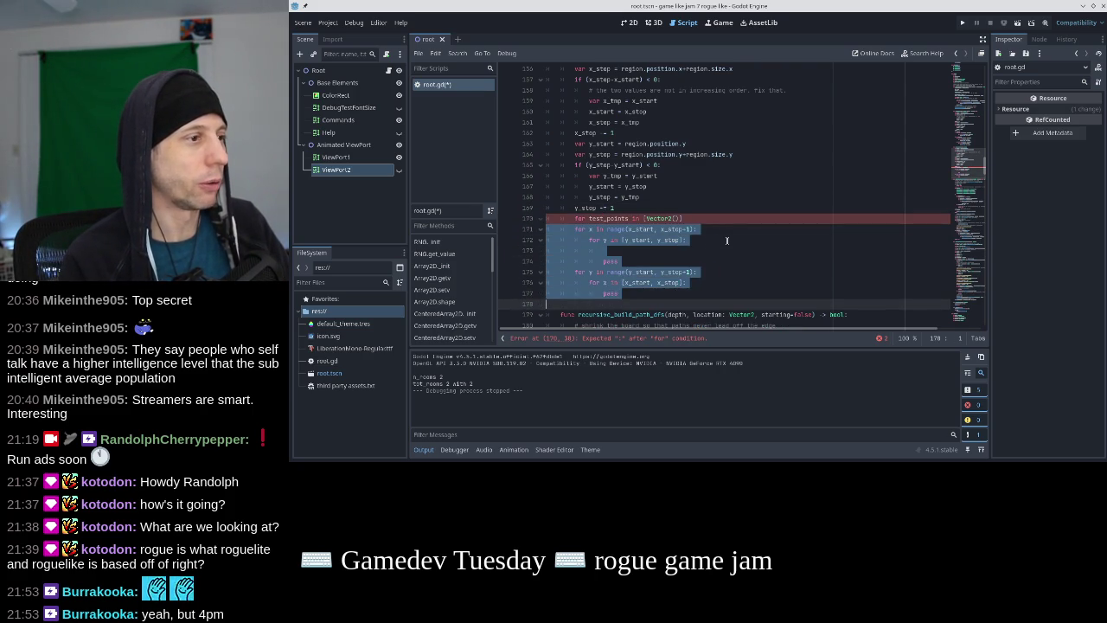
pyautogui.press('Tab')
pyautogui.press('Up')
pyautogui.press('Up')
pyautogui.press('Up')
pyautogui.press('BackSpace')
pyautogui.press('Up')
pyautogui.press('Up')
pyautogui.press('Home')
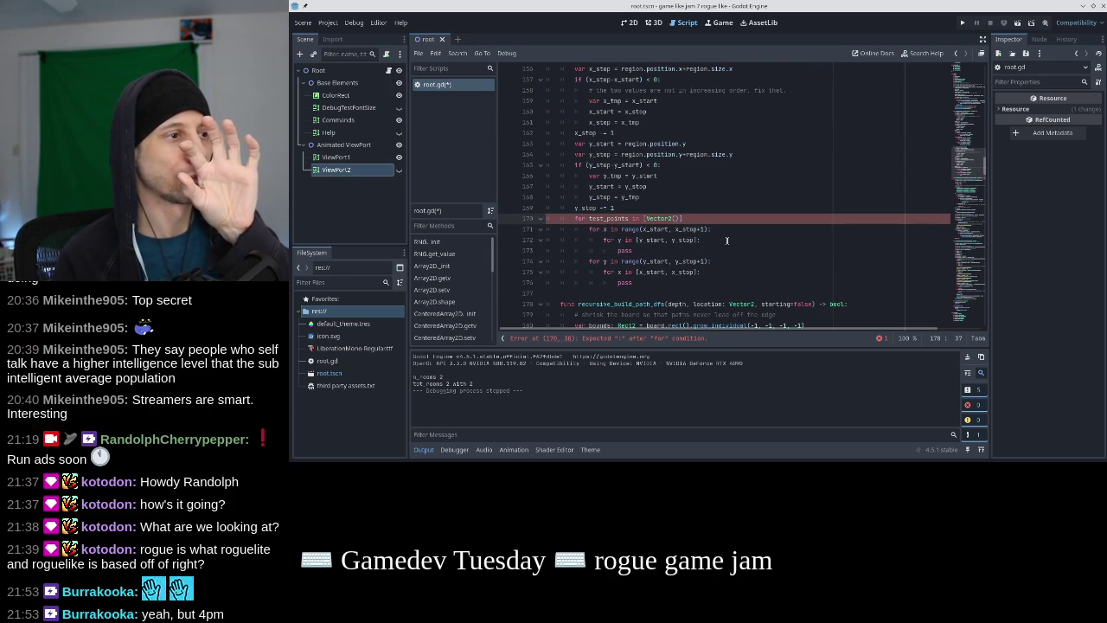
# Add a test_set list holding [Vector2(-1,0), Vector2(1,0)] and [Vector2(0,-1), Vector2(0,1)] above test_points
pyautogui.press('Left')
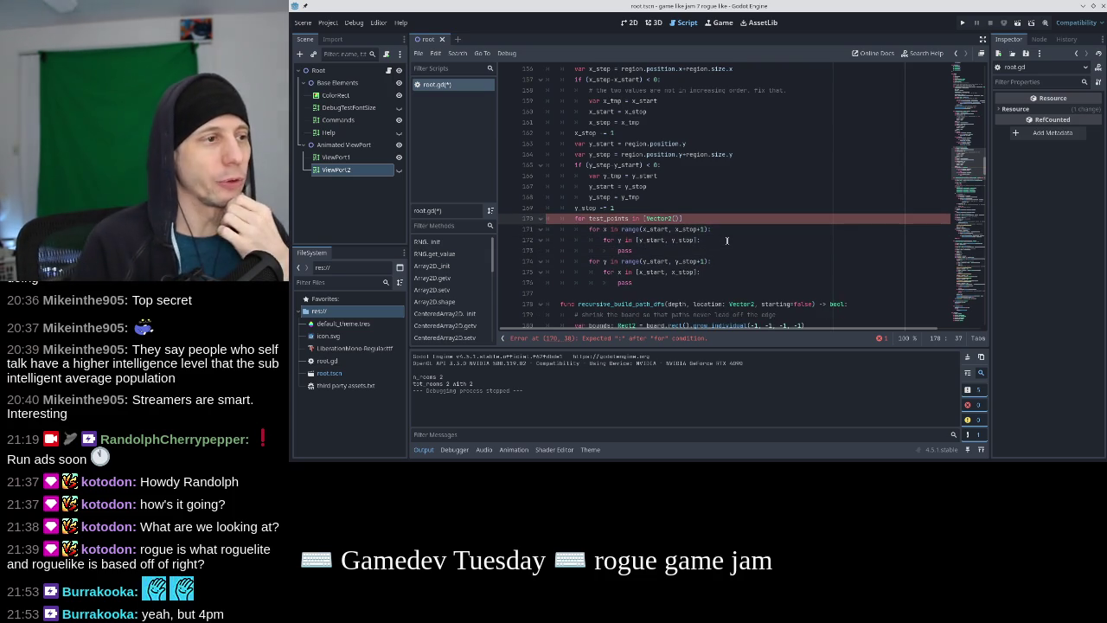
pyautogui.hotkey('ctrl', 'shift', 'Return')
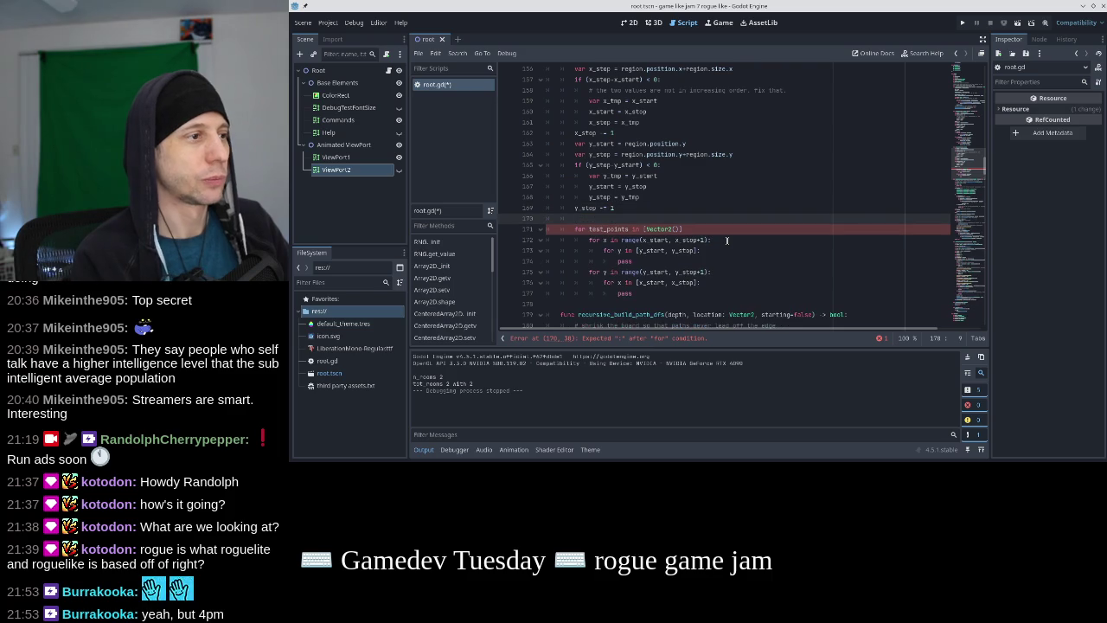
pyautogui.write('fortest_d')
pyautogui.write('in')
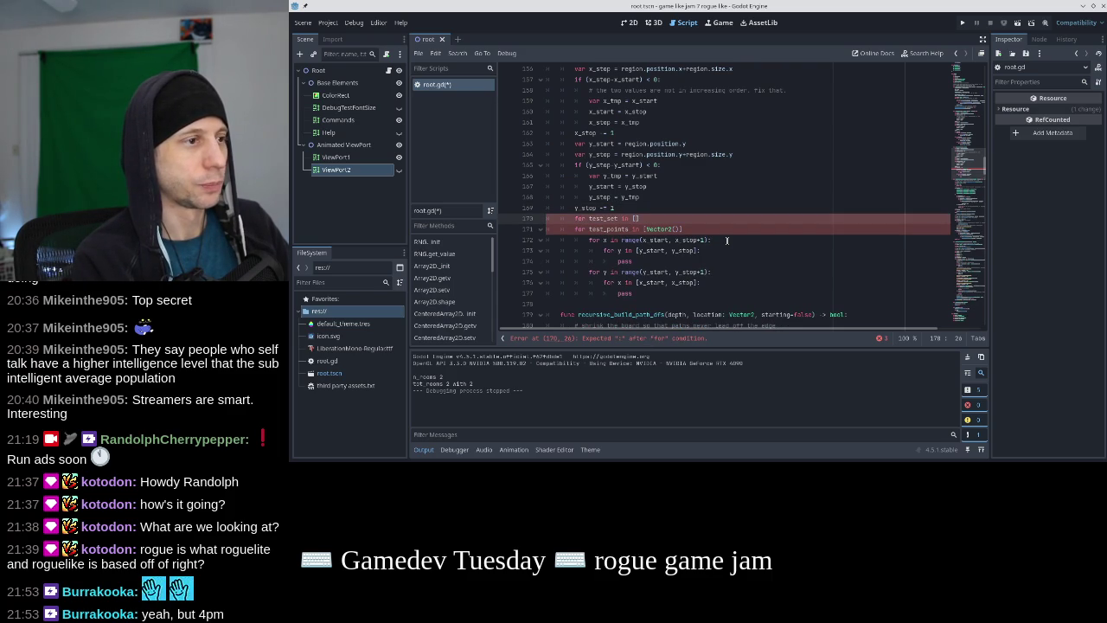
pyautogui.press('Return')
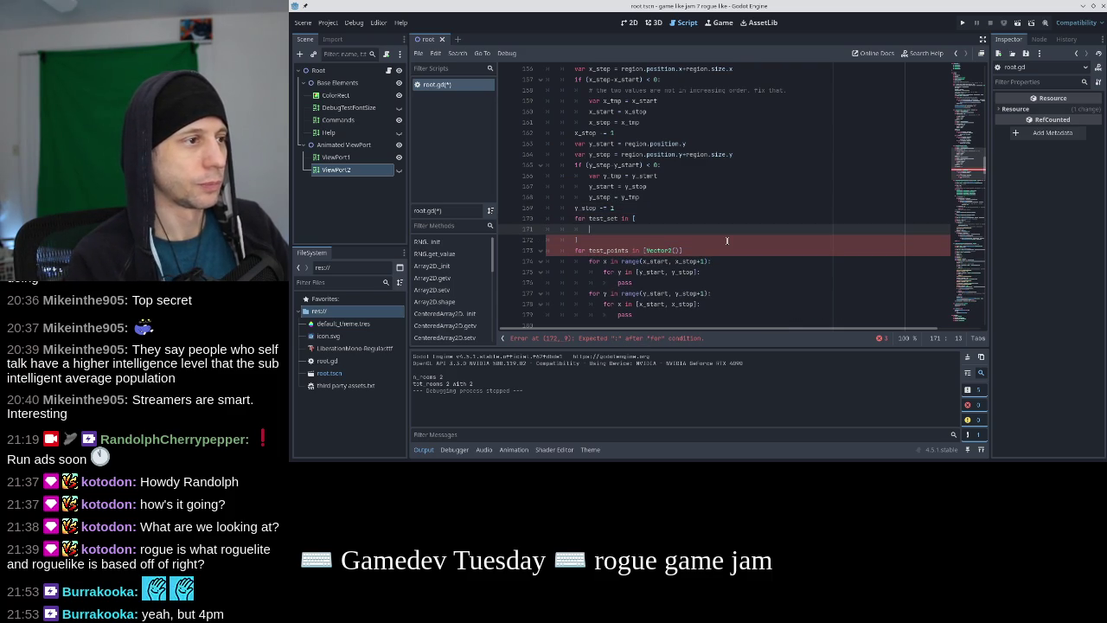
pyautogui.write('Vector2(')
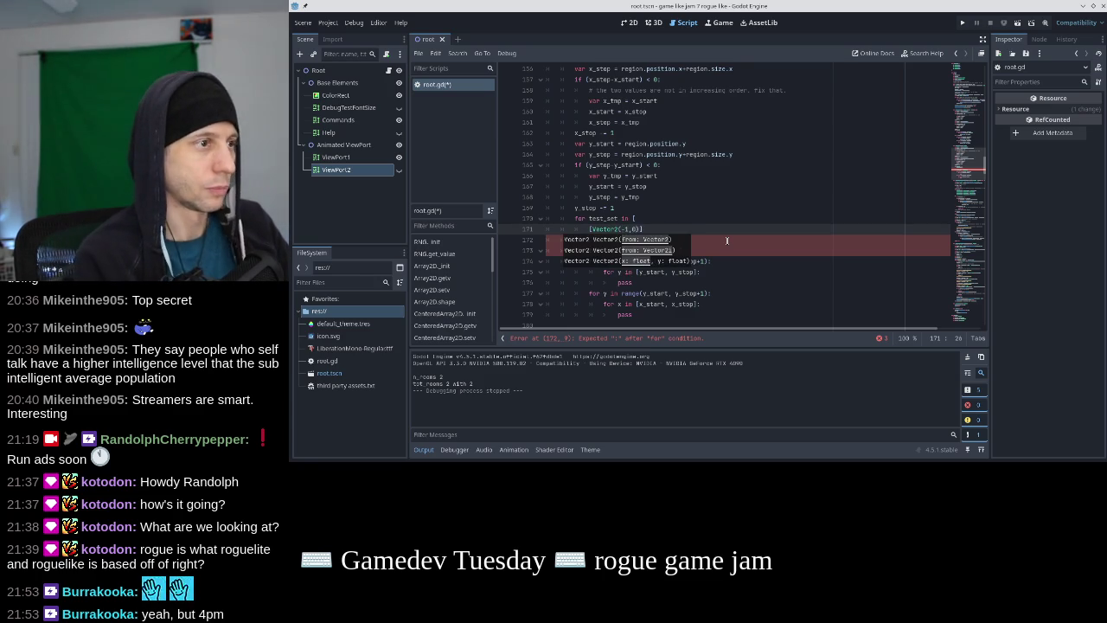
pyautogui.write('-1,0), Vector')
pyautogui.write('2(1,')
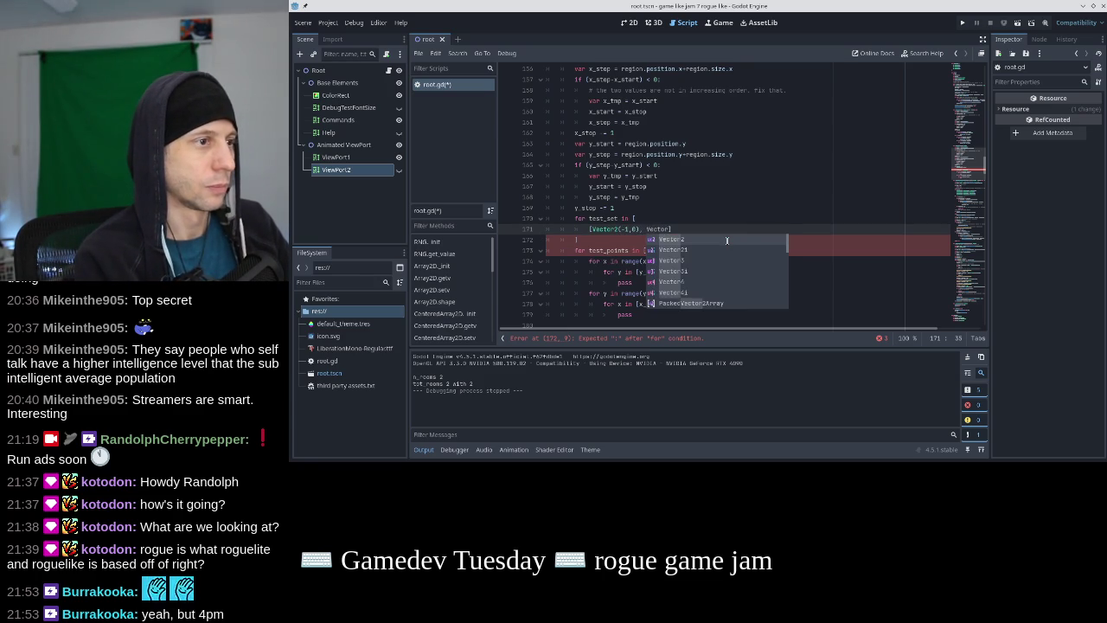
pyautogui.write('0')
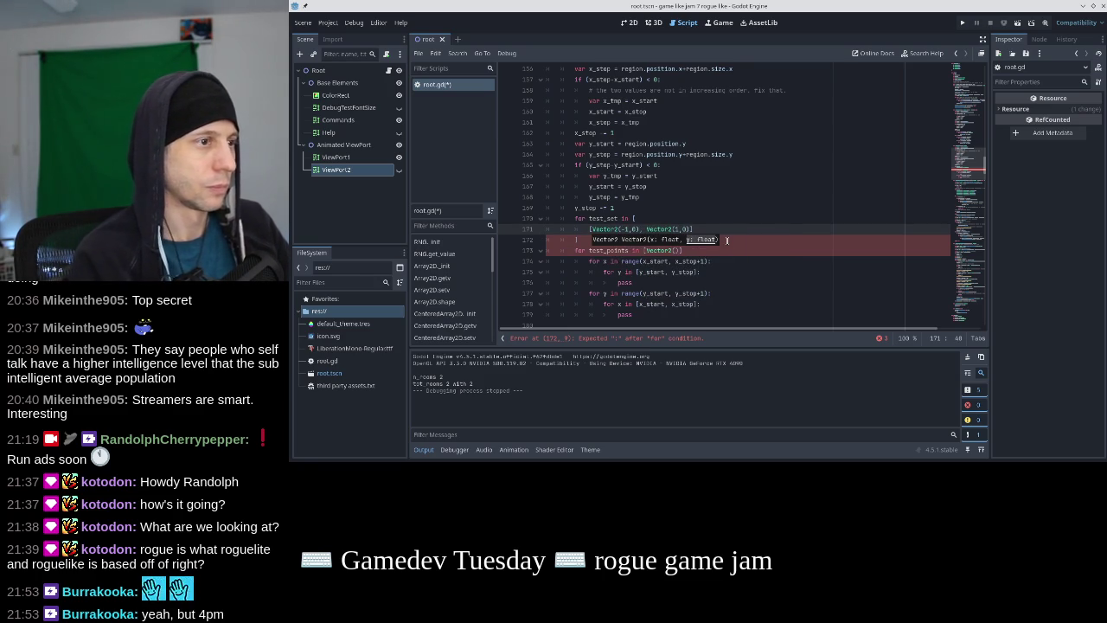
pyautogui.write(')],')
pyautogui.press('Return')
pyautogui.write('[')
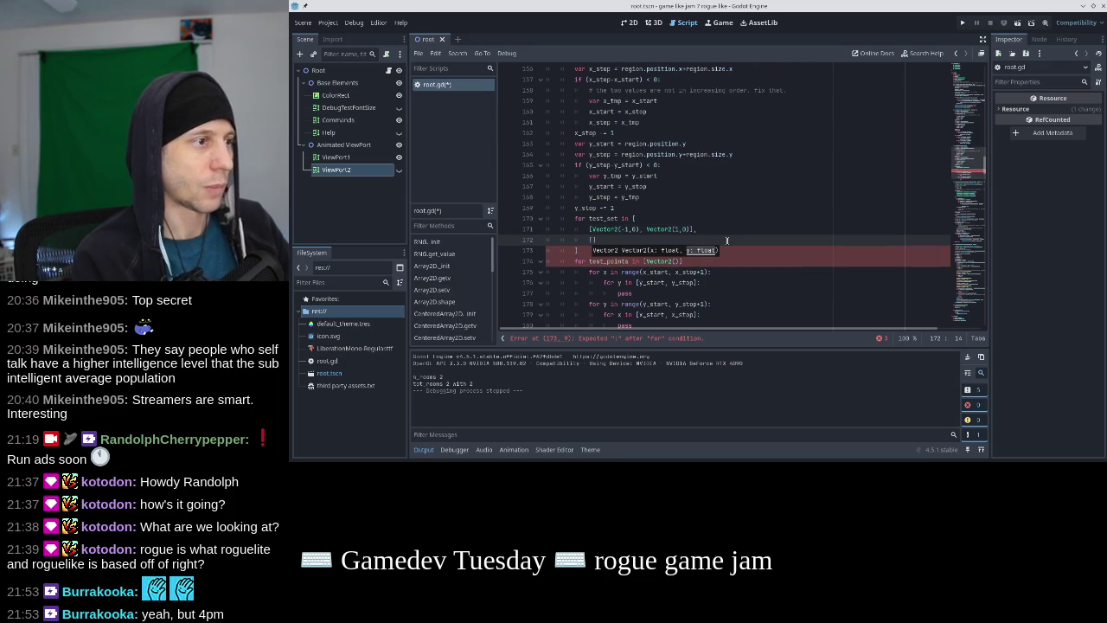
pyautogui.press('Right')
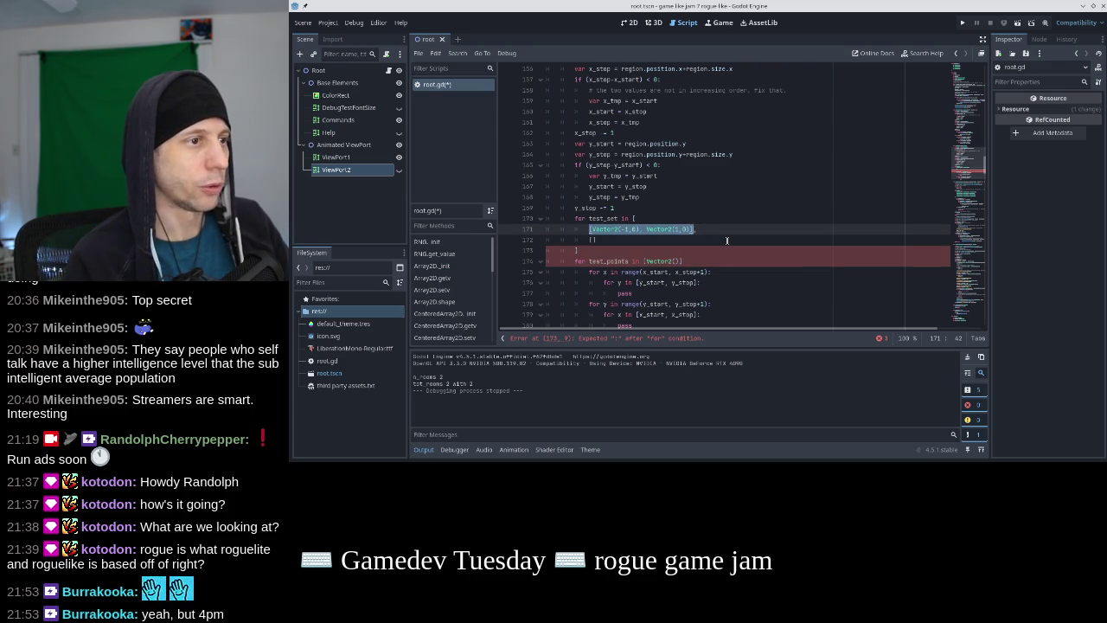
pyautogui.write('Vector2(-1,0), Vector2(1,0)')
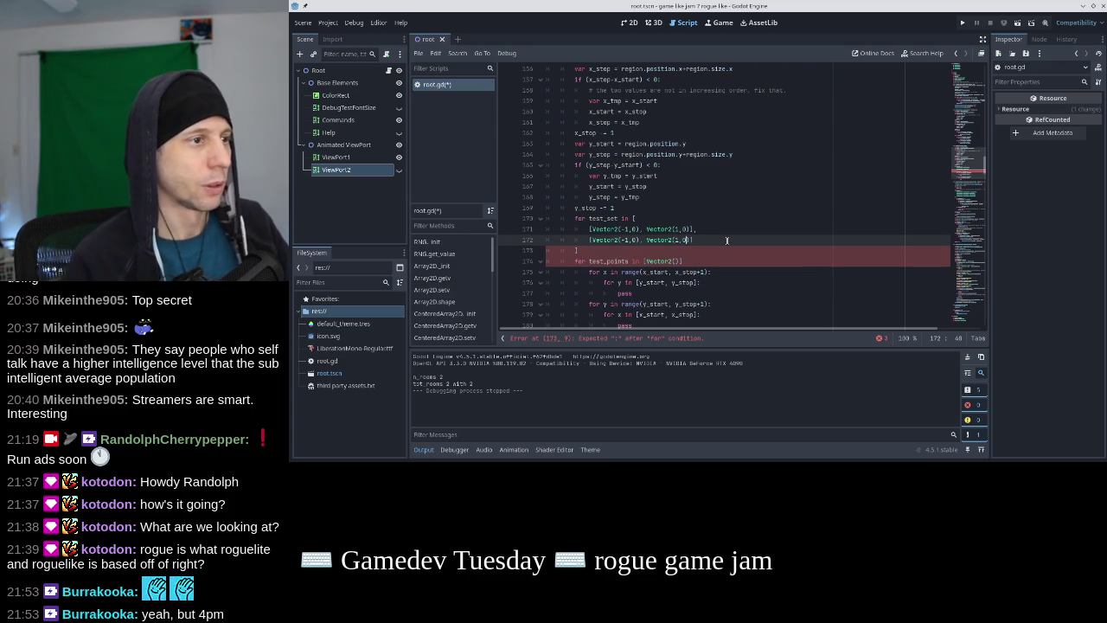
pyautogui.press('Left')
pyautogui.press('Left')
pyautogui.press('BackSpace')
pyautogui.write('1')
pyautogui.press('Left')
pyautogui.press('Left')
pyautogui.press('BackSpace')
pyautogui.write('0')
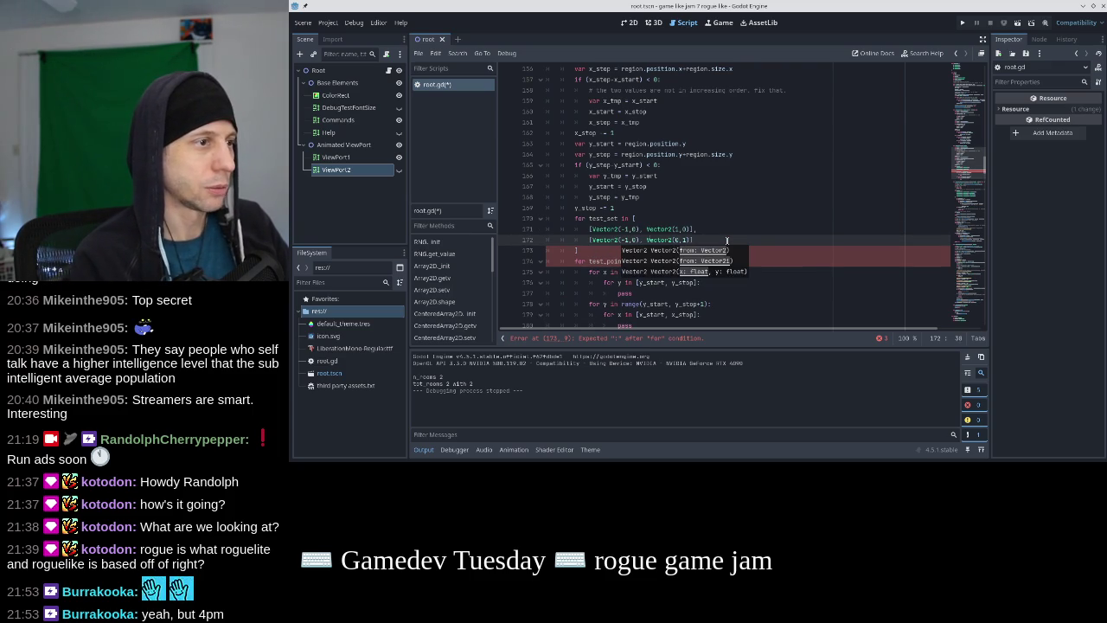
pyautogui.press('Left')
pyautogui.press('Left')
pyautogui.press('Left')
pyautogui.press('BackSpace')
pyautogui.press('BackSpace')
pyautogui.press('BackSpace')
pyautogui.write('0,-1')
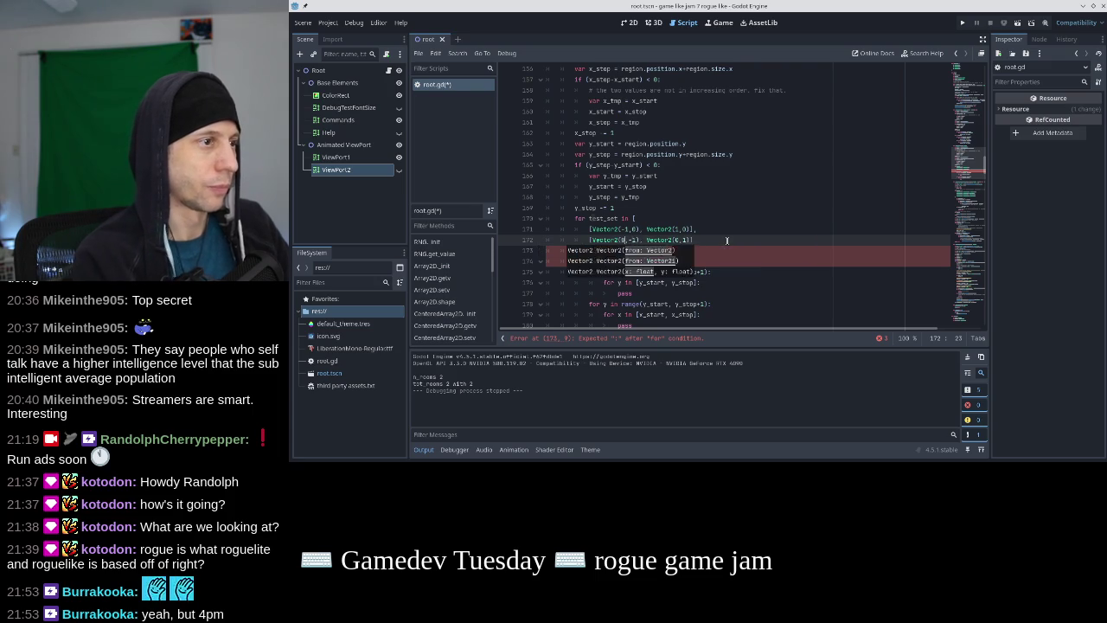
# Indent the test_points block under test_set, make test_points iterate test_set, and save
pyautogui.press('Down')
pyautogui.hotkey('ctrl', 's')
pyautogui.hotkey('shift', 'Down')
pyautogui.hotkey('shift', 'Down')
pyautogui.hotkey('shift', 'Down')
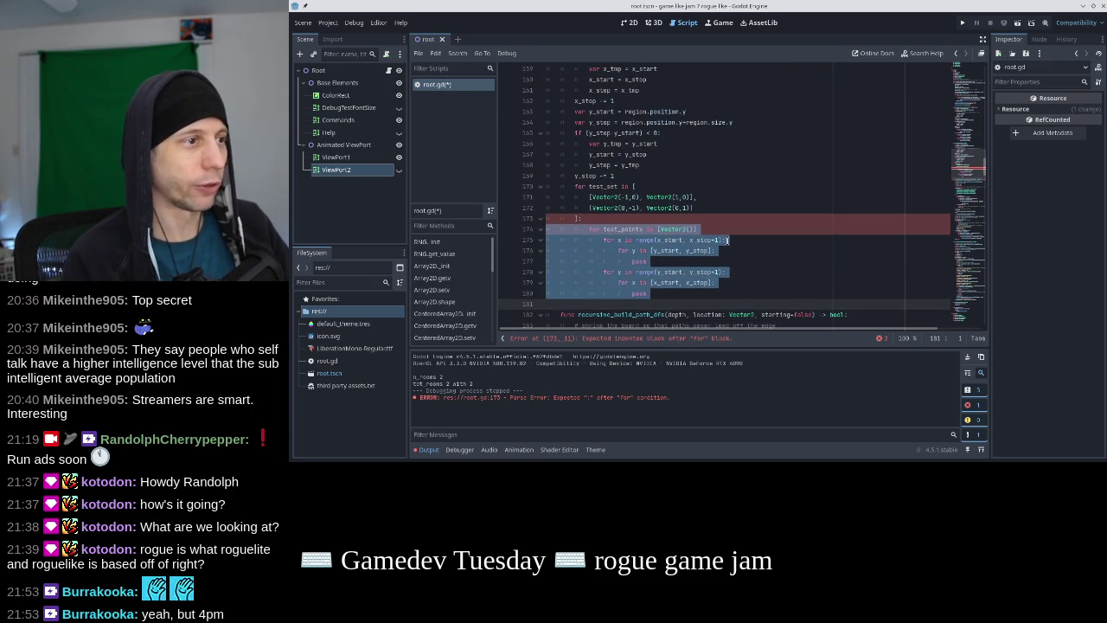
pyautogui.press('Tab')
pyautogui.press('Up')
pyautogui.press('Up')
pyautogui.press('Up')
pyautogui.click(732, 229)
pyautogui.press('BackSpace')
pyautogui.press('BackSpace')
pyautogui.press('BackSpace')
pyautogui.press('BackSpace')
pyautogui.press('BackSpace')
pyautogui.press('BackSpace')
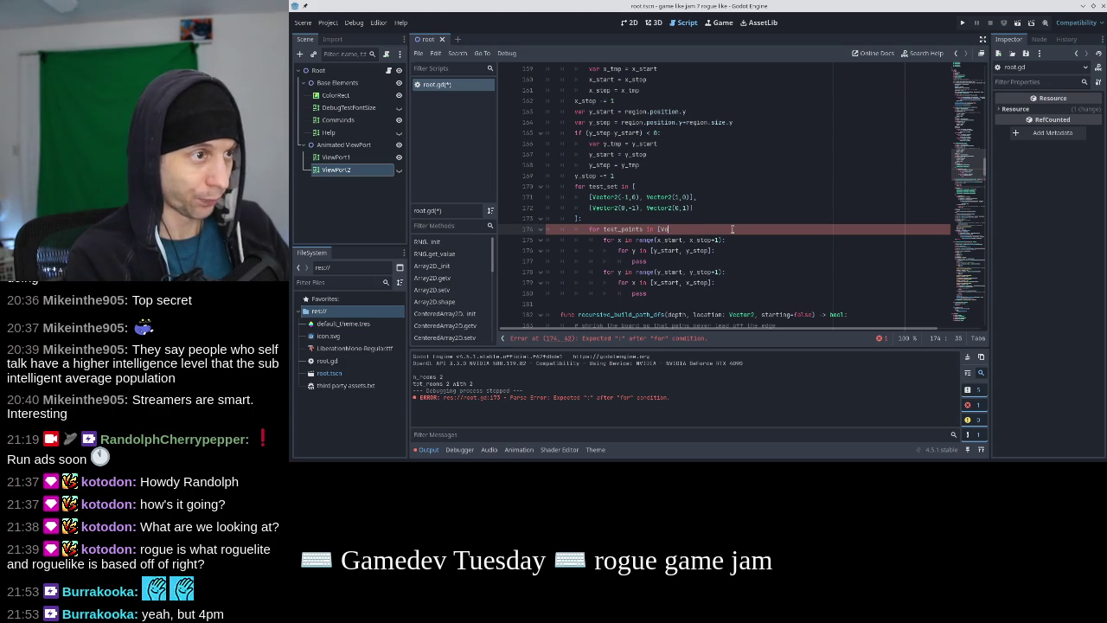
pyautogui.write('est_')
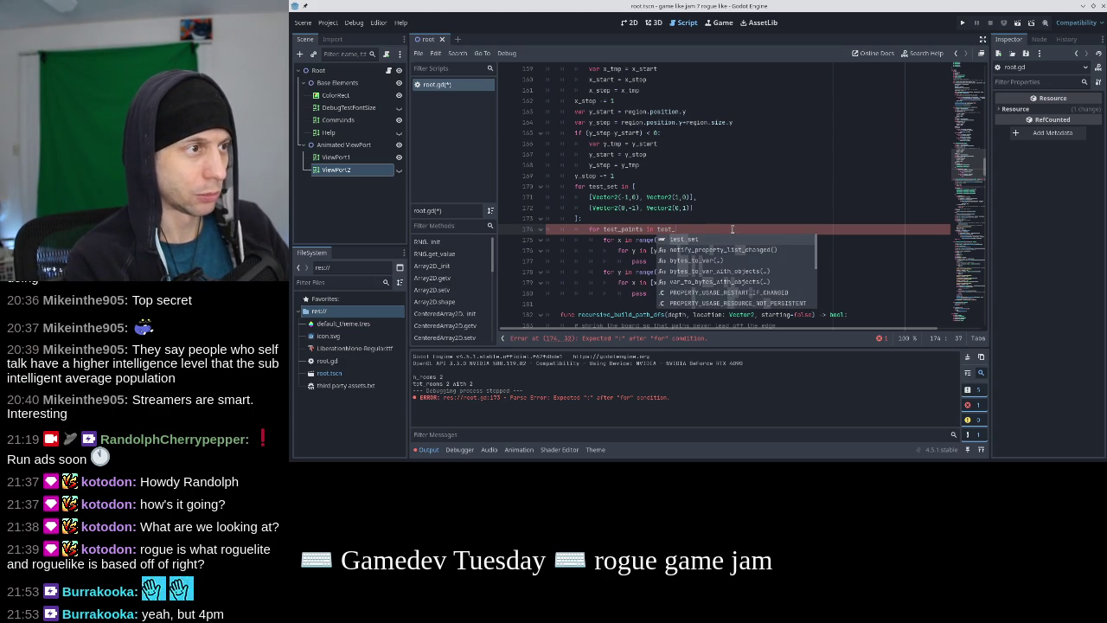
pyautogui.press('Return')
pyautogui.write(':')
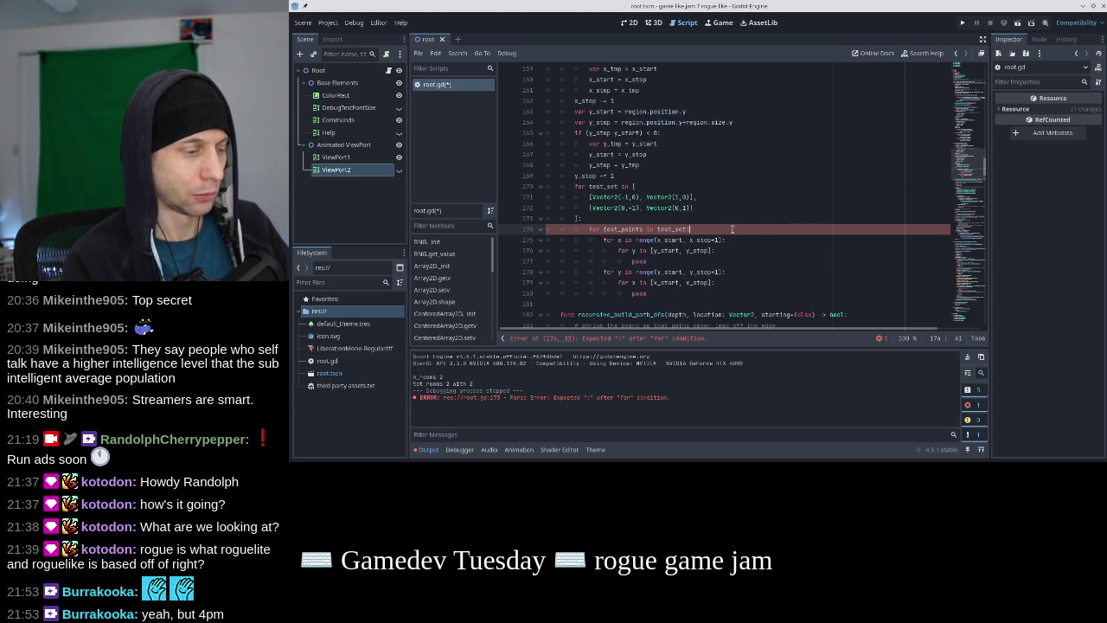
pyautogui.hotkey('ctrl', 's')
pyautogui.press('Down')
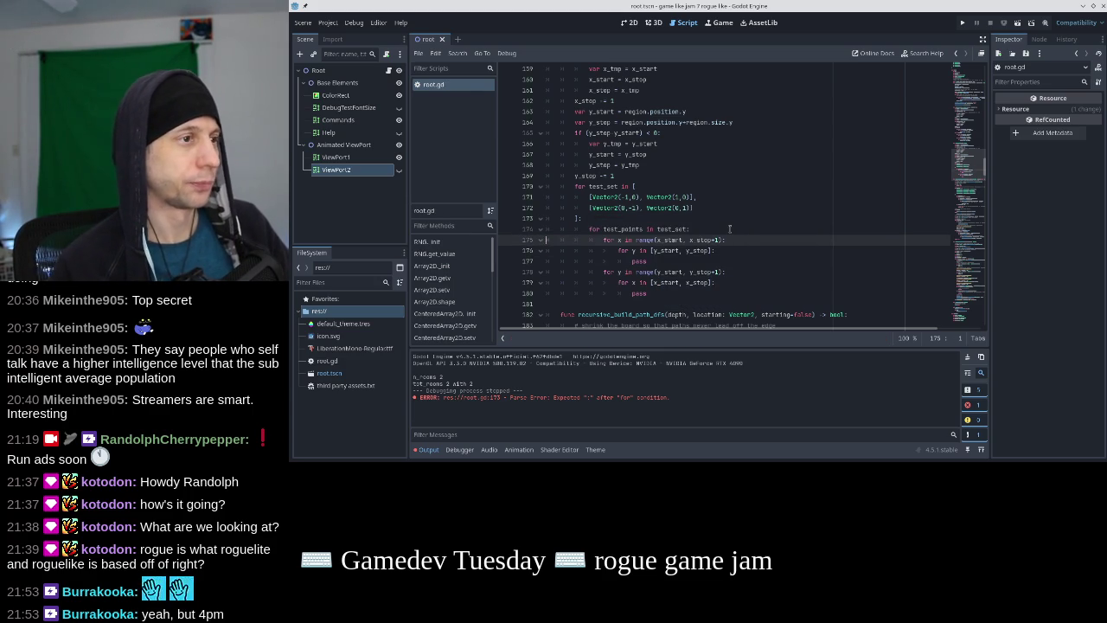
# Review the nested loop lines and start a new line inside the x loop
pyautogui.click(716, 226)
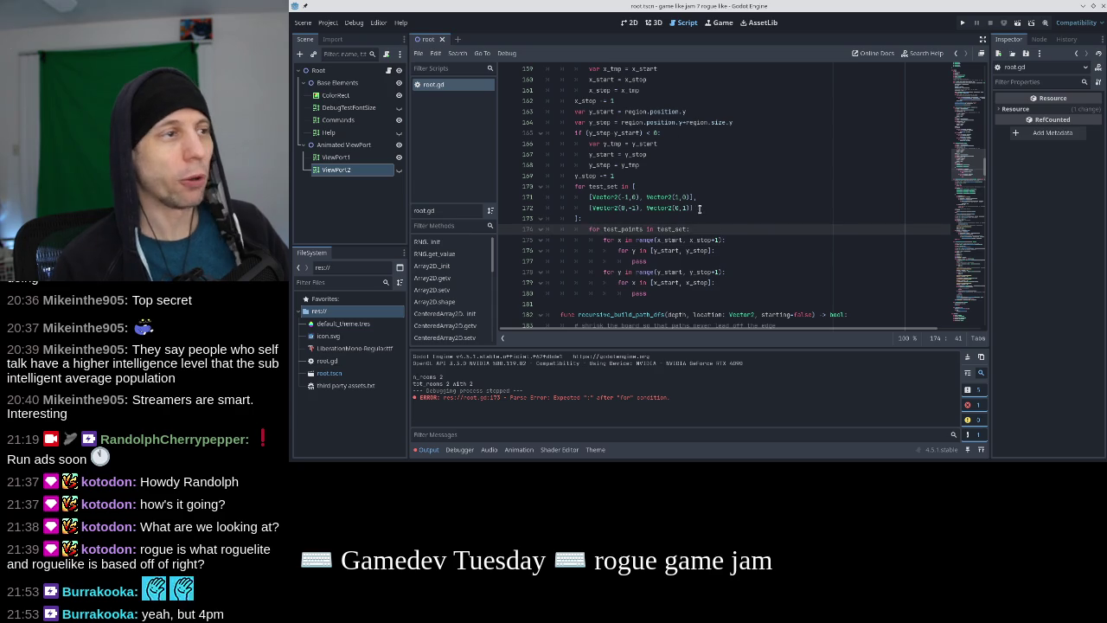
pyautogui.press('Down')
pyautogui.press('Down')
pyautogui.press('Down')
pyautogui.press('Down')
pyautogui.press('Down')
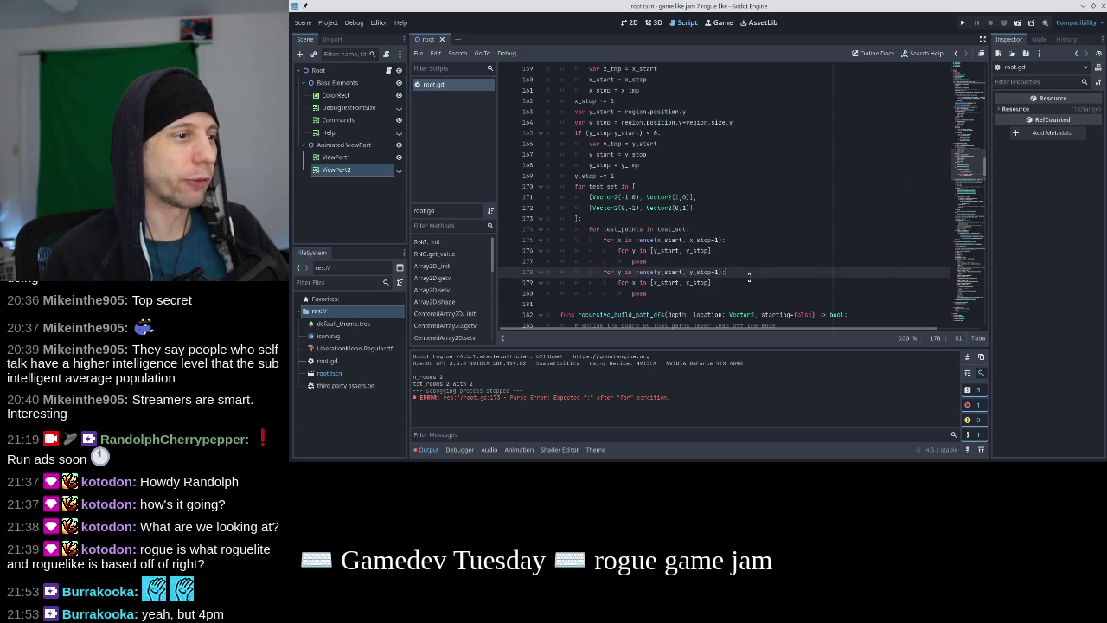
pyautogui.click(737, 251)
pyautogui.click(738, 217)
pyautogui.click(738, 226)
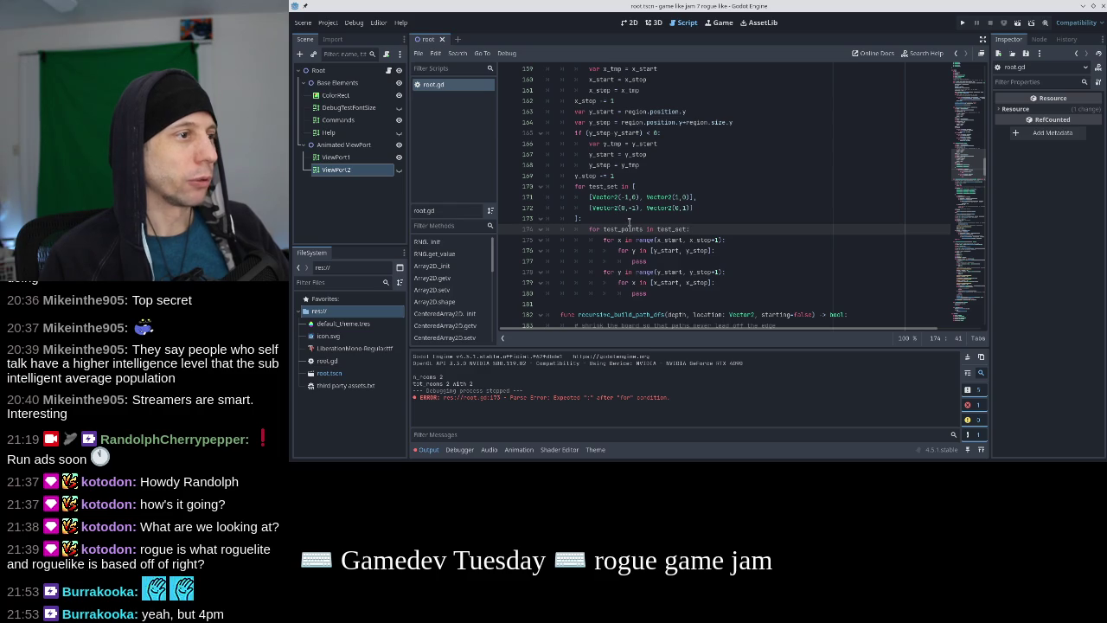
pyautogui.doubleClick(644, 261)
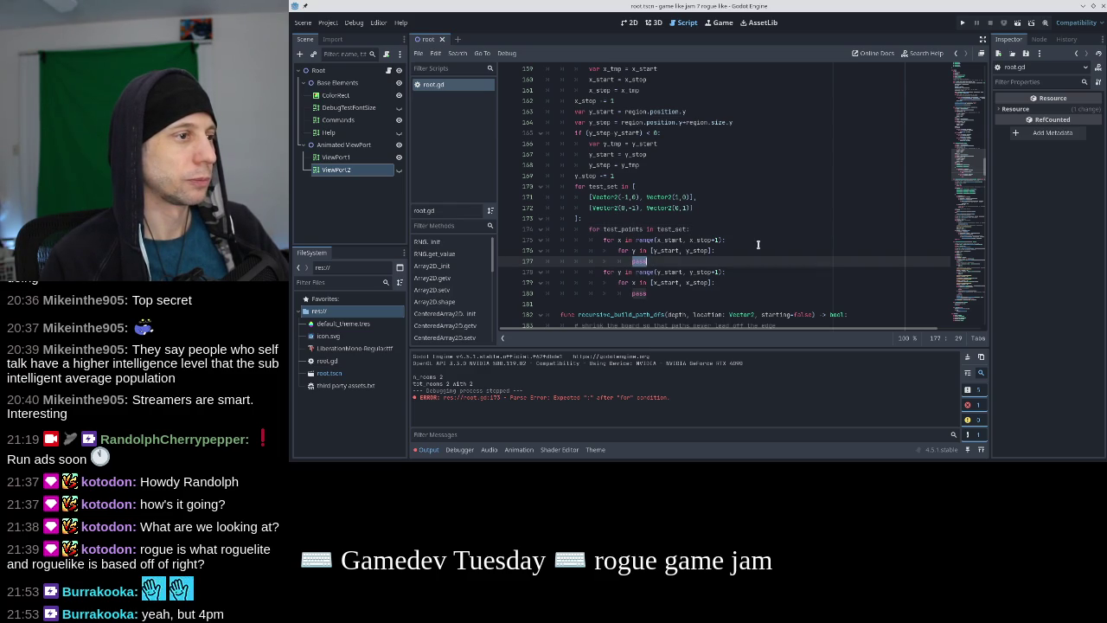
pyautogui.scroll(-6, 758, 245)
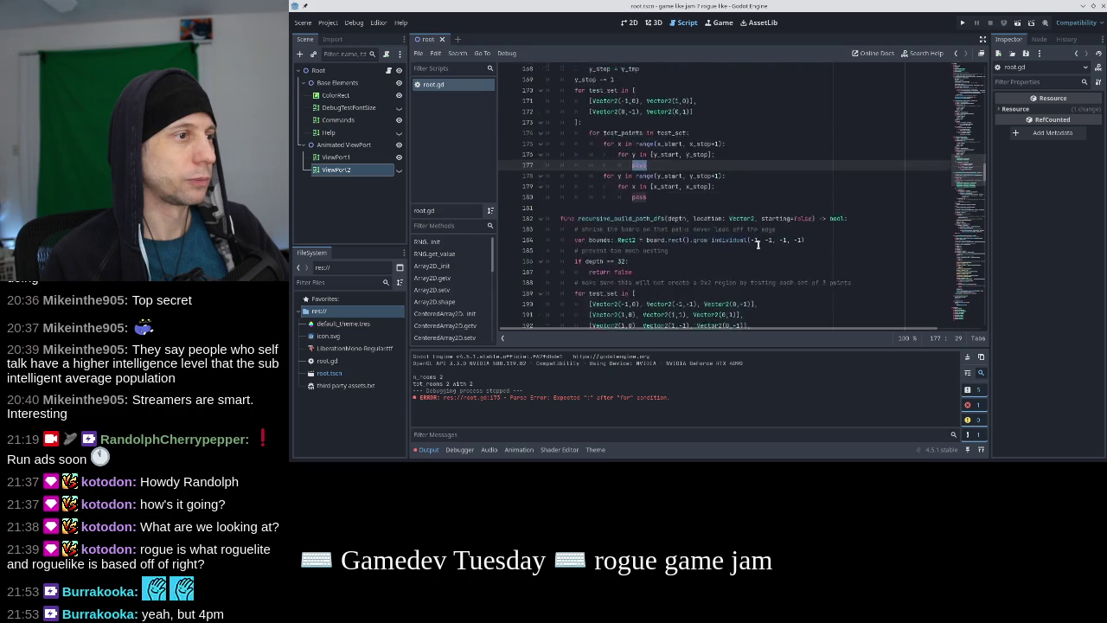
pyautogui.scroll(-9, 757, 245)
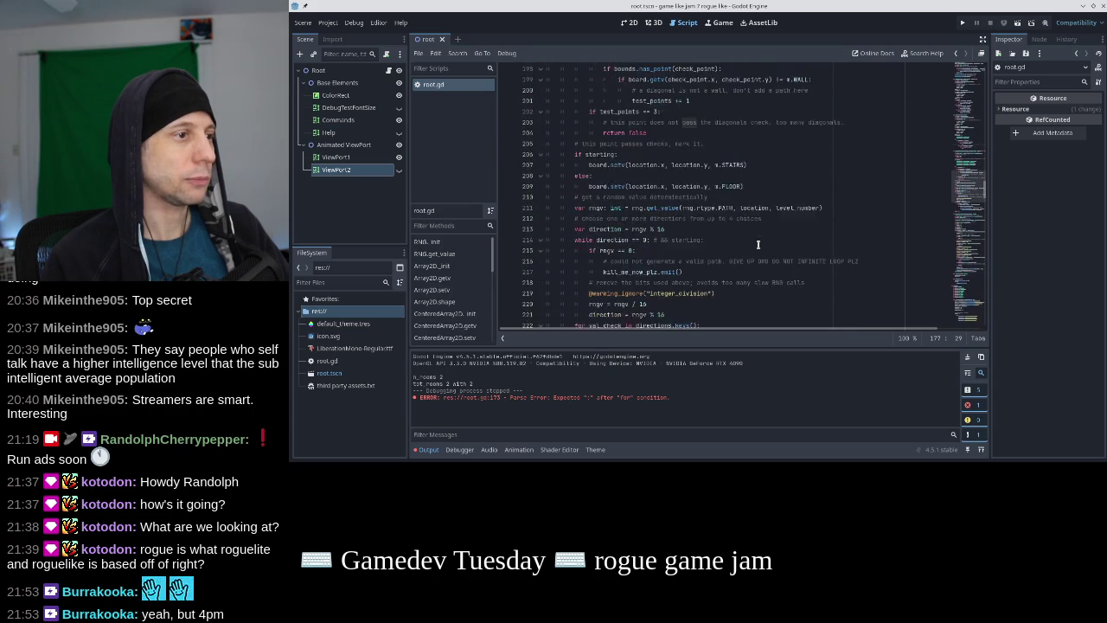
pyautogui.scroll(12, 758, 245)
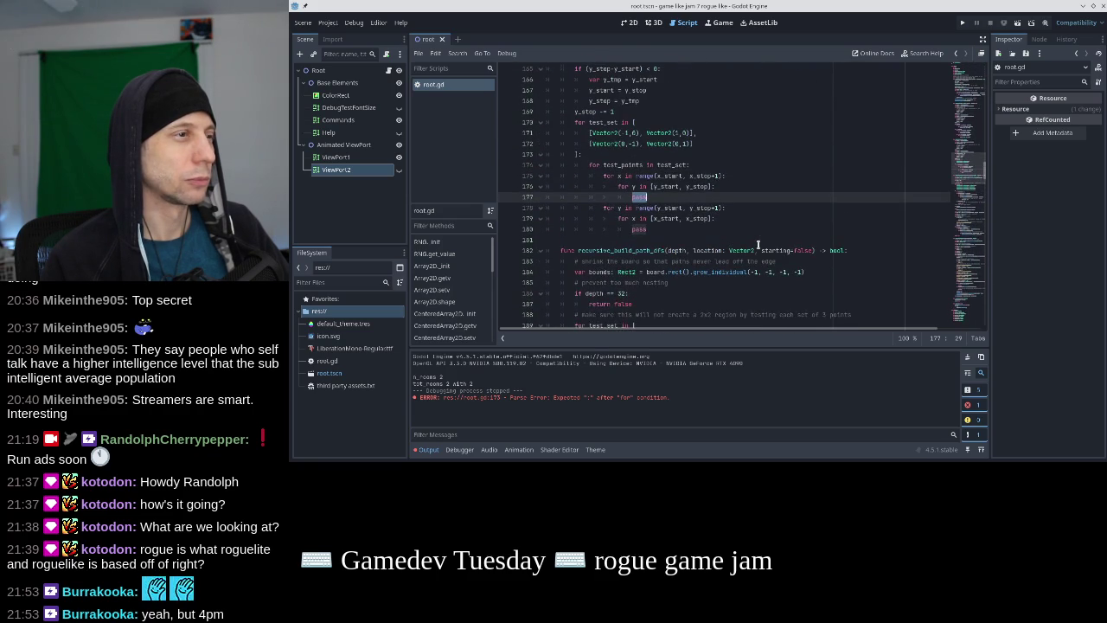
pyautogui.click(716, 187)
pyautogui.click(724, 177)
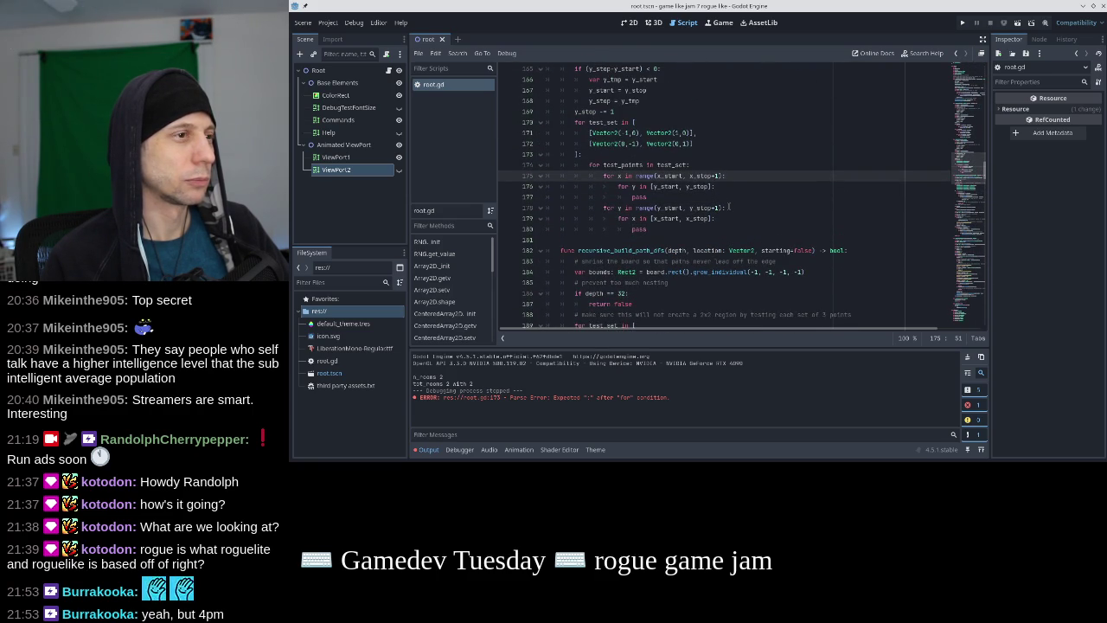
pyautogui.press('Return')
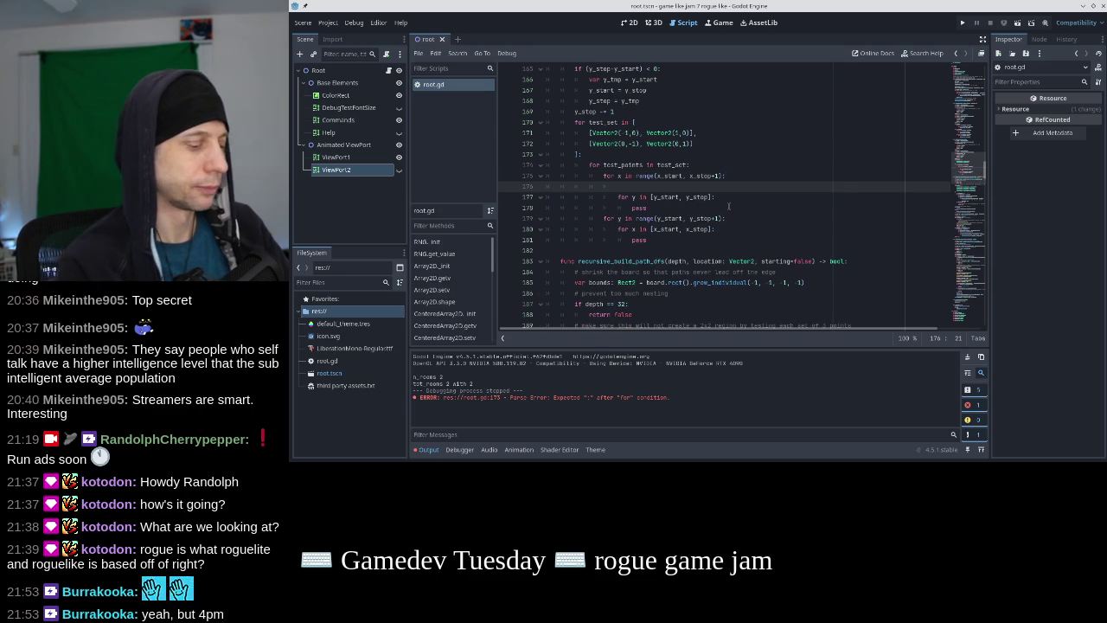
pyautogui.write('paths = 0')
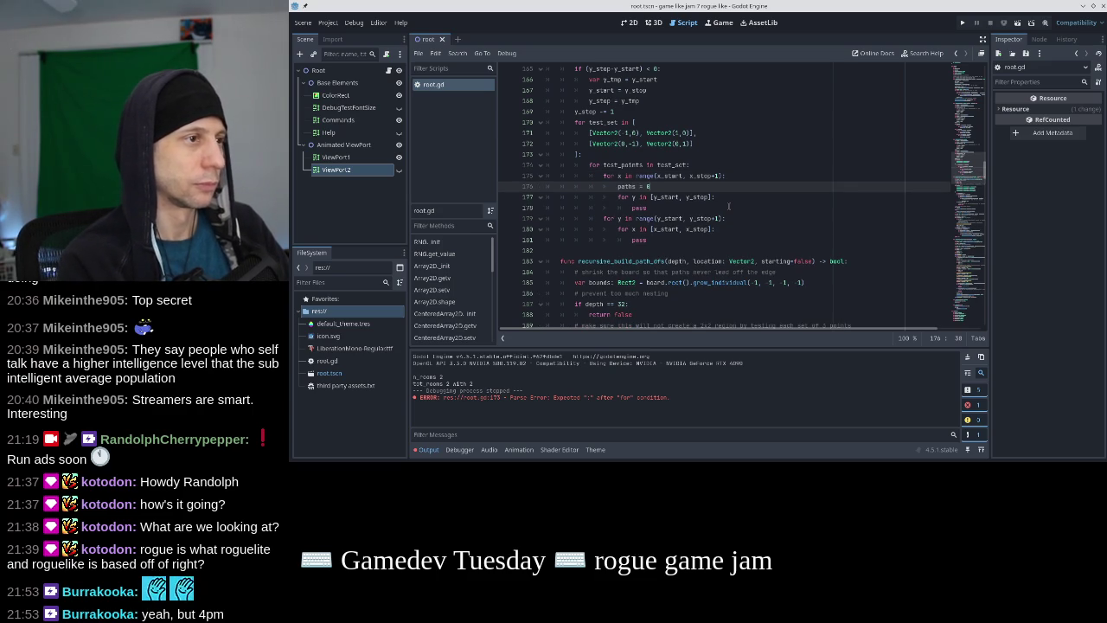
pyautogui.hotkey('shift', 'Home')
pyautogui.hotkey('ctrl', 'c')
pyautogui.press('Down')
pyautogui.press('Down')
pyautogui.press('Down')
pyautogui.press('End')
pyautogui.press('Return')
pyautogui.hotkey('ctrl', 'v')
pyautogui.press('Up')
pyautogui.press('Up')
pyautogui.press('Up')
pyautogui.press('Up')
pyautogui.press('Down')
pyautogui.press('Down')
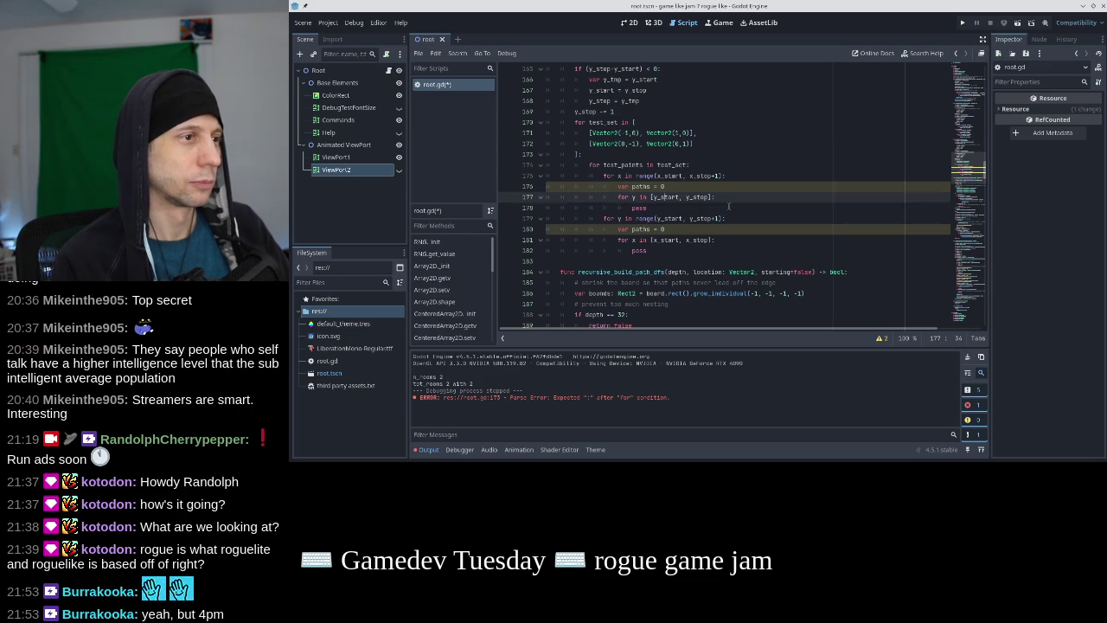
pyautogui.press('Up')
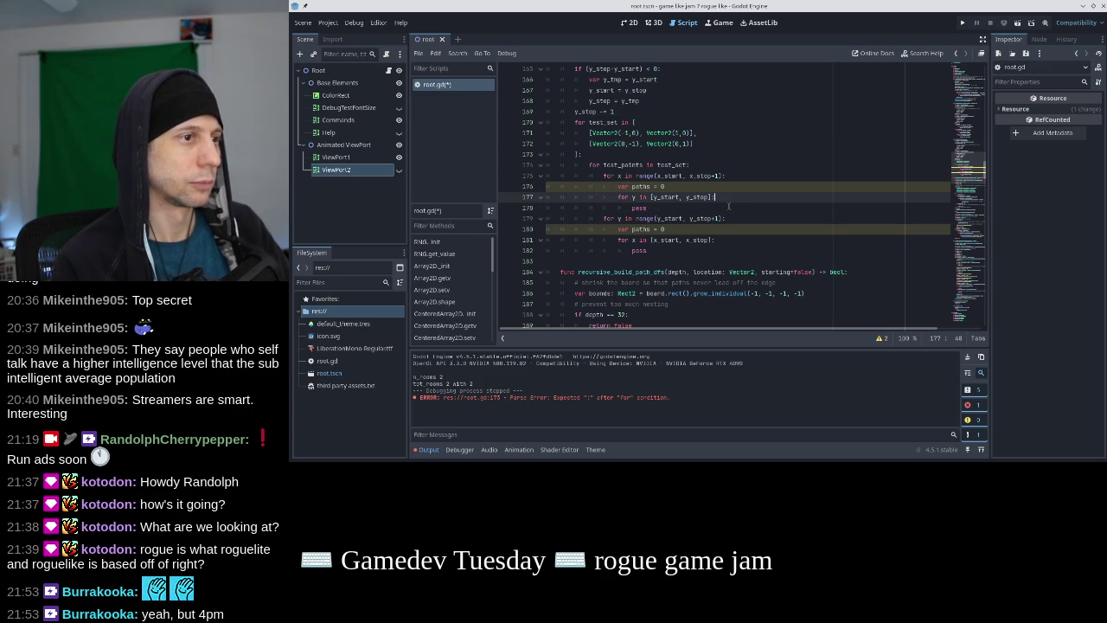
pyautogui.scroll(-10, 728, 205)
pyautogui.scroll(-10, 728, 205)
pyautogui.scroll(-5, 728, 206)
pyautogui.scroll(-5, 728, 205)
pyautogui.scroll(13, 728, 206)
pyautogui.scroll(12, 728, 206)
pyautogui.scroll(3, 728, 206)
pyautogui.scroll(-5, 685, 154)
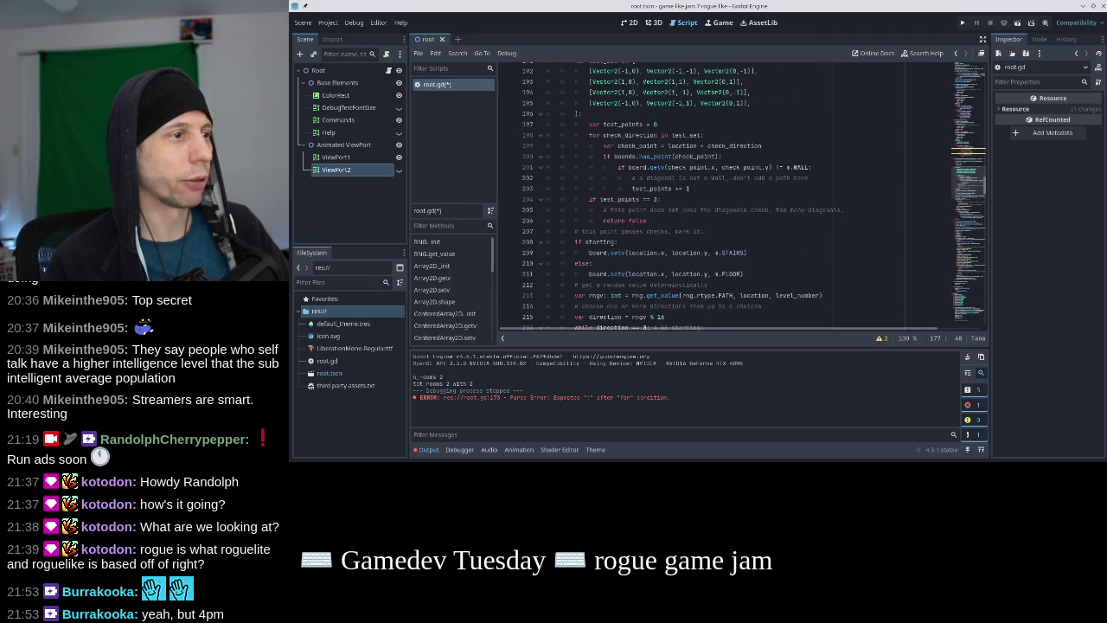
pyautogui.scroll(3, 641, 149)
pyautogui.scroll(-7, 641, 149)
pyautogui.scroll(4, 641, 149)
pyautogui.scroll(1, 641, 149)
pyautogui.click(662, 153)
pyautogui.click(707, 165)
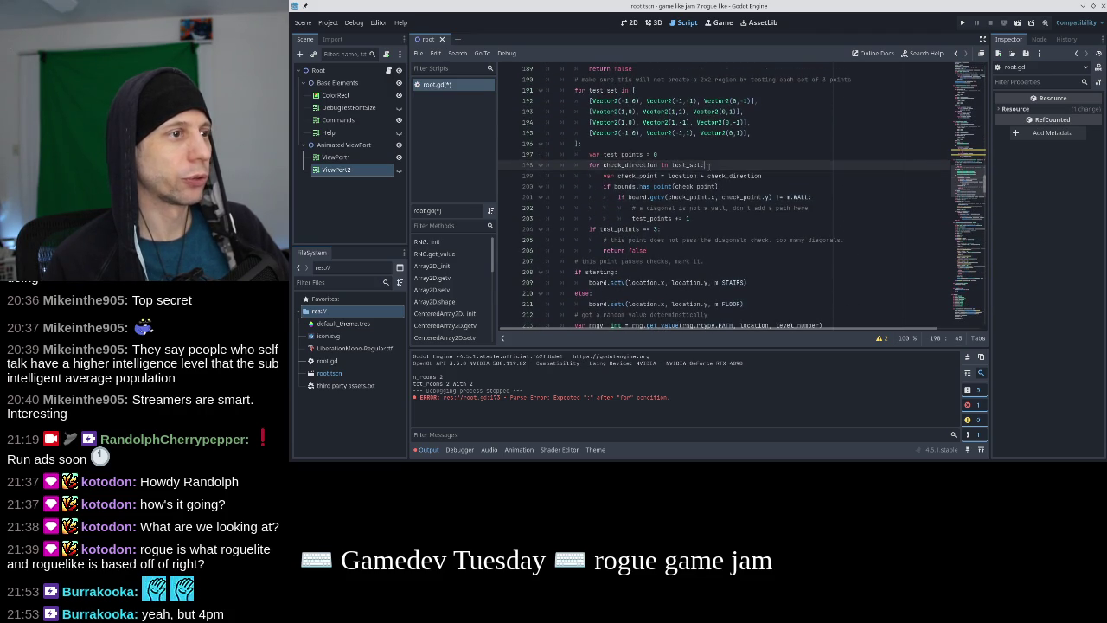
# Copy the bounds and wall check block and paste it, indented, under the for-x loop
pyautogui.scroll(2, 712, 161)
pyautogui.press('Down')
pyautogui.press('Home')
pyautogui.hotkey('shift', 'Down')
pyautogui.hotkey('shift', 'Down')
pyautogui.hotkey('shift', 'Down')
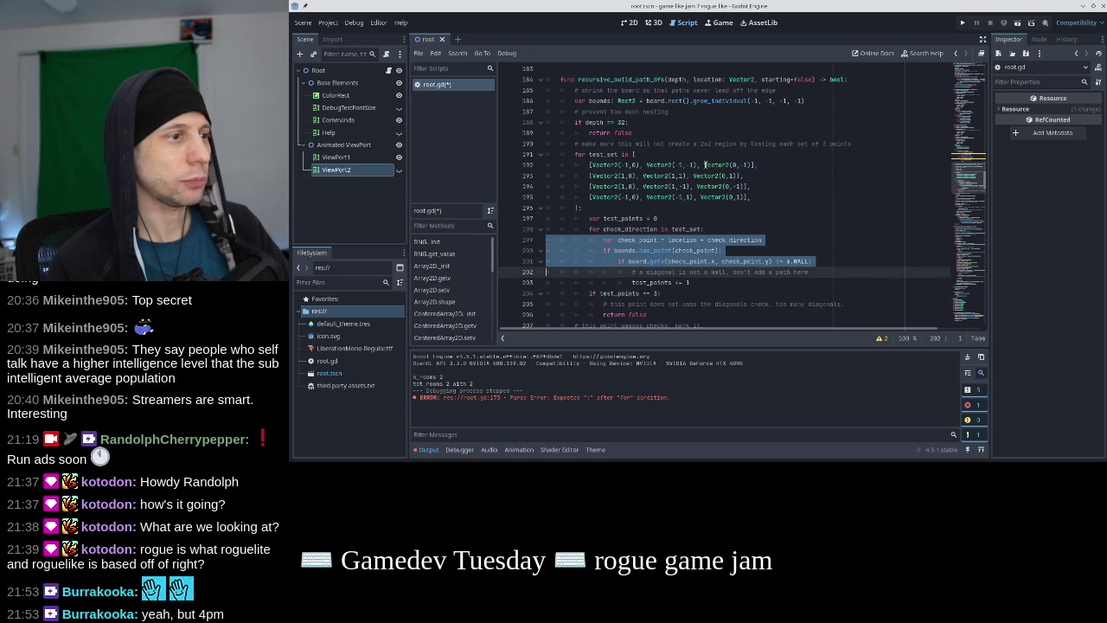
pyautogui.hotkey('shift', 'Down')
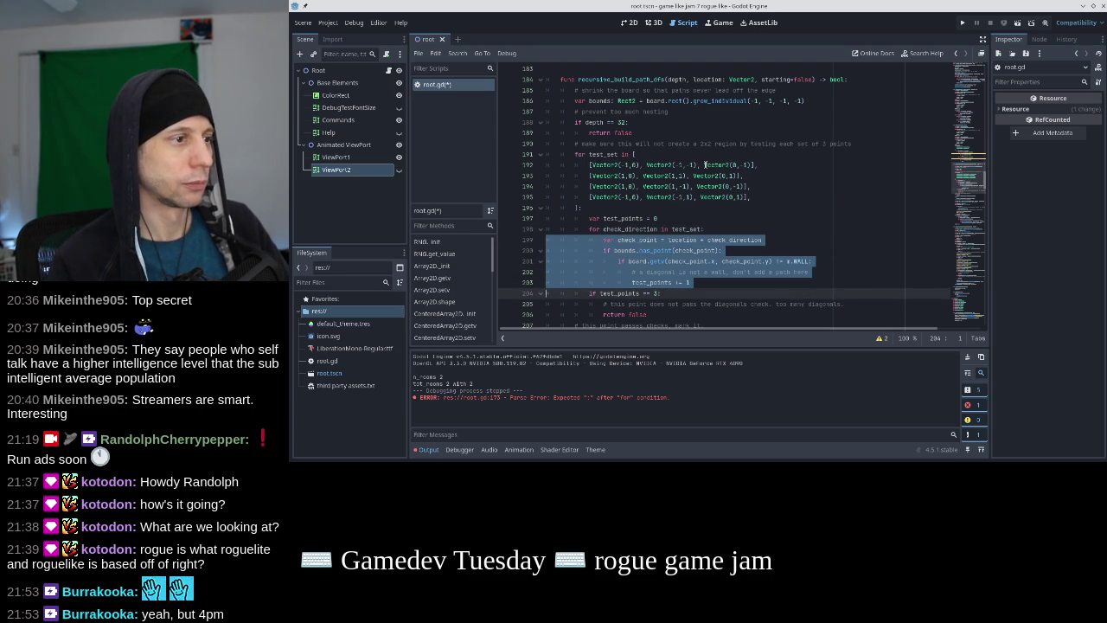
pyautogui.press('Up')
pyautogui.press('Up')
pyautogui.press('Up')
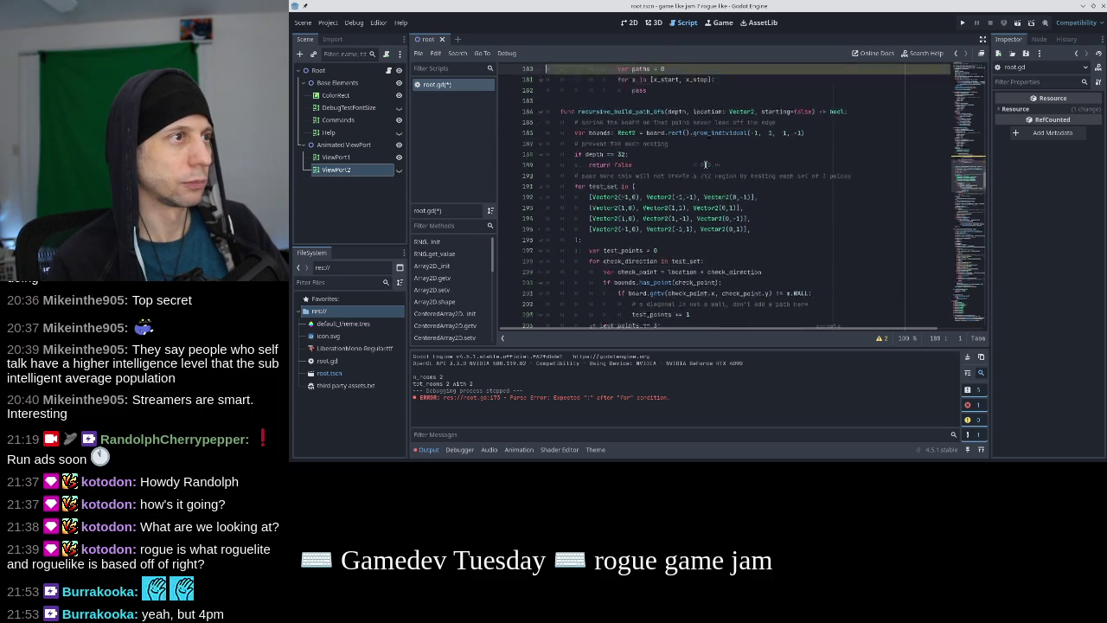
pyautogui.press('Up')
pyautogui.press('Down')
pyautogui.press('Down')
pyautogui.press('Down')
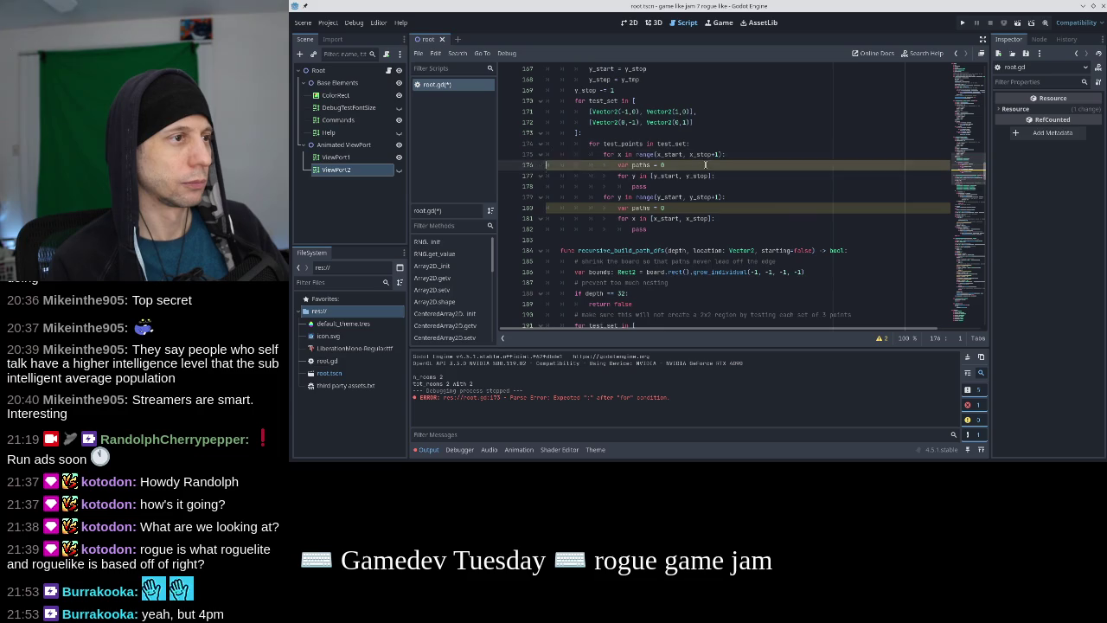
pyautogui.hotkey('ctrl', 'v')
pyautogui.press('Up')
pyautogui.press('Up')
pyautogui.press('Up')
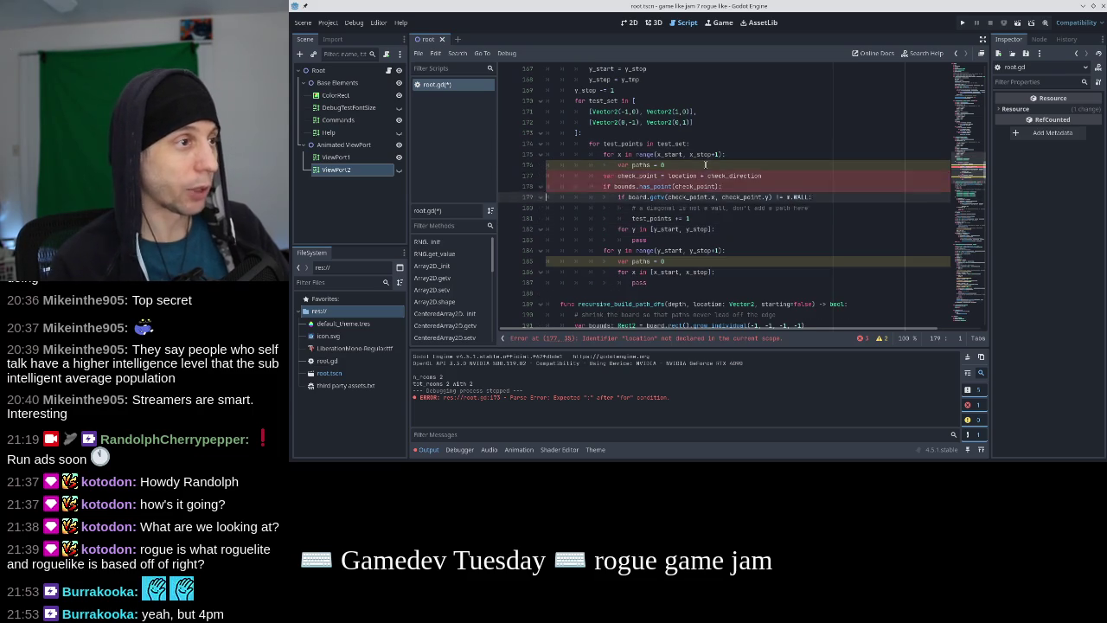
pyautogui.hotkey('shift', 'Down')
pyautogui.hotkey('shift', 'Down')
pyautogui.hotkey('shift', 'Down')
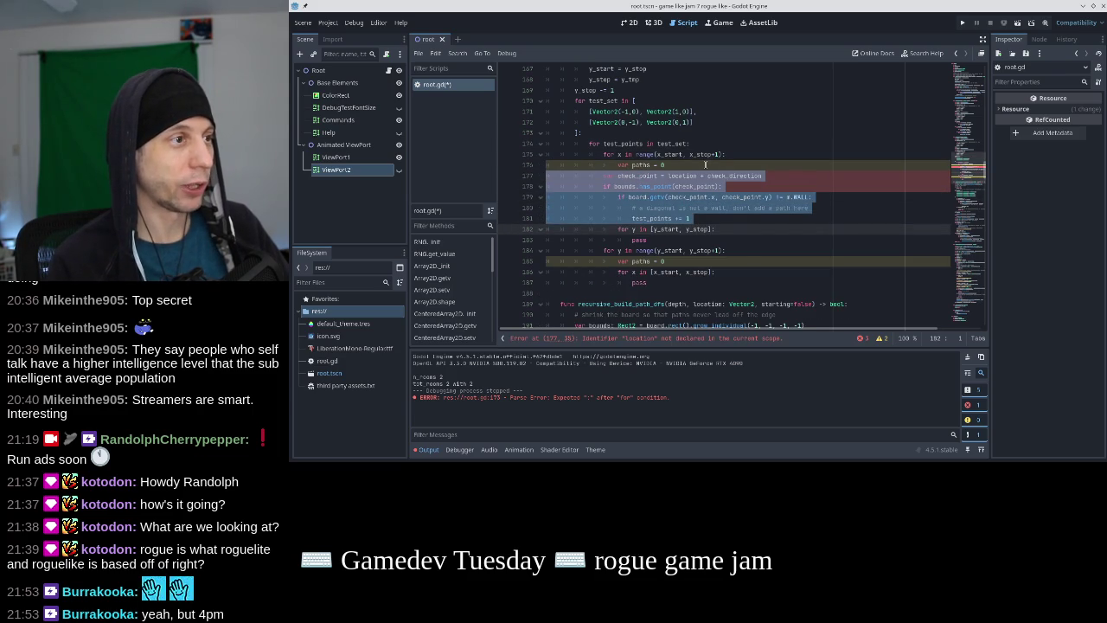
pyautogui.press('Tab')
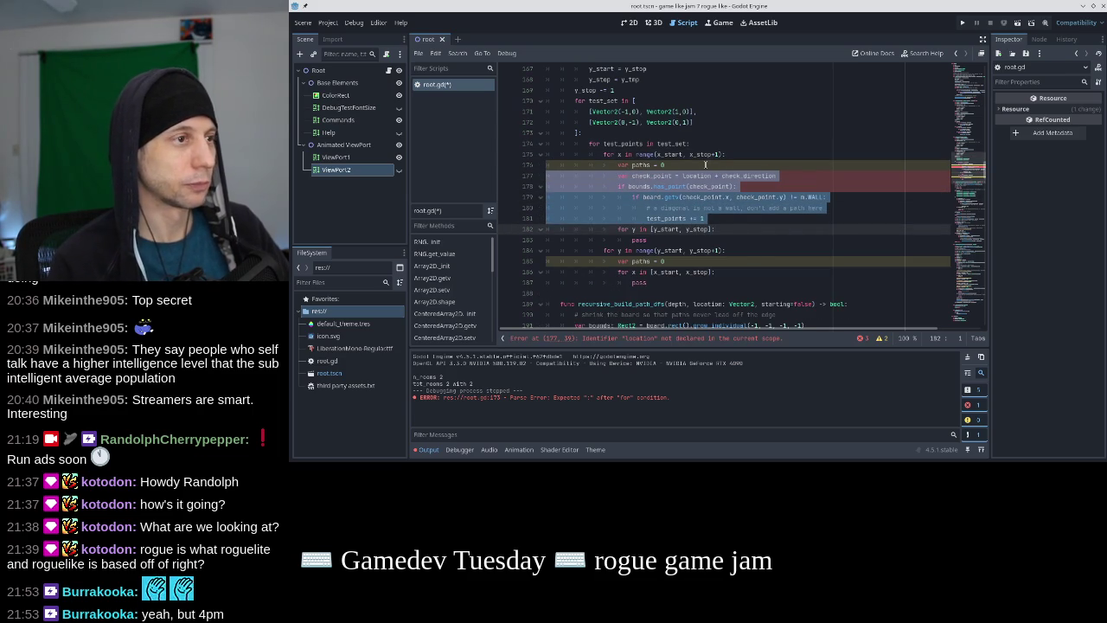
pyautogui.press('Escape')
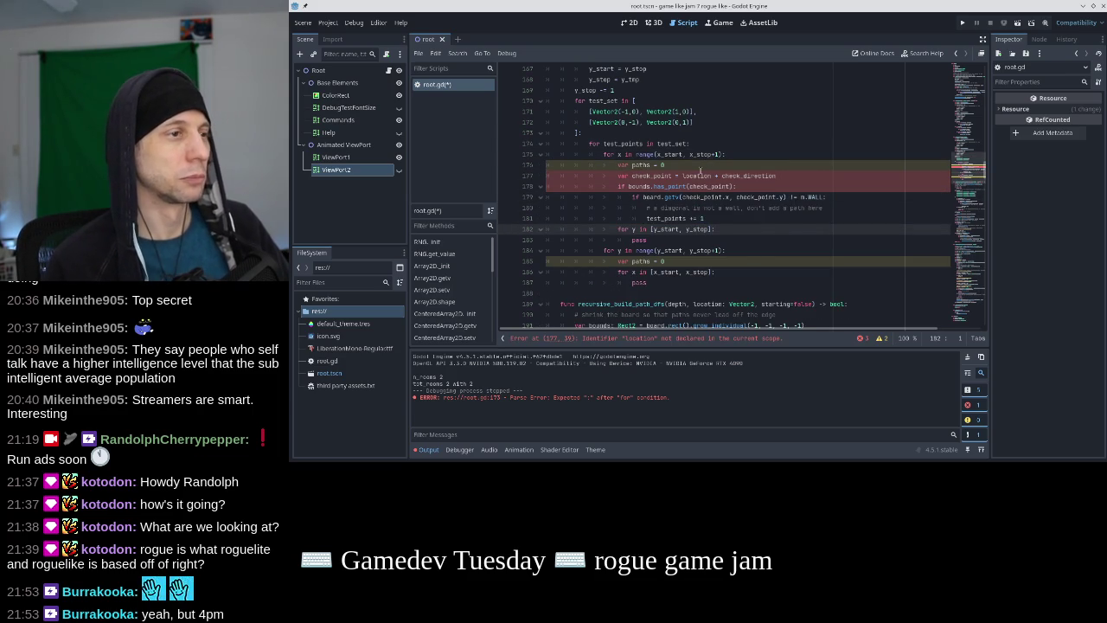
# Move the check into the y loop in place of pass and indent it there
pyautogui.scroll(6, 701, 168)
pyautogui.scroll(-5, 702, 169)
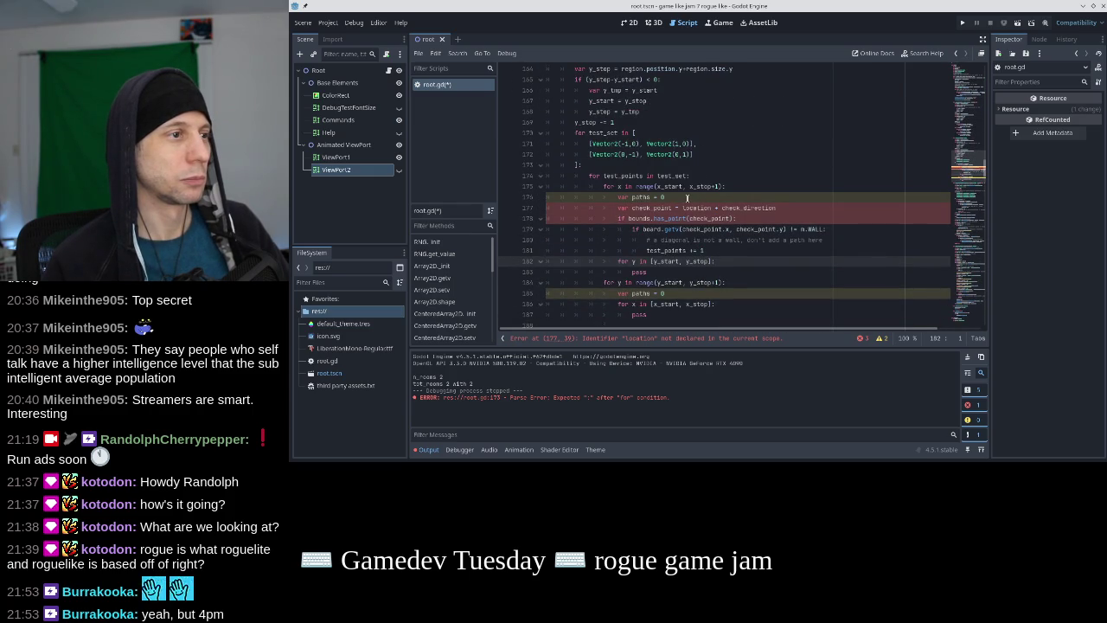
pyautogui.click(688, 197)
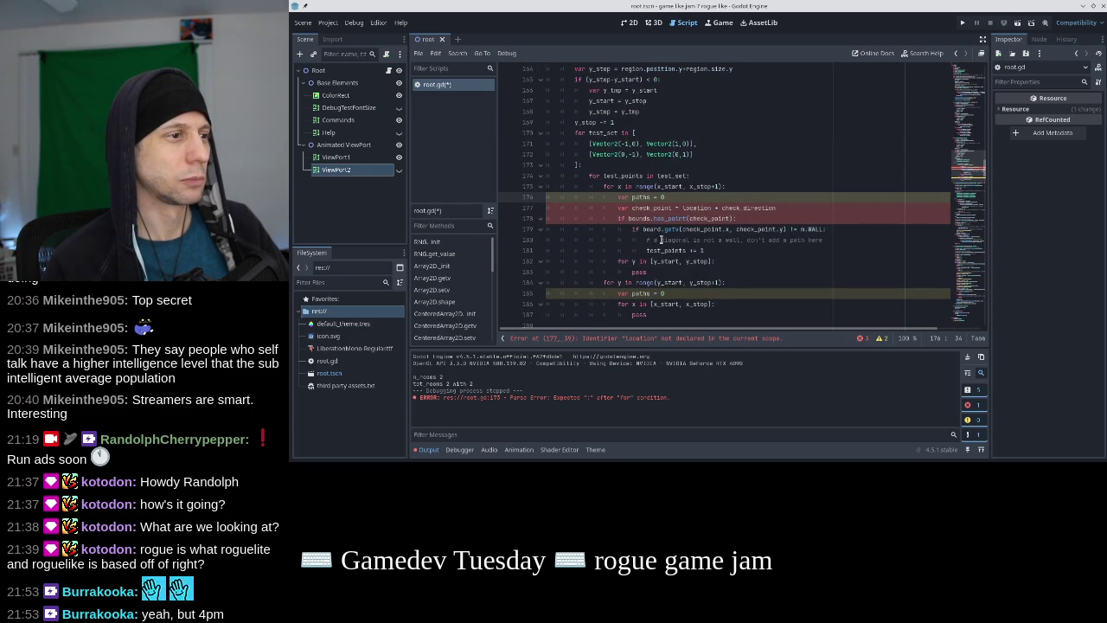
pyautogui.press('Home')
pyautogui.press('Home')
pyautogui.hotkey('shift', 'Down')
pyautogui.hotkey('shift', 'Down')
pyautogui.hotkey('shift', 'Down')
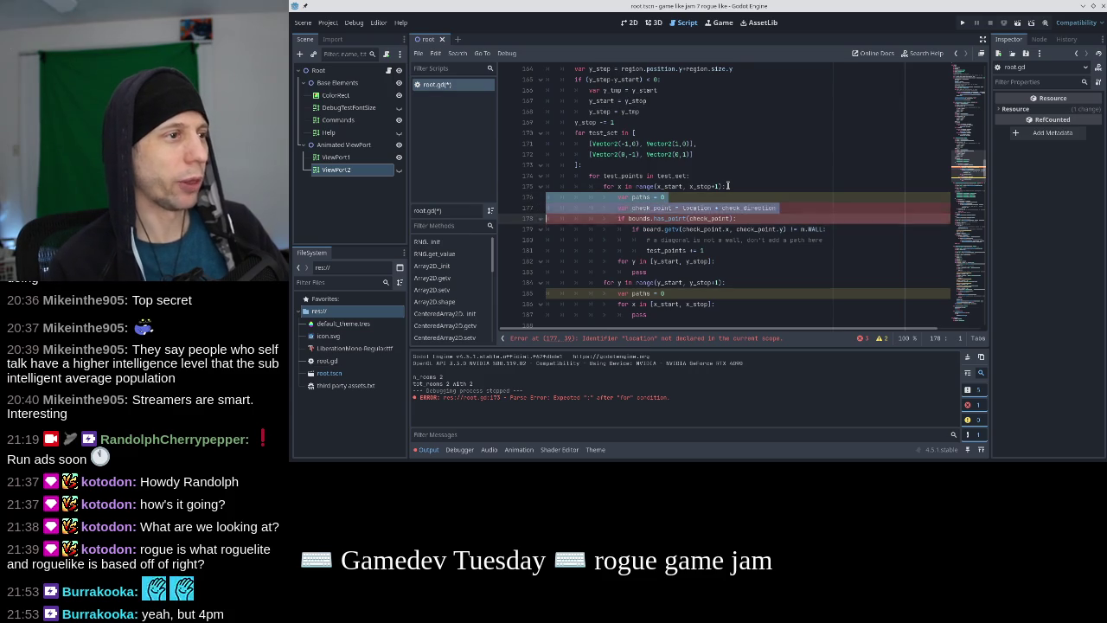
pyautogui.hotkey('shift', 'Down')
pyautogui.hotkey('alt', 'Down')
pyautogui.press('Tab')
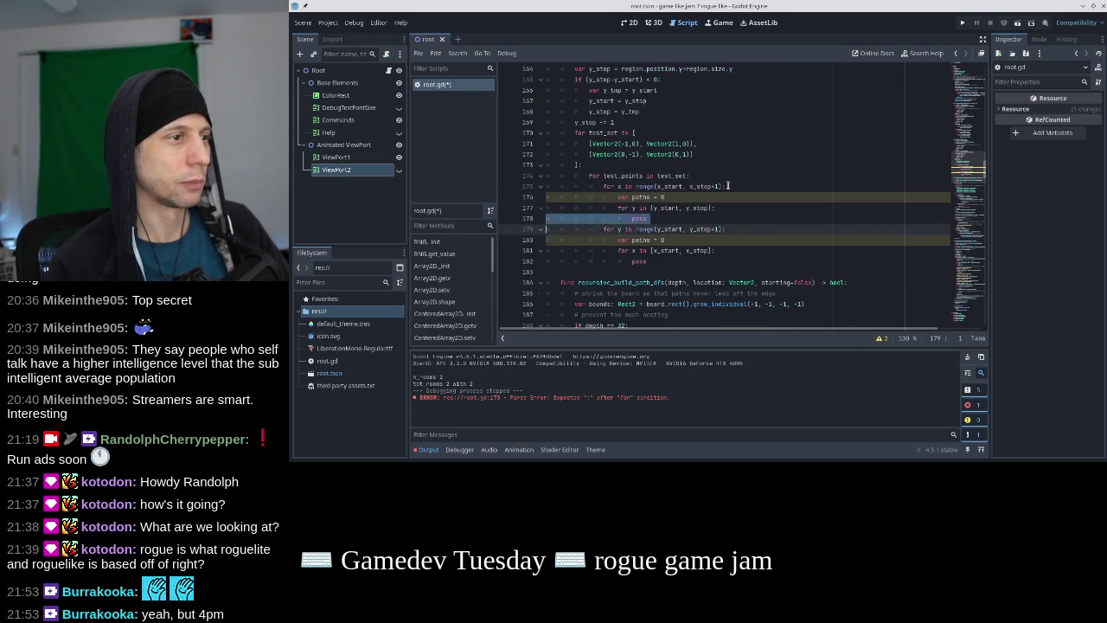
pyautogui.hotkey('ctrl', 'shift', 'k')
pyautogui.press('Up')
pyautogui.press('Up')
pyautogui.press('Up')
pyautogui.hotkey('shift', 'Down')
pyautogui.hotkey('shift', 'Down')
pyautogui.hotkey('shift', 'Down')
pyautogui.press('Tab')
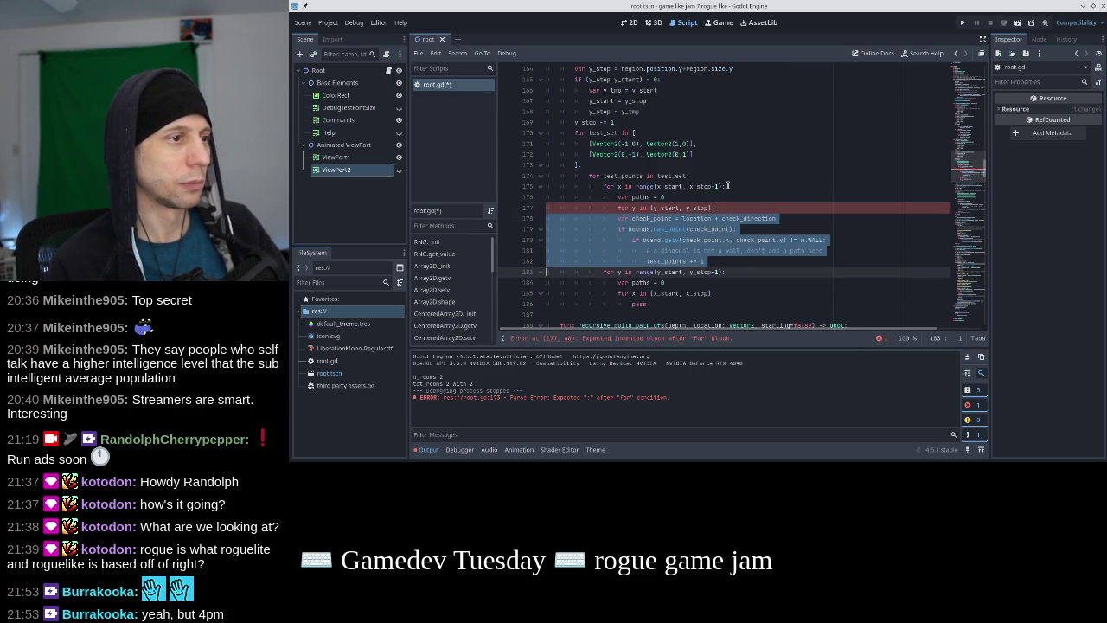
pyautogui.press('Up')
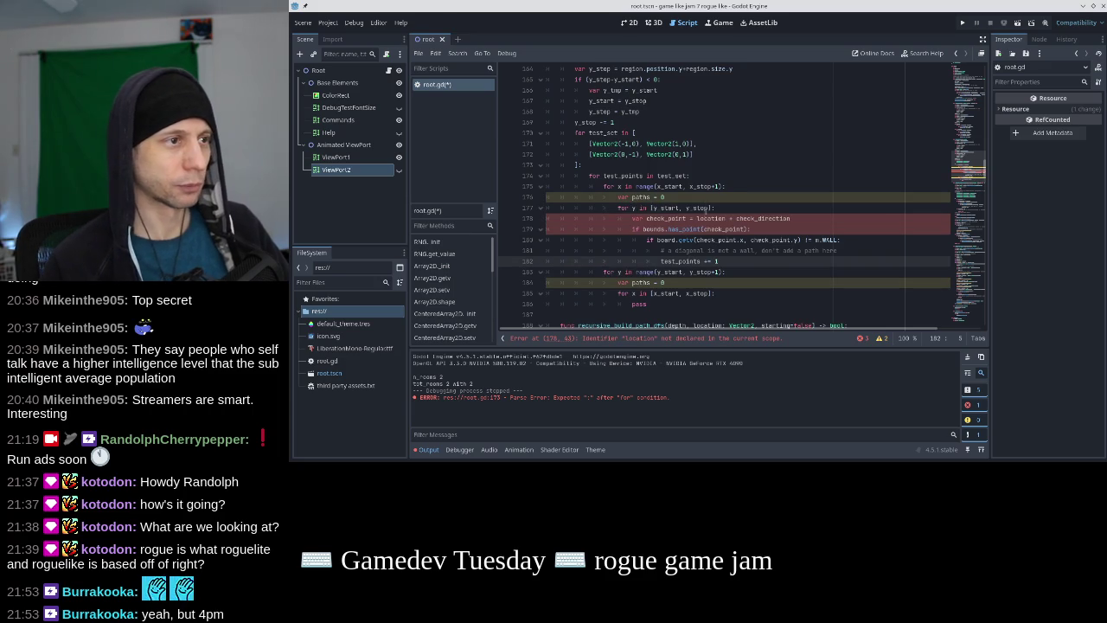
# Replace location with Vector2(x,y) and rename test_points to paths on the counter line
pyautogui.doubleClick(707, 218)
pyautogui.write('Vector2')
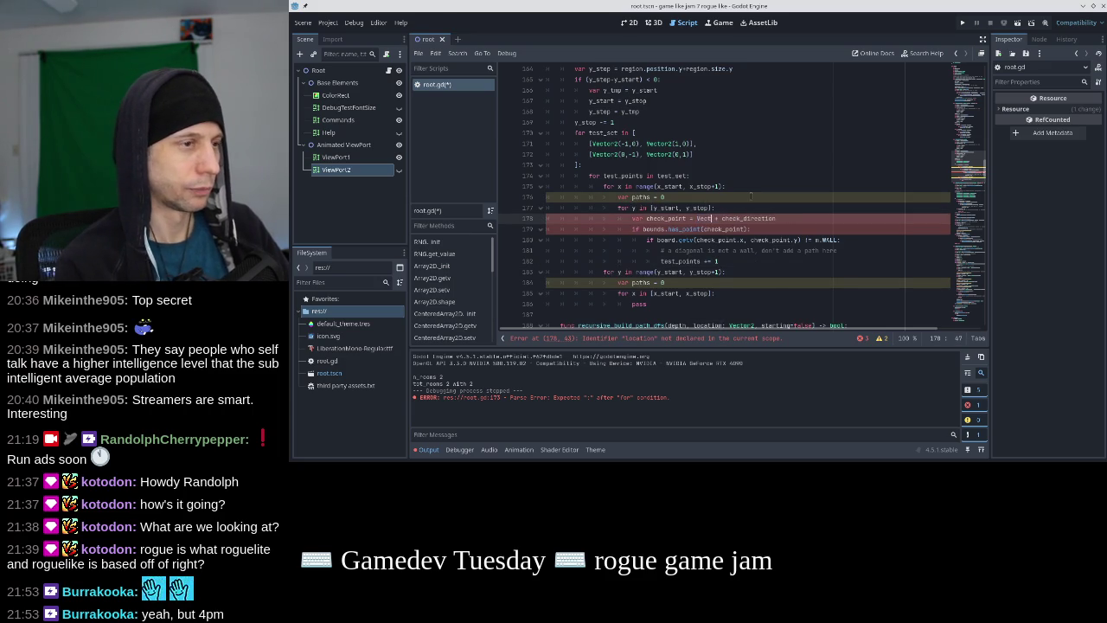
pyautogui.press('BackSpace')
pyautogui.write('or')
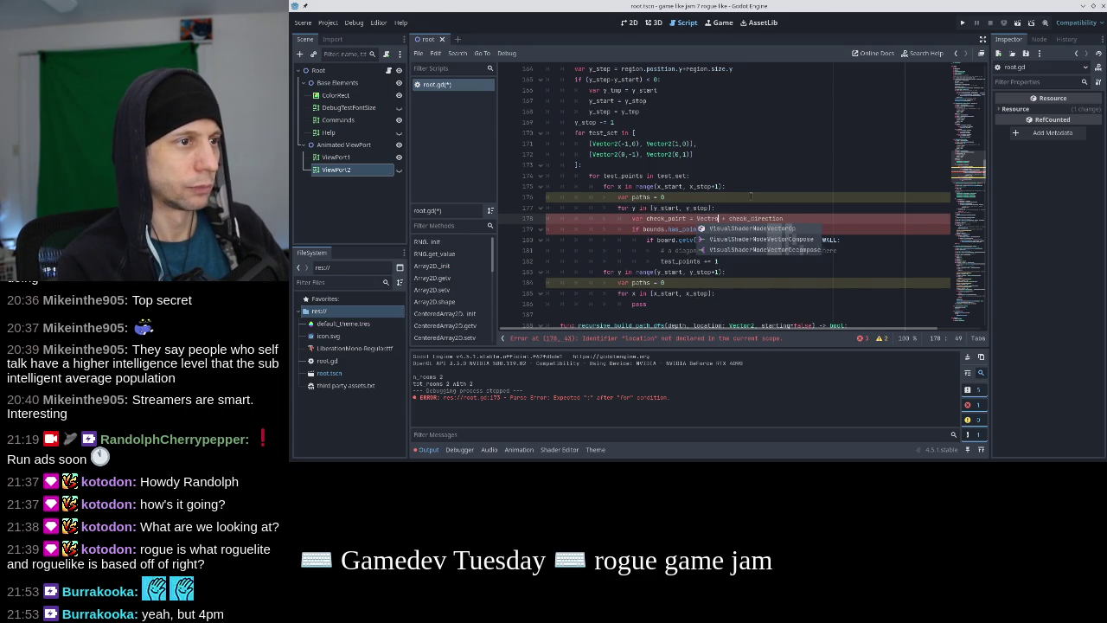
pyautogui.write('2(x,y)')
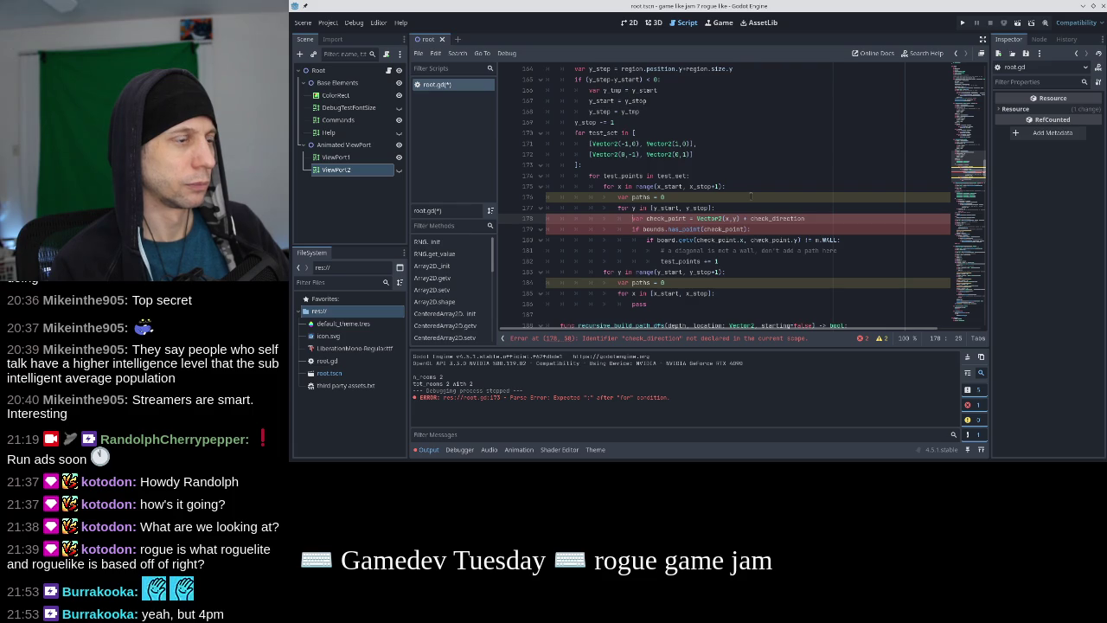
pyautogui.doubleClick(641, 198)
pyautogui.doubleClick(676, 260)
pyautogui.write('paths')
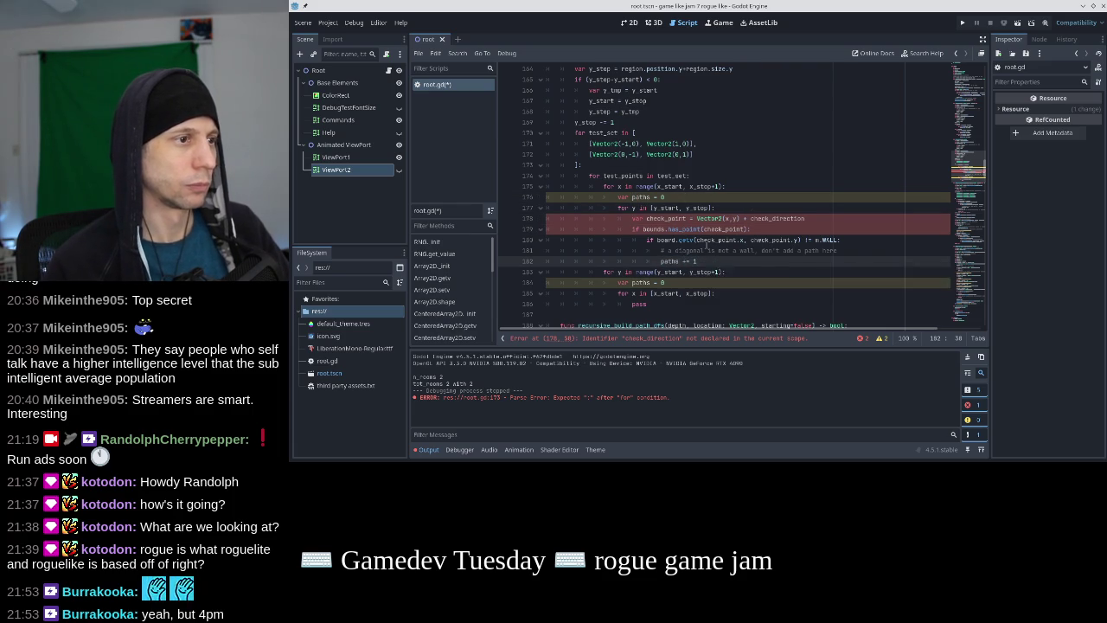
pyautogui.click(671, 197)
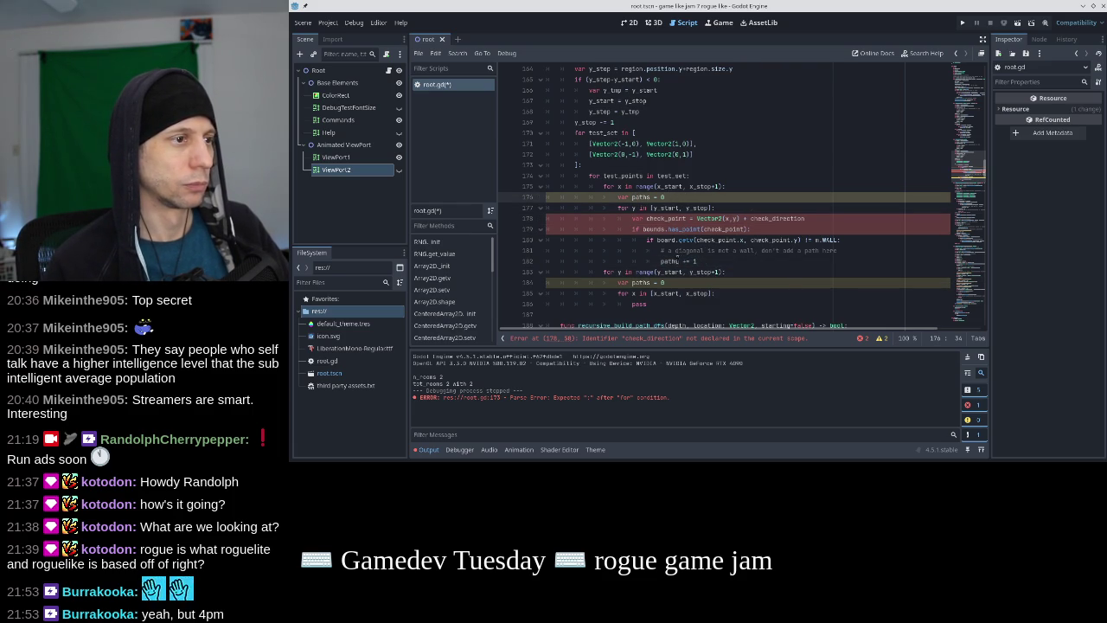
pyautogui.click(698, 260)
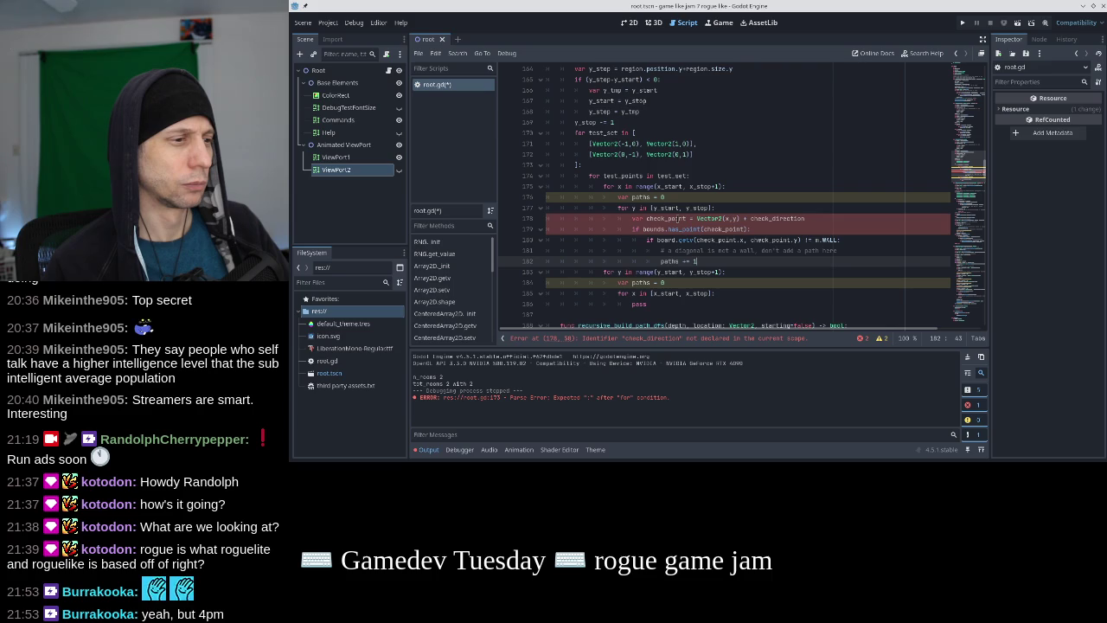
pyautogui.doubleClick(761, 218)
pyautogui.hotkey('ctrl', 'c')
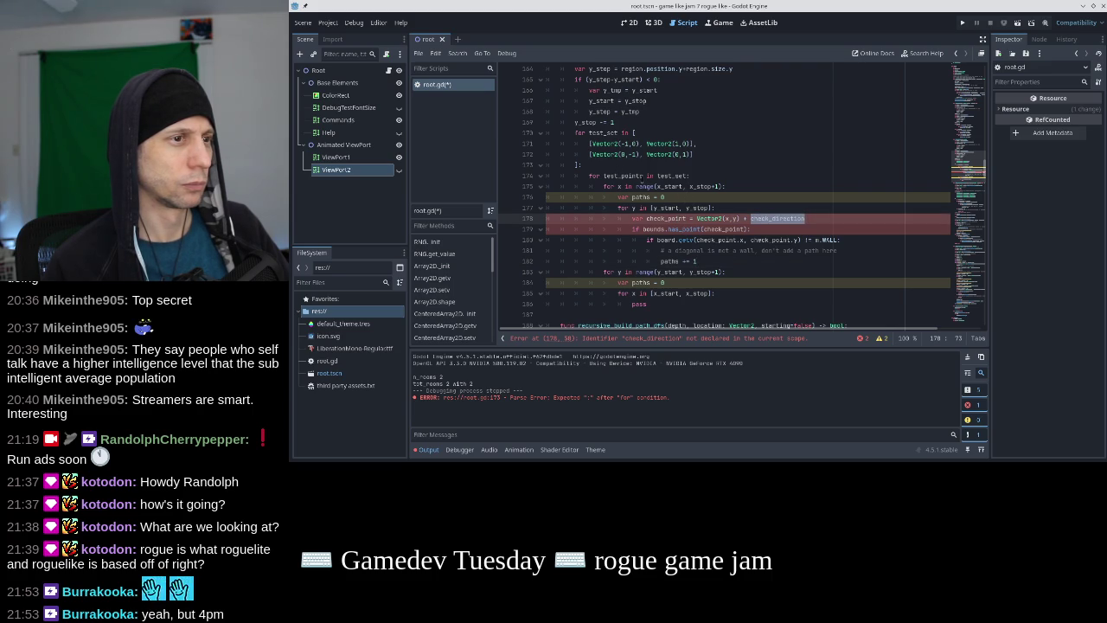
# Rename the outer loop variable from test_points to check_direction
pyautogui.doubleClick(630, 175)
pyautogui.hotkey('ctrl', 'v')
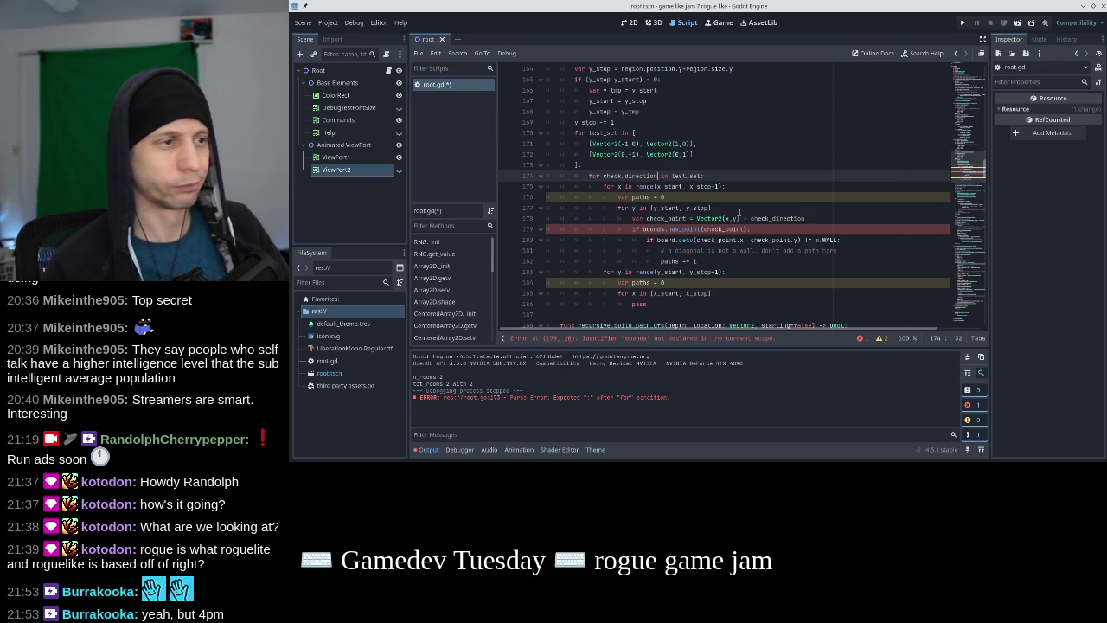
pyautogui.click(732, 228)
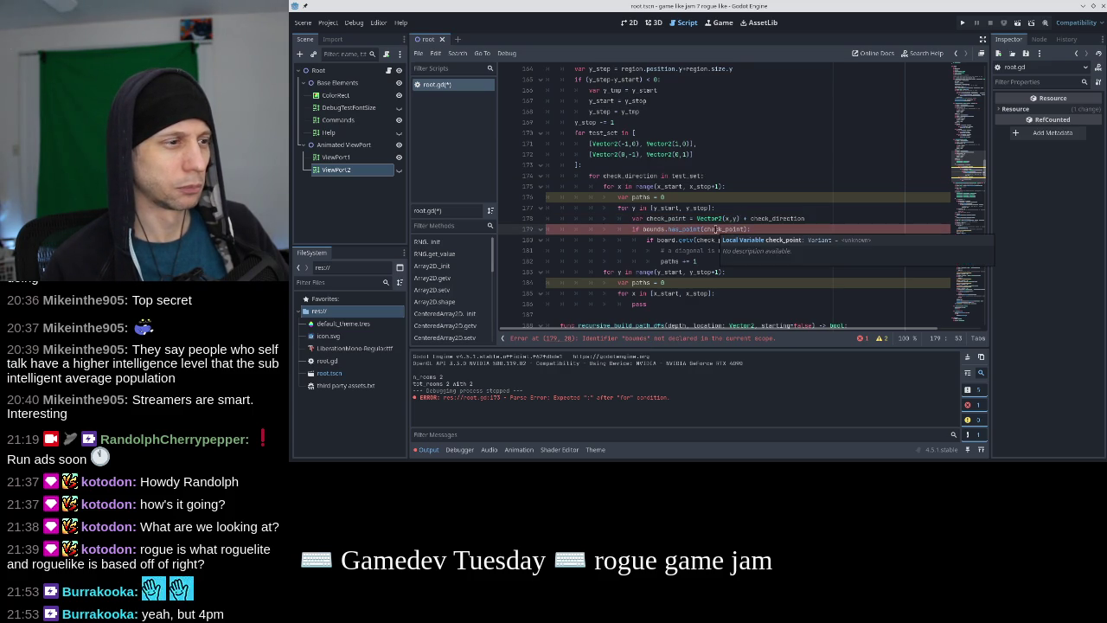
pyautogui.scroll(1, 665, 229)
pyautogui.scroll(-2, 665, 228)
pyautogui.scroll(-2, 664, 229)
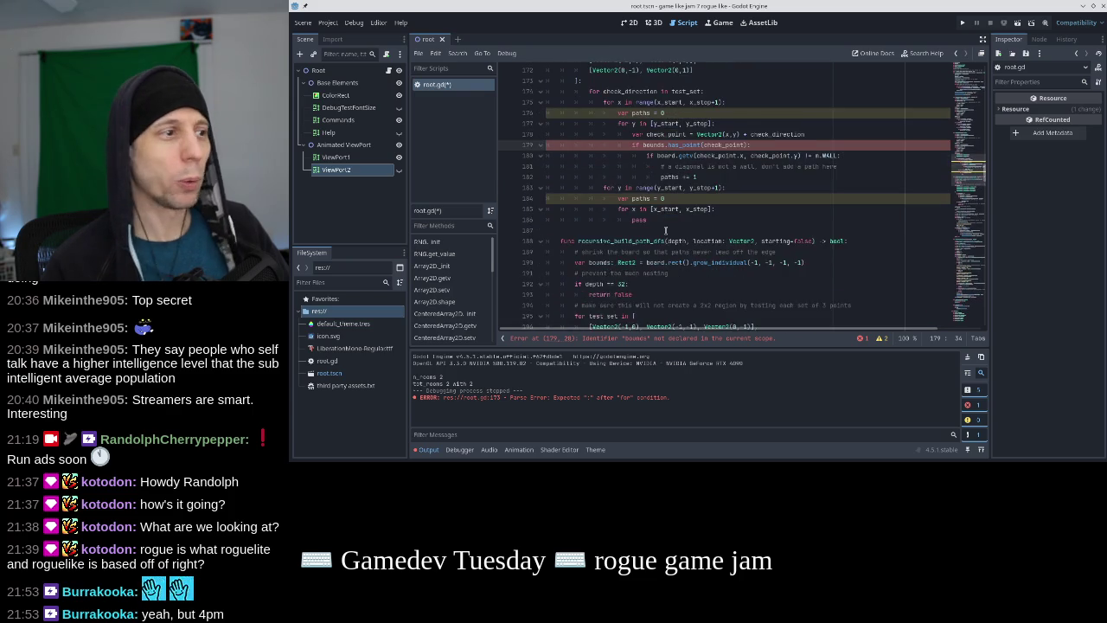
# Insert 'var bounds: Rect2 = board.rect()' under func build_doors, dropping grow_individual, and save
pyautogui.click(697, 250)
pyautogui.press('End')
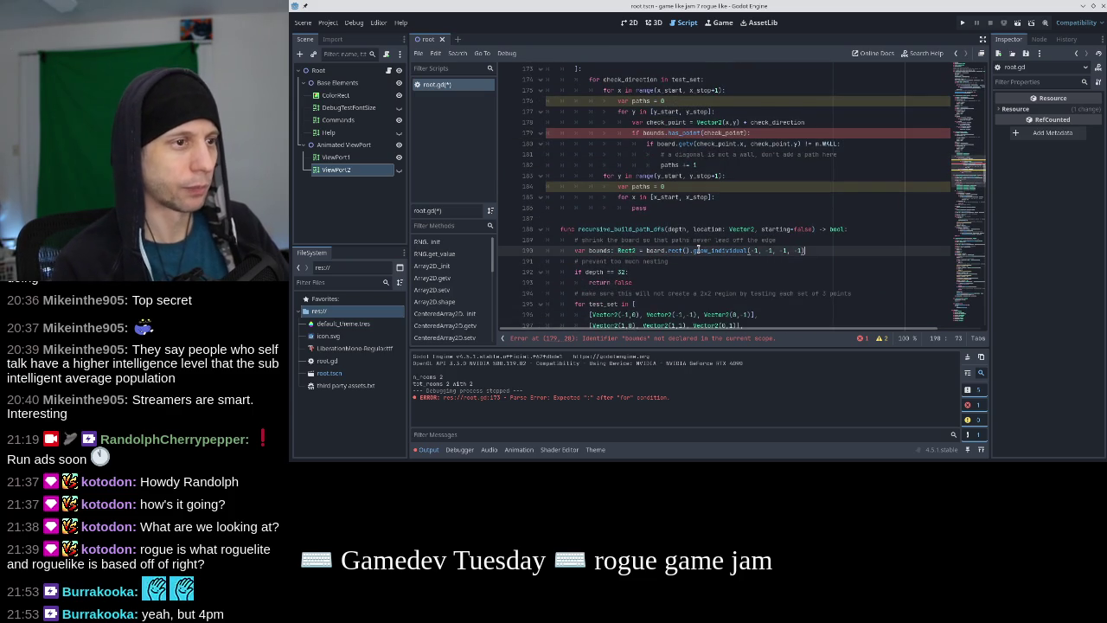
pyautogui.hotkey('shift', 'Home')
pyautogui.hotkey('ctrl', 'c')
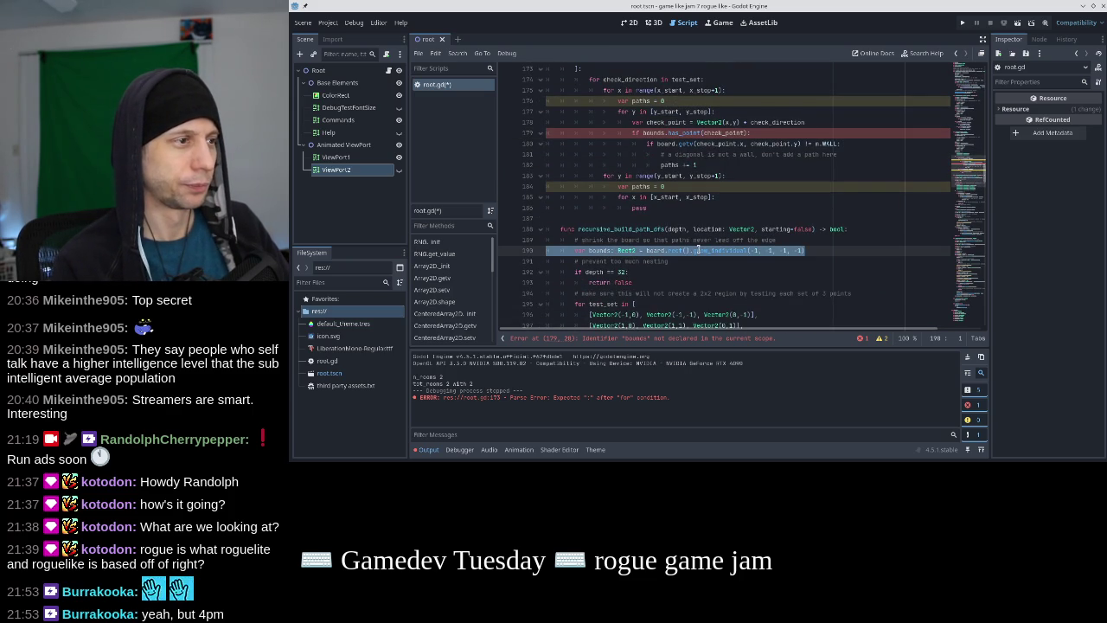
pyautogui.scroll(3, 697, 249)
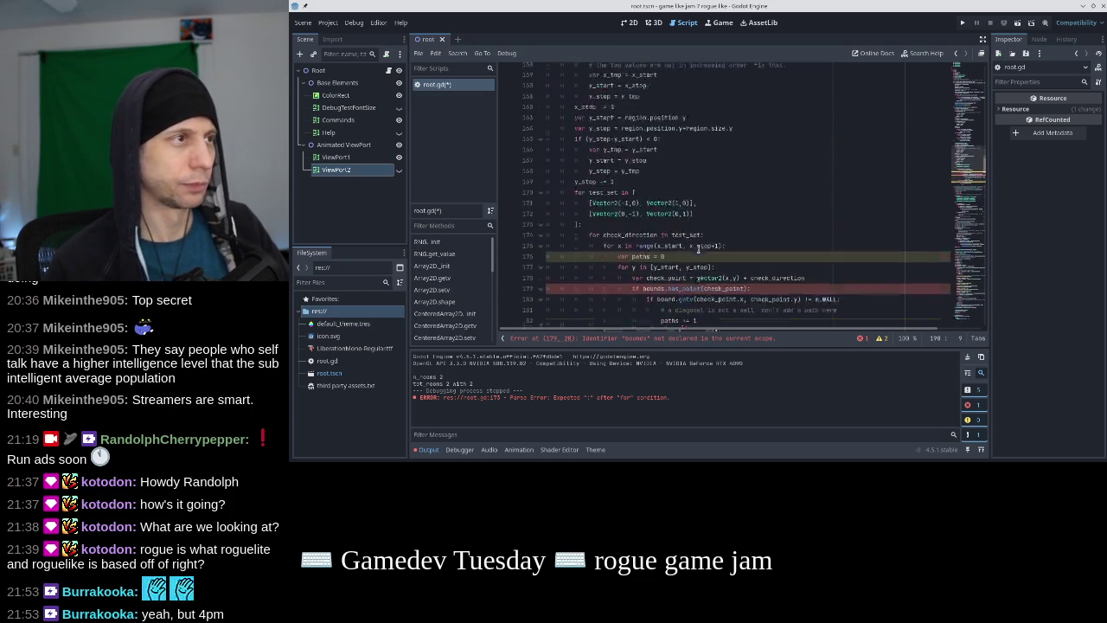
pyautogui.click(696, 164)
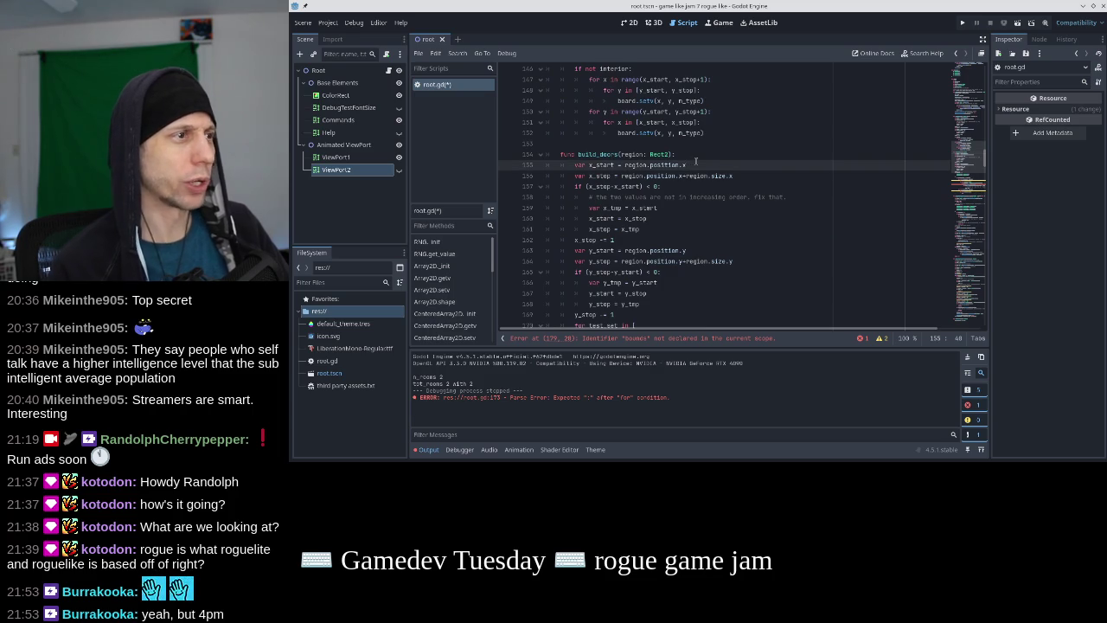
pyautogui.press('Up')
pyautogui.press('Return')
pyautogui.hotkey('ctrl', 'v')
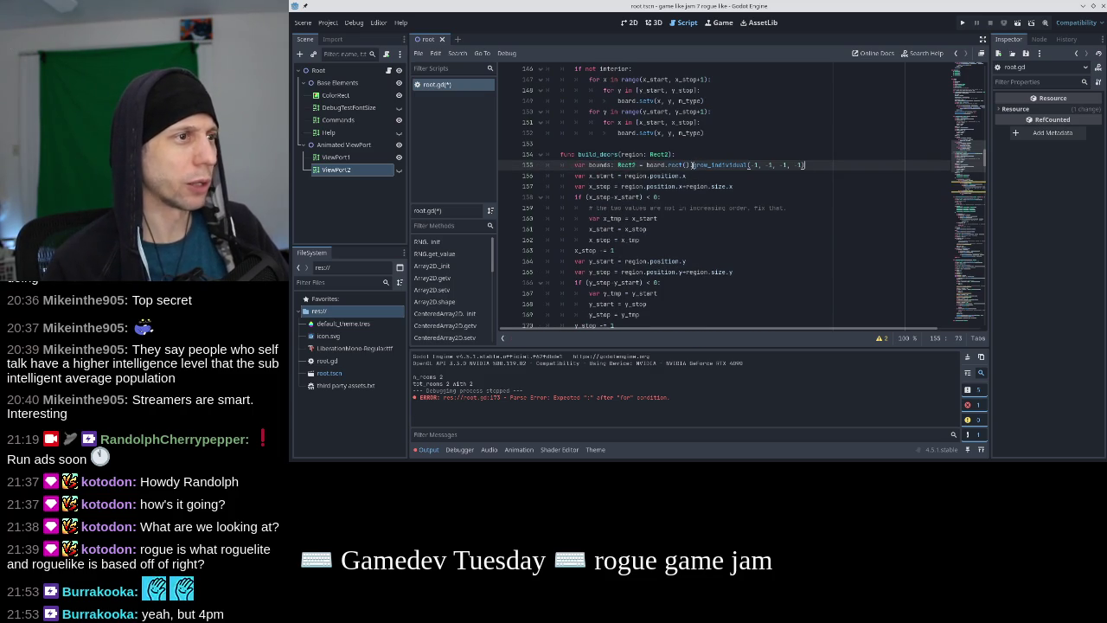
pyautogui.keyDown('shift'); pyautogui.click(693, 164); pyautogui.keyUp('shift')
pyautogui.press('BackSpace')
pyautogui.hotkey('ctrl', 's')
pyautogui.scroll(-6, 693, 197)
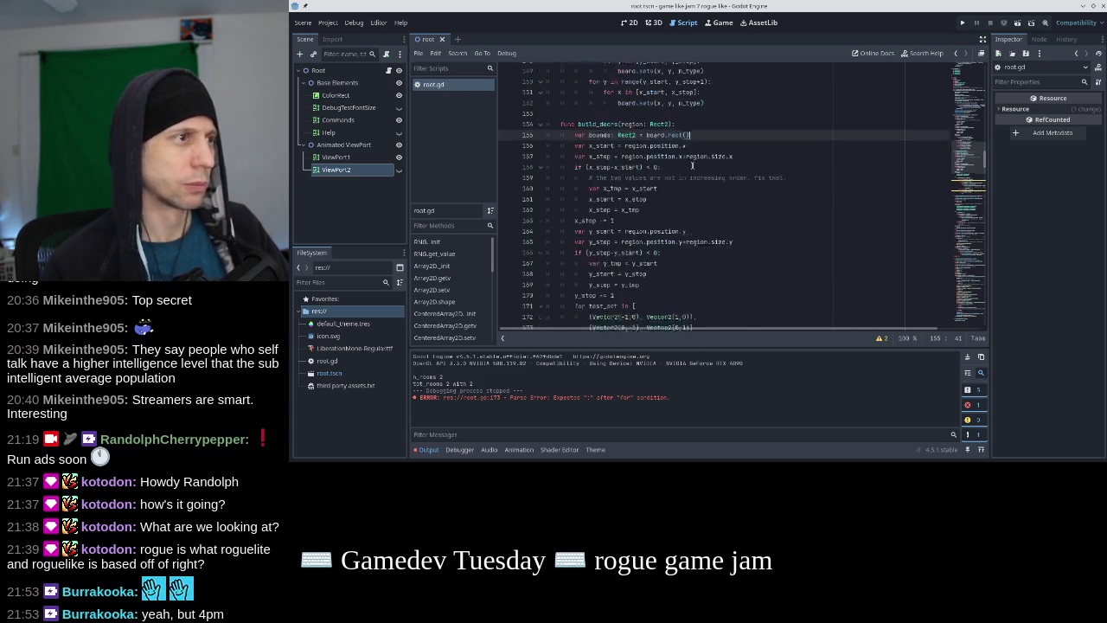
# Add 'if paths == 2:' on a new line after paths += 1
pyautogui.click(689, 218)
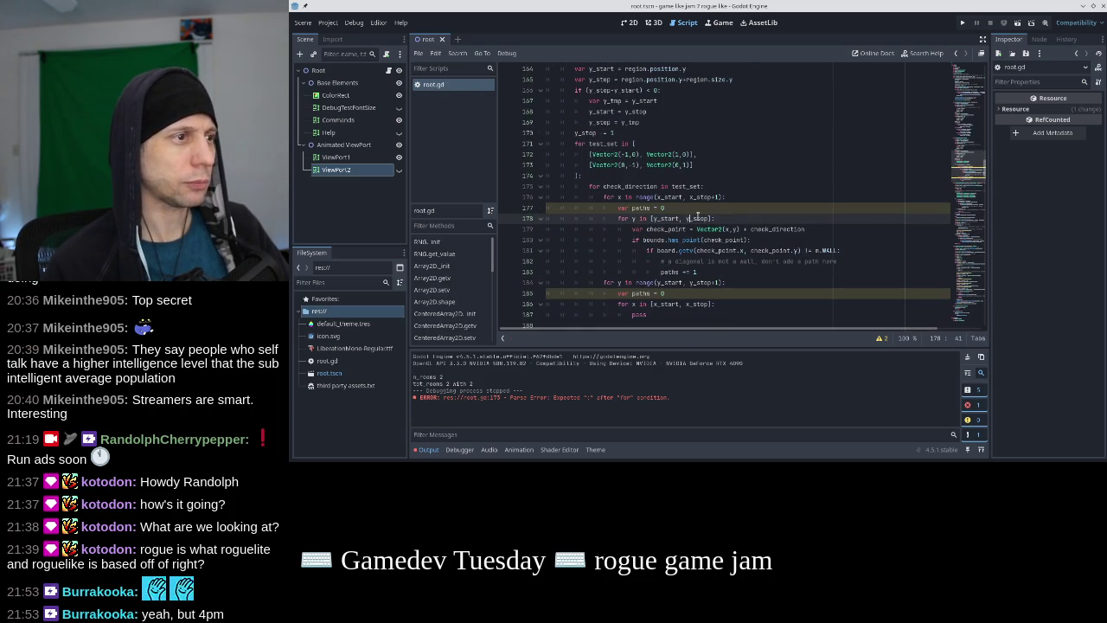
pyautogui.press('Right')
pyautogui.hotkey('shift', 'Down')
pyautogui.hotkey('shift', 'Down')
pyautogui.hotkey('shift', 'Down')
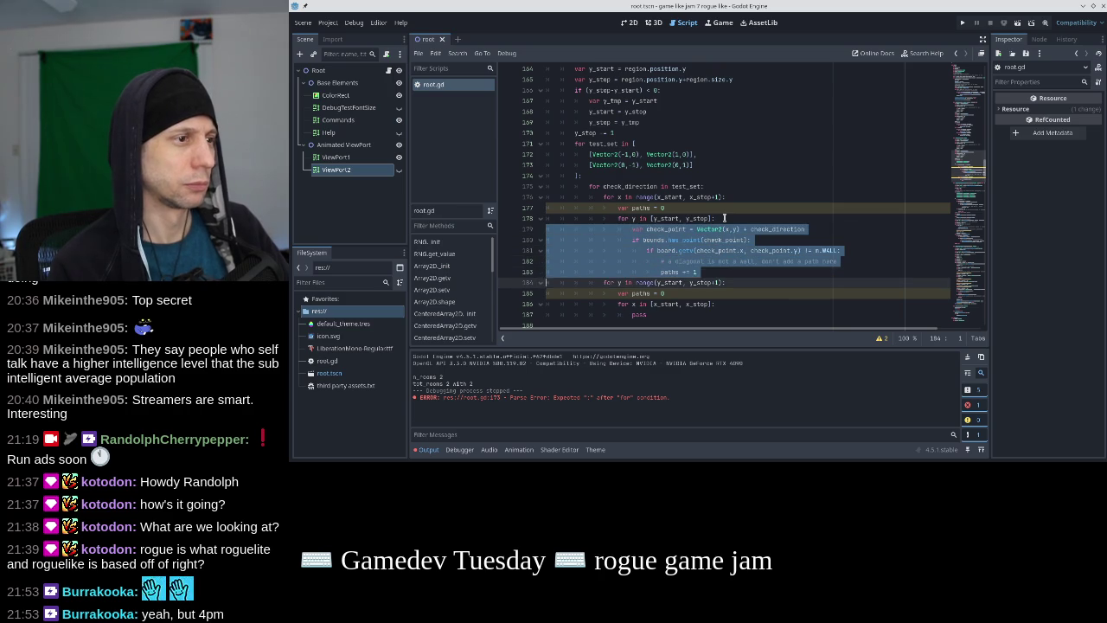
pyautogui.press('Down')
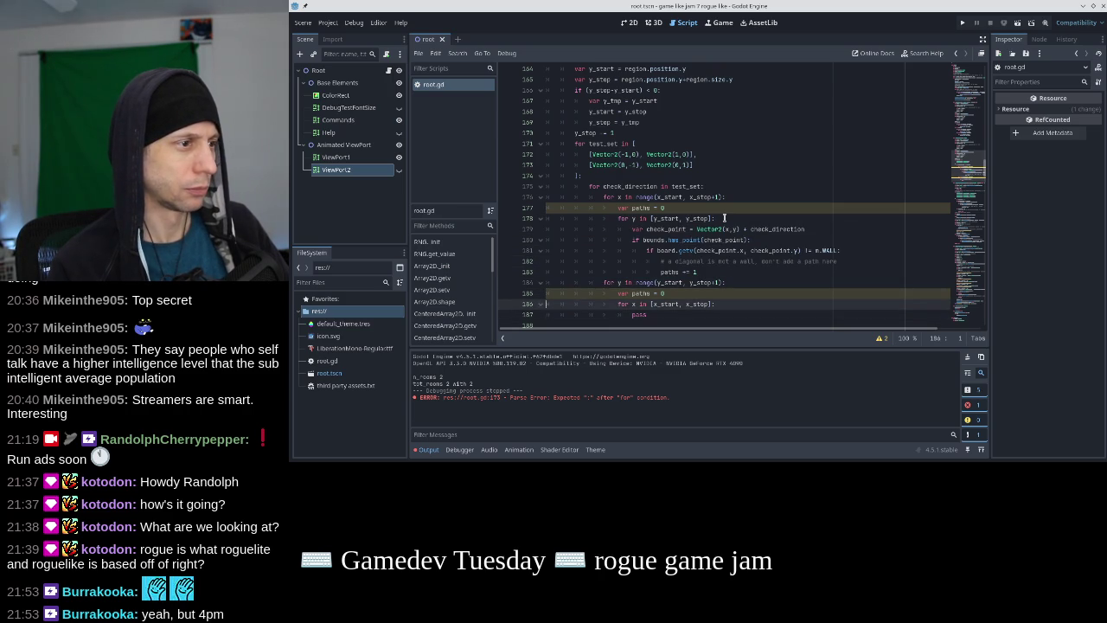
pyautogui.press('Up')
pyautogui.press('Up')
pyautogui.press('End')
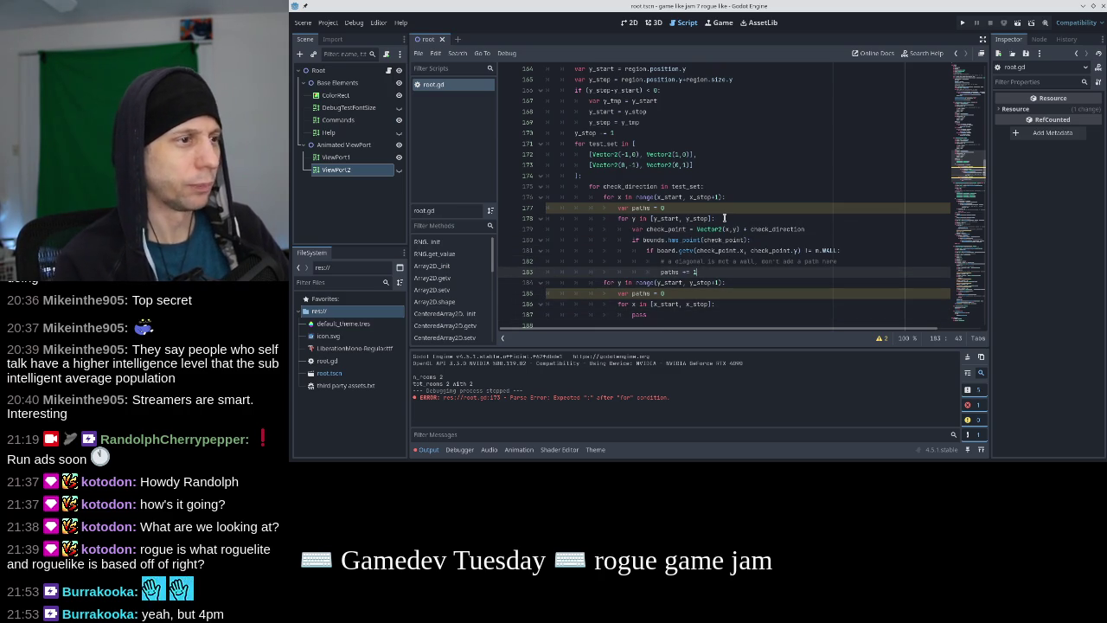
pyautogui.press('Return')
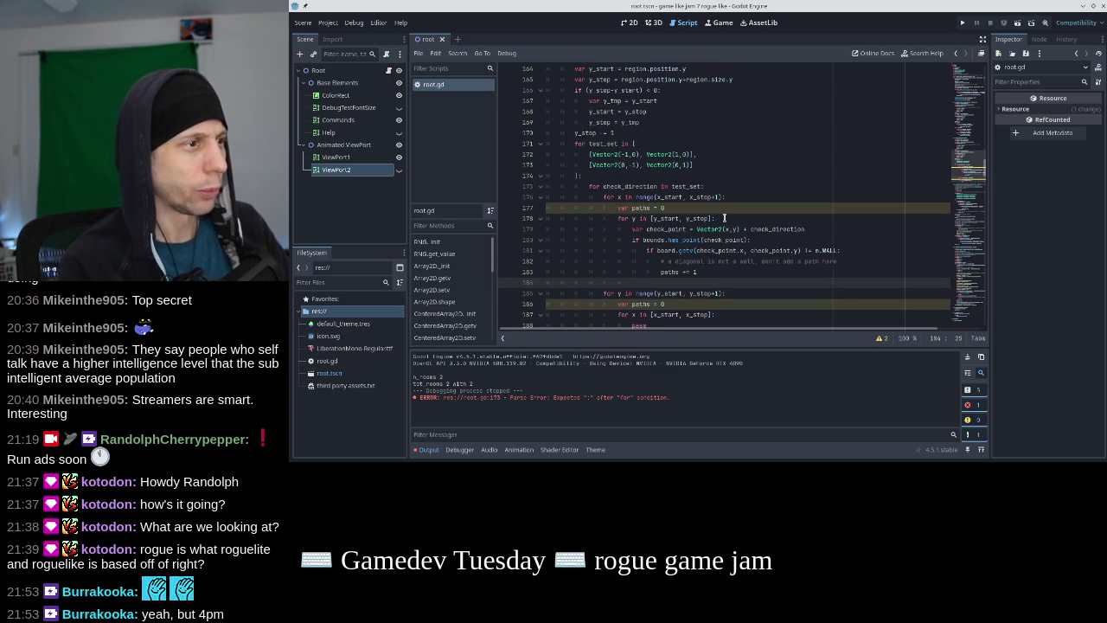
pyautogui.write('if pth')
pyautogui.press('Return')
pyautogui.write('== 2:')
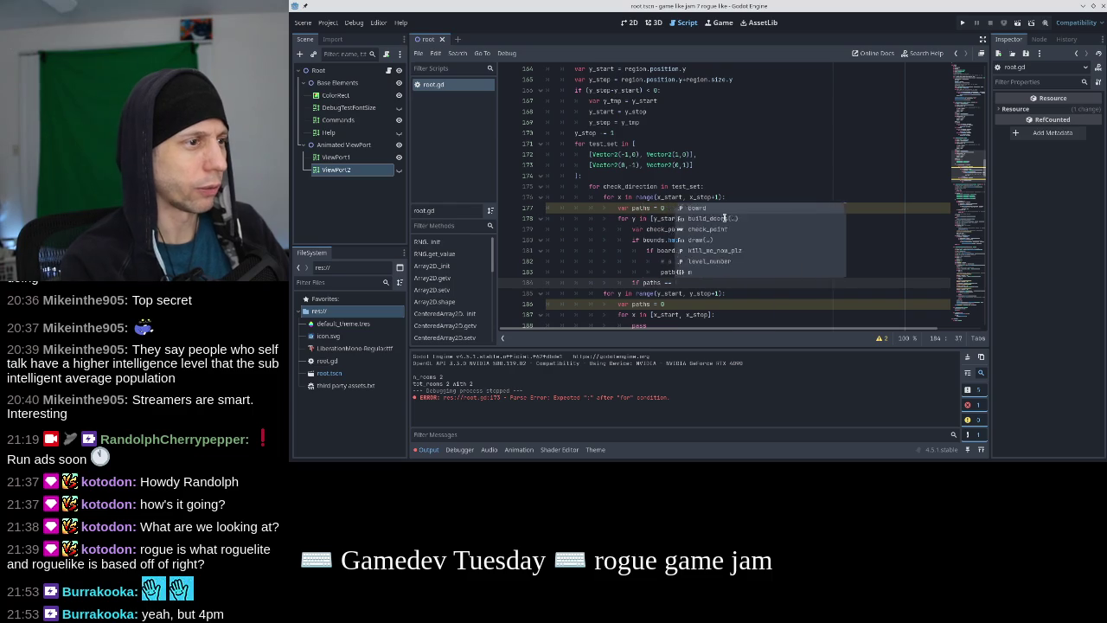
pyautogui.scroll(-1, 724, 218)
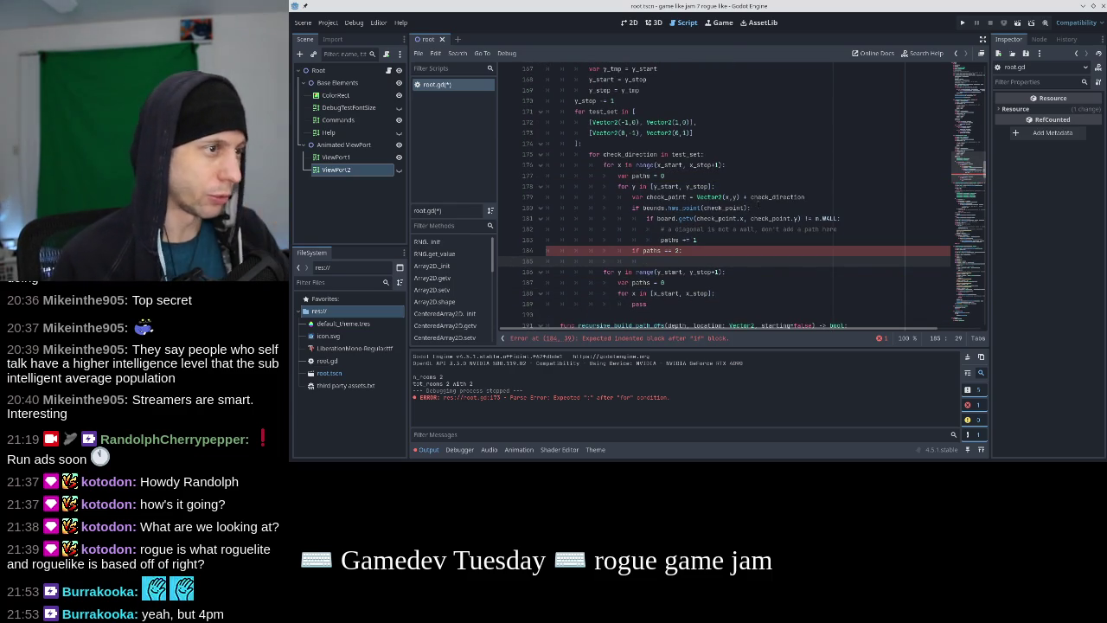
# Under it, call board.setv(check_point.x, check_point.y, m.DOOR), adapted from the getv call, and save
pyautogui.write('board.setv(')
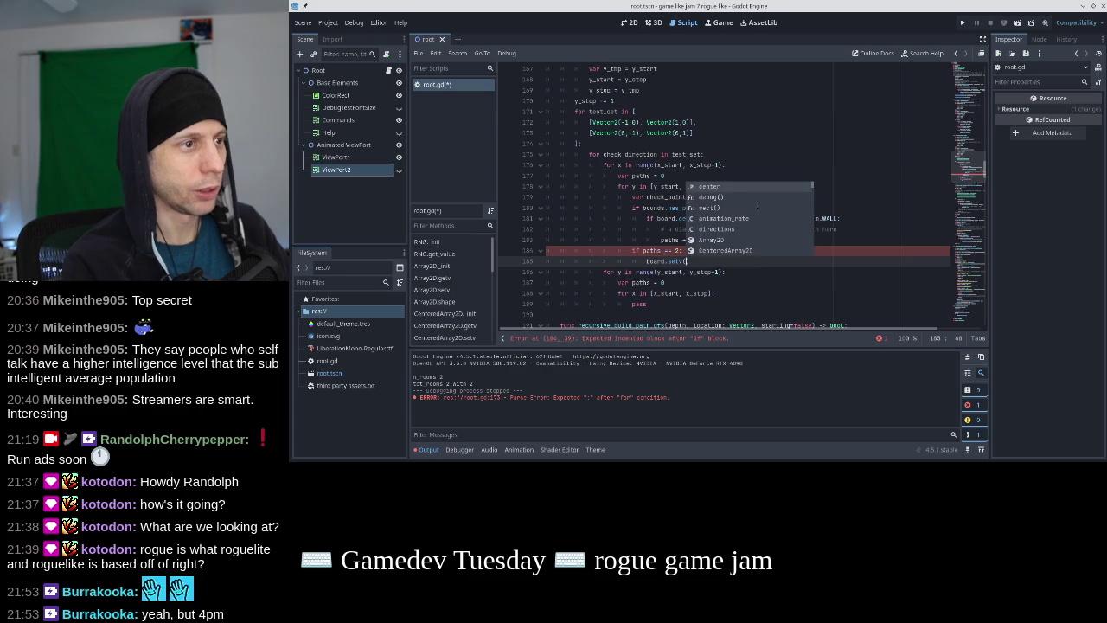
pyautogui.press('Return')
pyautogui.write('heckpo')
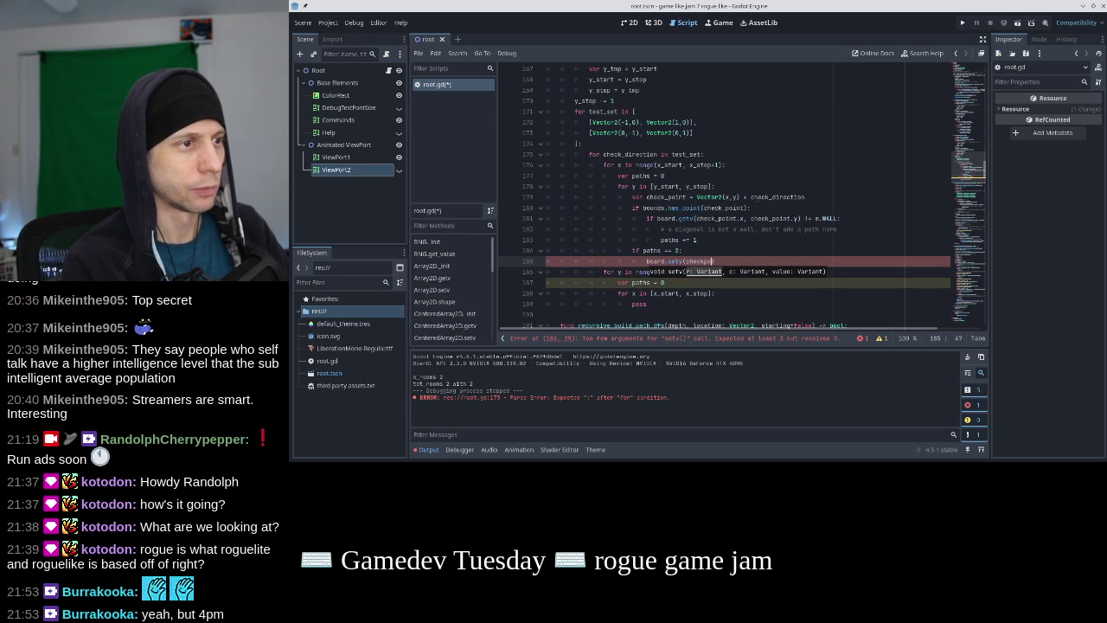
pyautogui.press('Escape')
pyautogui.press('Up')
pyautogui.press('Up')
pyautogui.press('Up')
pyautogui.press('Up')
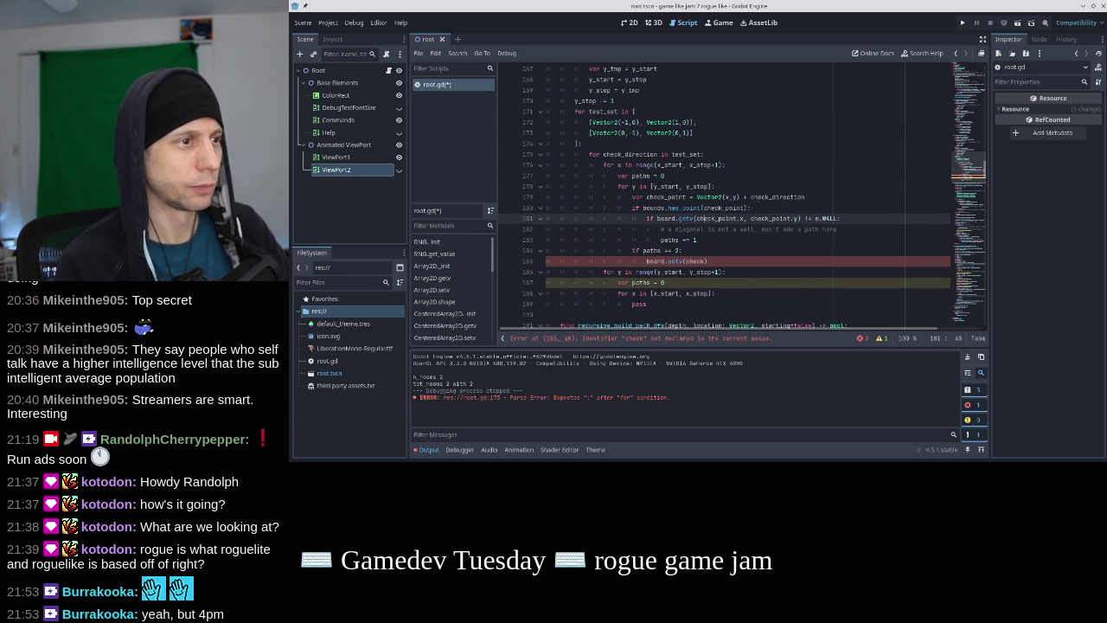
pyautogui.moveTo(802, 219); pyautogui.dragTo(657, 219)
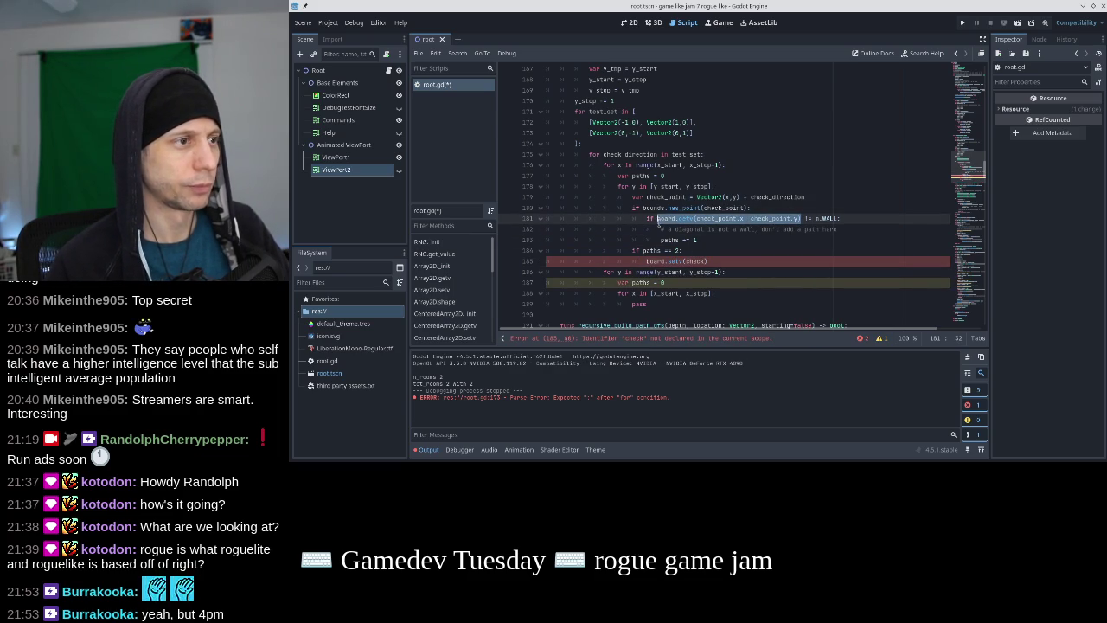
pyautogui.hotkey('ctrl', 'c')
pyautogui.moveTo(708, 261); pyautogui.dragTo(646, 261)
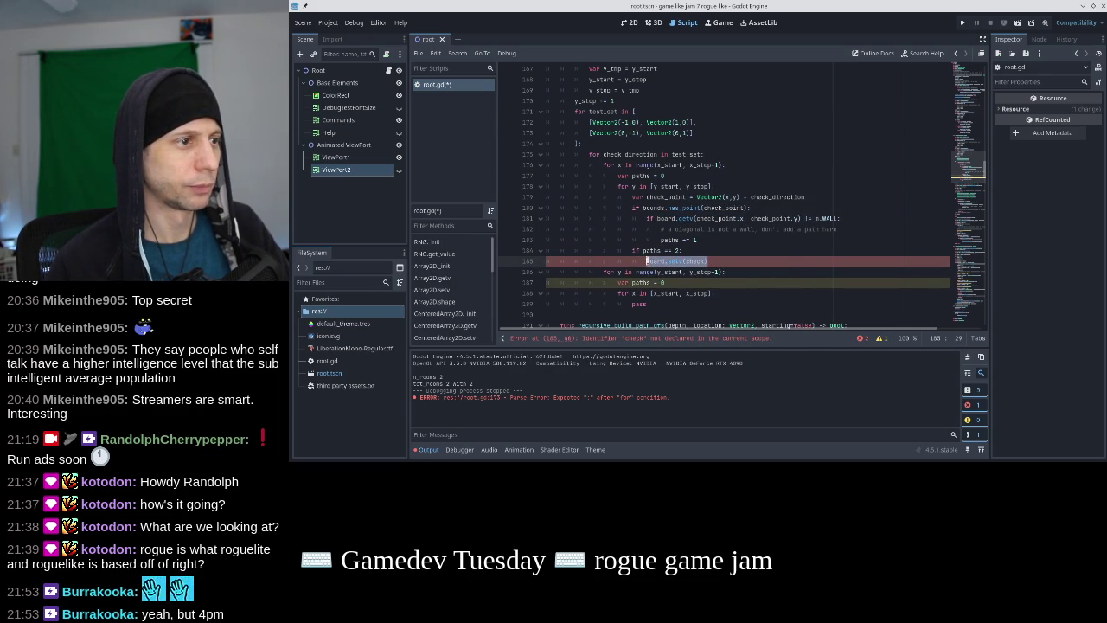
pyautogui.hotkey('ctrl', 'v')
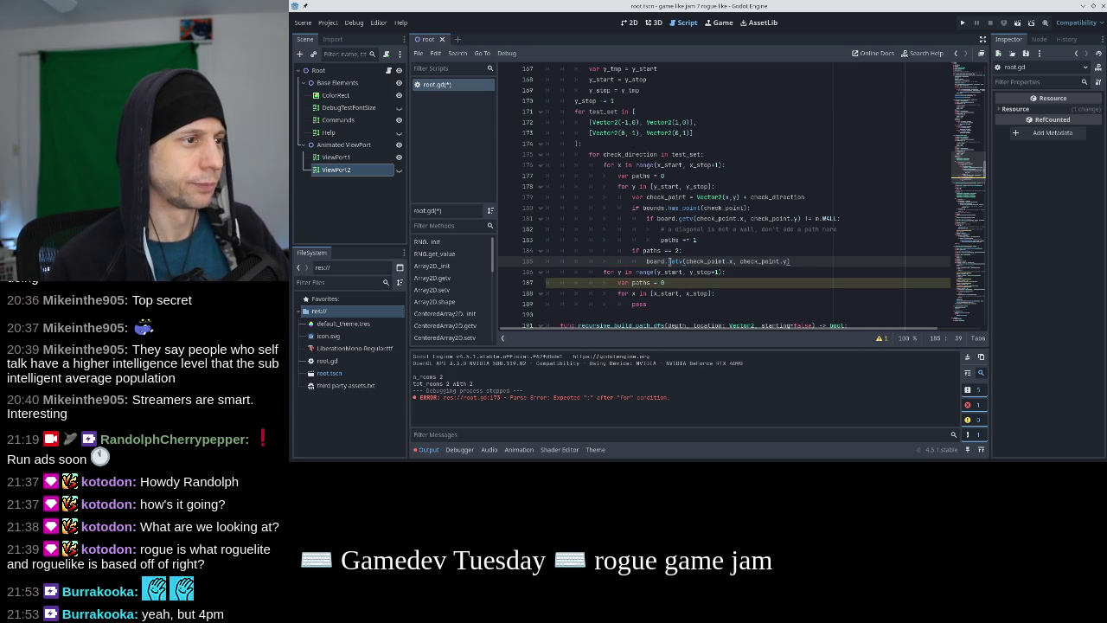
pyautogui.press('Delete')
pyautogui.write('s')
pyautogui.press('End')
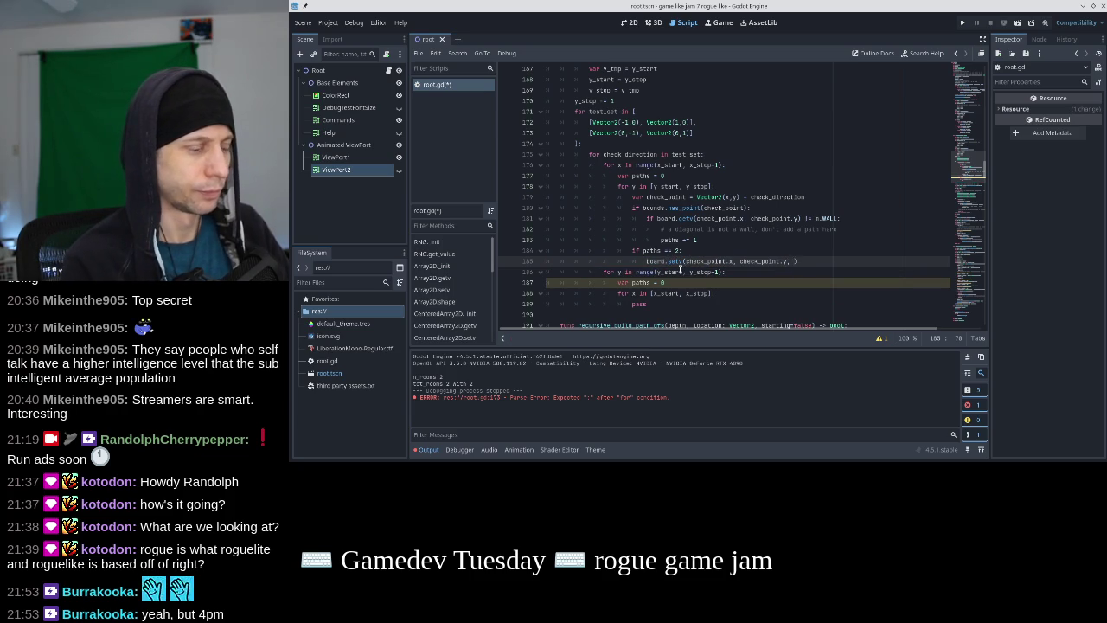
pyautogui.write('OOR')
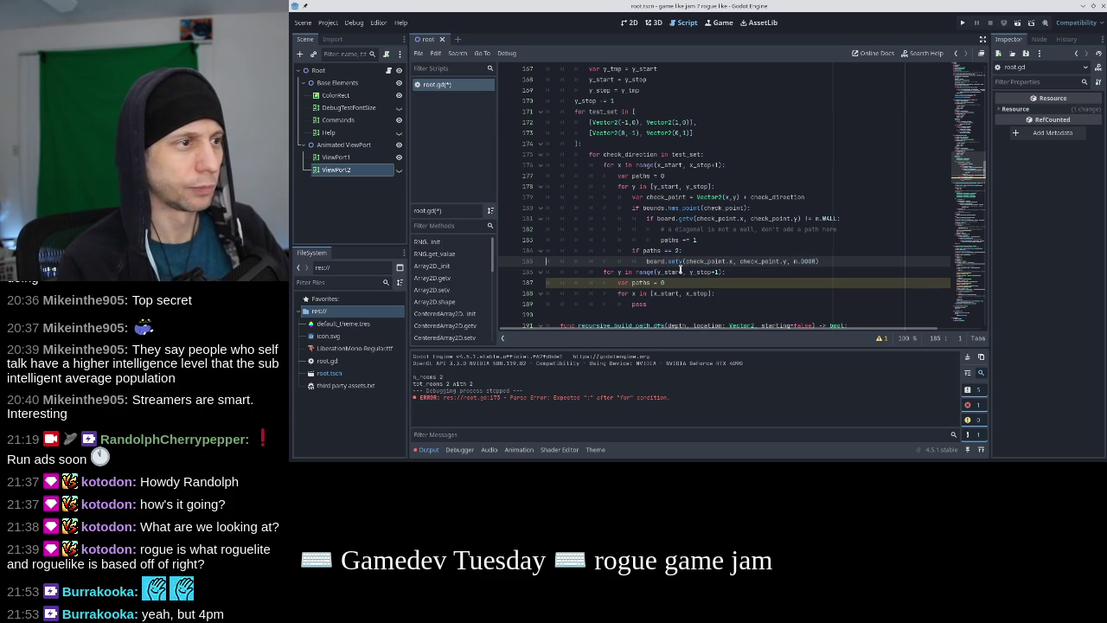
pyautogui.press('Up')
pyautogui.press('Up')
pyautogui.press('Up')
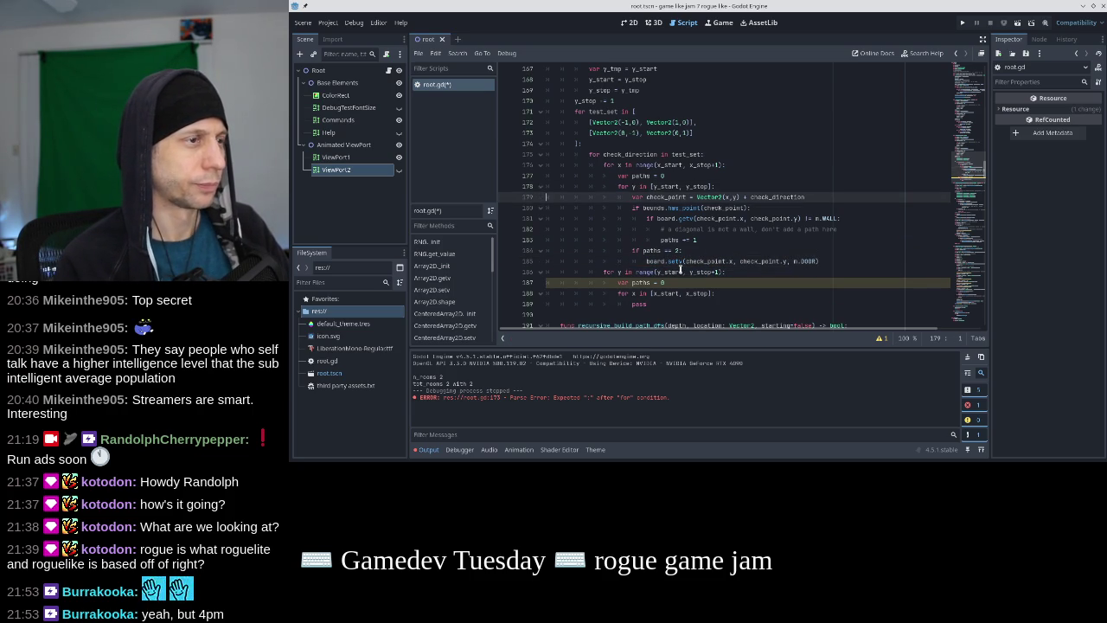
pyautogui.hotkey('ctrl', 's')
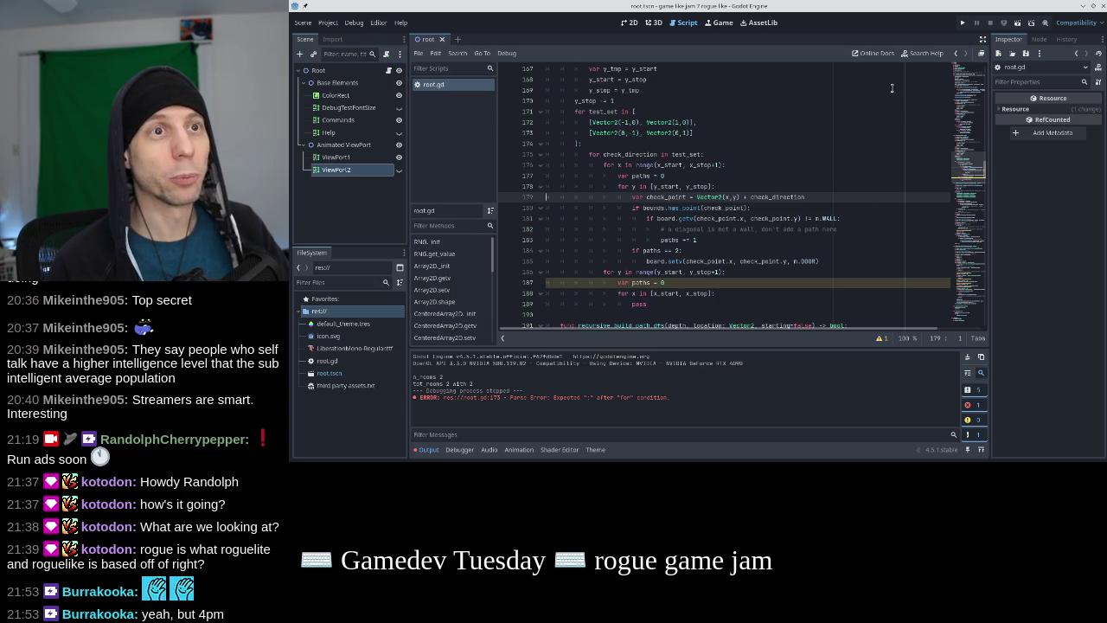
# Do a quick test run of the game, then pick out the build_doors function name
pyautogui.click(958, 24)
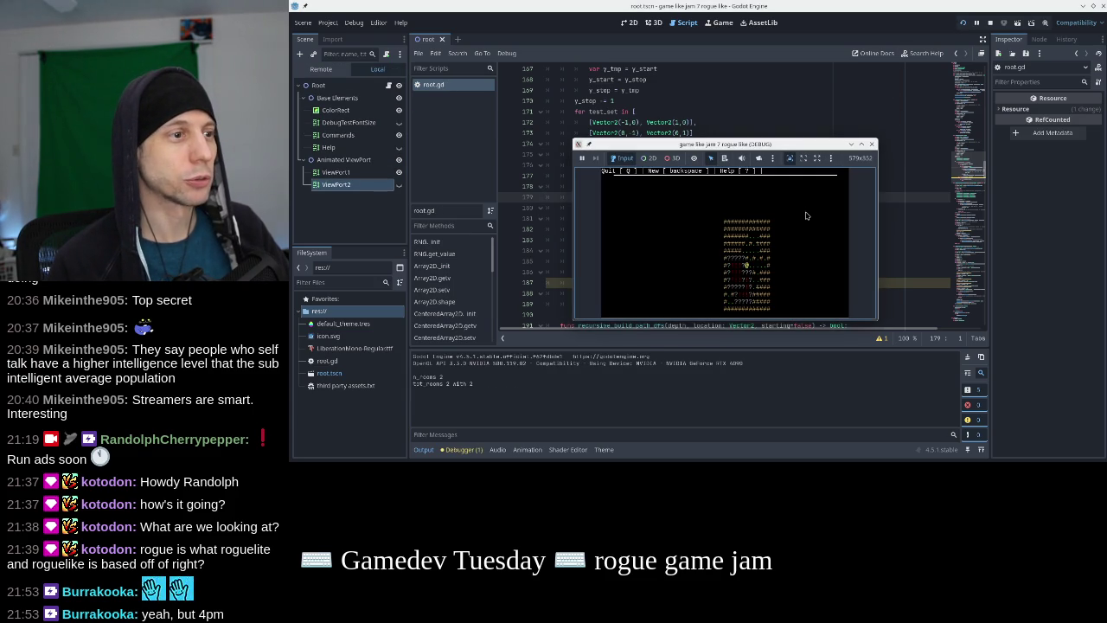
pyautogui.click(872, 145)
pyautogui.scroll(5, 658, 190)
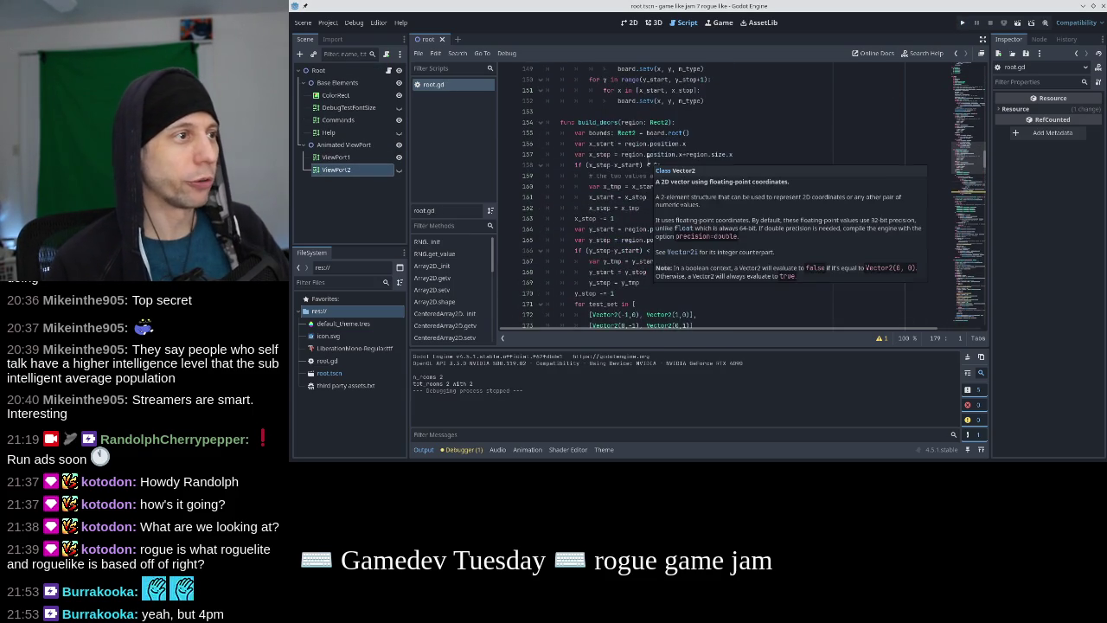
pyautogui.doubleClick(598, 122)
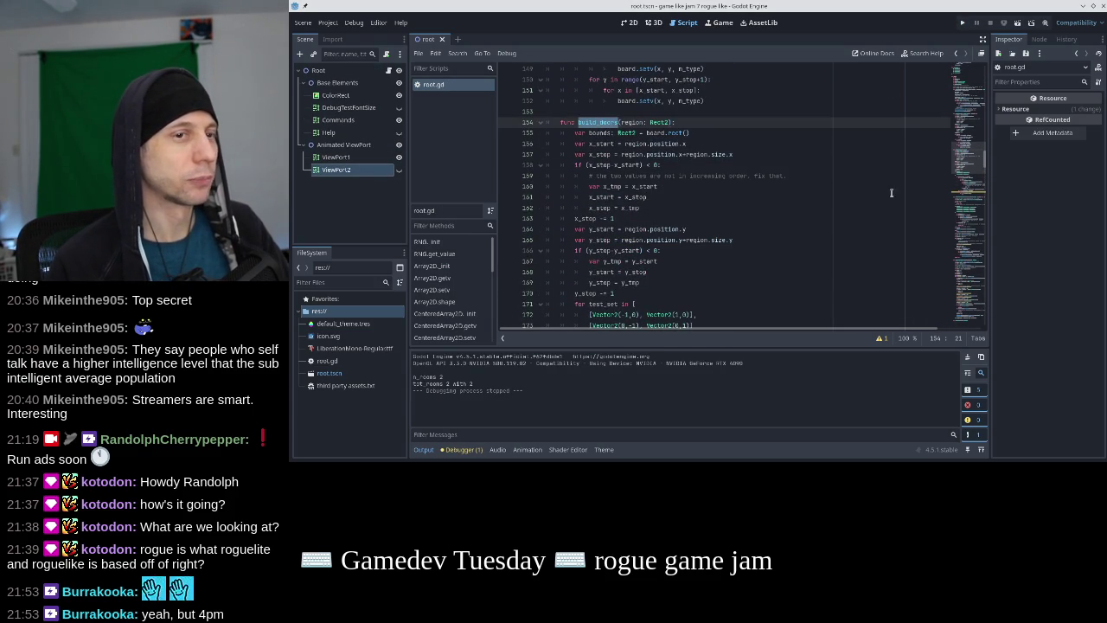
# Add build_doors(potential_room) after the m.LOOT set_region call on line 284 and run the game
pyautogui.scroll(-10, 766, 186)
pyautogui.scroll(-15, 766, 186)
pyautogui.scroll(-16, 766, 186)
pyautogui.scroll(-1, 766, 186)
pyautogui.click(767, 186)
pyautogui.press('Return')
pyautogui.write('build_doors()')
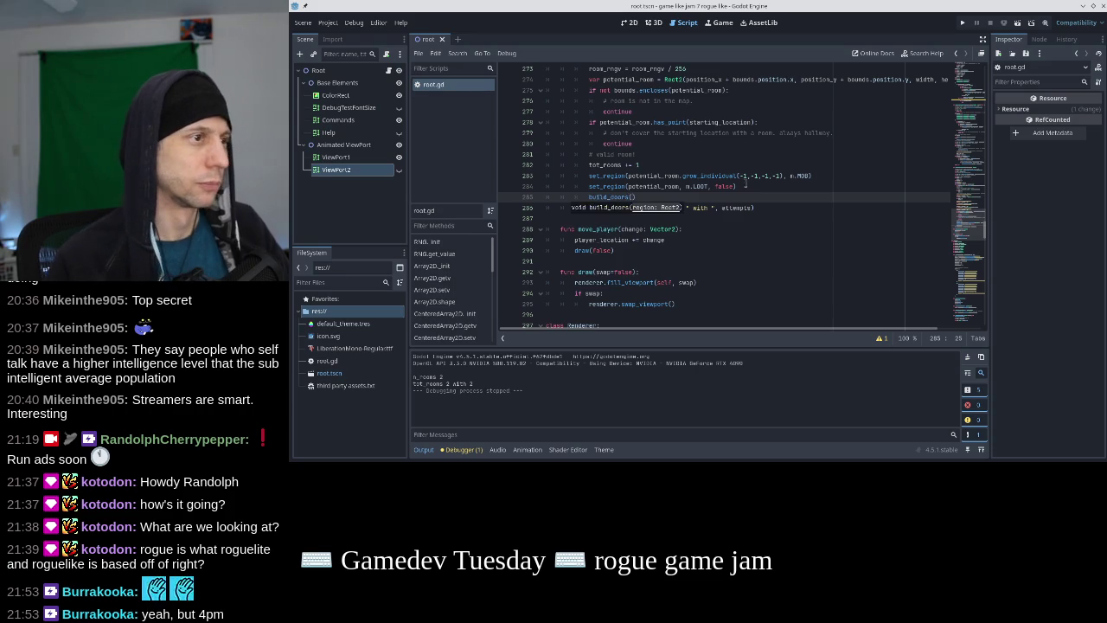
pyautogui.doubleClick(630, 186)
pyautogui.hotkey('ctrl', 'c')
pyautogui.click(634, 197)
pyautogui.hotkey('ctrl', 'v')
pyautogui.click(962, 23)
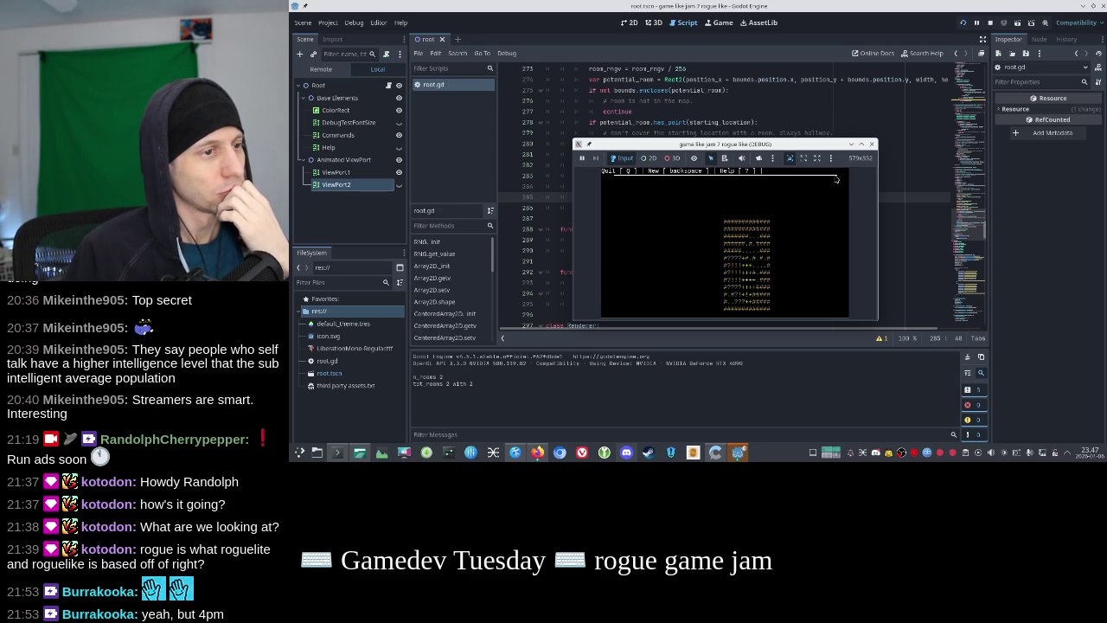
pyautogui.click(872, 145)
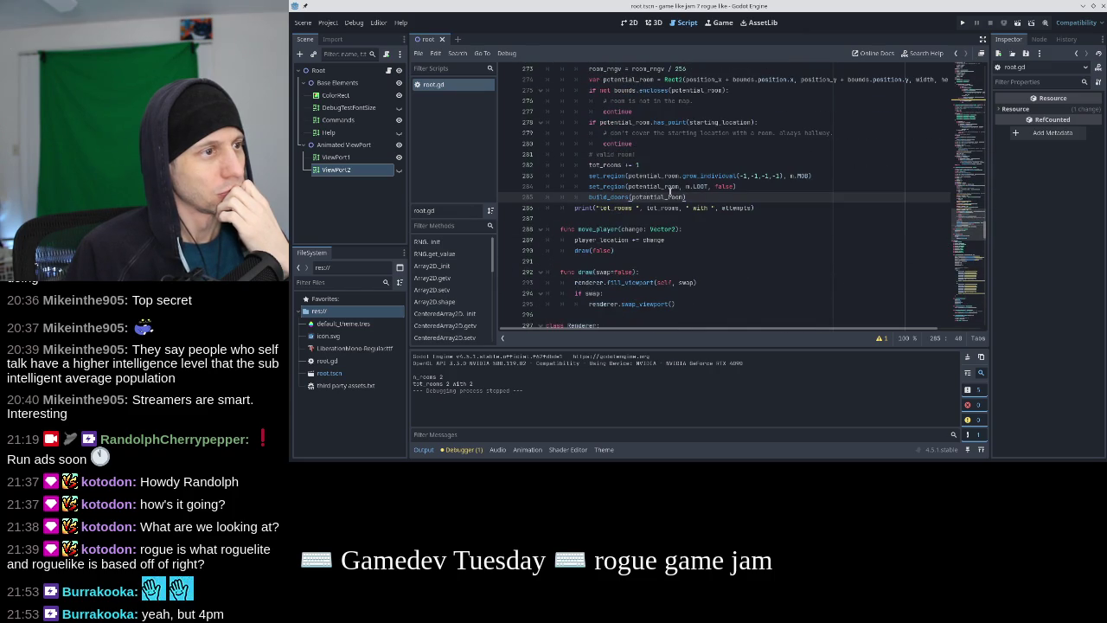
pyautogui.scroll(15, 670, 192)
pyautogui.scroll(15, 670, 192)
pyautogui.scroll(3, 670, 192)
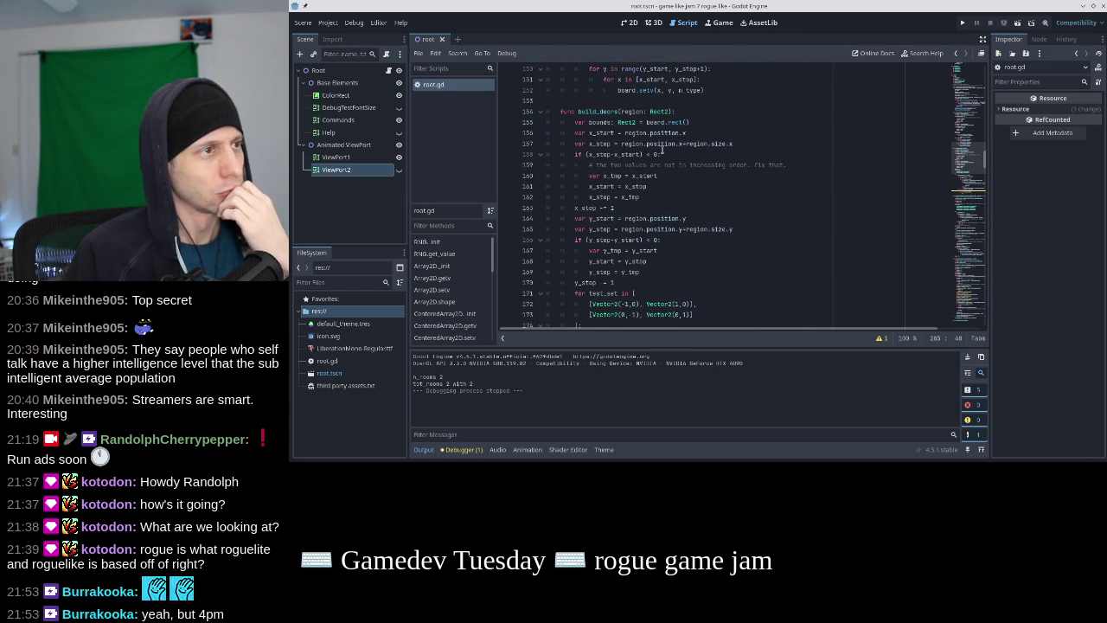
pyautogui.scroll(-2, 619, 173)
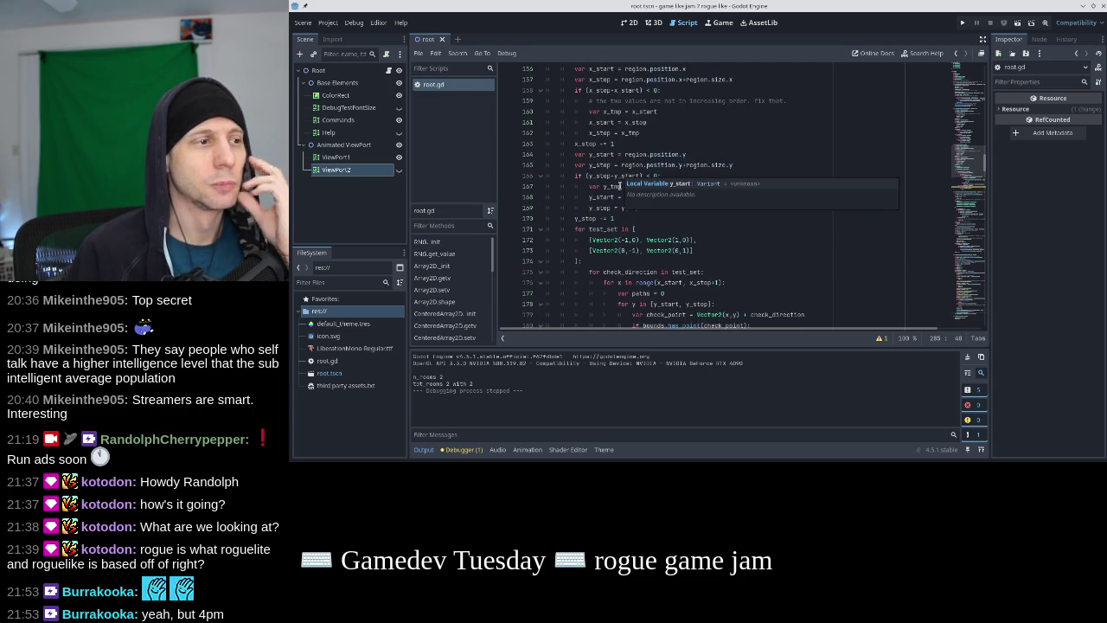
pyautogui.click(627, 239)
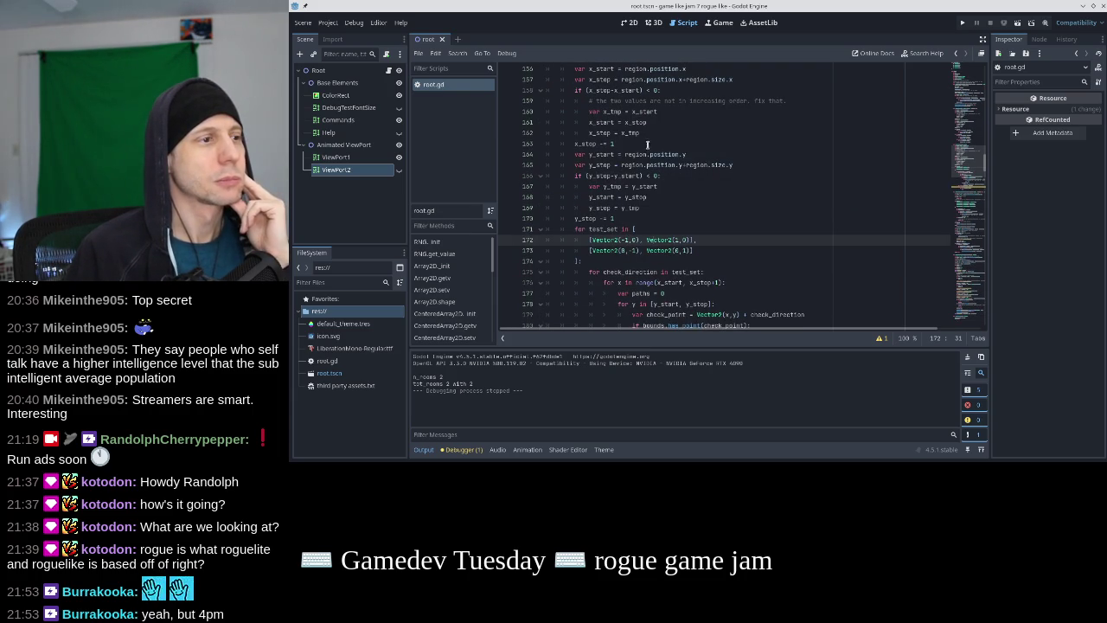
pyautogui.scroll(-2, 647, 141)
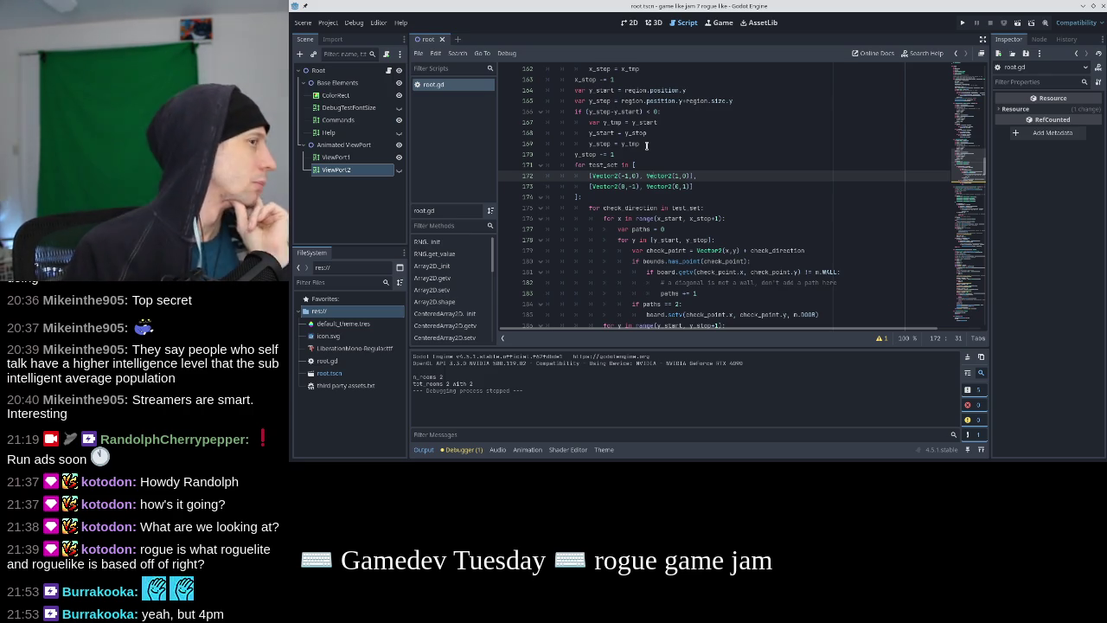
pyautogui.click(642, 219)
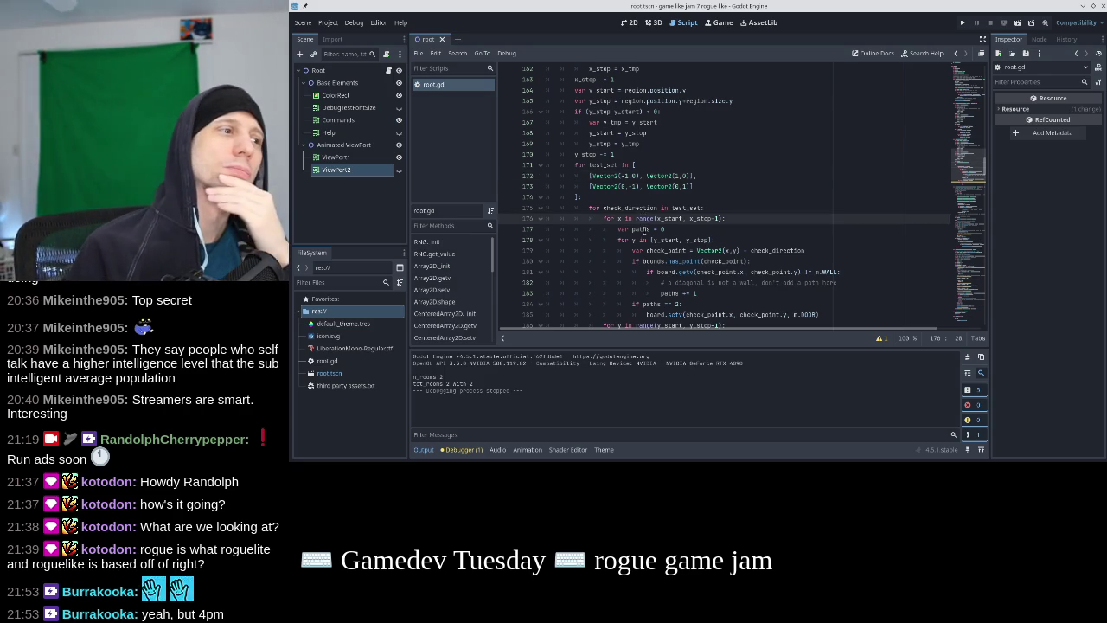
pyautogui.press('Down')
pyautogui.press('Down')
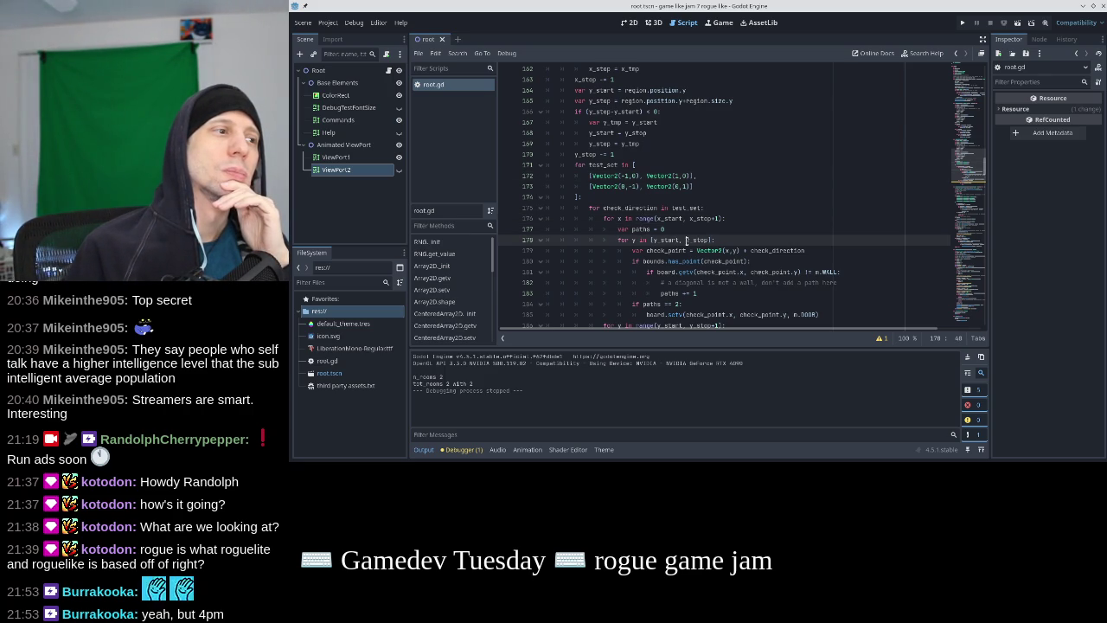
pyautogui.scroll(-1, 688, 172)
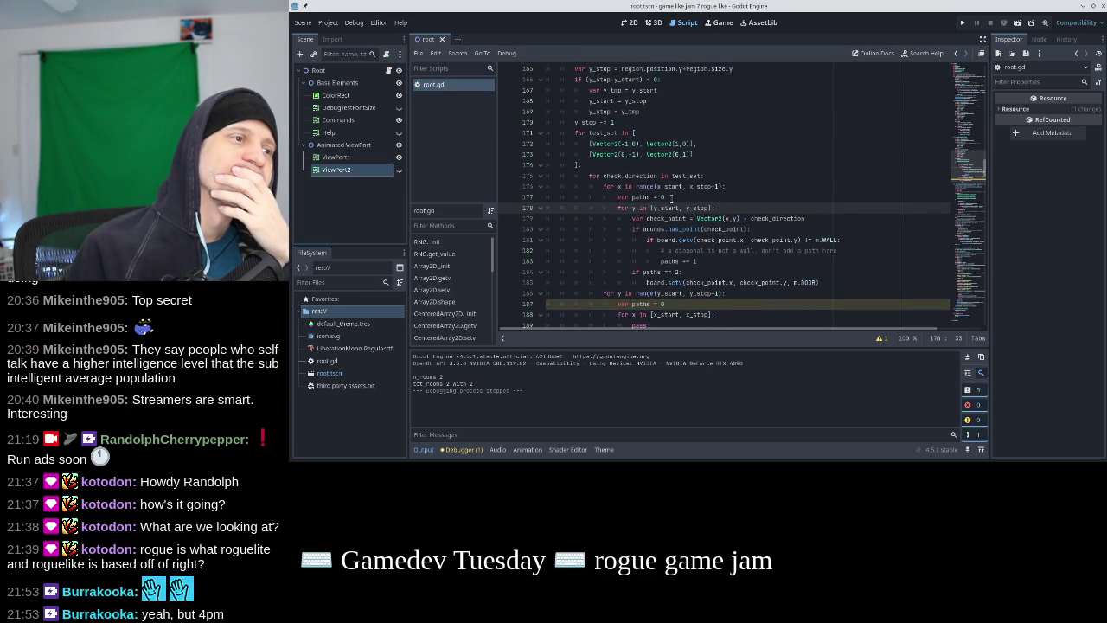
pyautogui.click(808, 219)
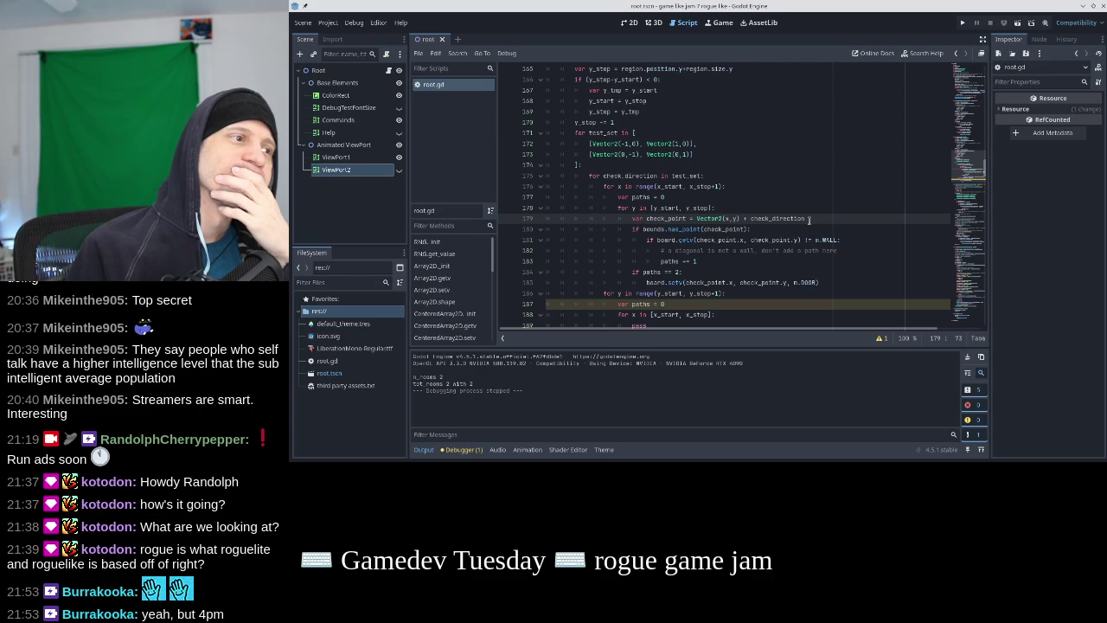
pyautogui.click(662, 177)
pyautogui.click(629, 144)
pyautogui.click(630, 153)
pyautogui.click(695, 153)
pyautogui.click(618, 144)
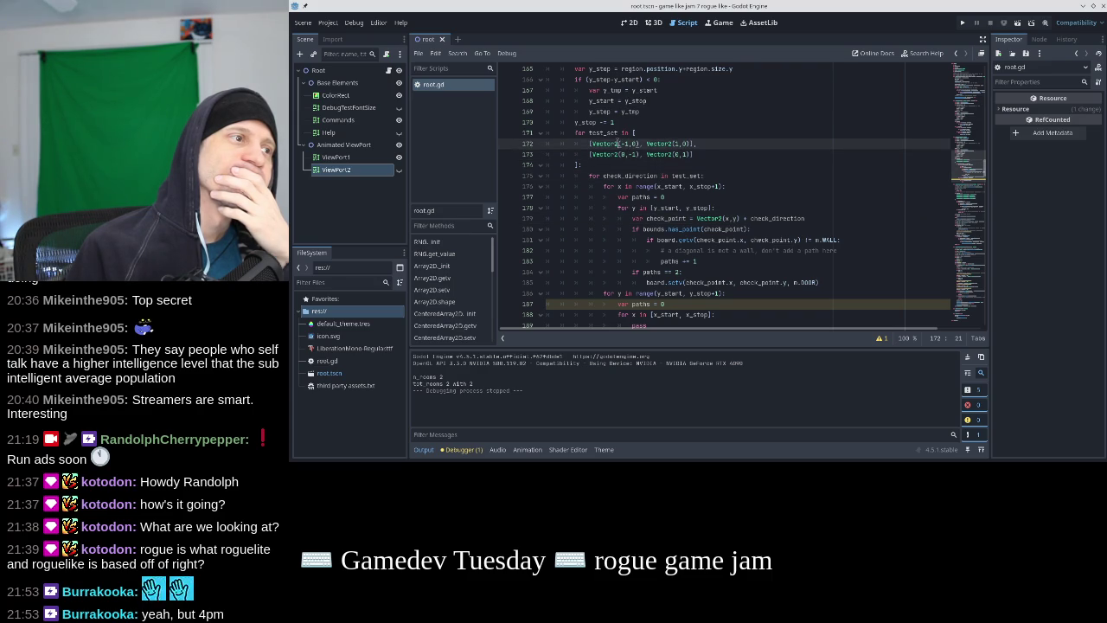
pyautogui.click(617, 154)
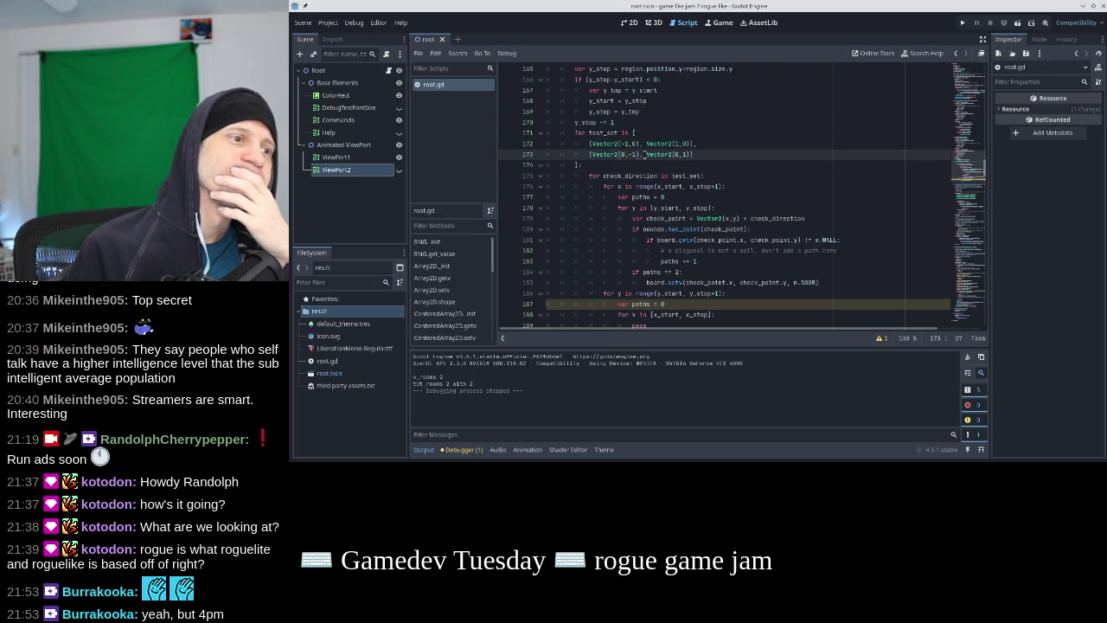
pyautogui.click(696, 218)
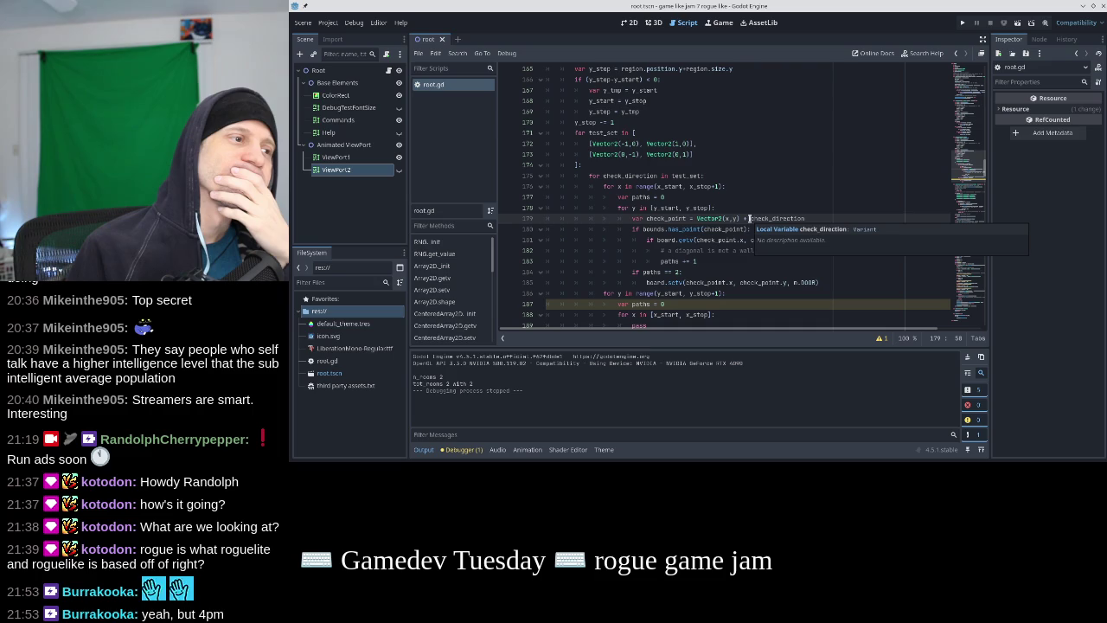
pyautogui.press('Down')
pyautogui.press('Down')
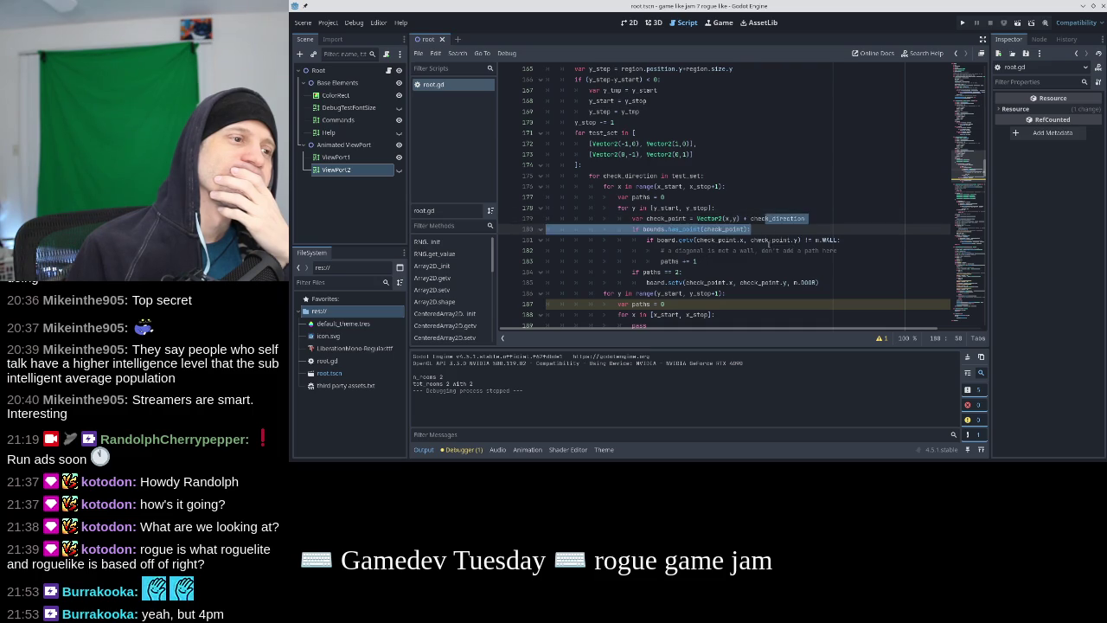
pyautogui.press('Up')
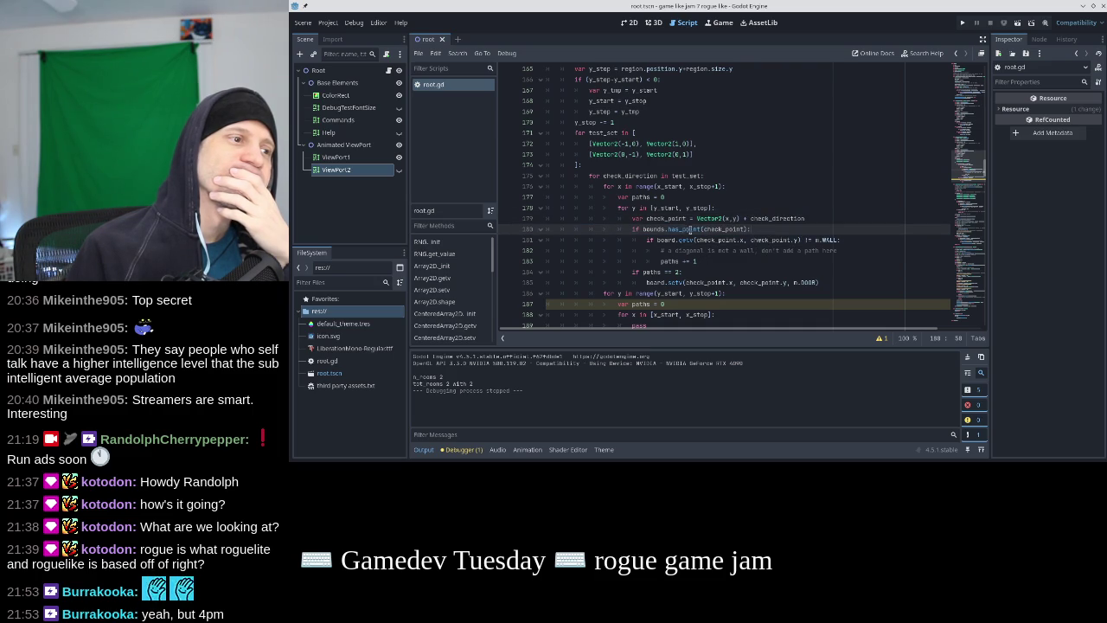
pyautogui.click(715, 239)
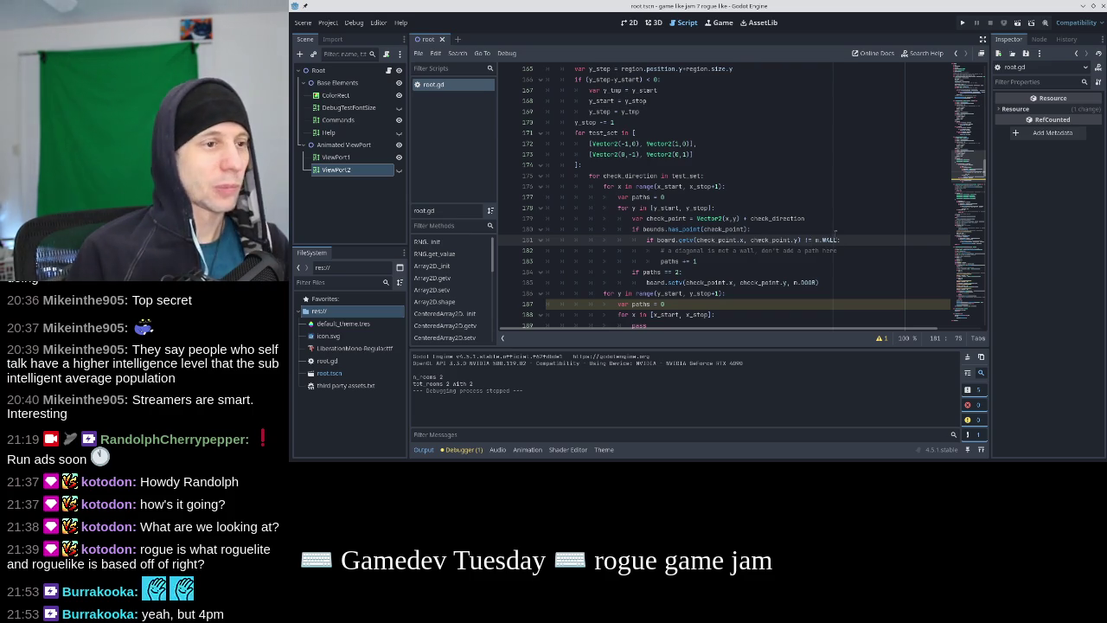
pyautogui.press('Left')
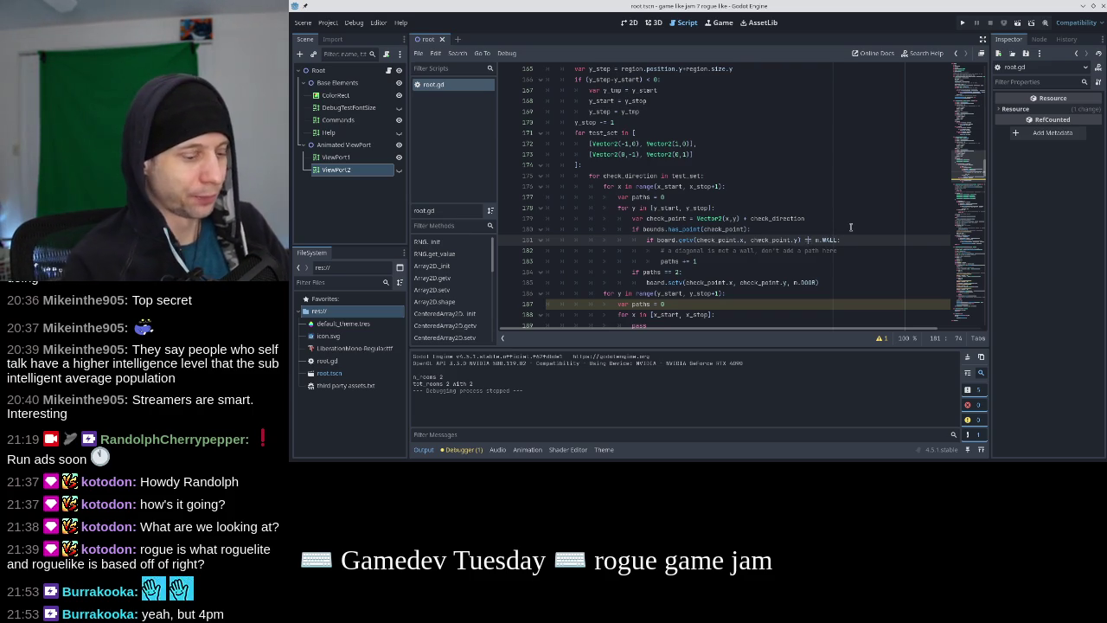
# Change line 181's neighbour check from != m.WALL to == m.FLOOR, save, and run the game
pyautogui.press('BackSpace')
pyautogui.write('=')
pyautogui.press('Right')
pyautogui.press('Right')
pyautogui.press('Right')
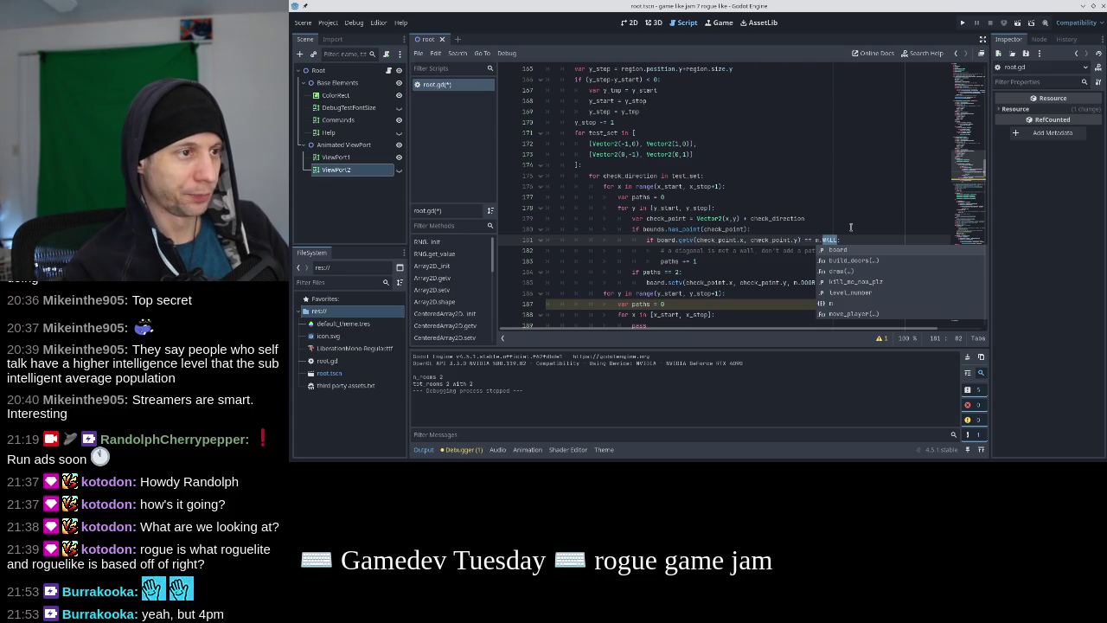
pyautogui.write('PATH')
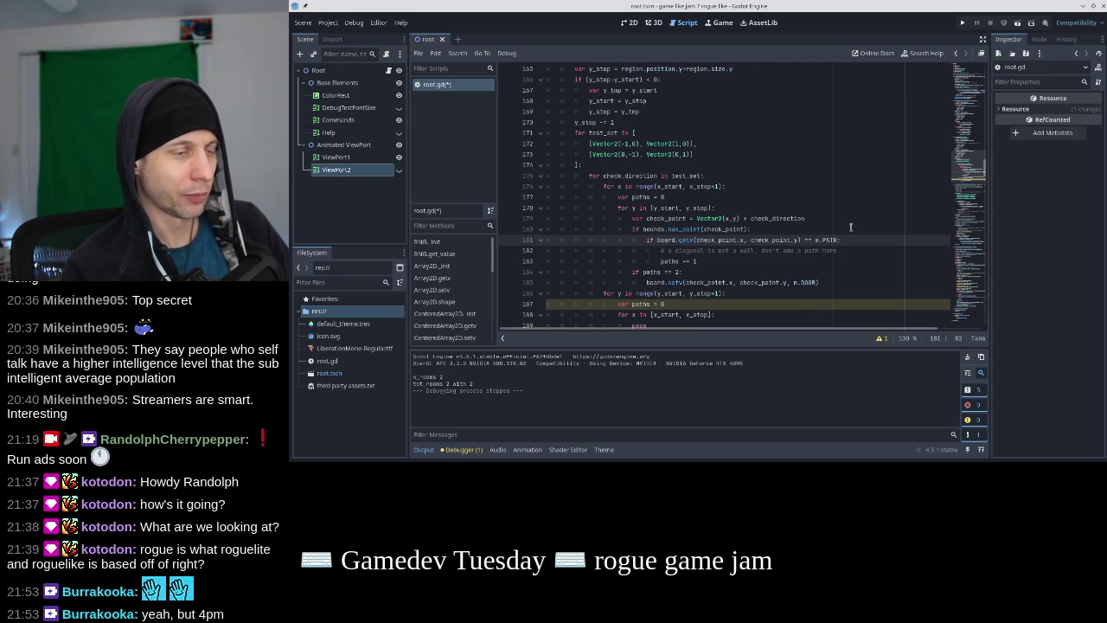
pyautogui.press('Down')
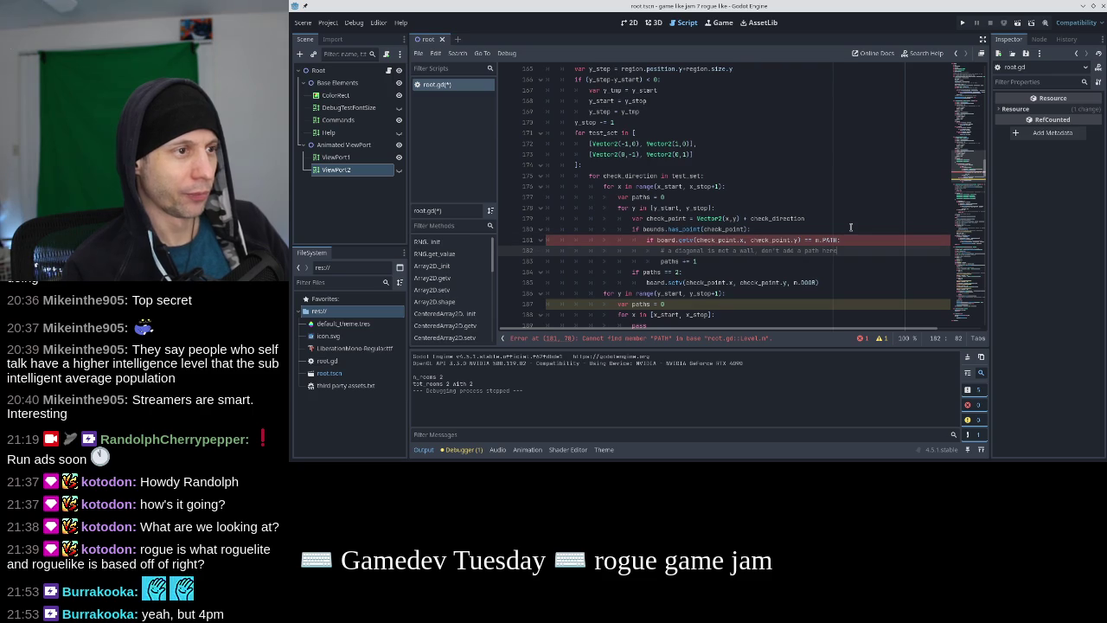
pyautogui.doubleClick(828, 241)
pyautogui.write('FLOOR')
pyautogui.press('Home')
pyautogui.hotkey('ctrl', 's')
pyautogui.press('F5')
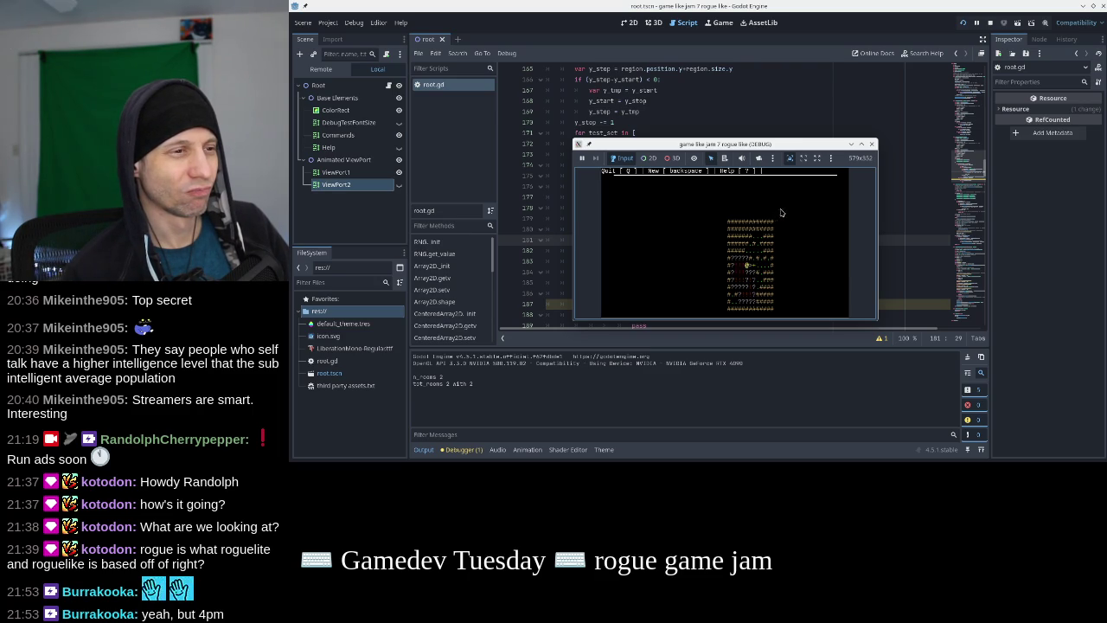
# Rerun the game to look again at the FLOOR-based door check, then close it
pyautogui.click(870, 143)
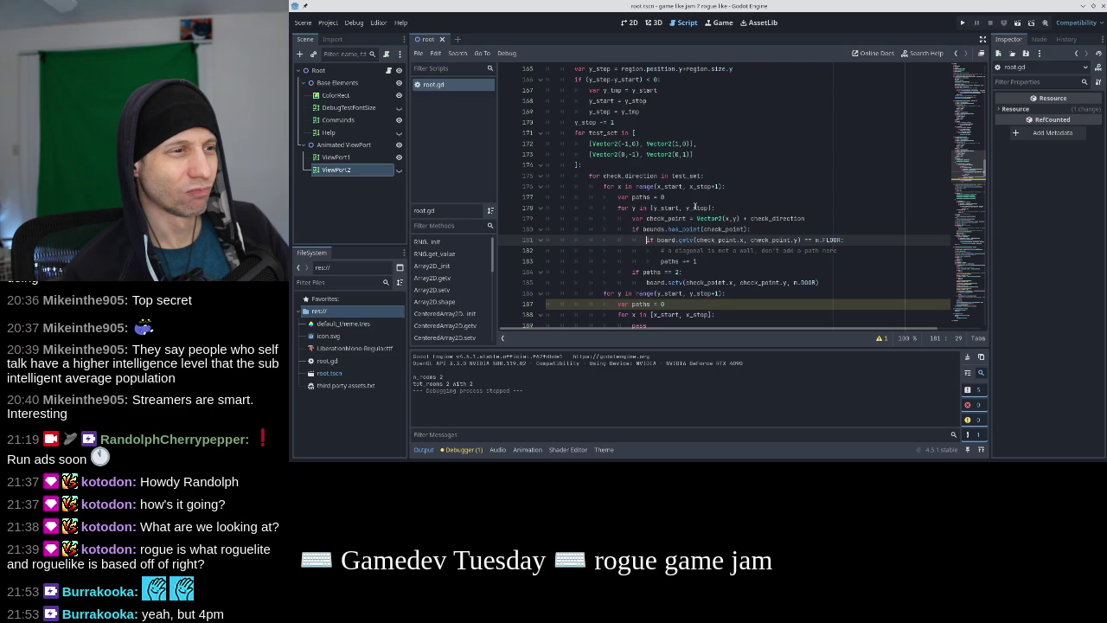
pyautogui.click(784, 284)
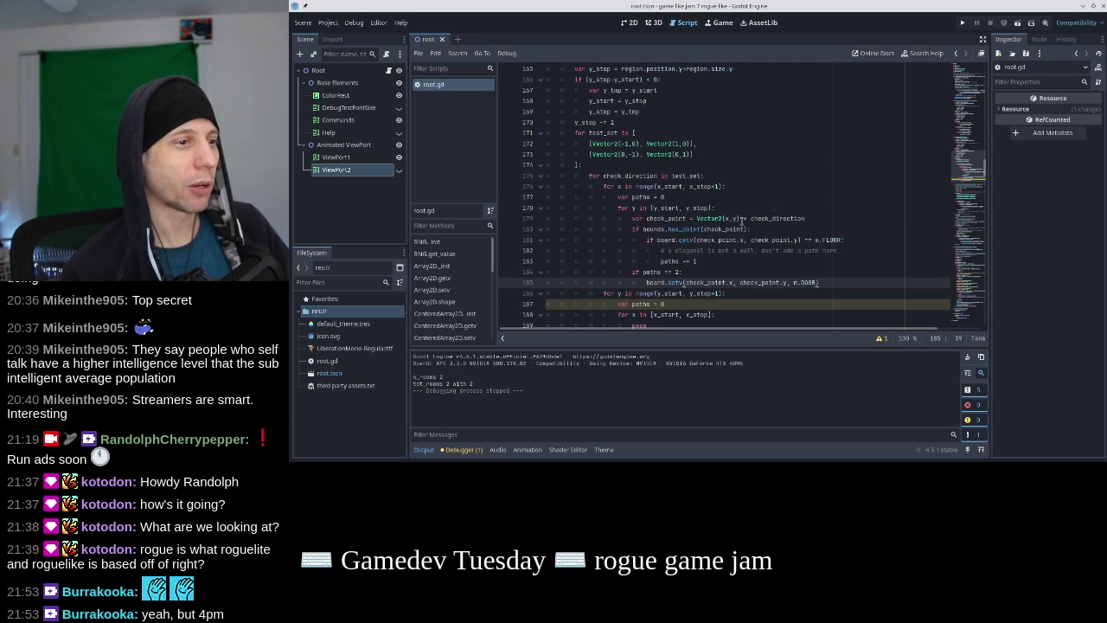
pyautogui.click(962, 24)
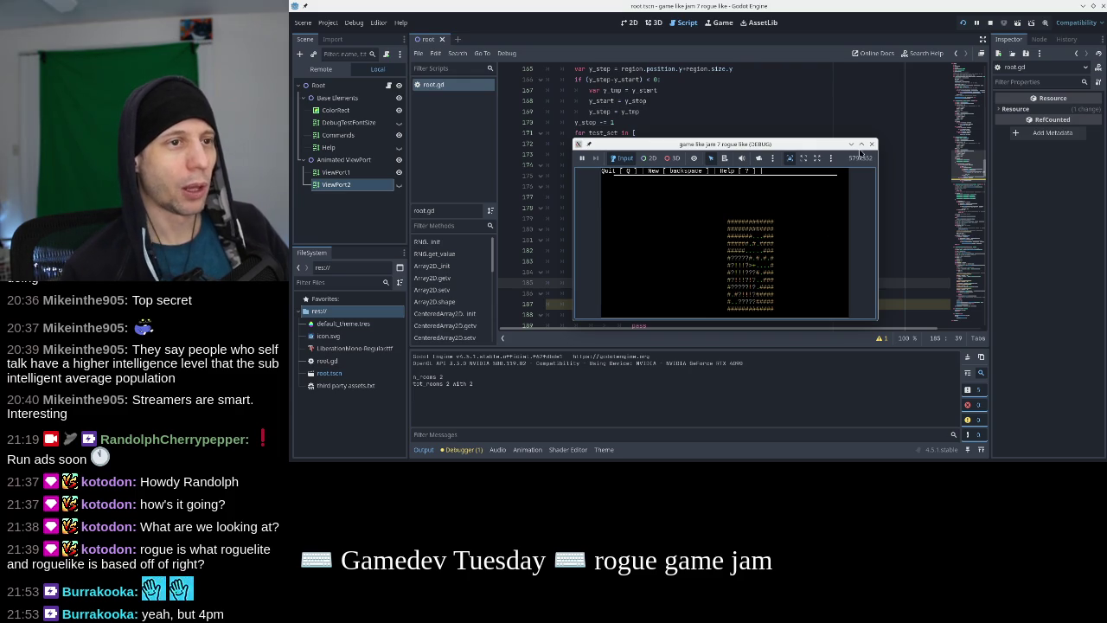
pyautogui.click(871, 143)
# Replace FLOOR with WALL in line 181's comparison and run the game
pyautogui.click(808, 240)
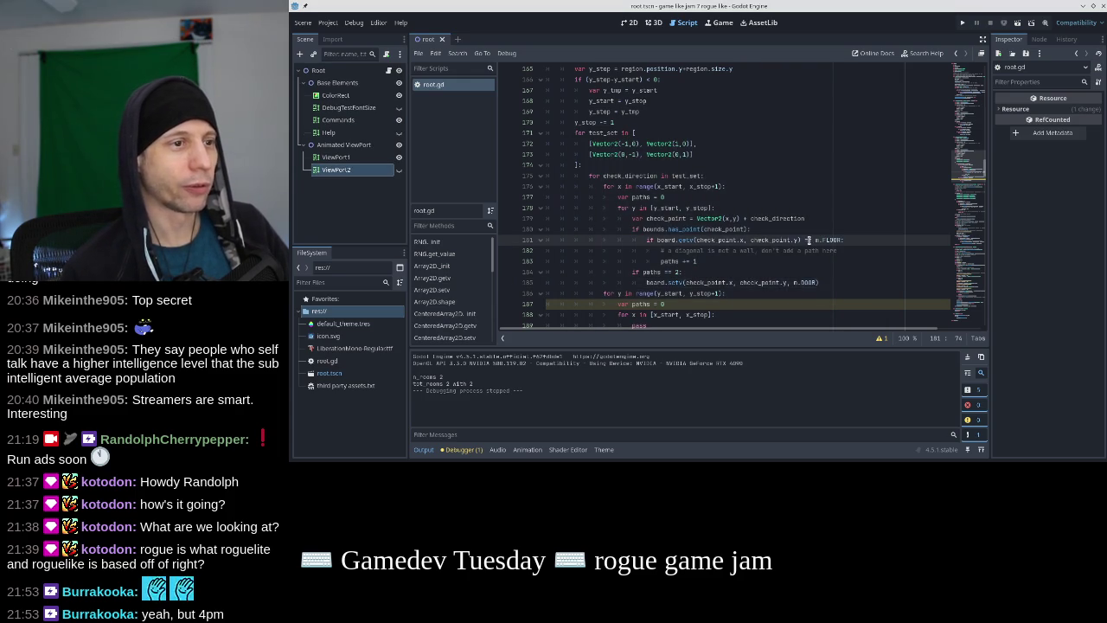
pyautogui.hotkey('ctrl', 'space')
pyautogui.hotkey('shift', 'Right')
pyautogui.hotkey('shift', 'Right')
pyautogui.hotkey('shift', 'Right')
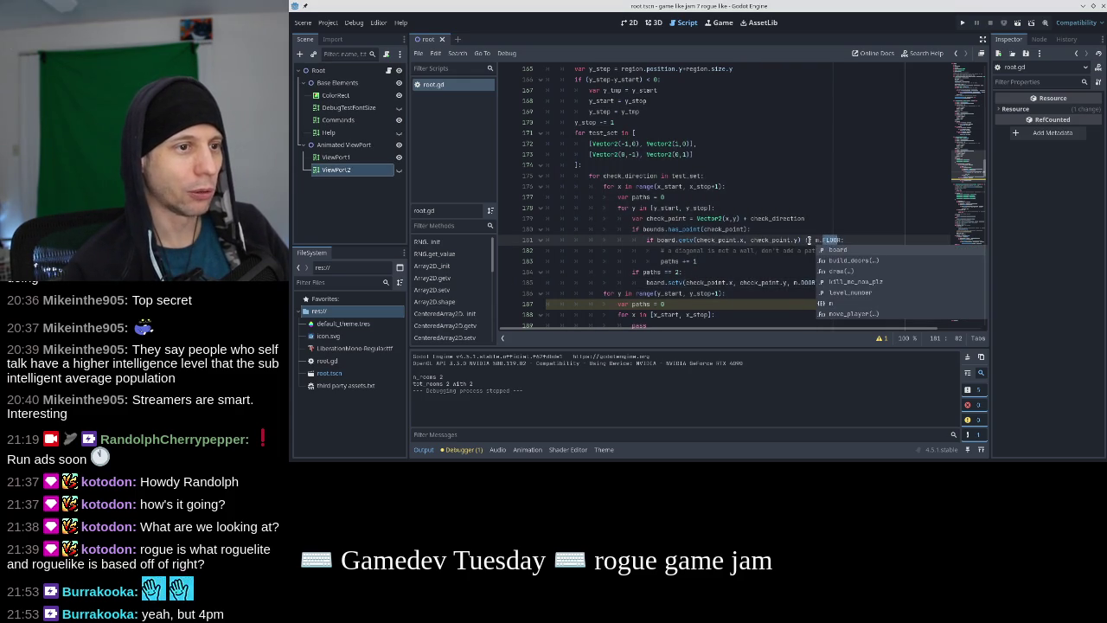
pyautogui.write('WALL')
pyautogui.press('F5')
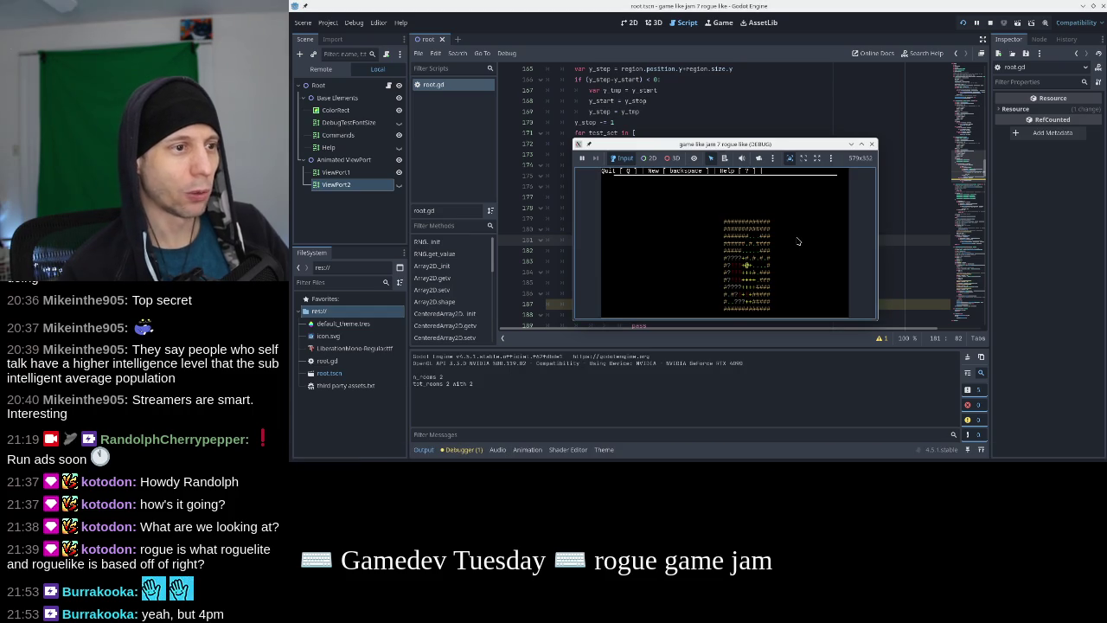
# Regenerate the dungeon eight times to inspect the doors, then close the game
pyautogui.press('BackSpace')
pyautogui.press('BackSpace')
pyautogui.press('BackSpace')
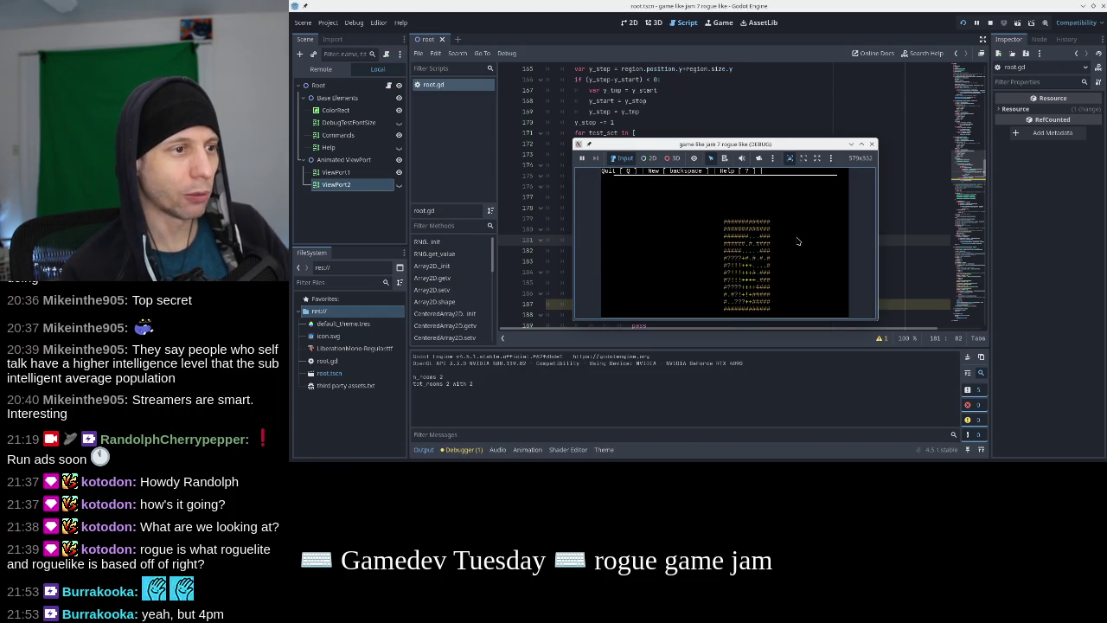
pyautogui.press('BackSpace')
pyautogui.press('BackSpace')
pyautogui.press('BackSpace')
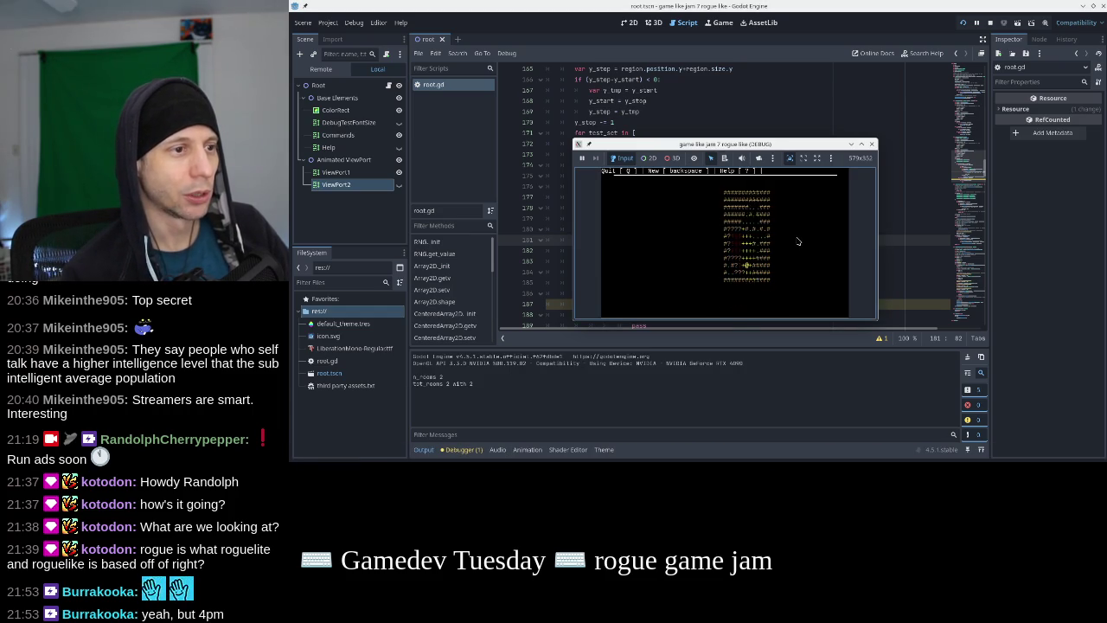
pyautogui.press('BackSpace')
pyautogui.press('BackSpace')
pyautogui.press('BackSpace')
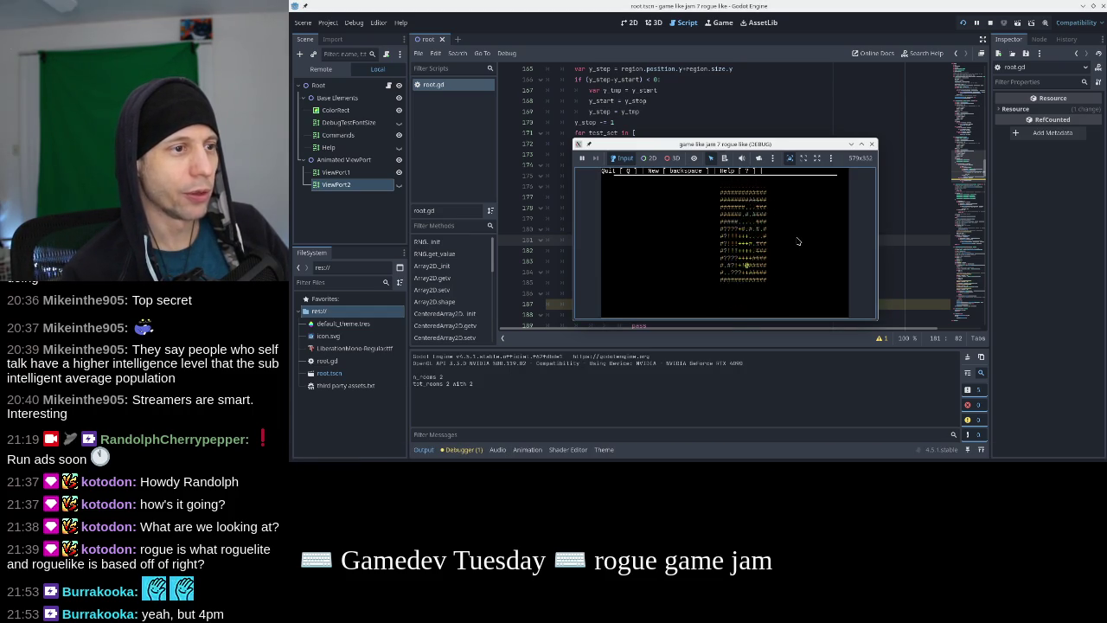
pyautogui.press('BackSpace')
pyautogui.press('BackSpace')
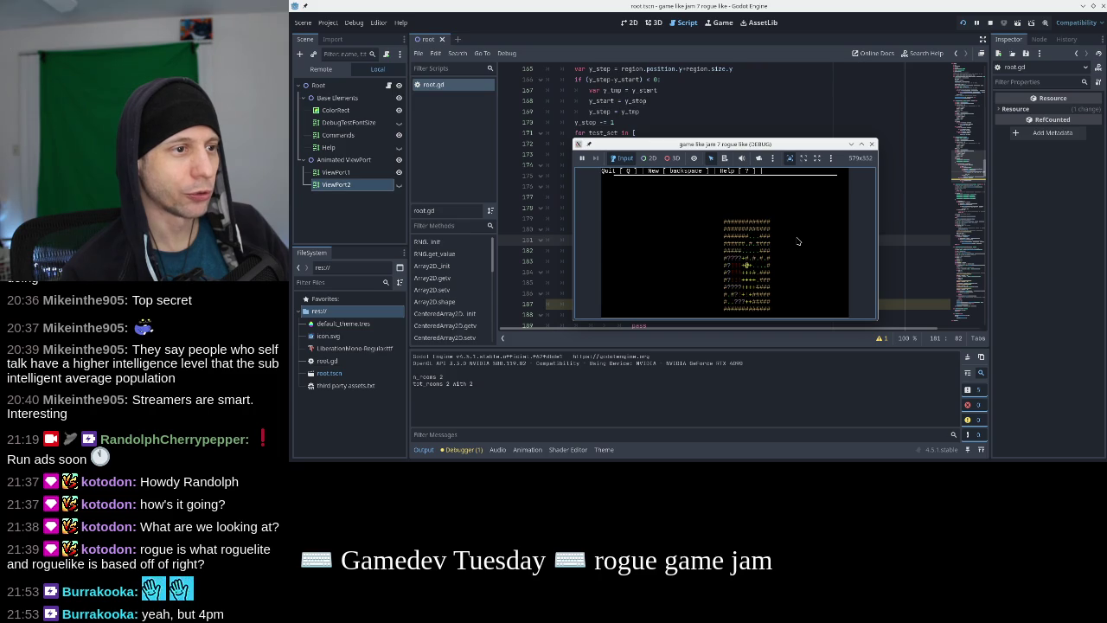
pyautogui.press('BackSpace')
pyautogui.press('BackSpace')
pyautogui.press('BackSpace')
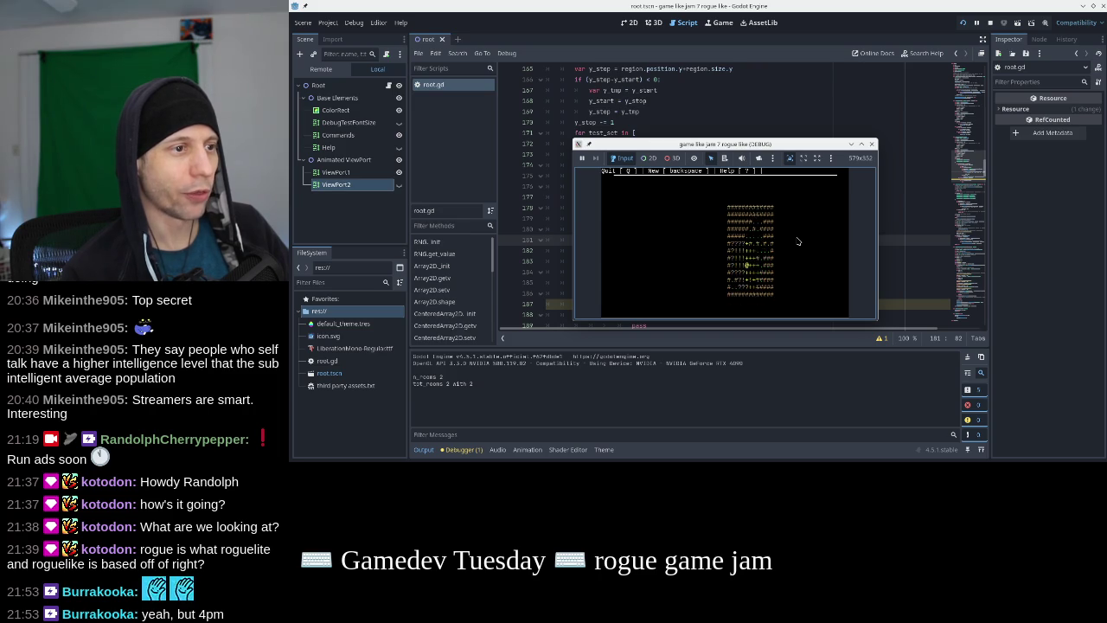
pyautogui.press('BackSpace')
pyautogui.press('BackSpace')
pyautogui.press('BackSpace')
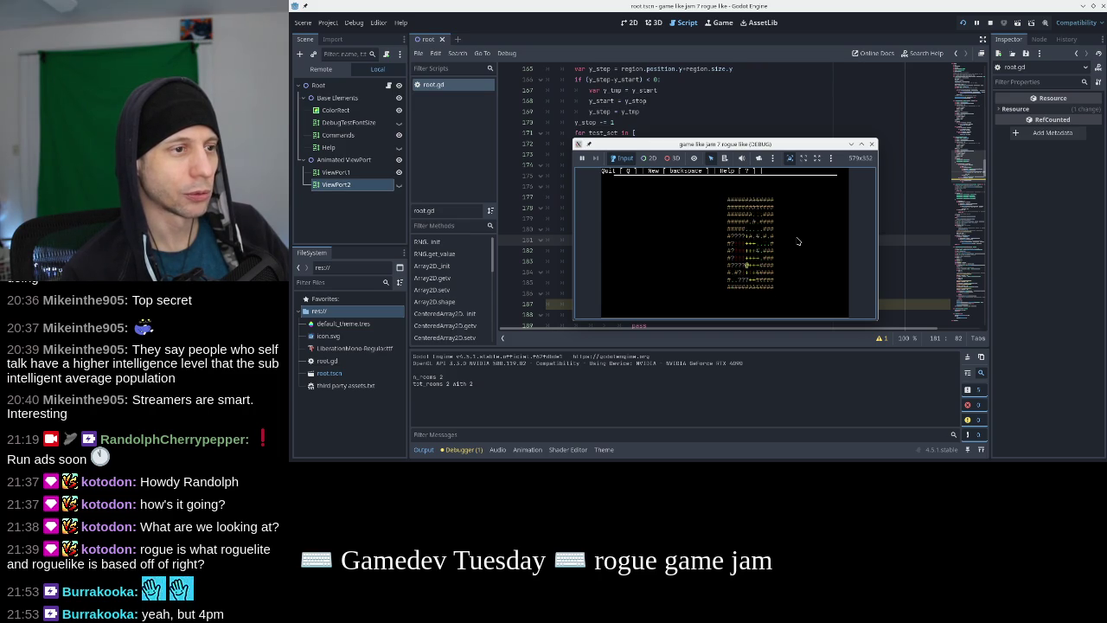
pyautogui.press('BackSpace')
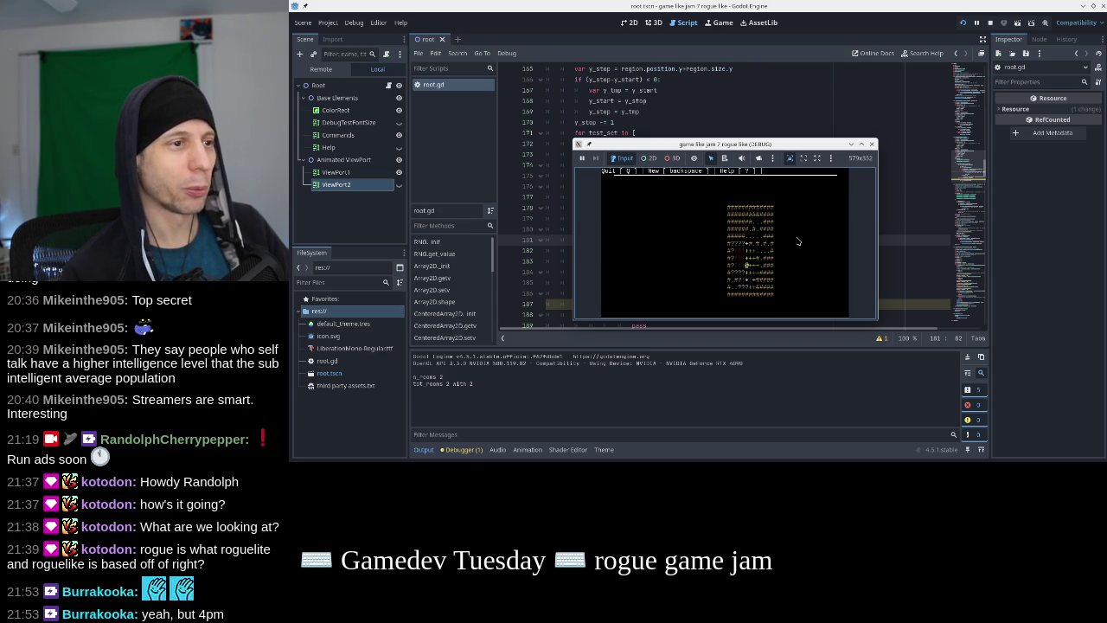
pyautogui.press('BackSpace')
pyautogui.click(871, 143)
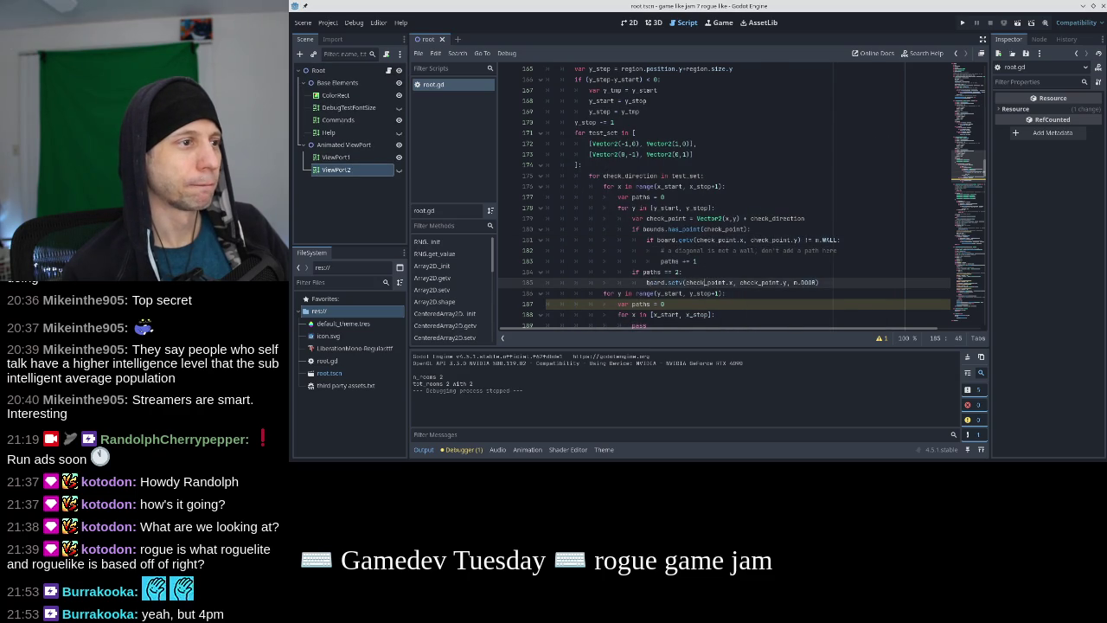
# Strip the check_point. prefixes so line 185 calls board.setv(x, y, n.DOOR), then save
pyautogui.click(618, 271)
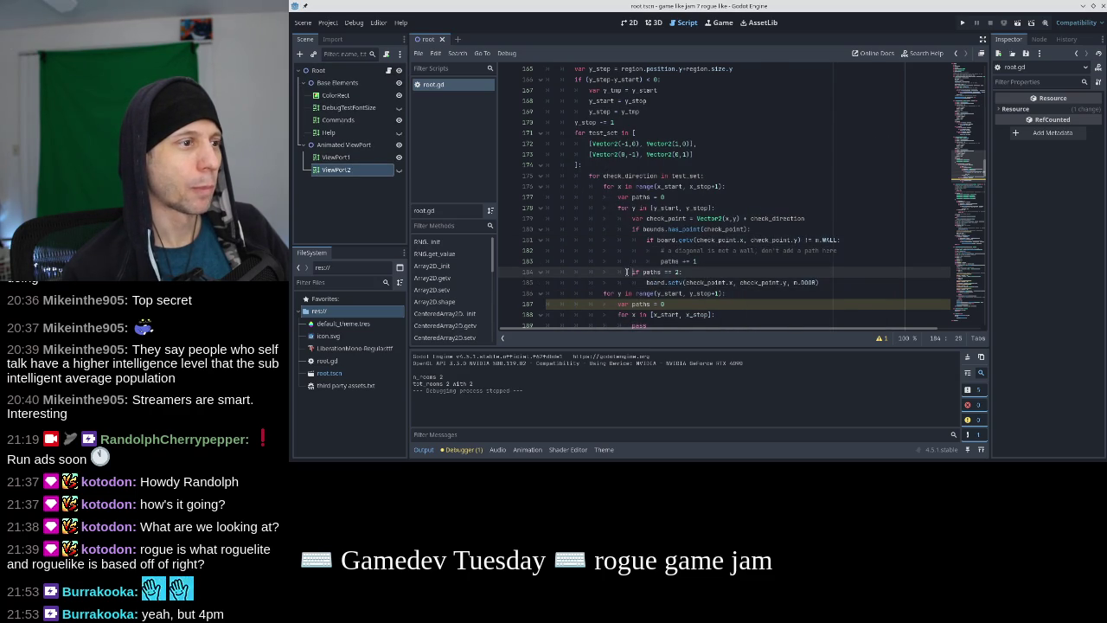
pyautogui.press('Down')
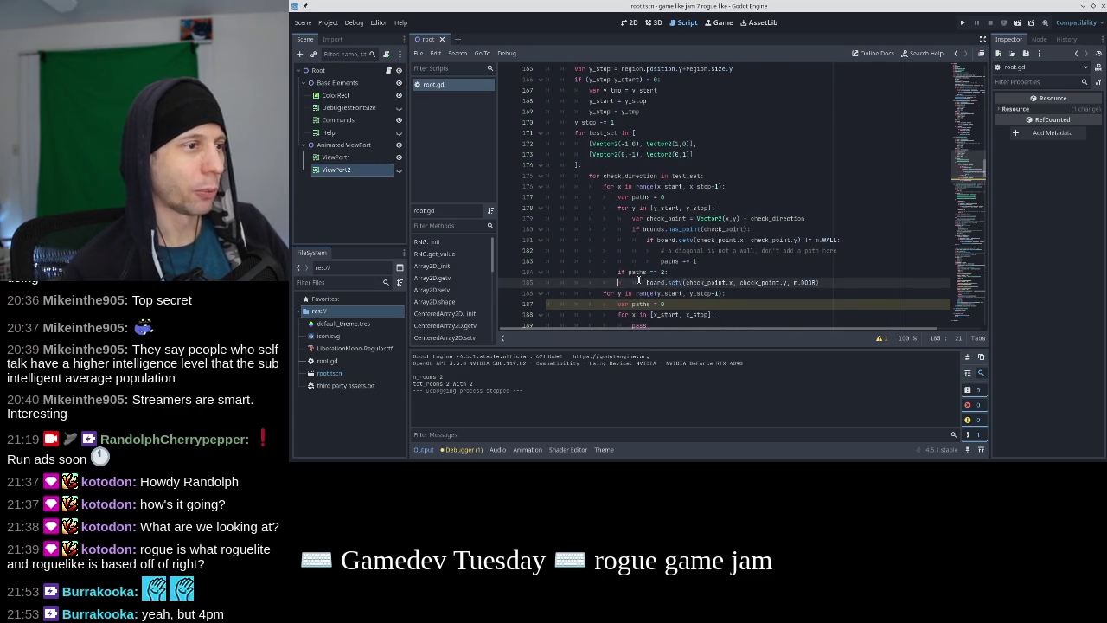
pyautogui.press('BackSpace')
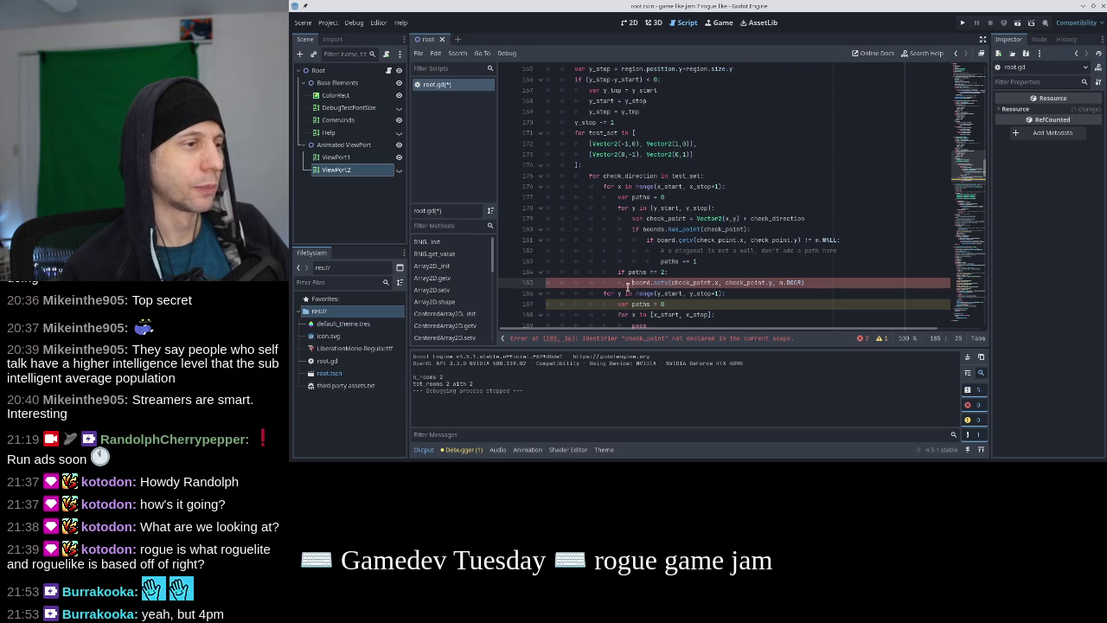
pyautogui.click(628, 272)
pyautogui.press('Down')
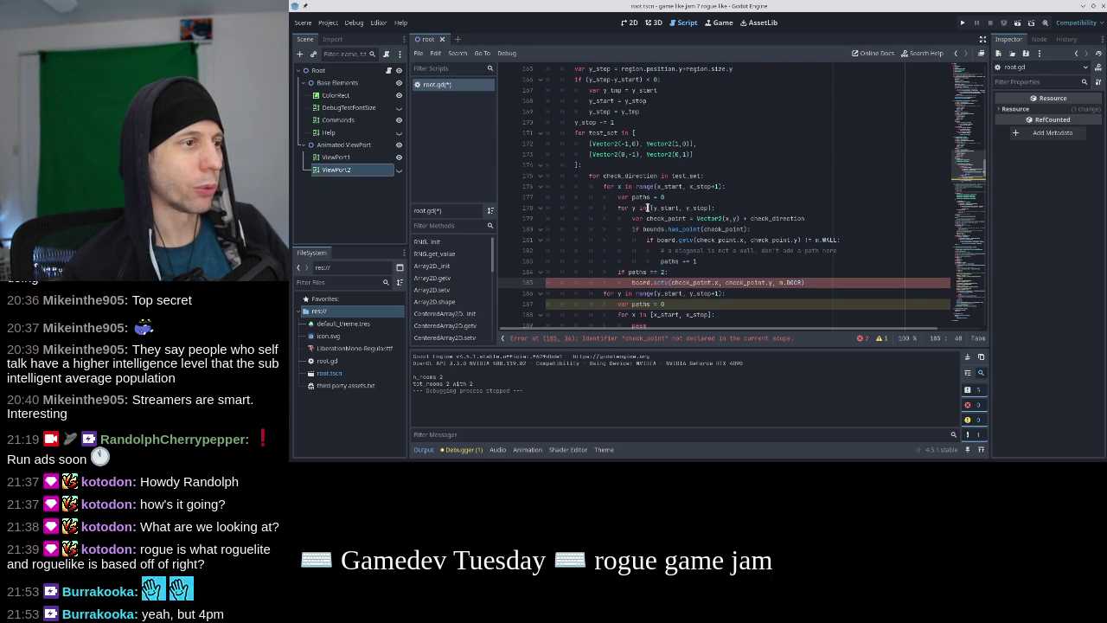
pyautogui.doubleClick(683, 282)
pyautogui.press('BackSpace')
pyautogui.press('Delete')
pyautogui.press('Delete')
pyautogui.press('Delete')
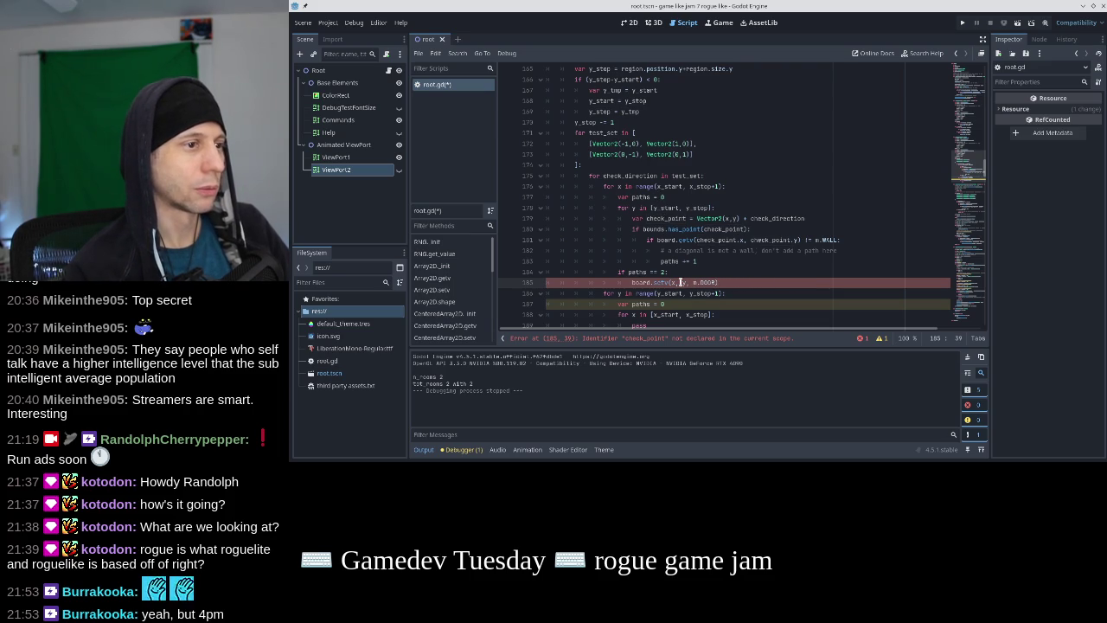
pyautogui.click(762, 218)
pyautogui.hotkey('ctrl', 's')
# Indent the paths == 2 check and door line one level into the y loop and run the game
pyautogui.click(707, 283)
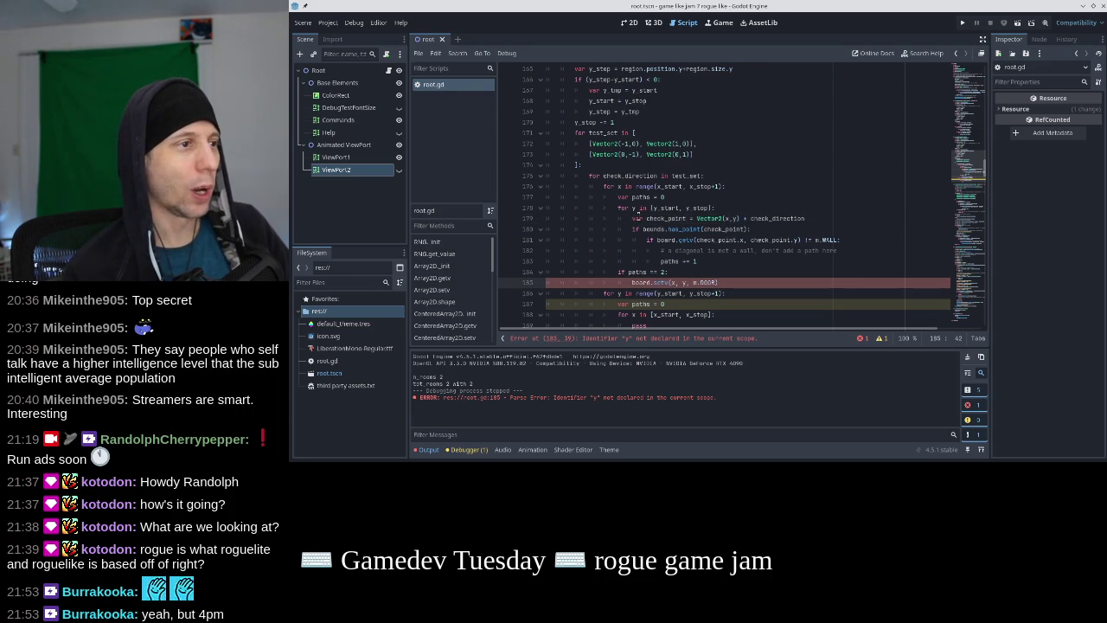
pyautogui.click(617, 272)
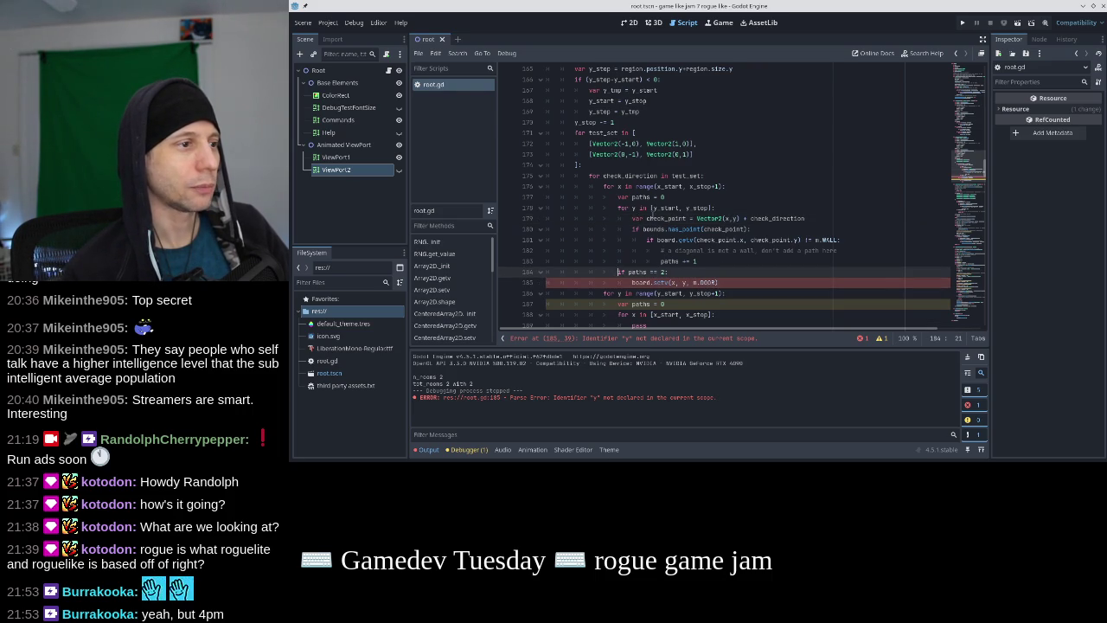
pyautogui.press('Tab')
pyautogui.press('Down')
pyautogui.press('Tab')
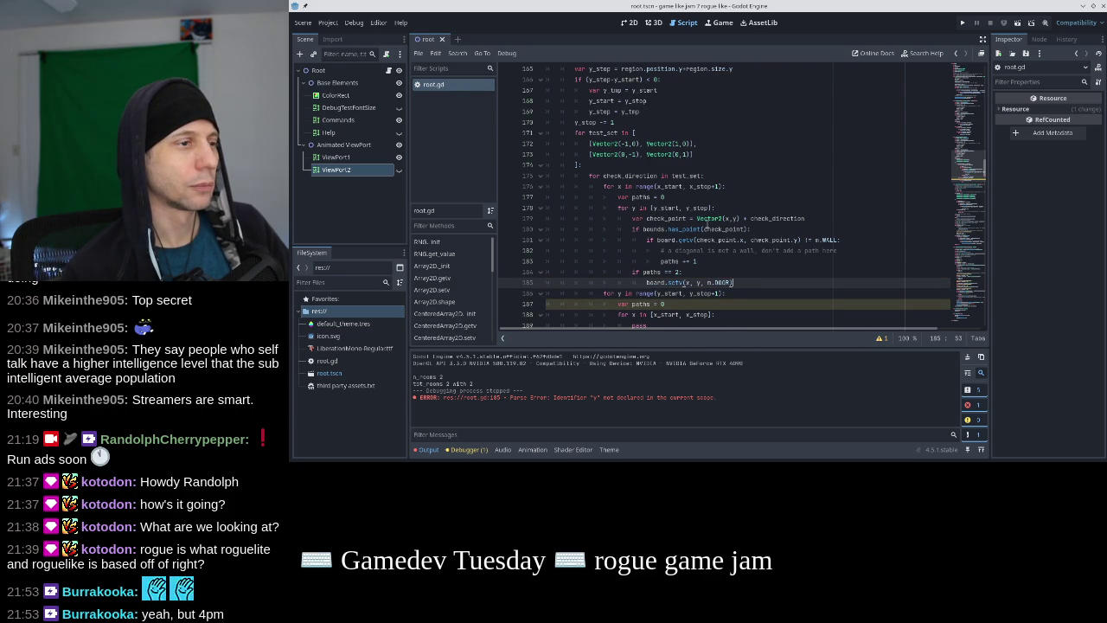
pyautogui.press('Return')
pyautogui.write('con')
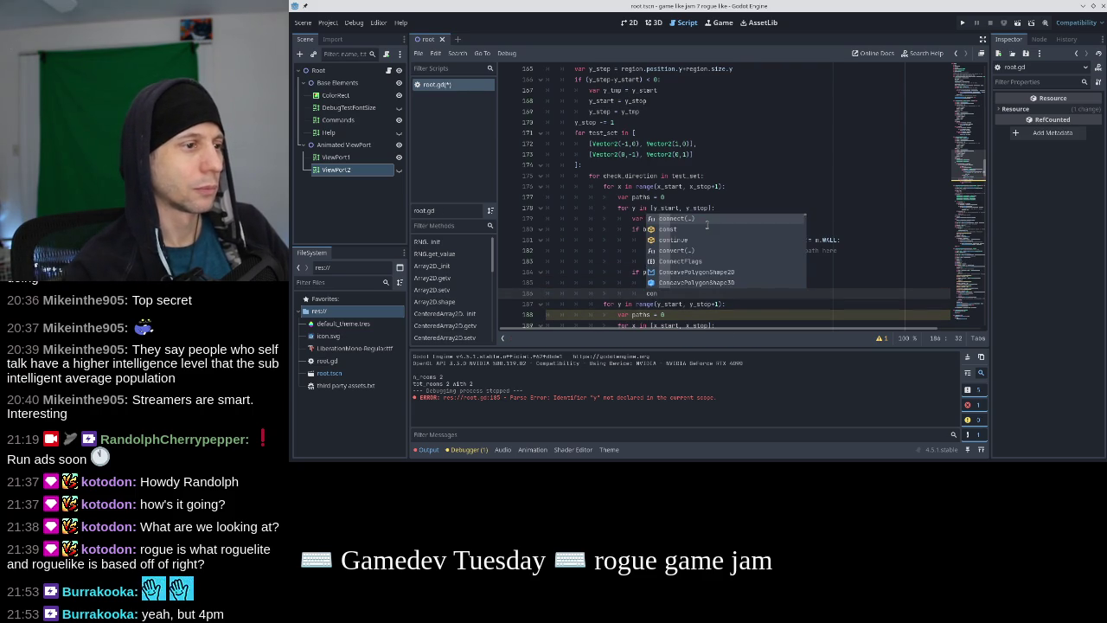
pyautogui.press('BackSpace')
pyautogui.press('BackSpace')
pyautogui.press('BackSpace')
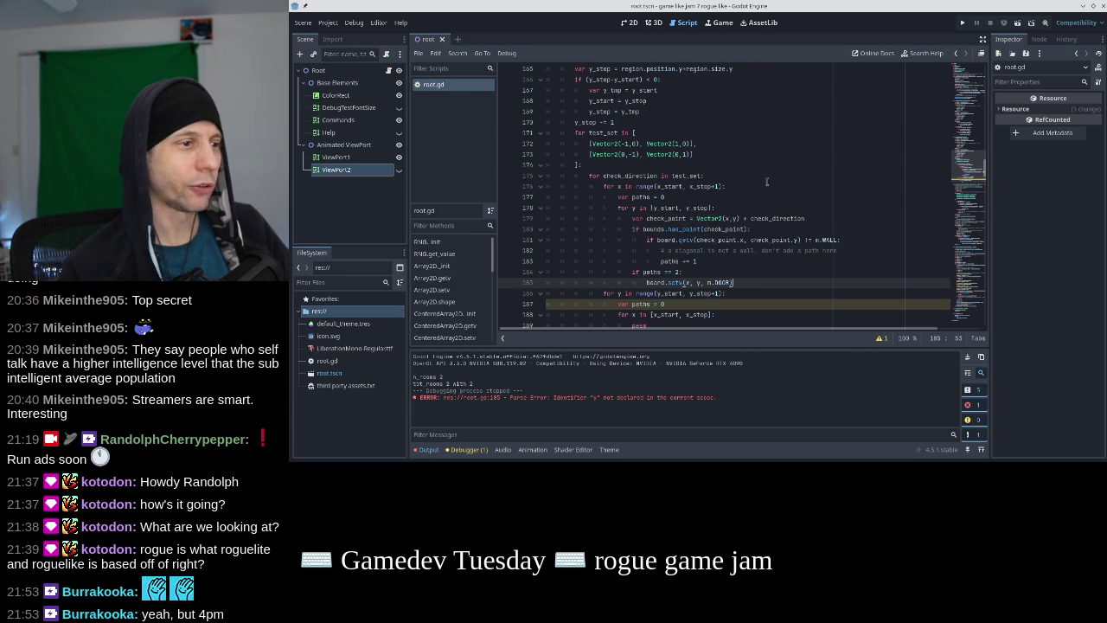
pyautogui.click(962, 23)
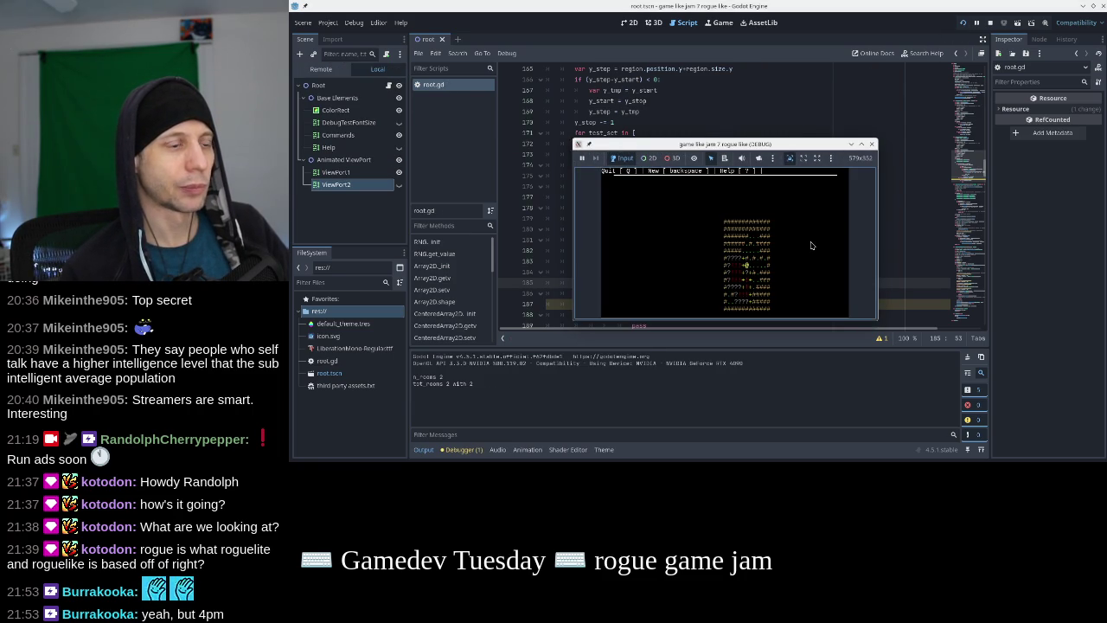
# Generate eight new dungeon layouts to inspect door placement, then close the game
pyautogui.press('BackSpace')
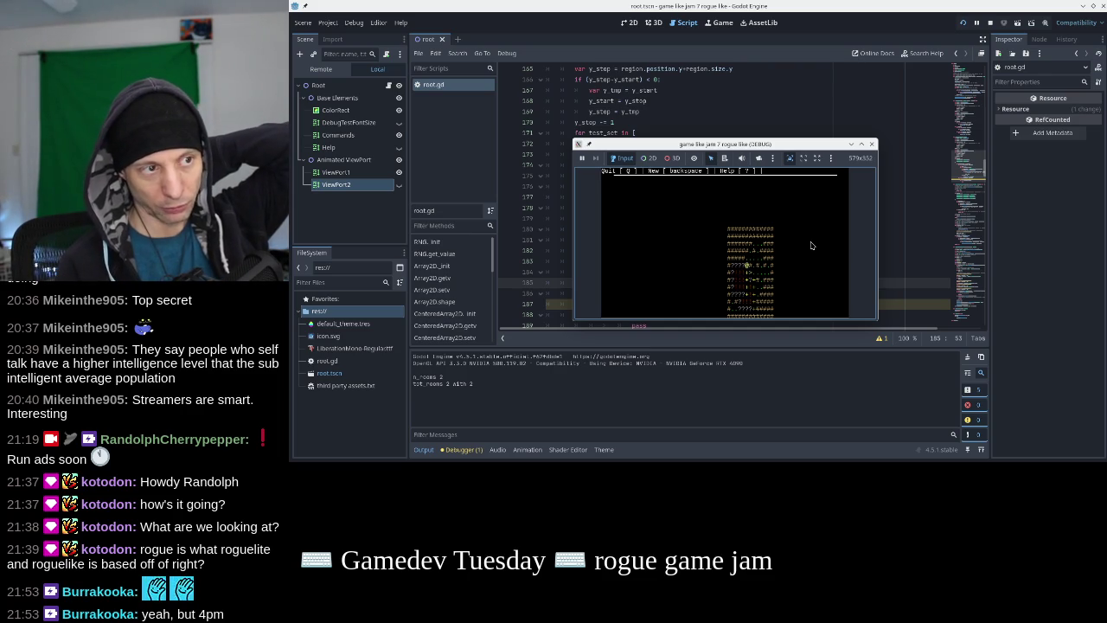
pyautogui.press('BackSpace')
pyautogui.press('BackSpace')
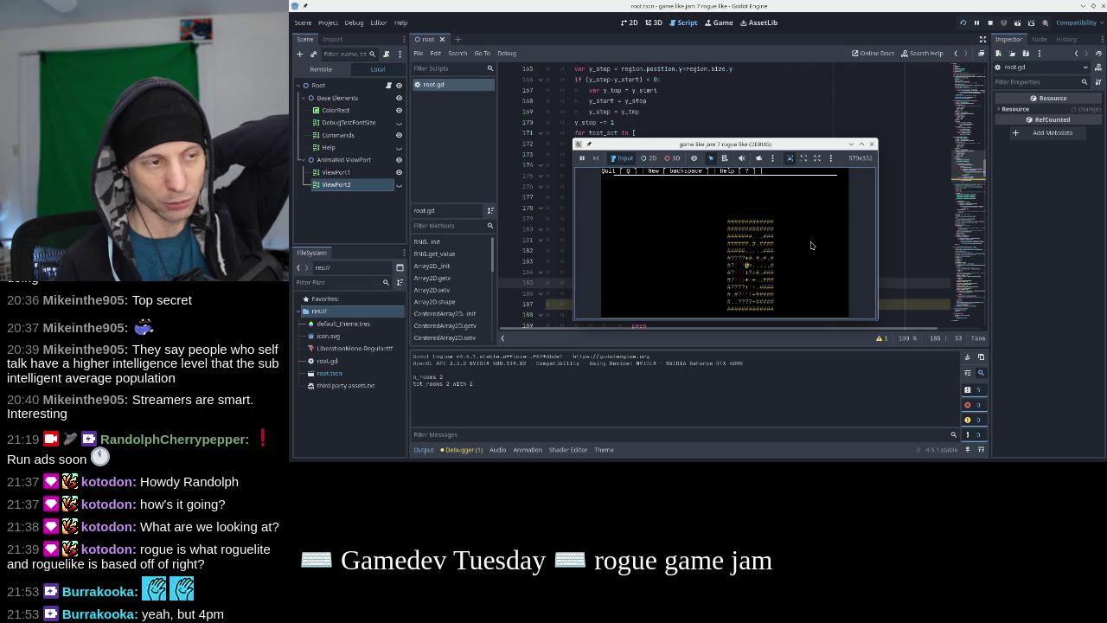
pyautogui.press('BackSpace')
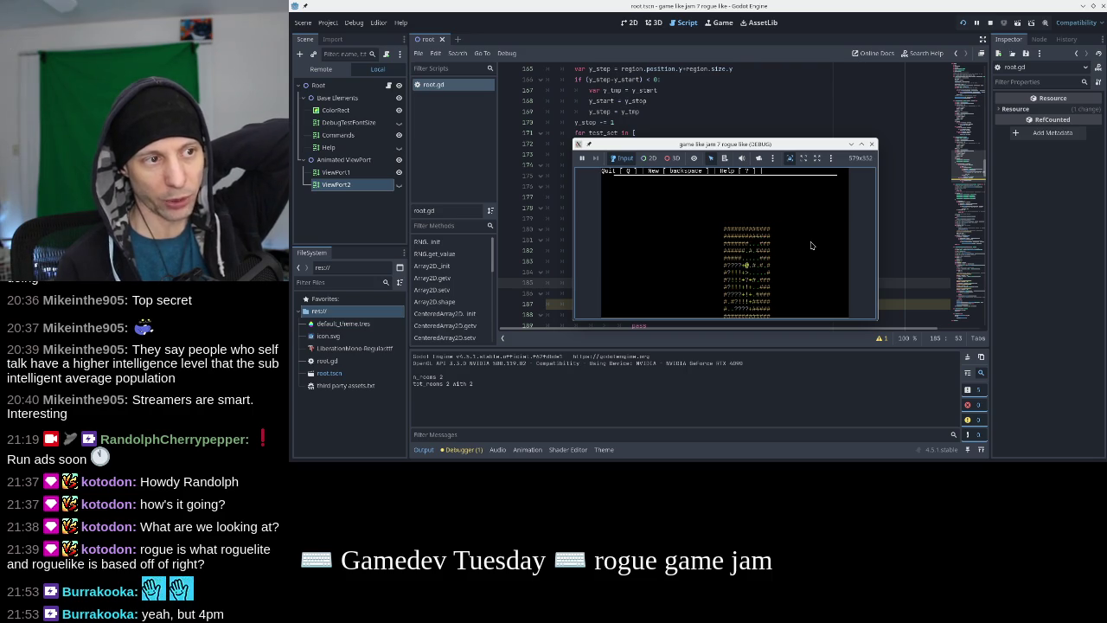
pyautogui.press('BackSpace')
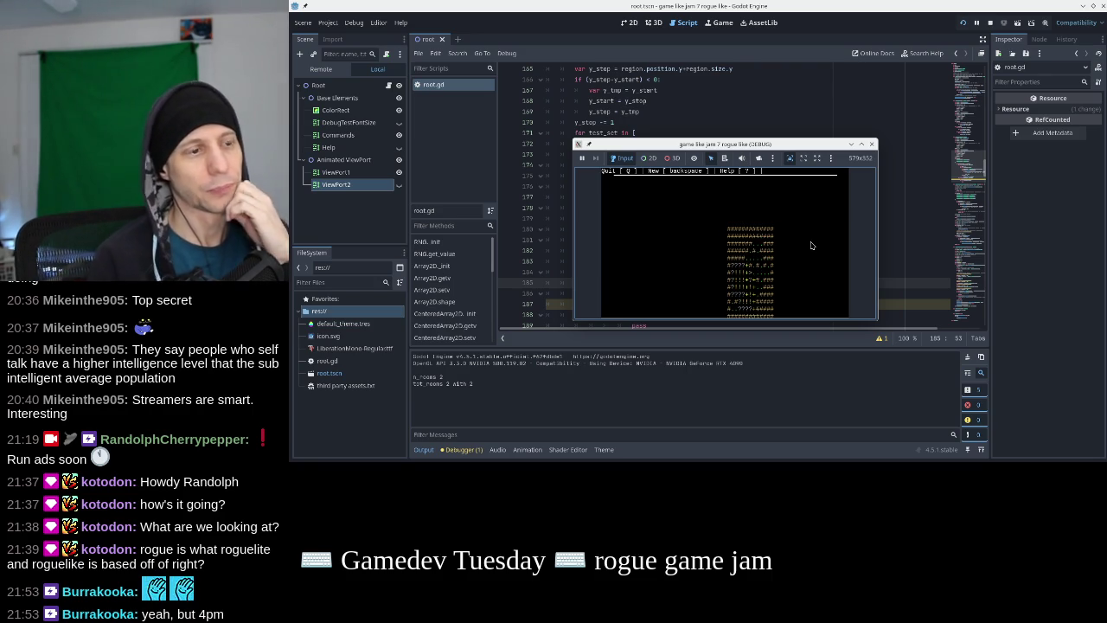
pyautogui.press('BackSpace')
pyautogui.press('BackSpace')
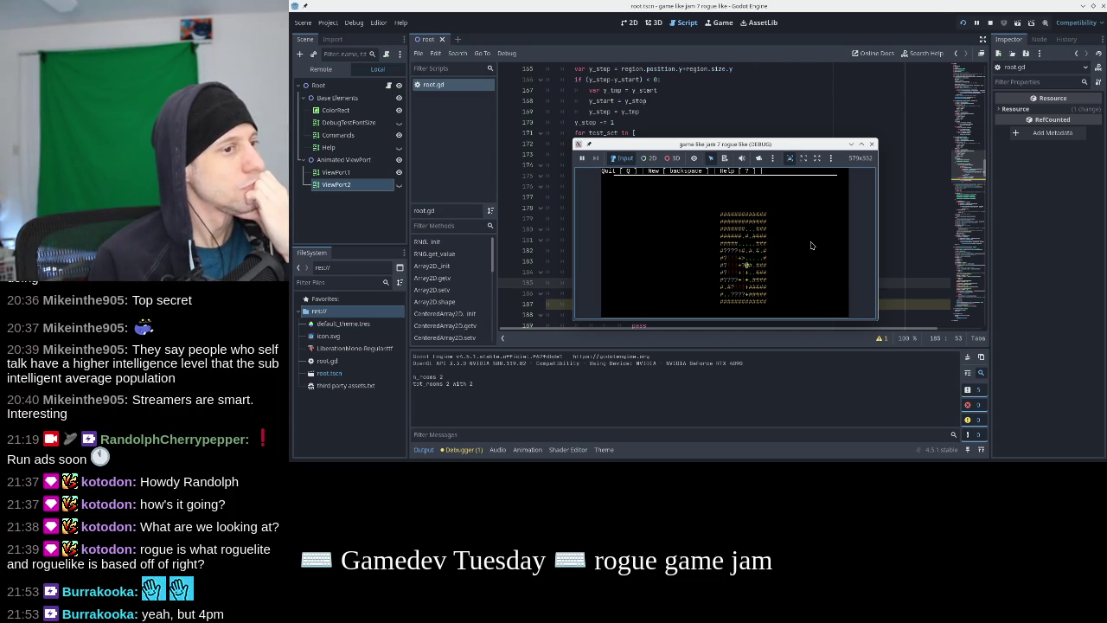
pyautogui.press('BackSpace')
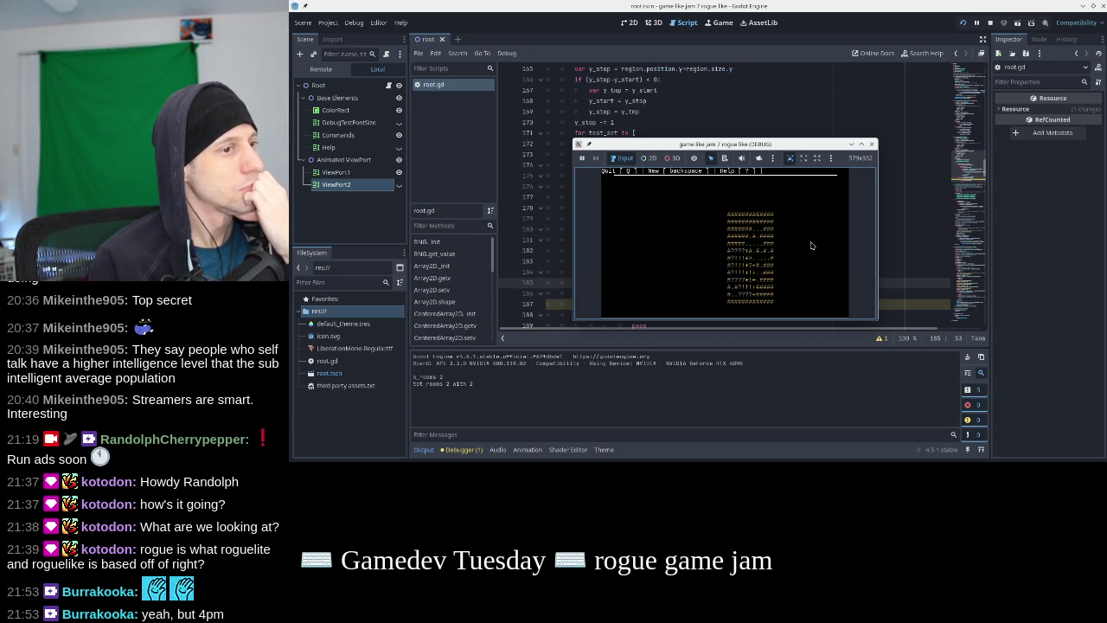
pyautogui.press('BackSpace')
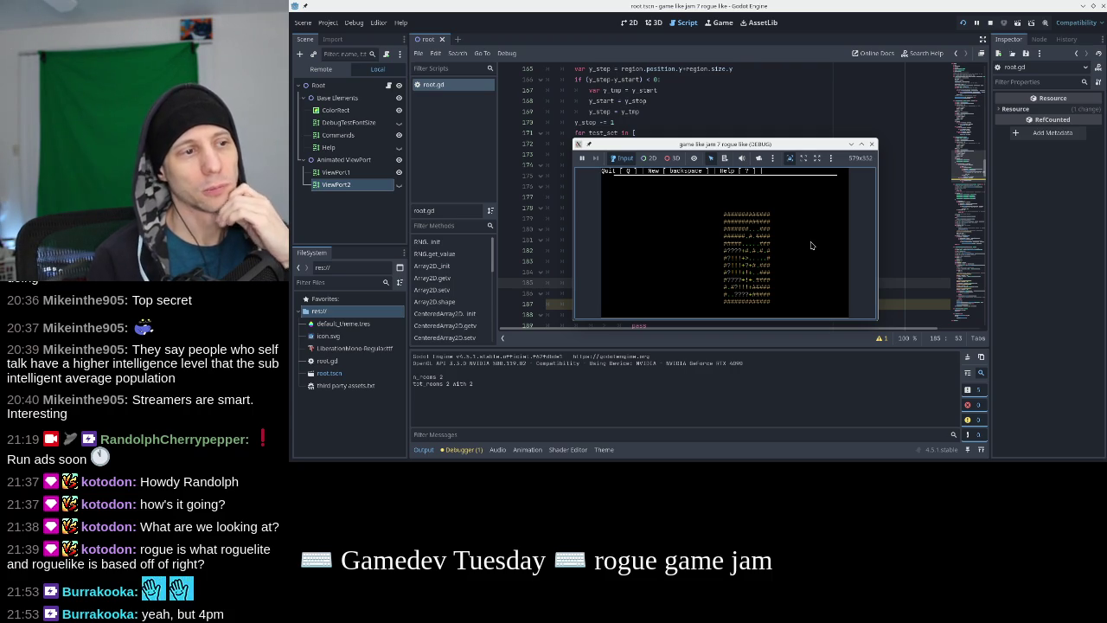
pyautogui.press('BackSpace')
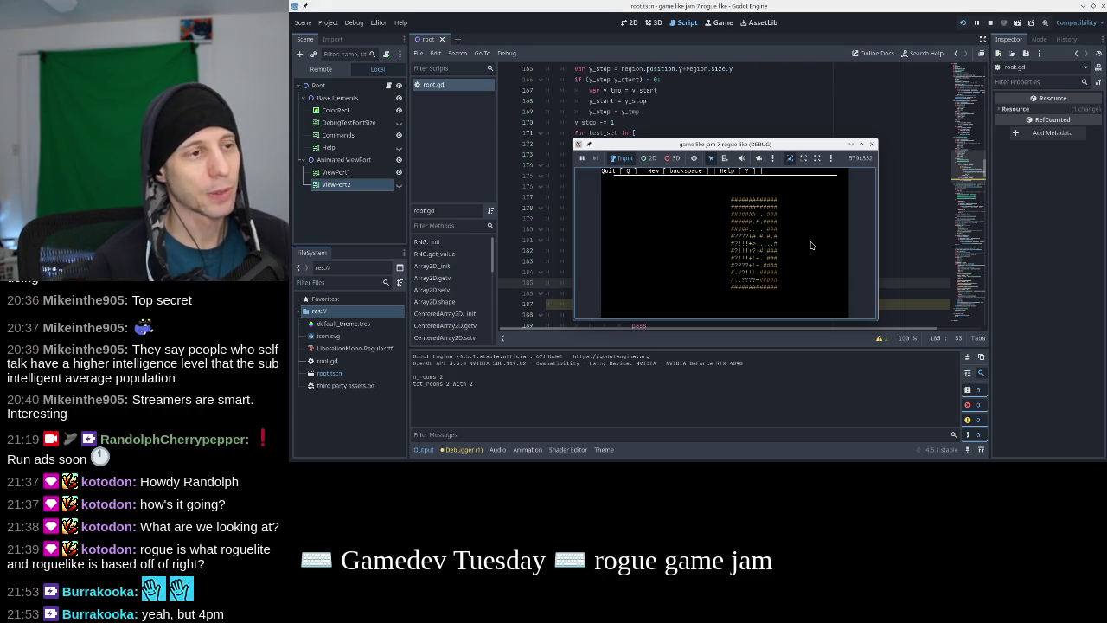
pyautogui.click(870, 143)
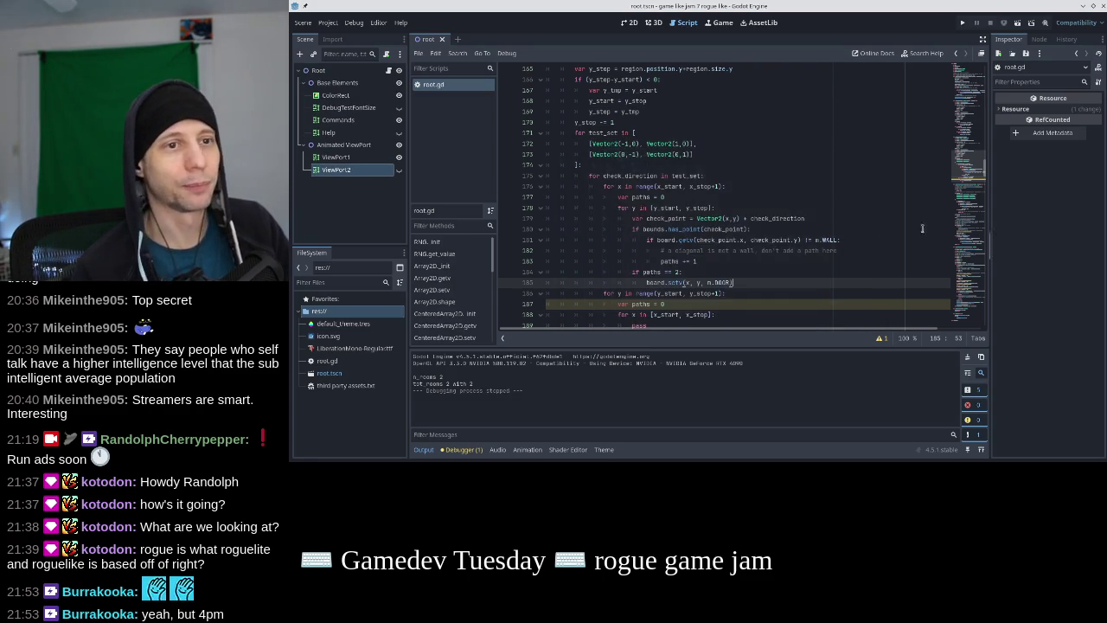
# Change m.LOOT to m.WALL in line 284's set_region call and run the game
pyautogui.scroll(-6, 753, 214)
pyautogui.scroll(-13, 753, 213)
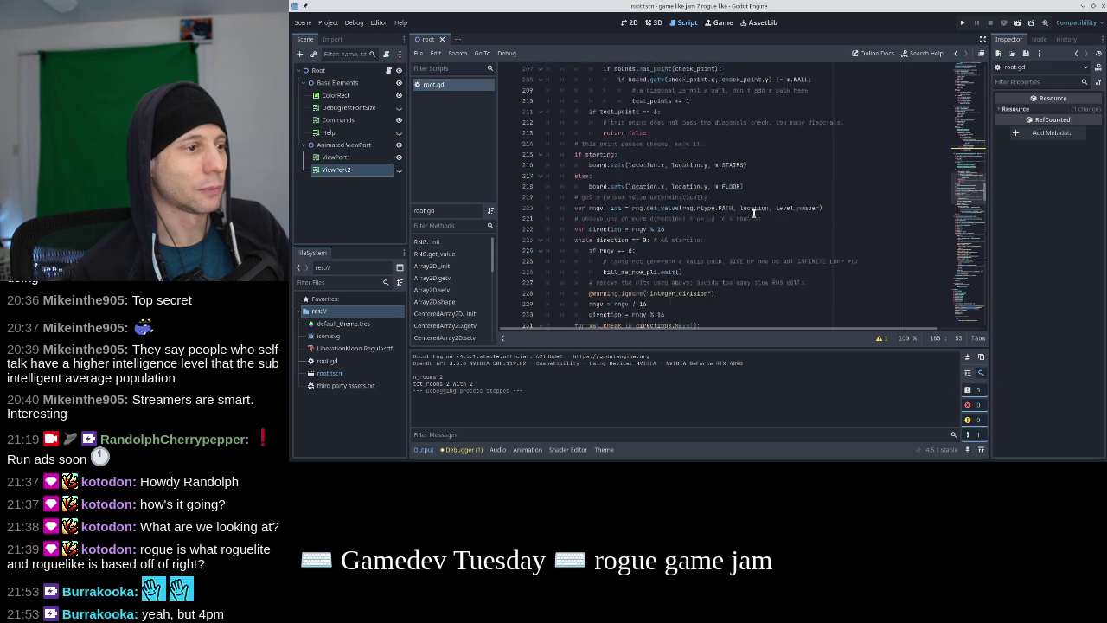
pyautogui.scroll(-3, 753, 214)
pyautogui.scroll(7, 753, 214)
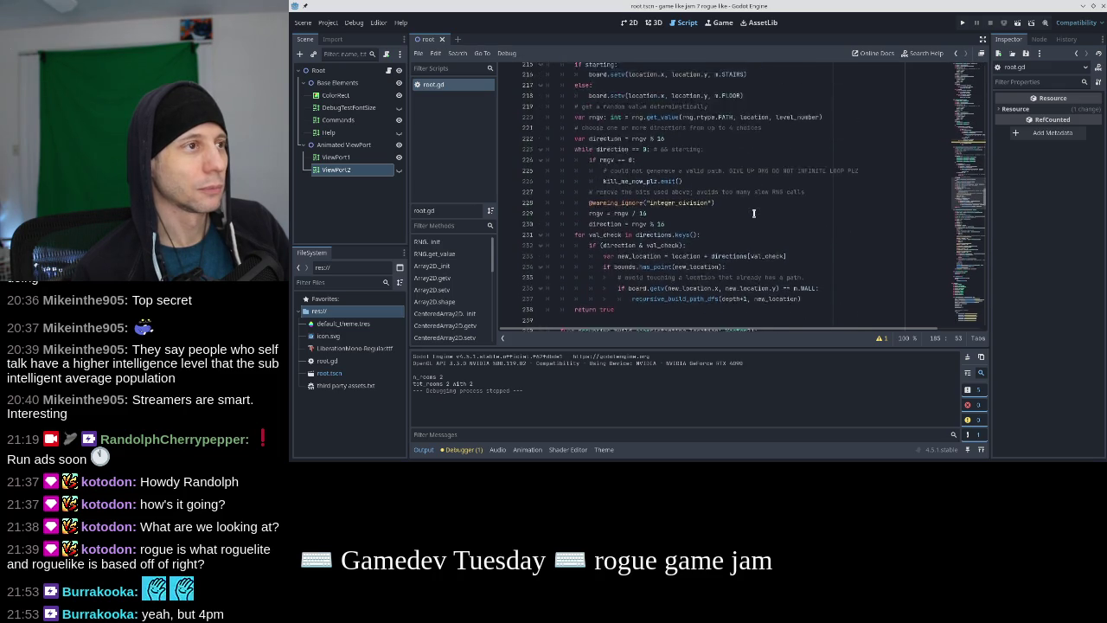
pyautogui.scroll(-17, 753, 214)
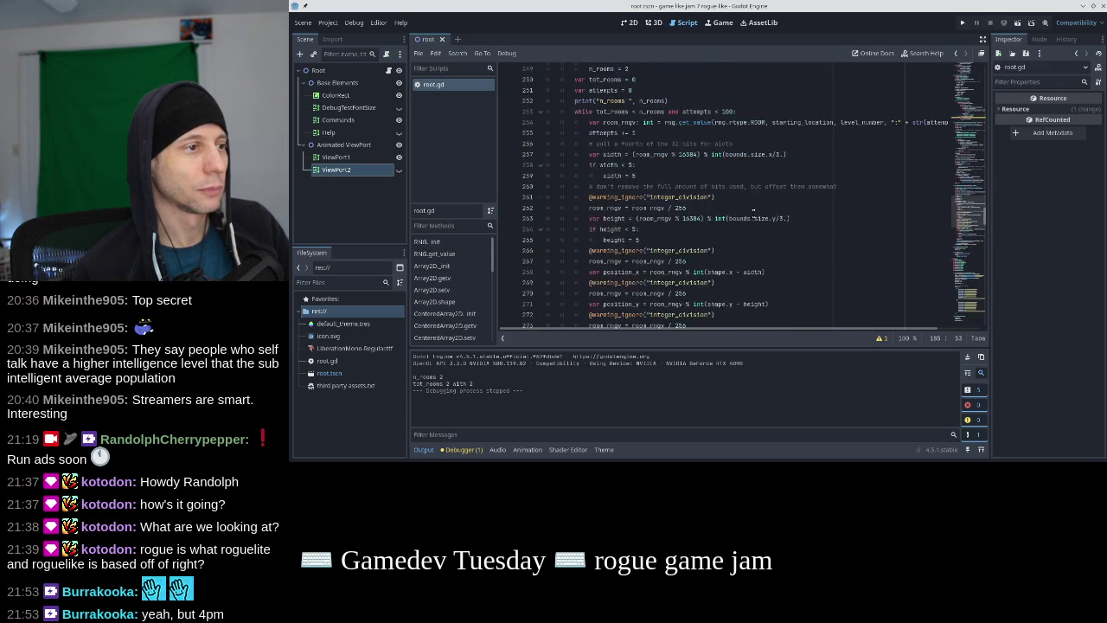
pyautogui.scroll(1, 753, 214)
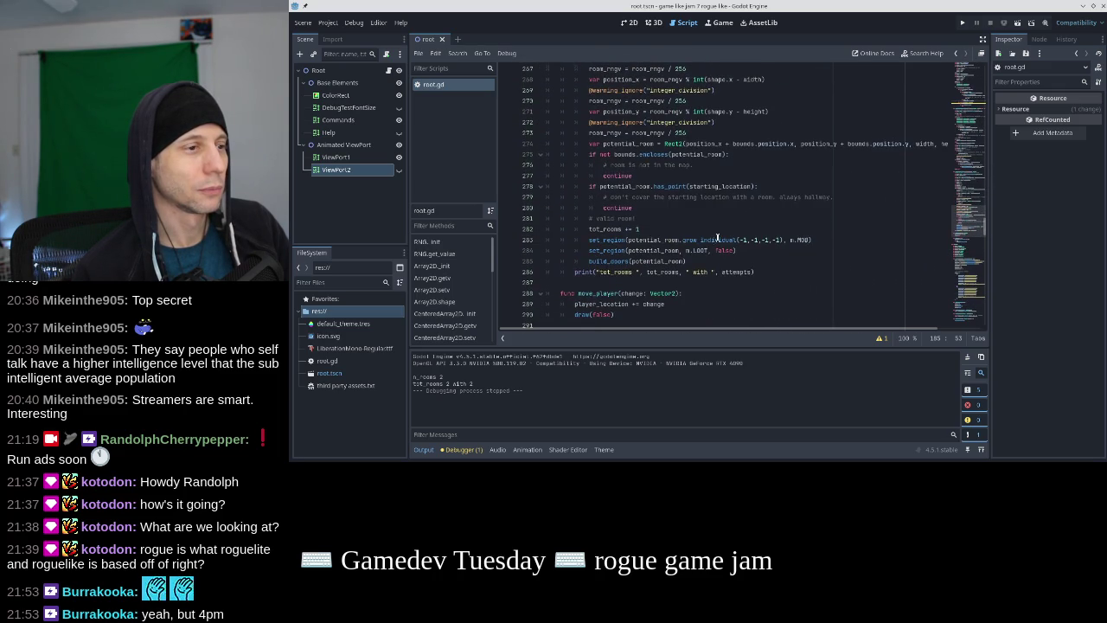
pyautogui.click(705, 250)
pyautogui.doubleClick(699, 250)
pyautogui.write('WALL')
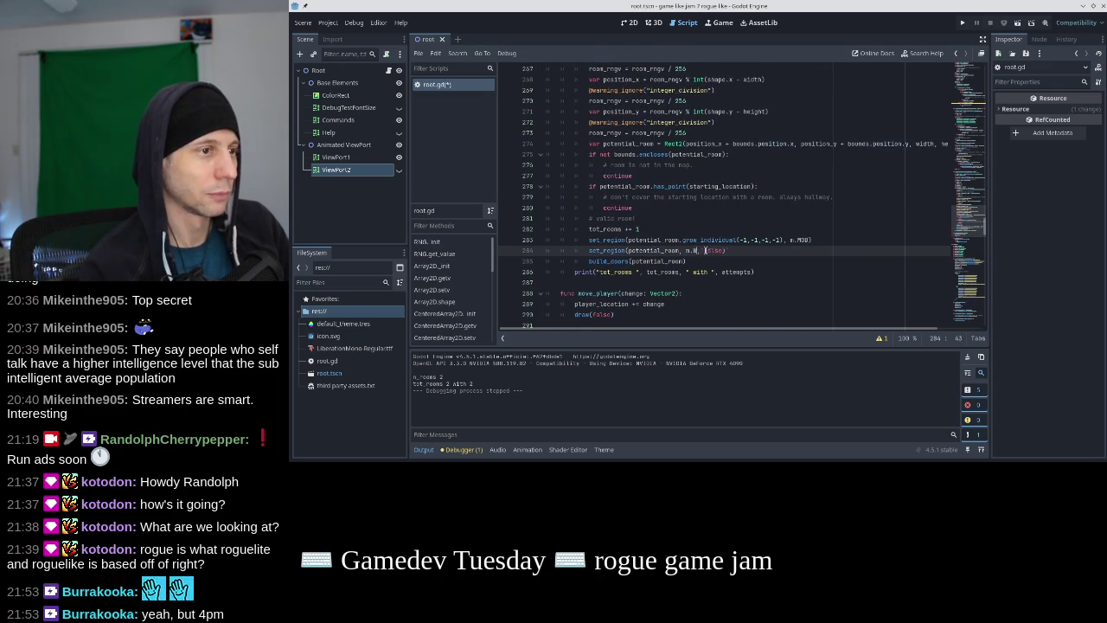
pyautogui.press('F5')
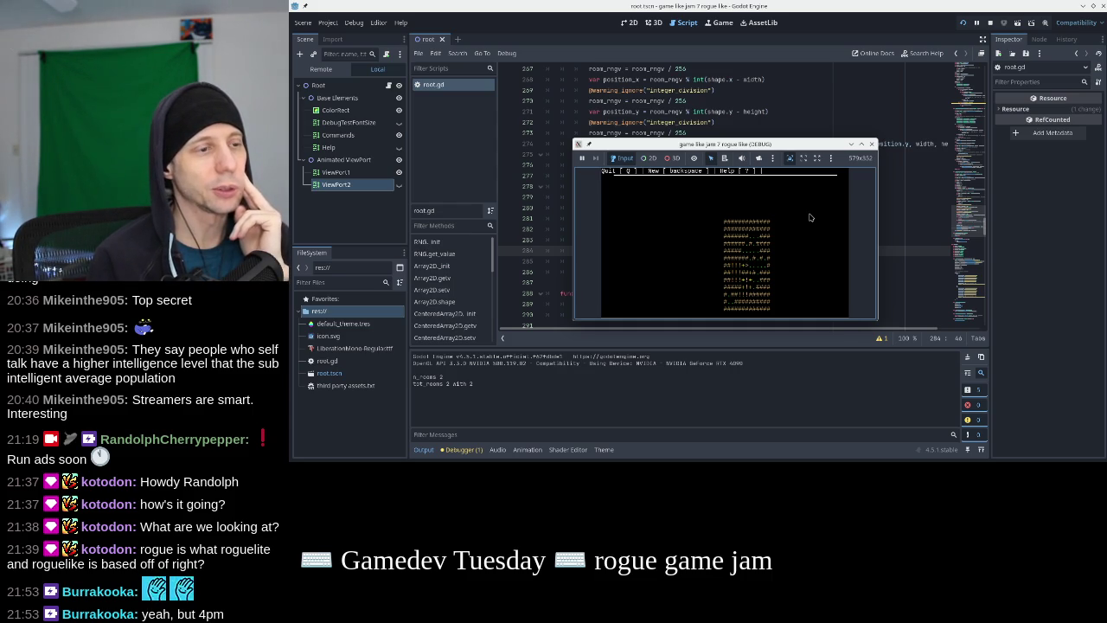
# Paste the neighbour door check over pass in build_doors' second loop and test it in the game
pyautogui.press('q')
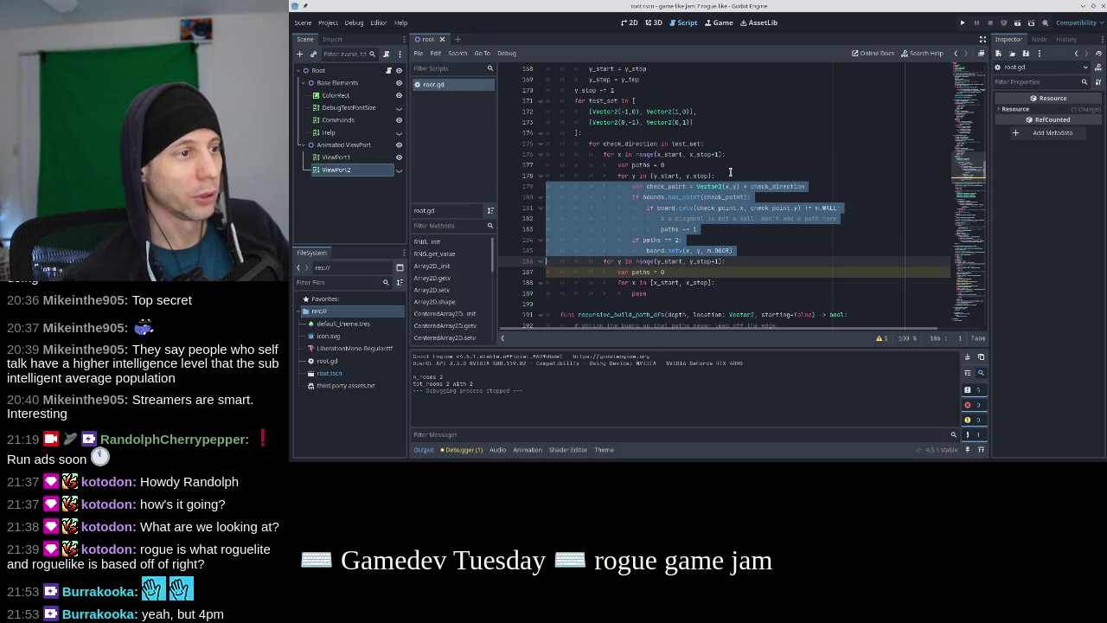
pyautogui.press('Down')
pyautogui.press('Down')
pyautogui.press('Down')
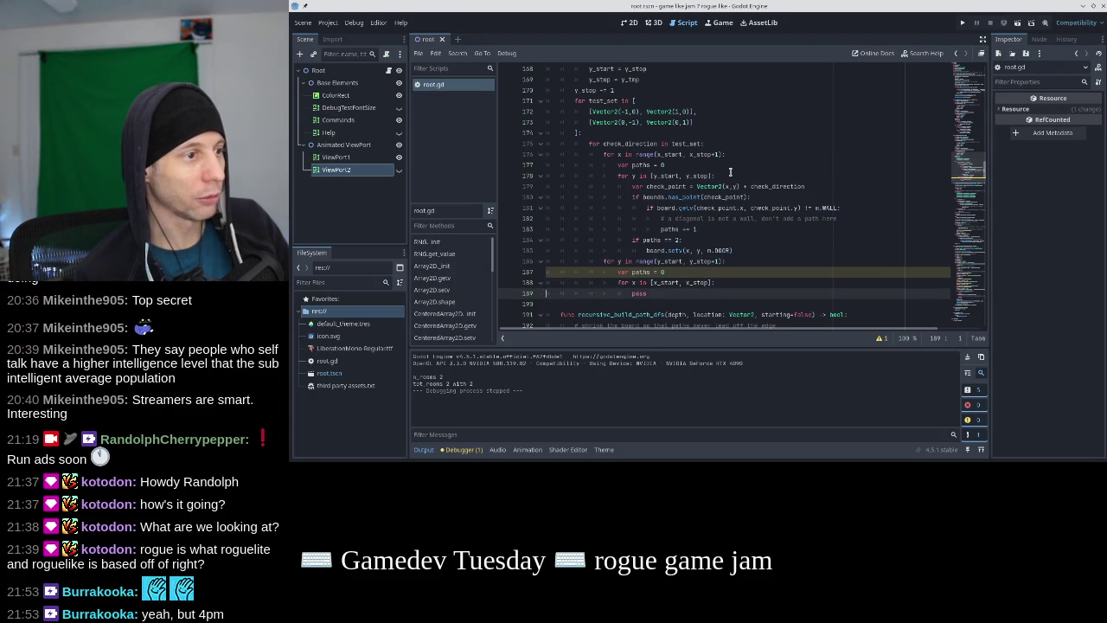
pyautogui.hotkey('shift', 'Down')
pyautogui.hotkey('ctrl', 'v')
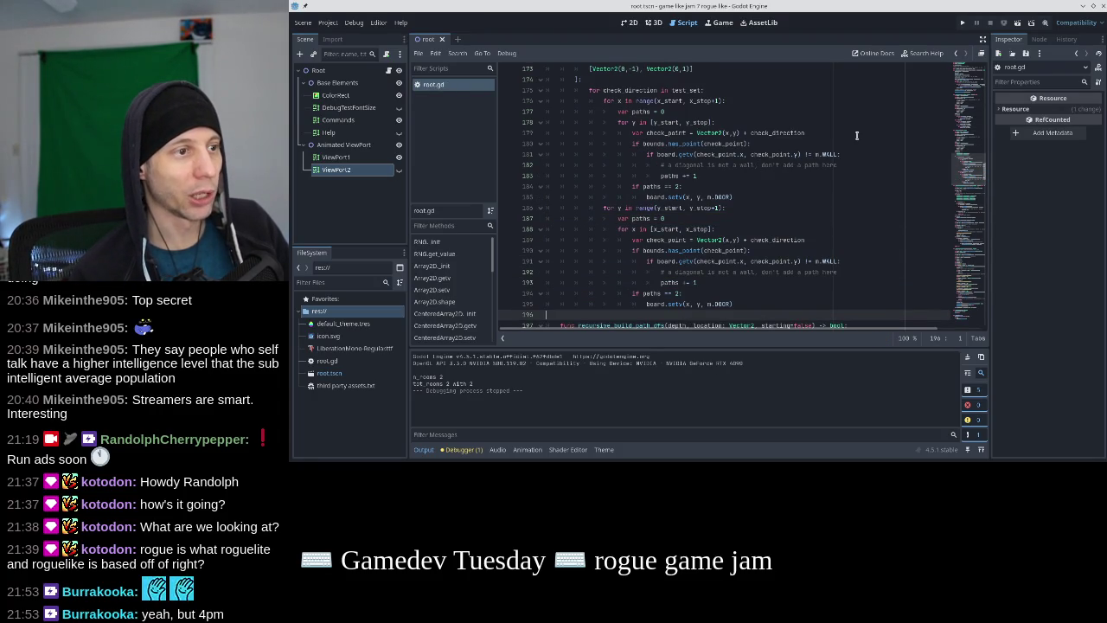
pyautogui.click(962, 23)
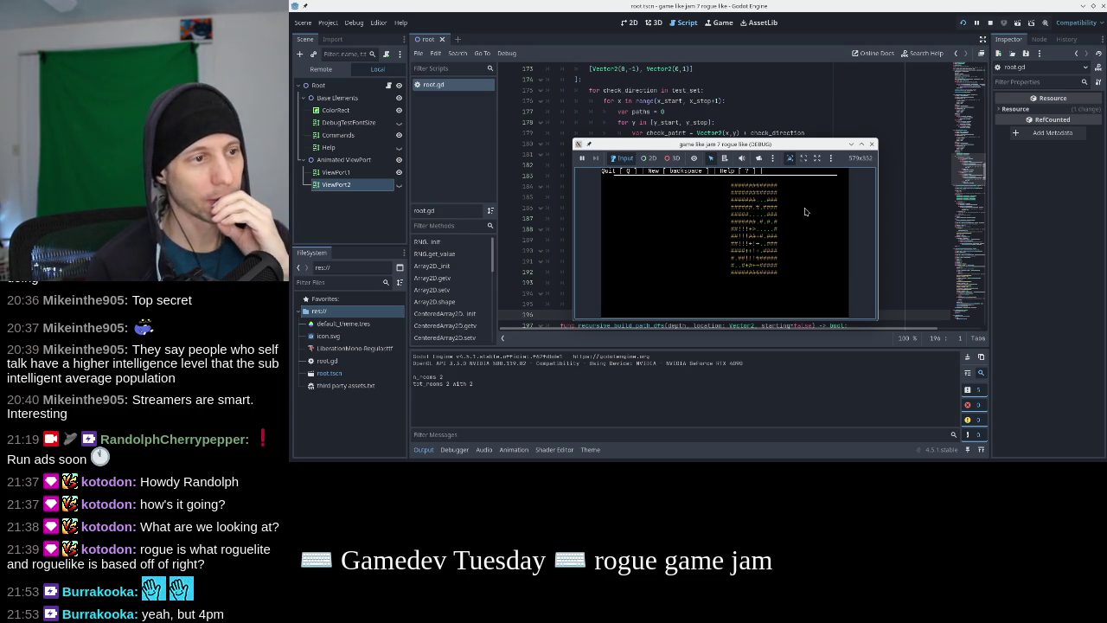
pyautogui.press('BackSpace')
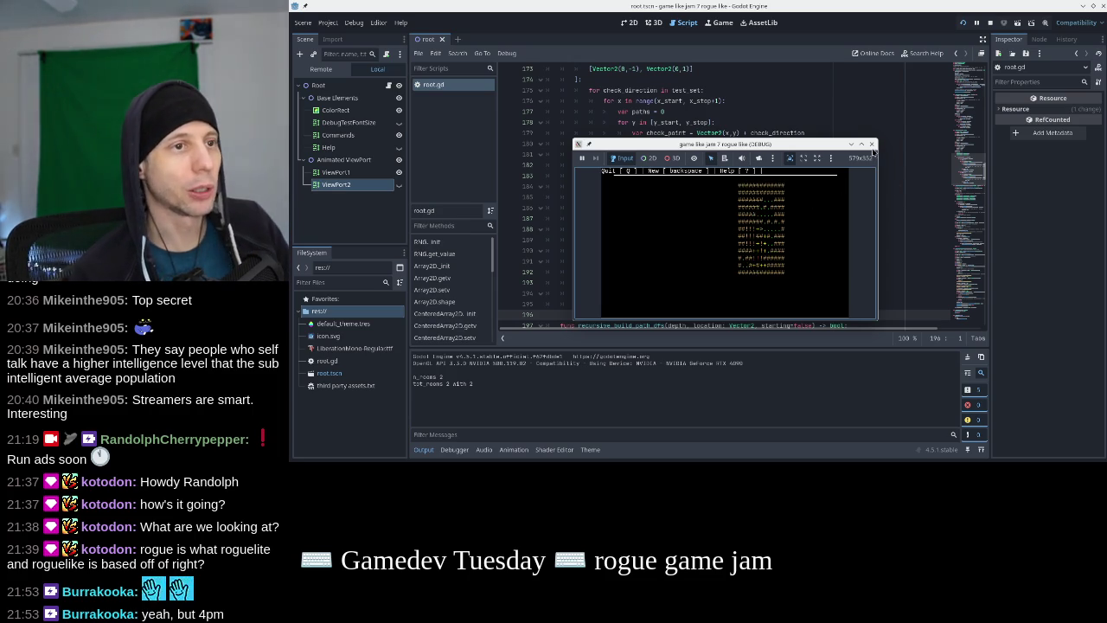
pyautogui.click(870, 144)
# Comment out the room-carving, wall-fill and build_doors lines (289-291) and run the game
pyautogui.scroll(-5, 673, 229)
pyautogui.scroll(-15, 673, 229)
pyautogui.scroll(-11, 673, 229)
pyautogui.click(673, 229)
pyautogui.press('Up')
pyautogui.hotkey('ctrl', 'k')
pyautogui.press('Down')
pyautogui.hotkey('ctrl', 'k')
pyautogui.press('Down')
pyautogui.hotkey('ctrl', 'k')
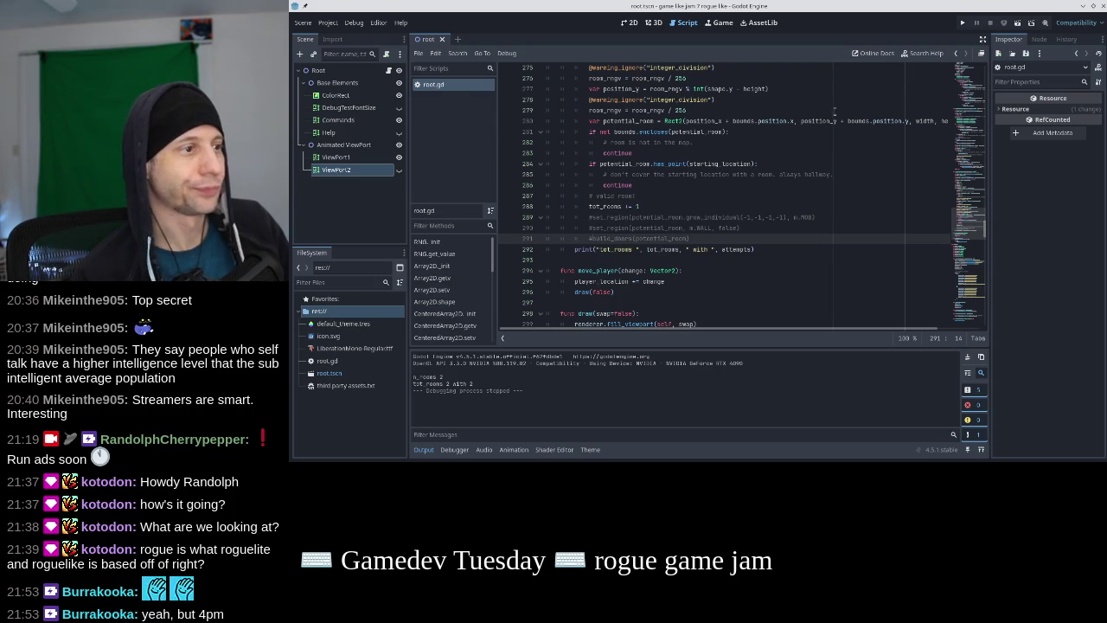
pyautogui.press('F5')
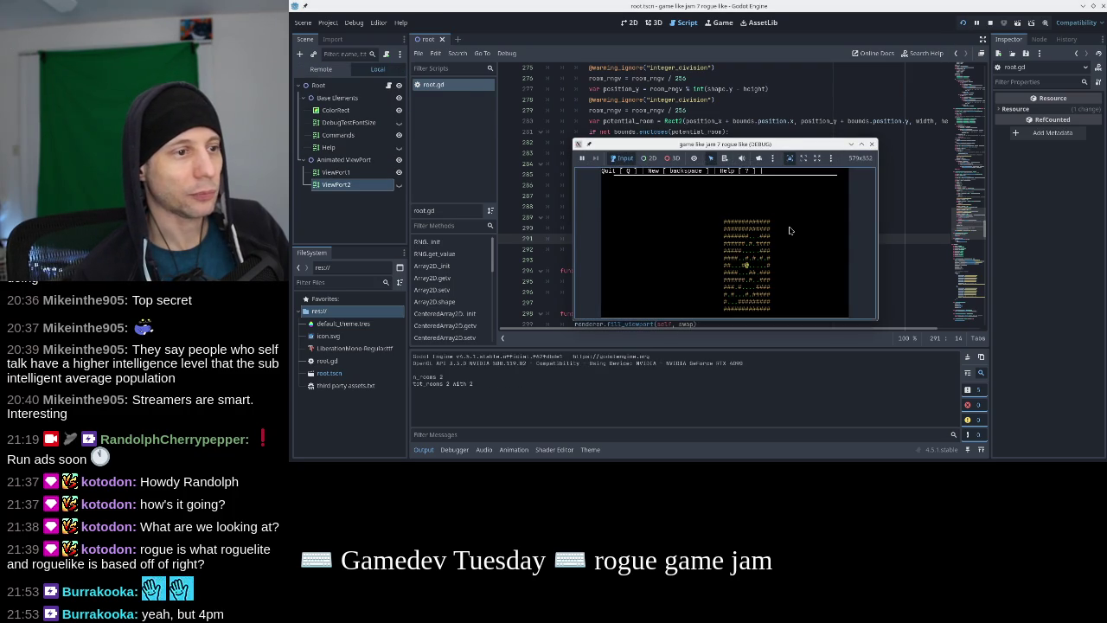
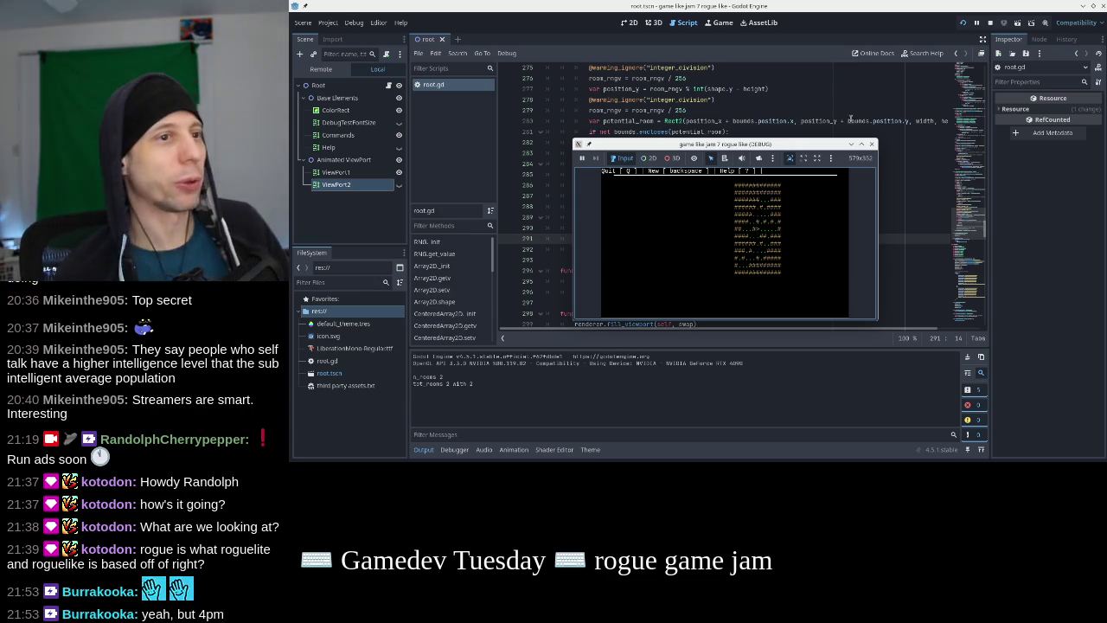
# Stop the game, uncomment the room-placement lines 289–291, and run a test
pyautogui.click(870, 143)
pyautogui.press('BackSpace')
pyautogui.press('Up')
pyautogui.press('Delete')
pyautogui.press('Up')
pyautogui.press('Delete')
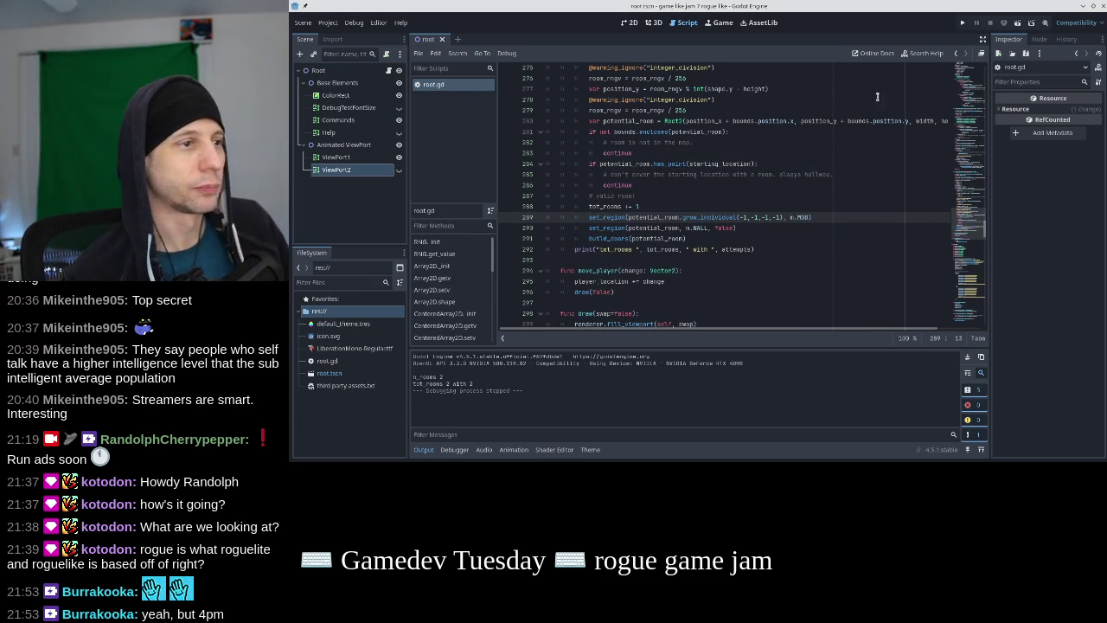
pyautogui.click(961, 22)
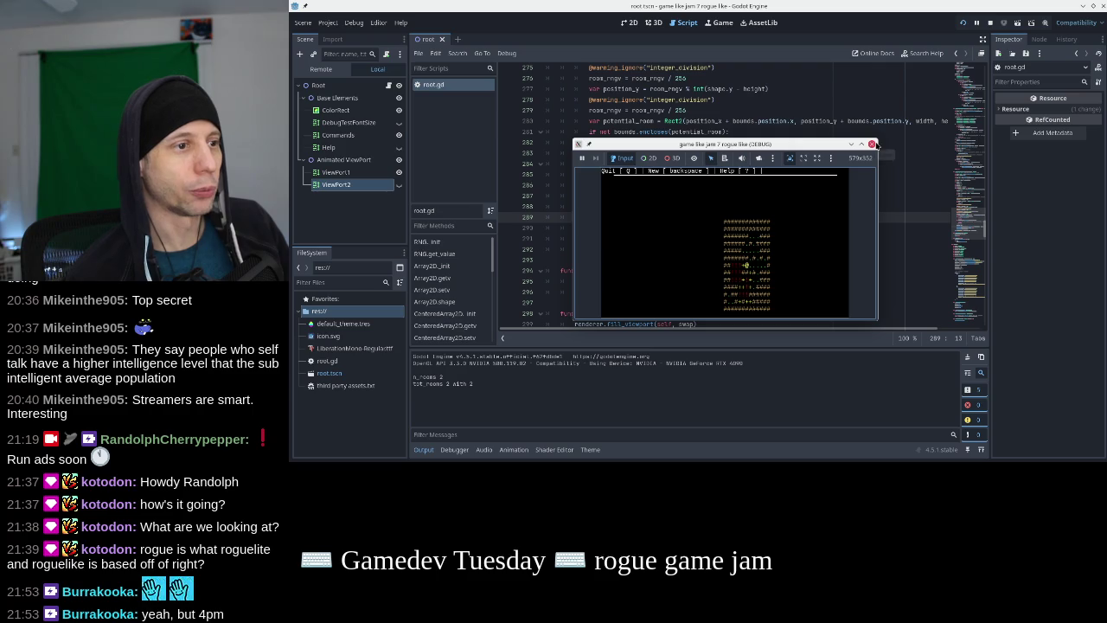
# Change n.MOB to n.FLOOR so carved rooms become floor, then rerun the game
pyautogui.click(872, 144)
pyautogui.write('set_region(potential_room.grow_individual(-1,-1,-1,-1), m.ROOM')
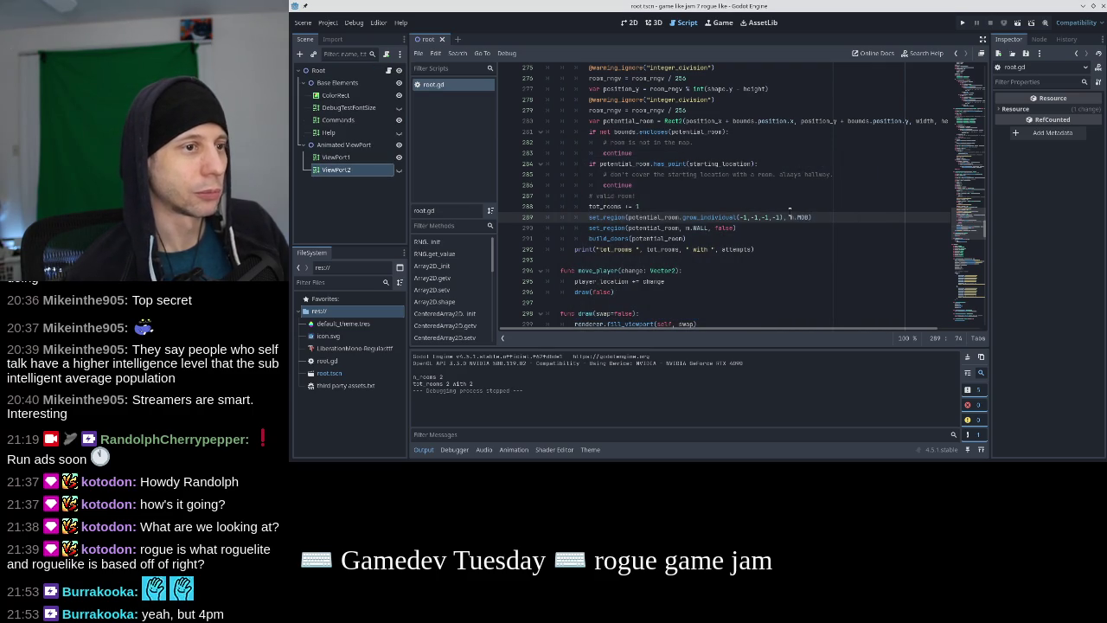
pyautogui.press('BackSpace')
pyautogui.press('BackSpace')
pyautogui.press('BackSpace')
pyautogui.write('FLOOR')
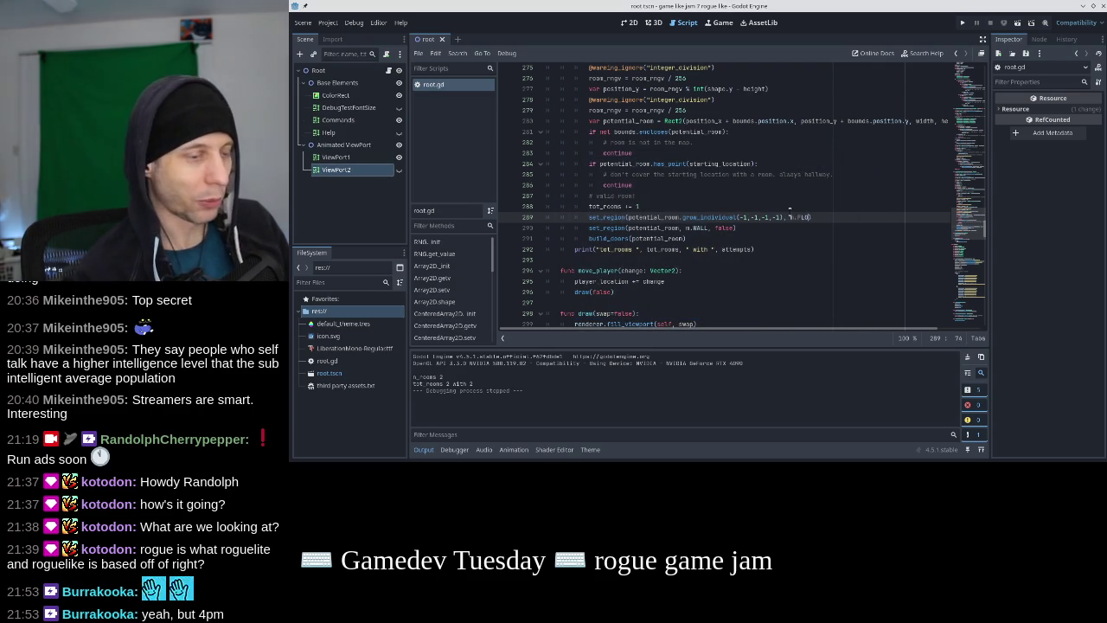
pyautogui.click(962, 23)
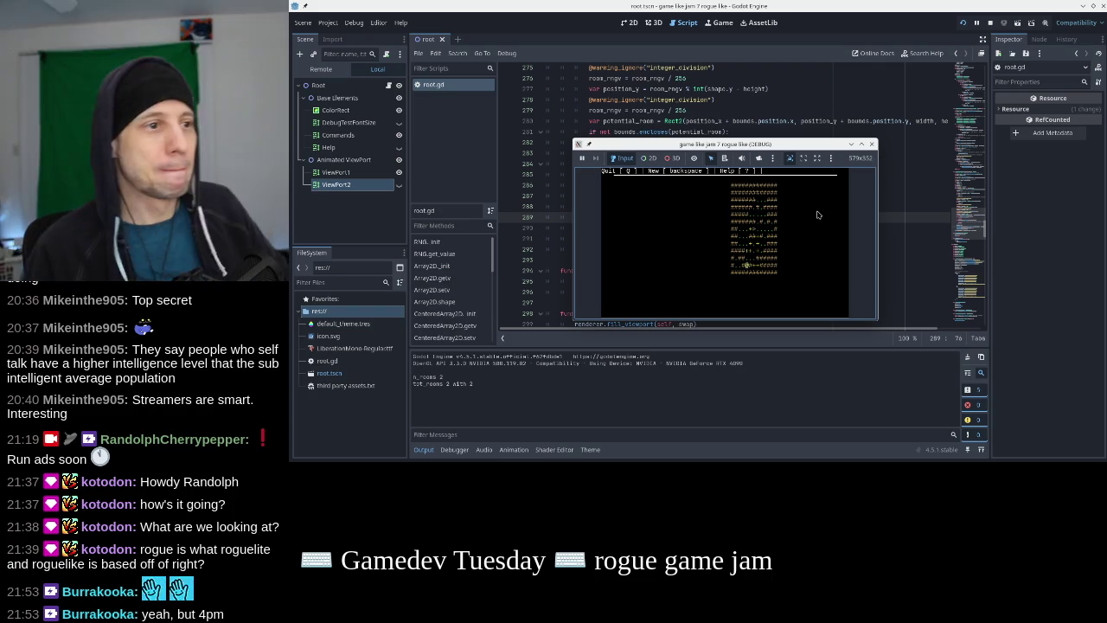
# Stop the game, review the script, and do another F5 test run
pyautogui.click(871, 144)
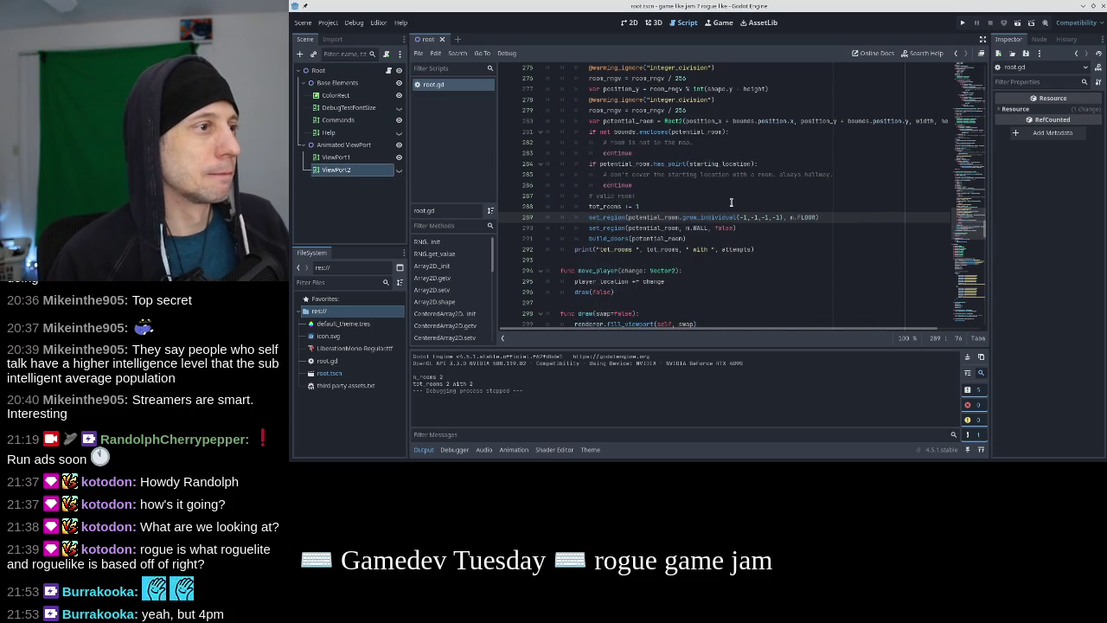
pyautogui.scroll(6, 731, 201)
pyautogui.scroll(3, 731, 201)
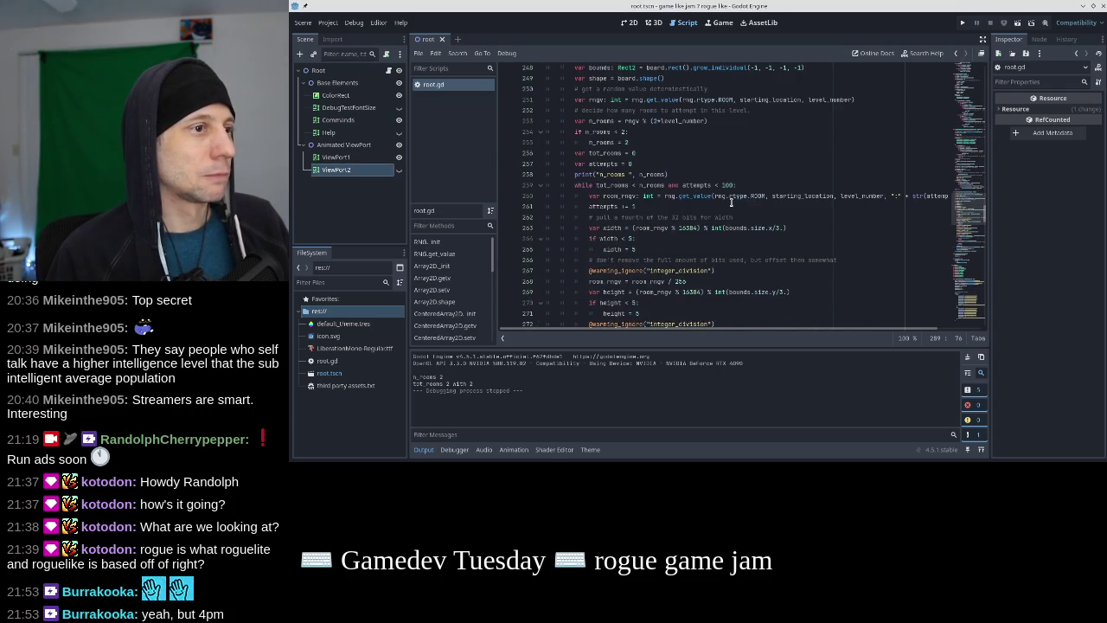
pyautogui.scroll(-5, 731, 201)
pyautogui.press('F5')
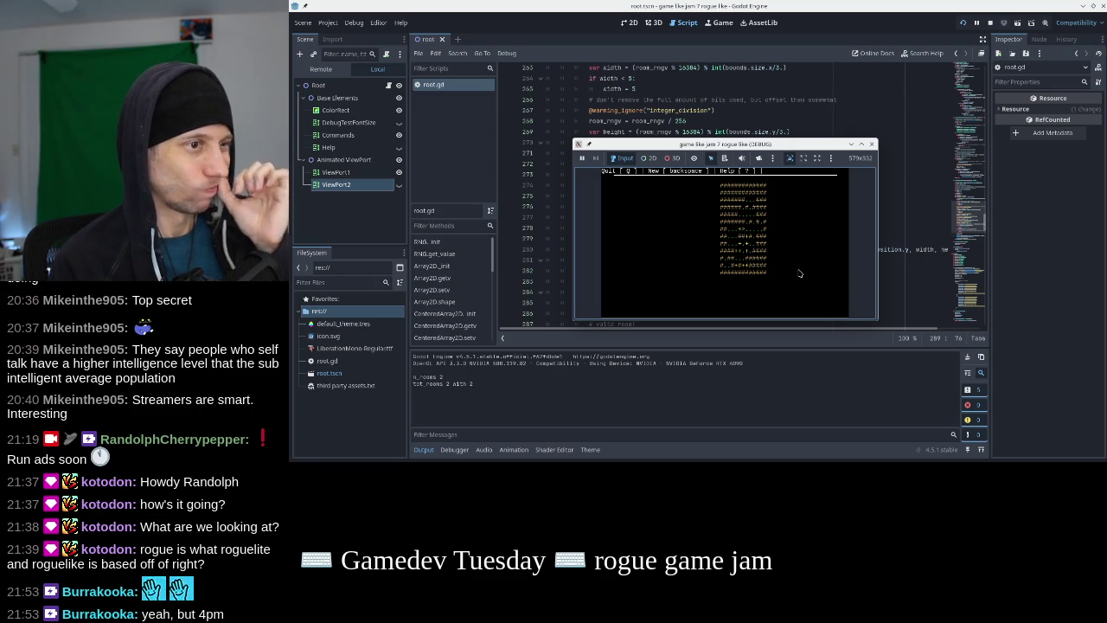
pyautogui.click(871, 144)
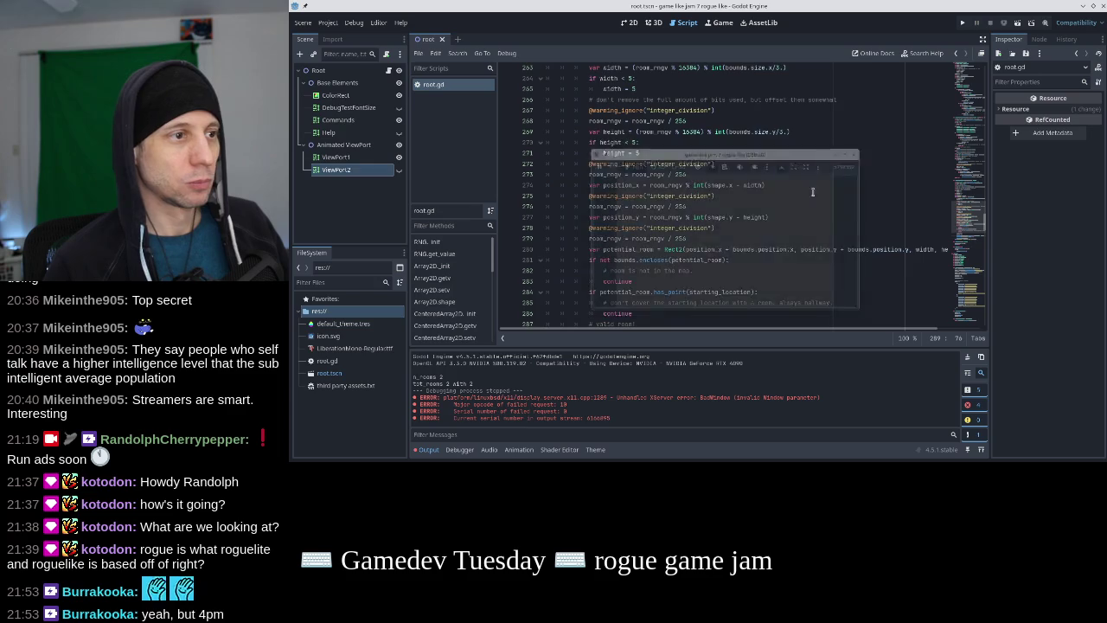
# Comment out the build_doors call on line 291 with # and run the game
pyautogui.scroll(-5, 700, 257)
pyautogui.click(741, 205)
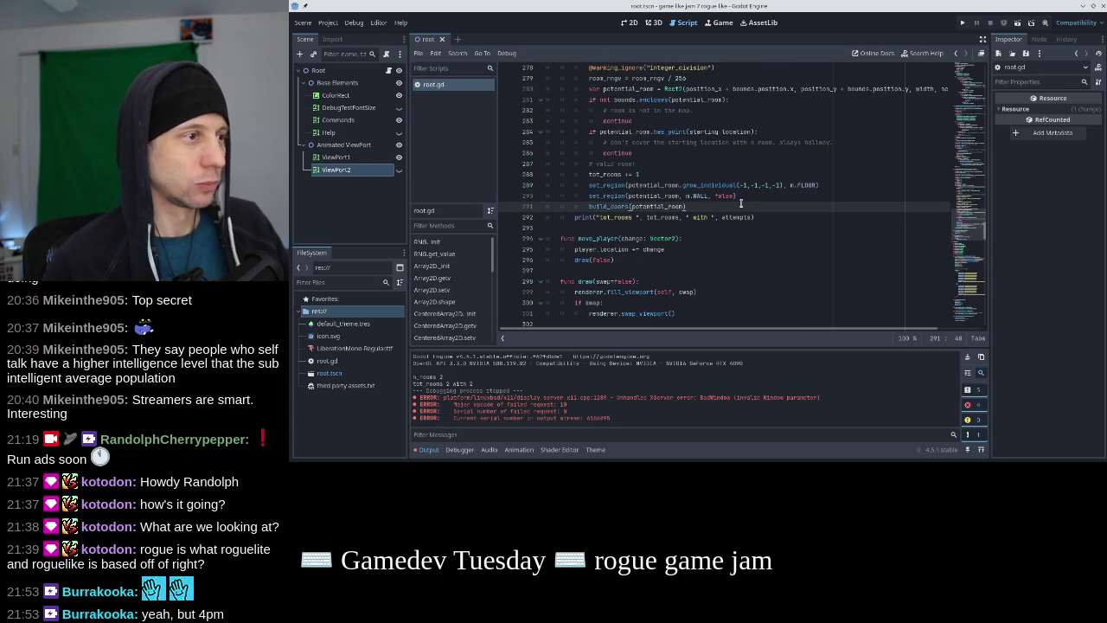
pyautogui.press('Home')
pyautogui.write('#')
pyautogui.click(962, 22)
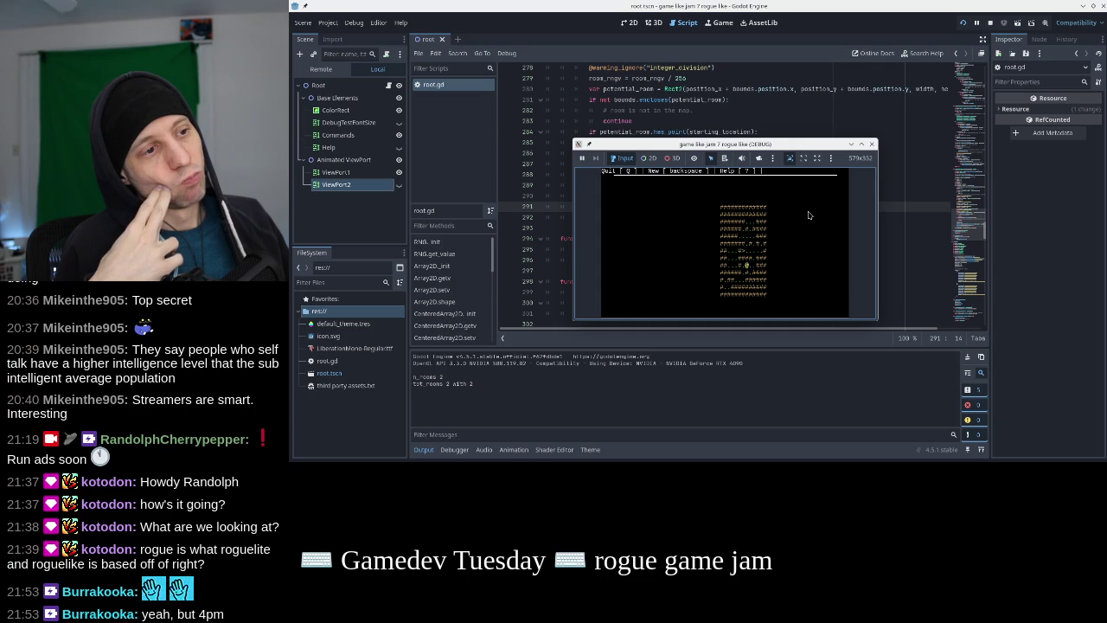
# Regenerate the level twice to inspect the resulting room layouts
pyautogui.press('BackSpace')
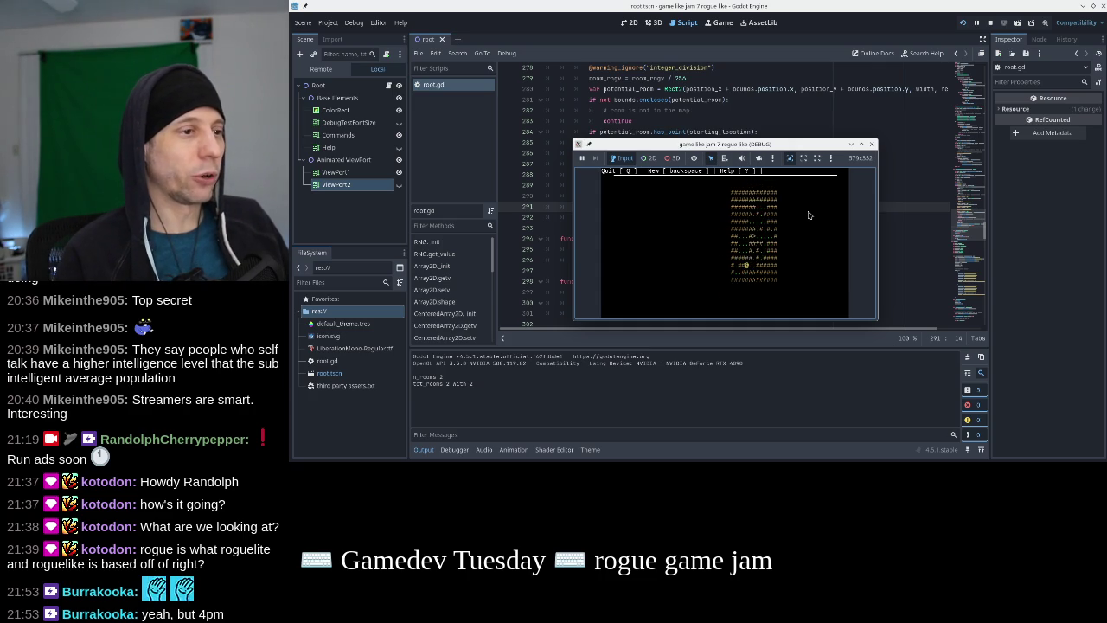
pyautogui.press('BackSpace')
pyautogui.press('BackSpace')
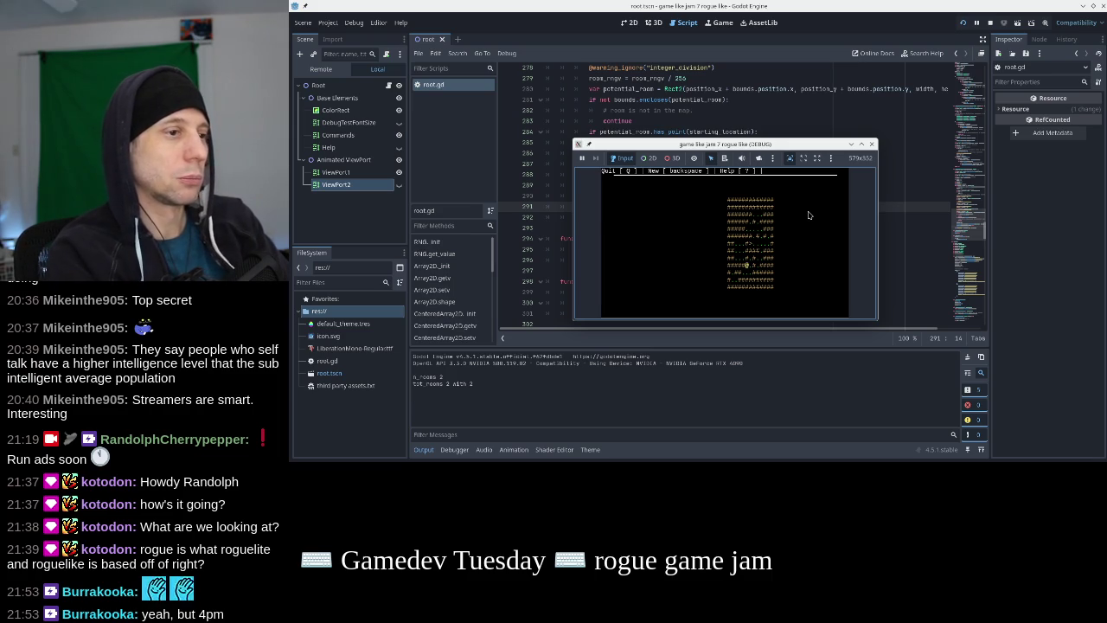
# Stop the game and search root.gd for set_re to locate the build_doors code
pyautogui.click(872, 144)
pyautogui.scroll(15, 725, 195)
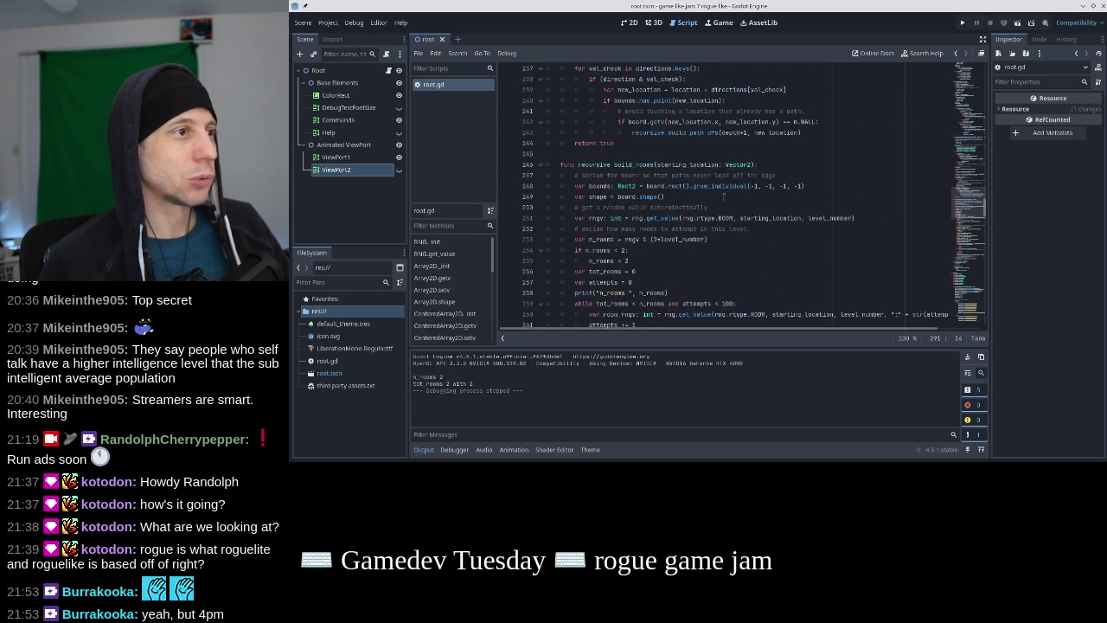
pyautogui.scroll(15, 724, 195)
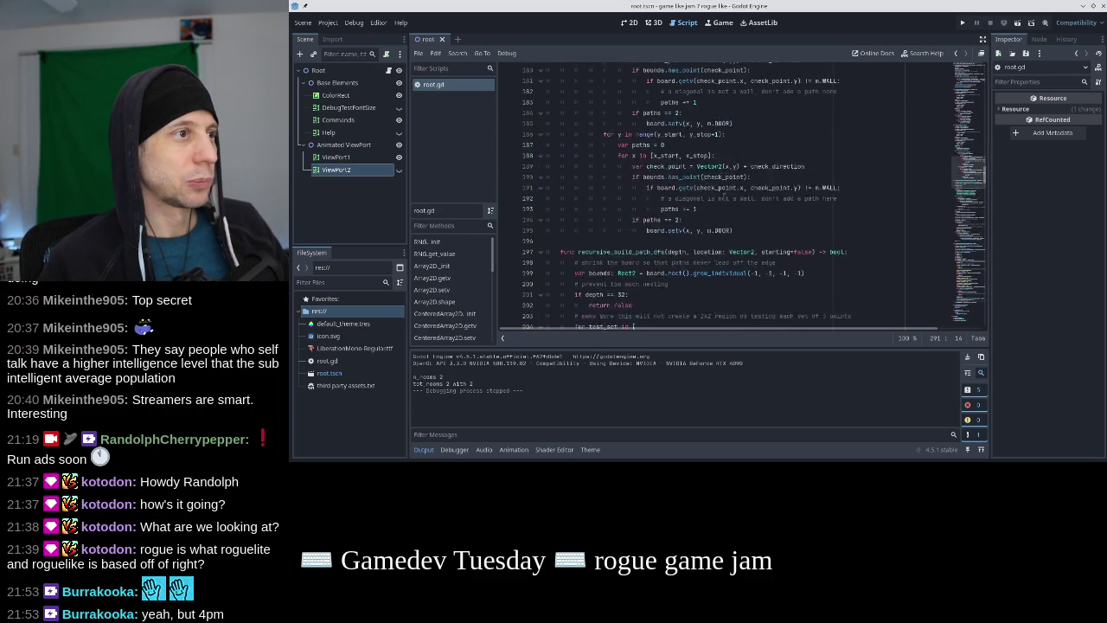
pyautogui.scroll(20, 725, 196)
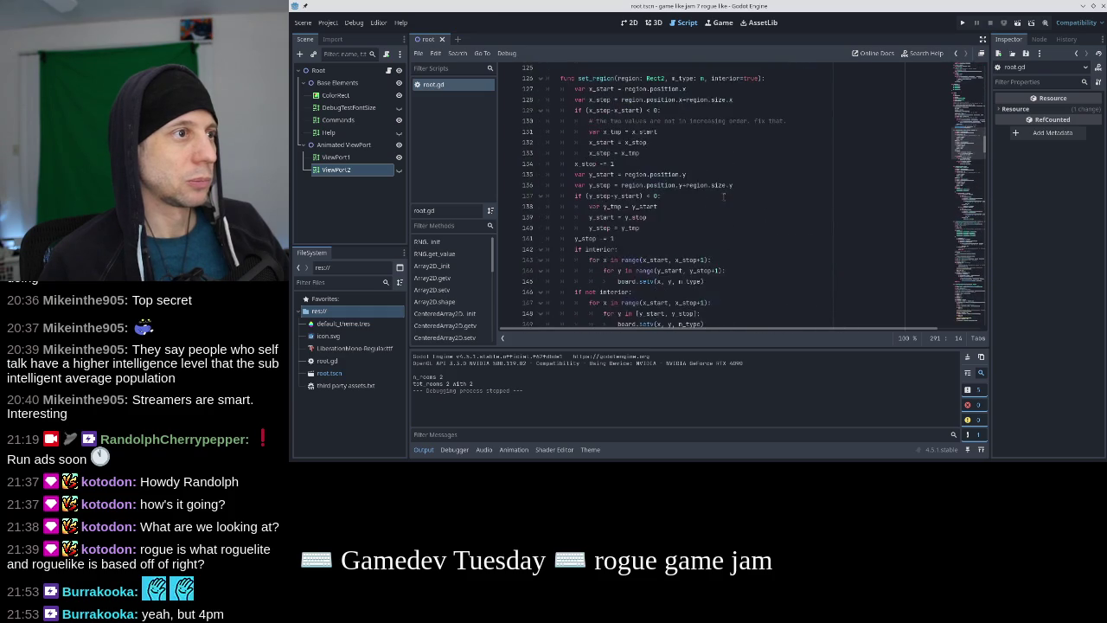
pyautogui.scroll(13, 725, 196)
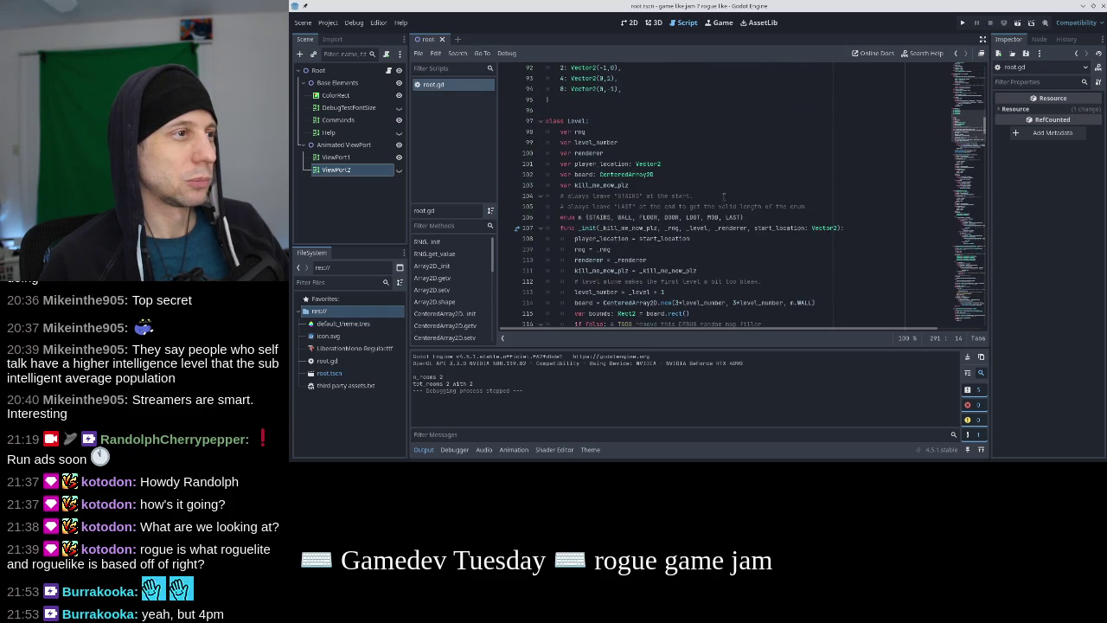
pyautogui.scroll(1, 723, 196)
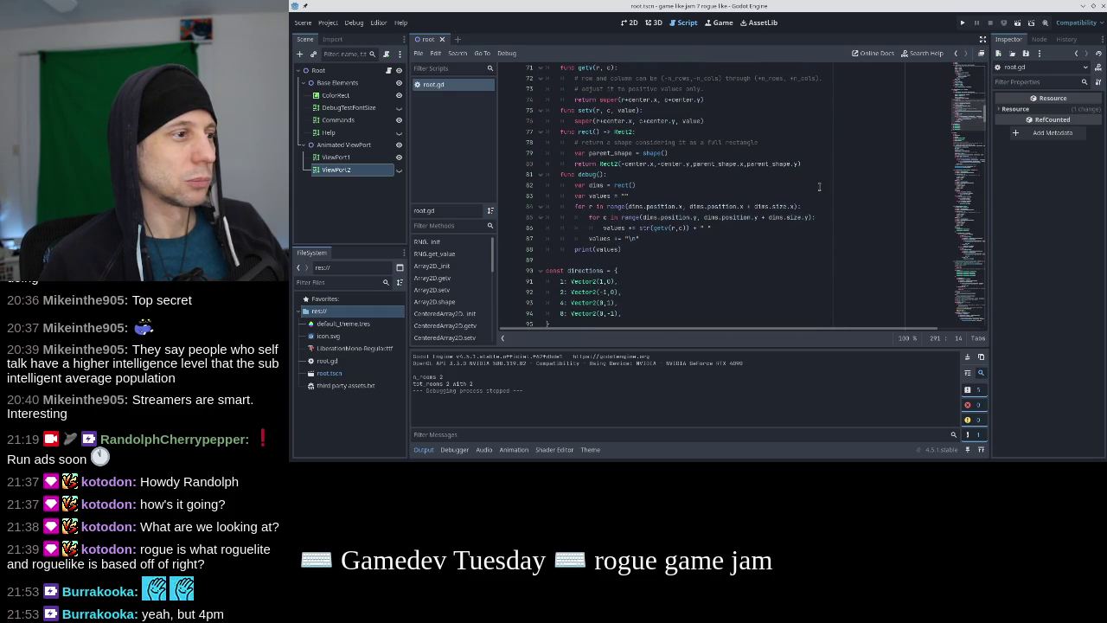
pyautogui.scroll(-14, 819, 186)
pyautogui.click(819, 186)
pyautogui.hotkey('ctrl', 'f')
pyautogui.write('set_re')
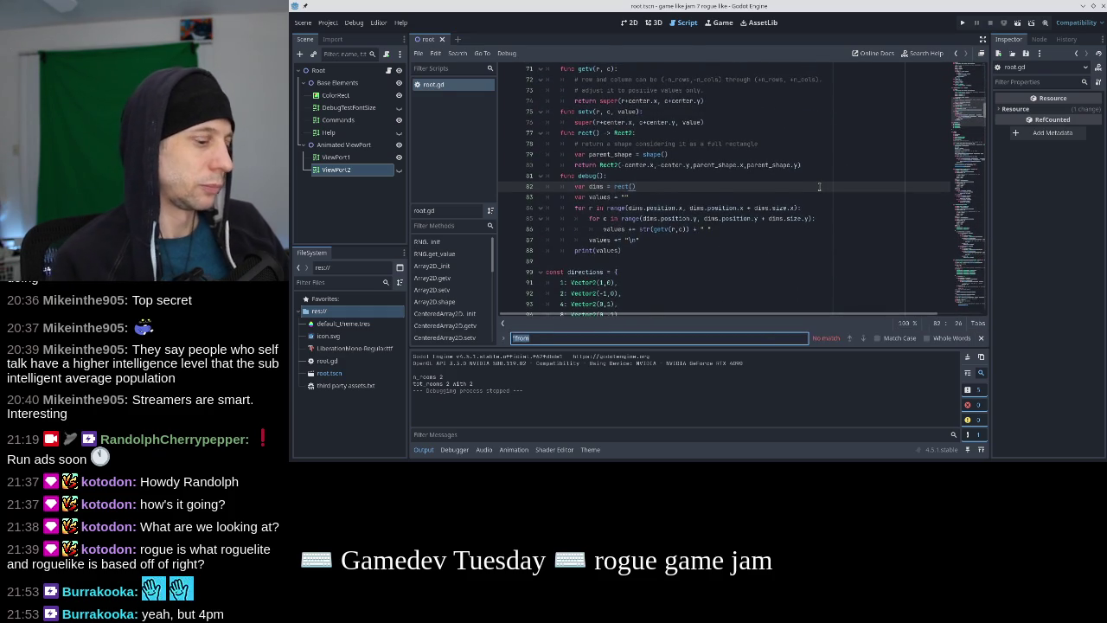
pyautogui.press('Escape')
# Step through the door-check loops from var paths = 0 down to the if paths == 2 check
pyautogui.scroll(-10, 819, 186)
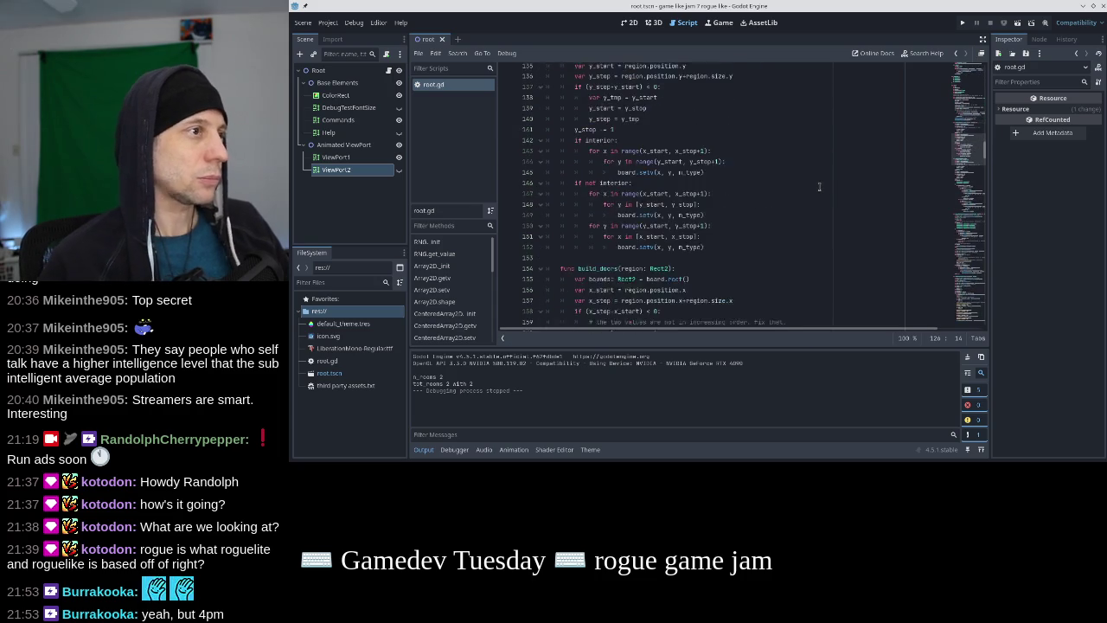
pyautogui.scroll(-9, 819, 185)
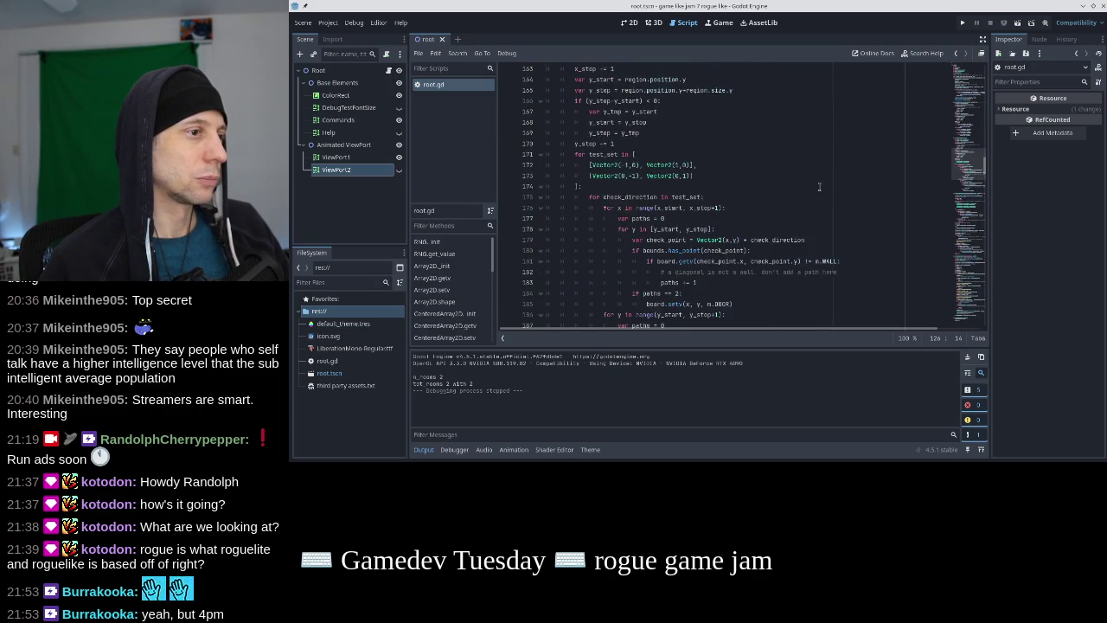
pyautogui.scroll(1, 818, 186)
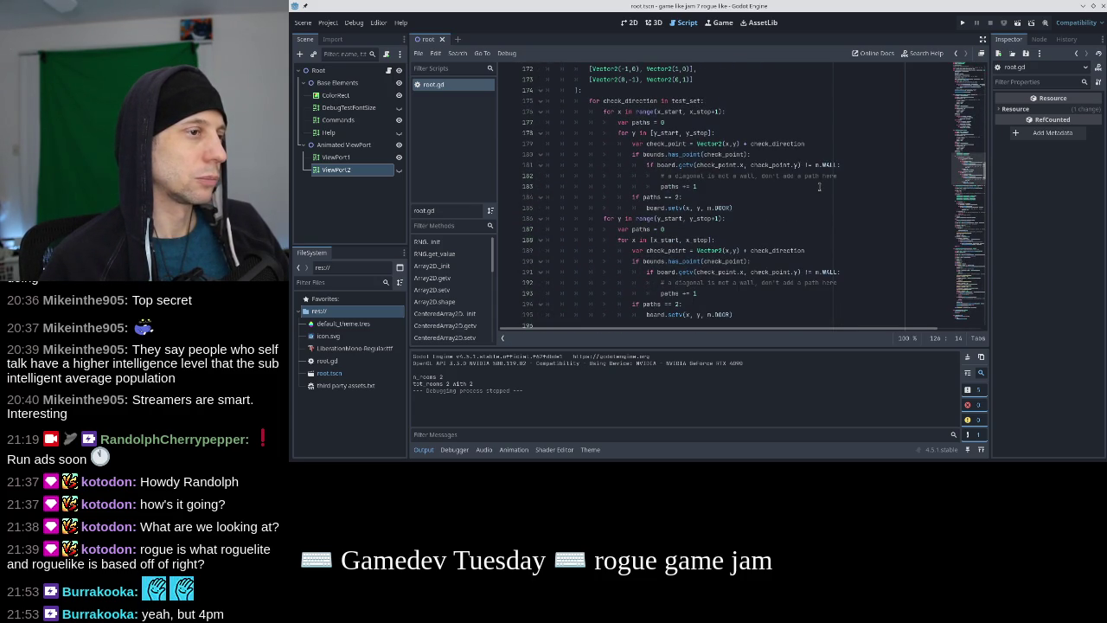
pyautogui.click(677, 122)
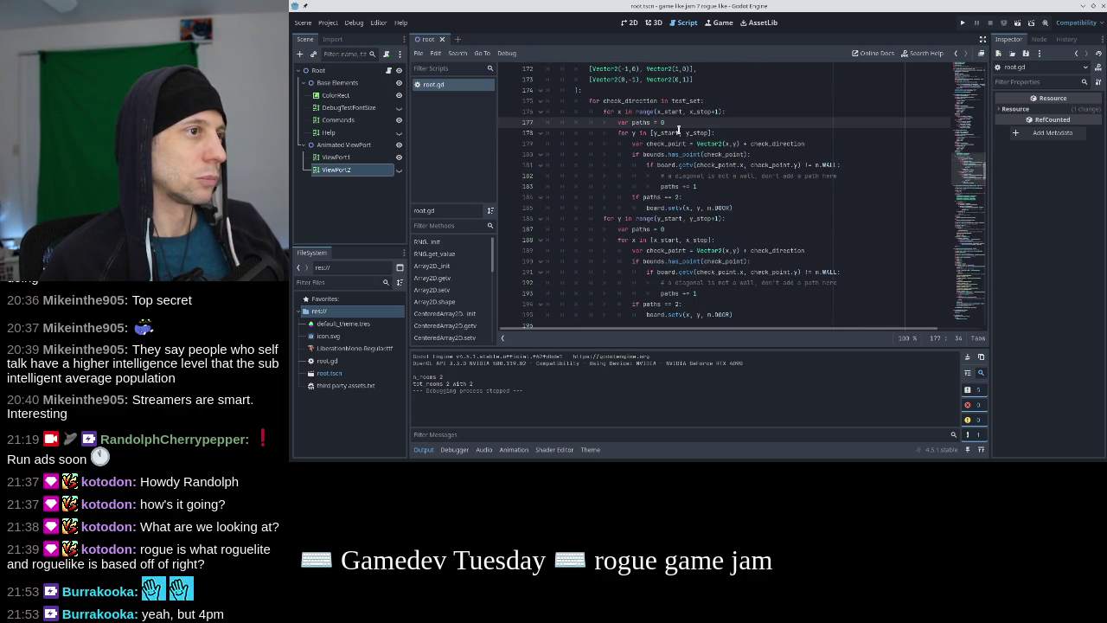
pyautogui.click(718, 133)
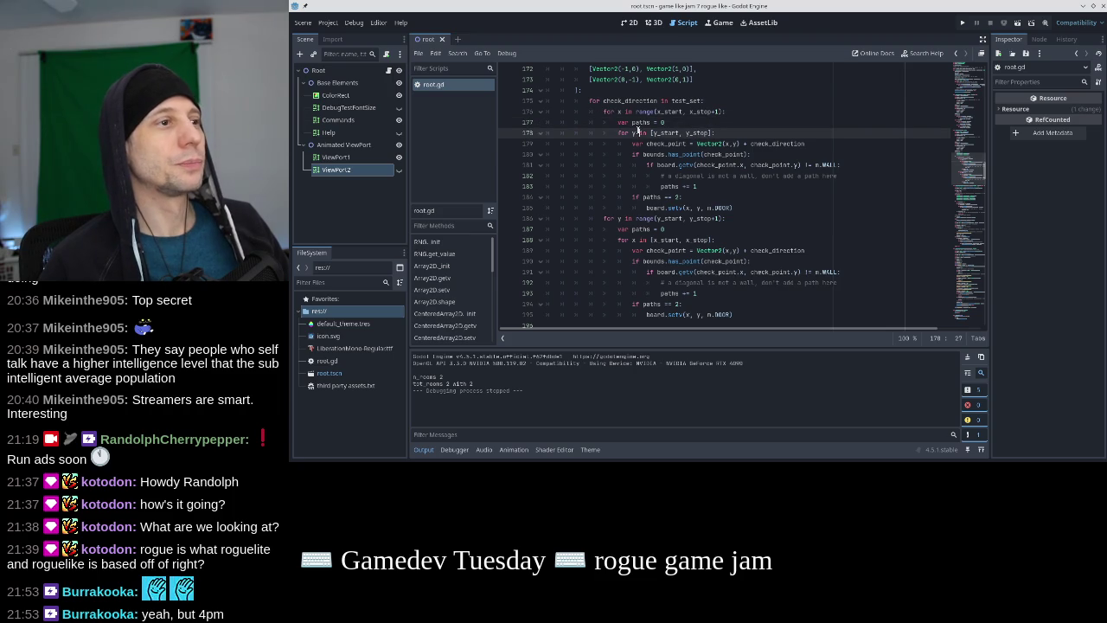
pyautogui.click(717, 128)
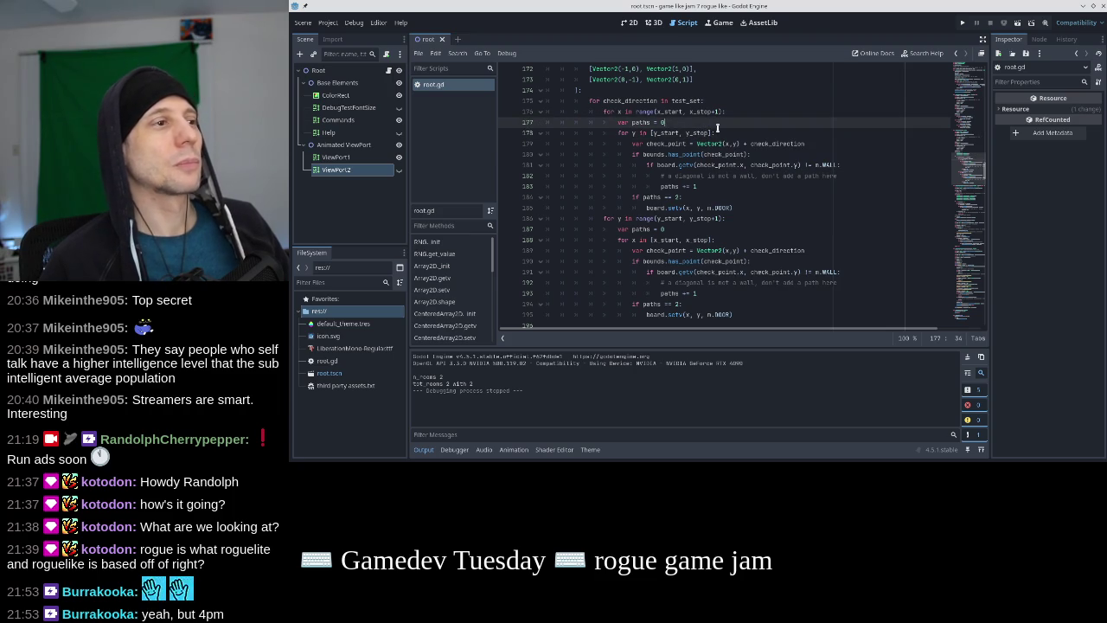
pyautogui.click(684, 133)
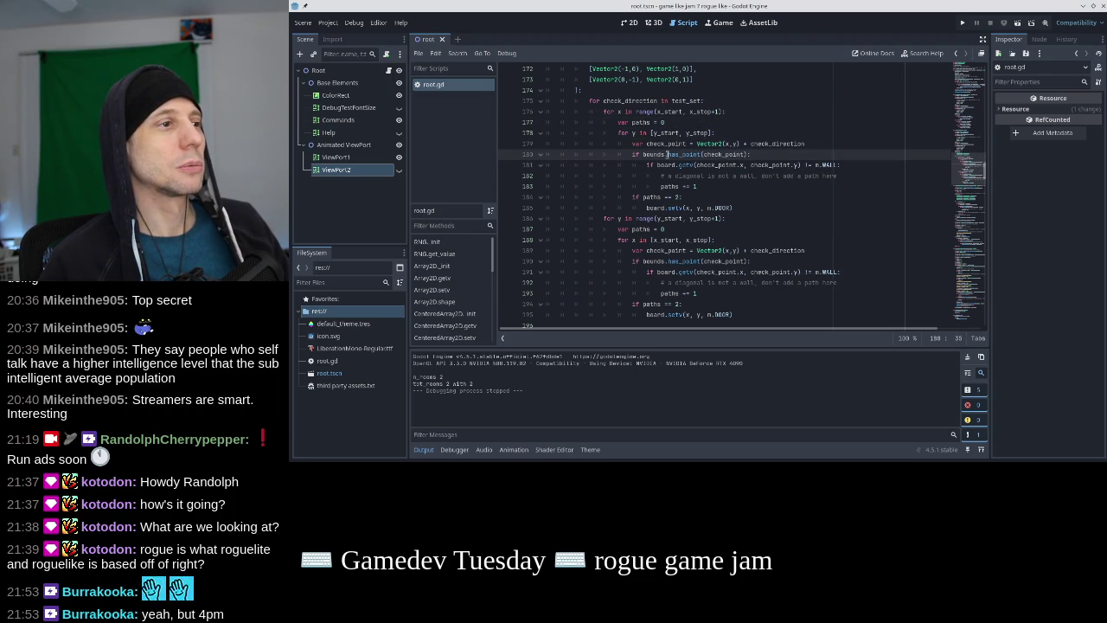
pyautogui.press('Down')
pyautogui.press('Down')
pyautogui.press('Down')
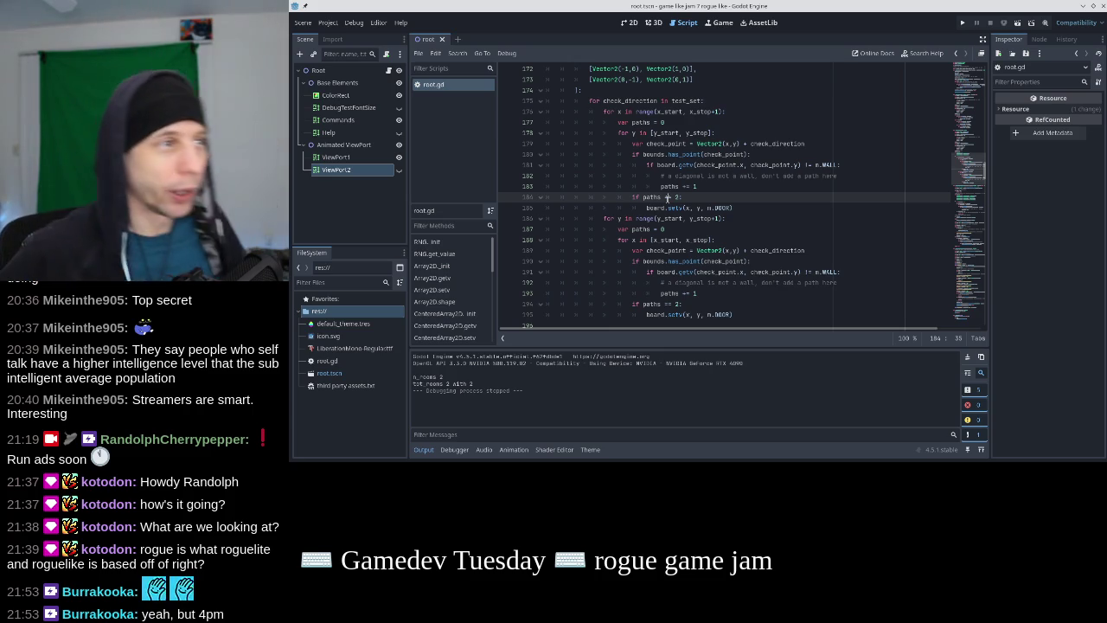
# Move the 'for check_direction in test_set:' line below line 178 and dedent the outer loop headers
pyautogui.moveTo(588, 100); pyautogui.dragTo(716, 102)
pyautogui.hotkey('ctrl', 'c')
pyautogui.press('BackSpace')
pyautogui.press('End')
pyautogui.press('Return')
pyautogui.hotkey('ctrl', 'v')
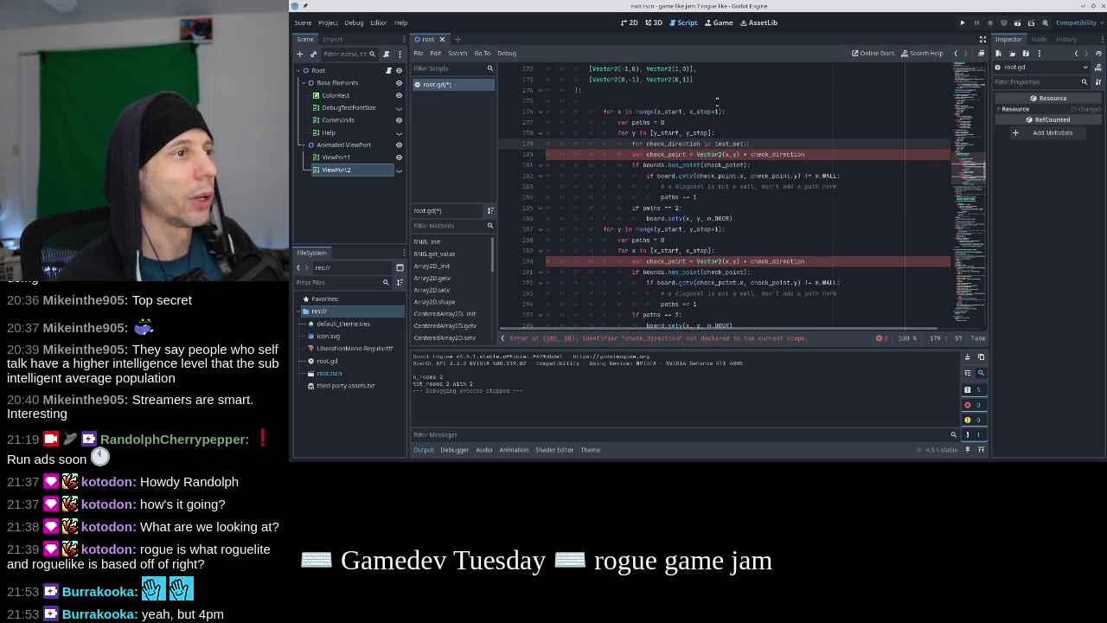
pyautogui.press('Up')
pyautogui.press('Up')
pyautogui.press('Up')
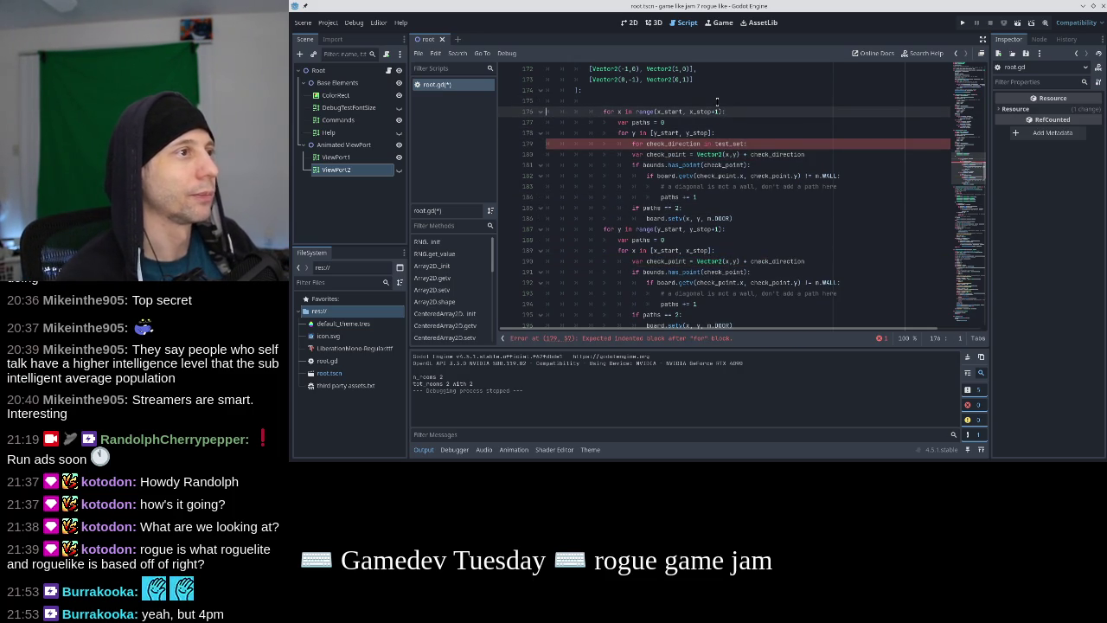
pyautogui.press('Home')
pyautogui.press('Home')
pyautogui.hotkey('shift', 'Down')
pyautogui.hotkey('shift', 'Down')
pyautogui.hotkey('shift', 'Down')
pyautogui.hotkey('shift', 'Tab')
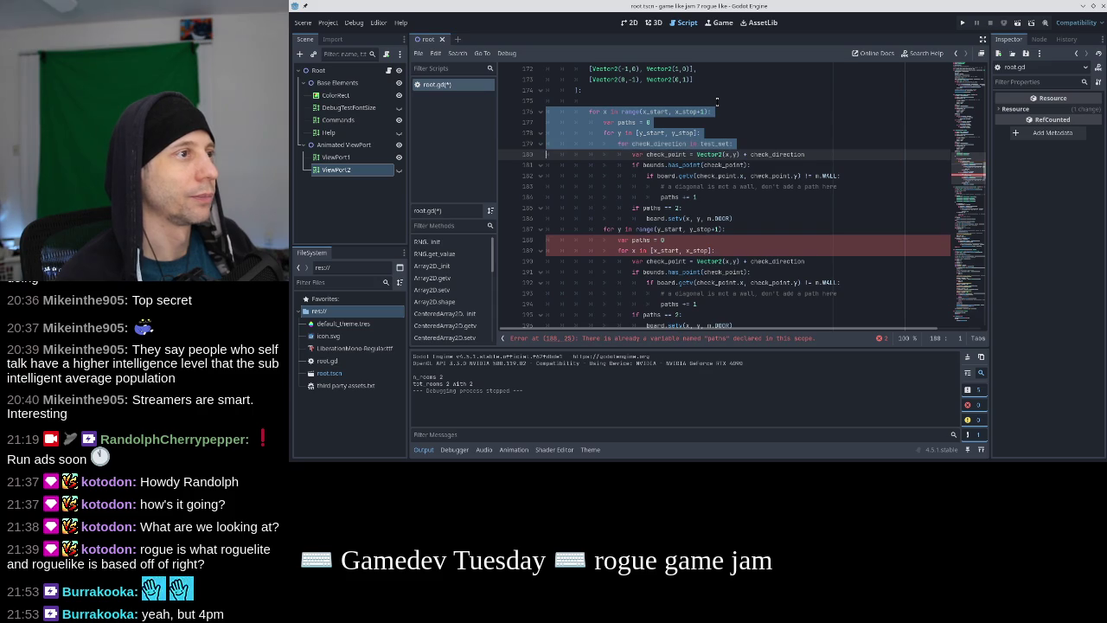
# Copy the test_set loop line into the second door-check loop
pyautogui.press('Down')
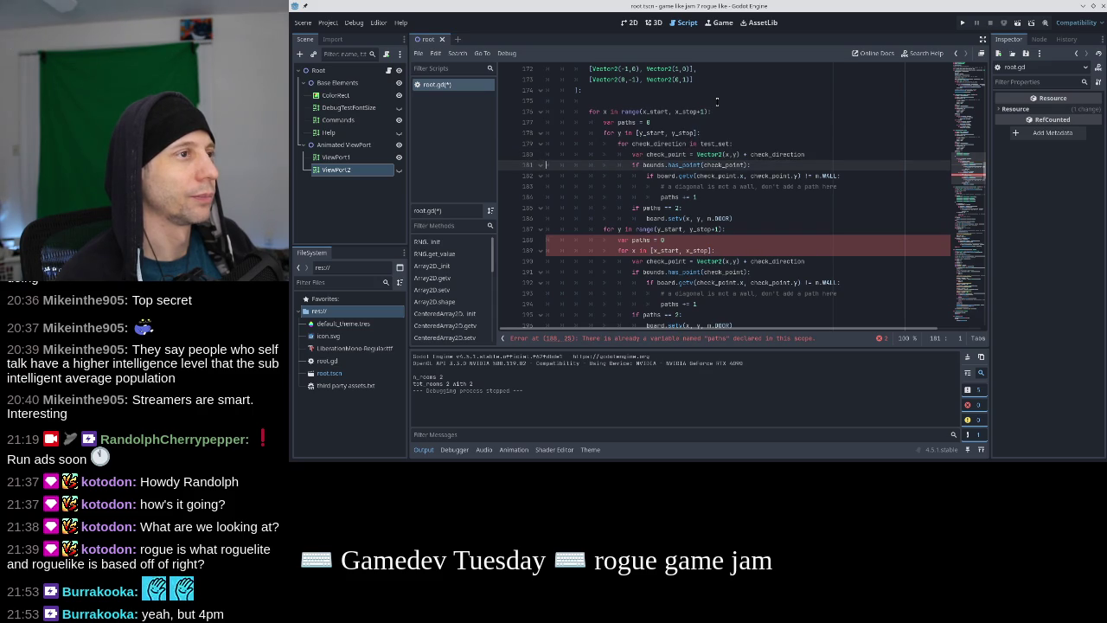
pyautogui.press('Down')
pyautogui.press('Down')
pyautogui.press('Down')
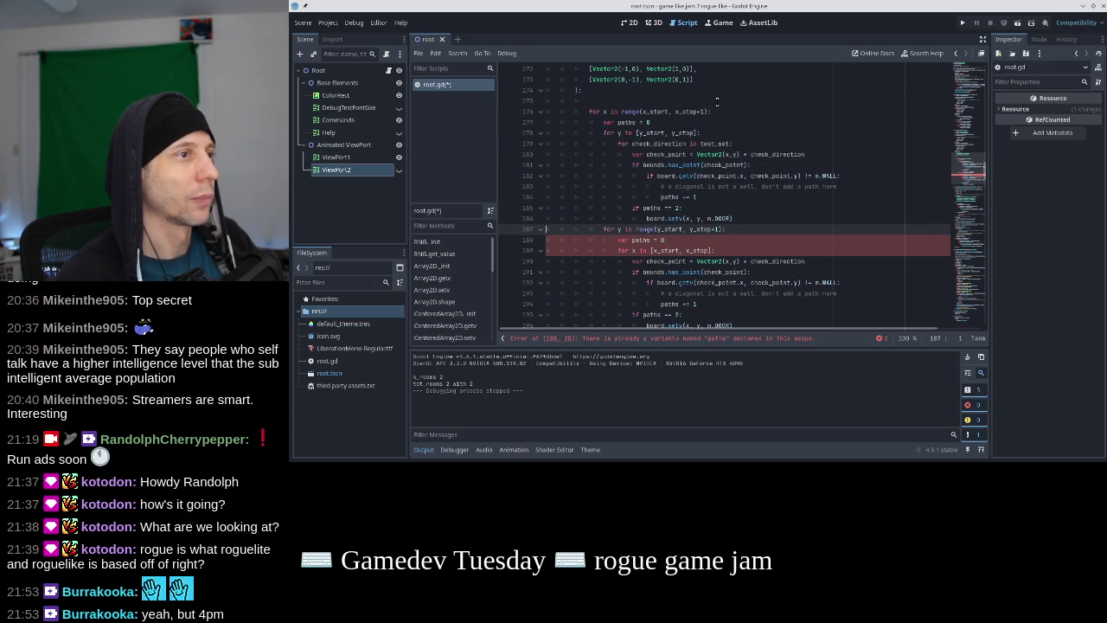
pyautogui.press('Up')
pyautogui.press('Up')
pyautogui.press('Up')
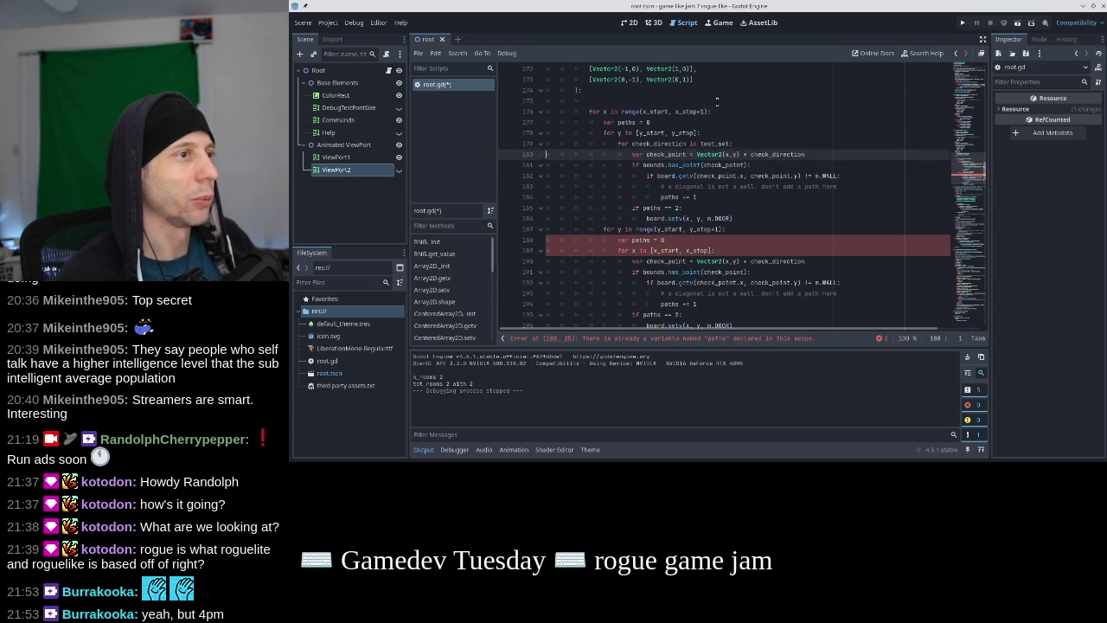
pyautogui.hotkey('shift', 'Down')
pyautogui.press('Down')
pyautogui.press('Down')
pyautogui.press('Down')
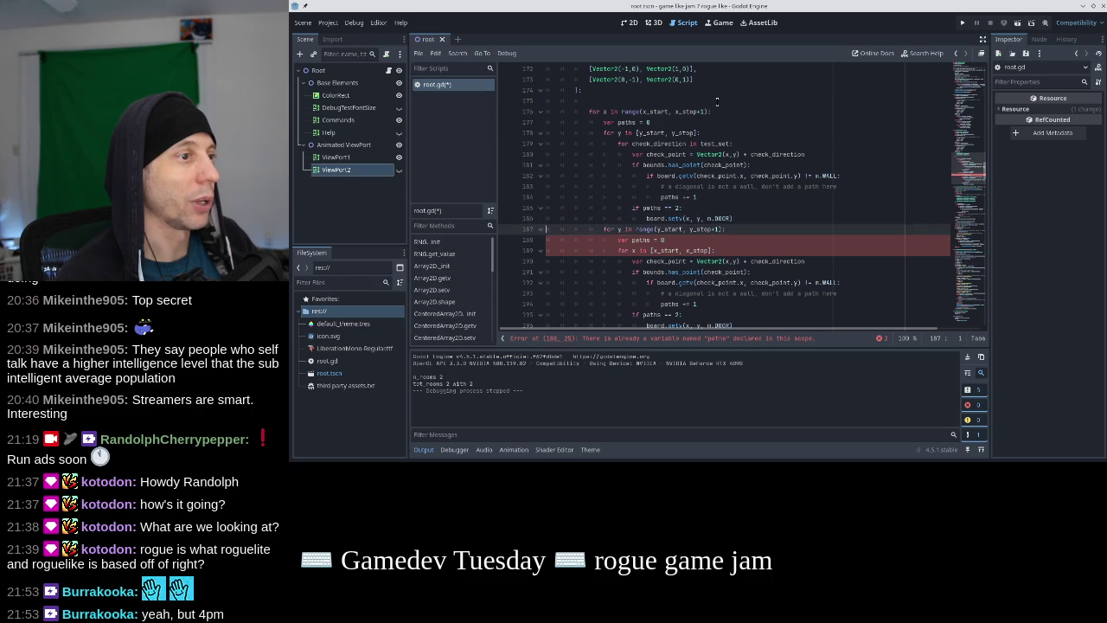
pyautogui.hotkey('ctrl', 'v')
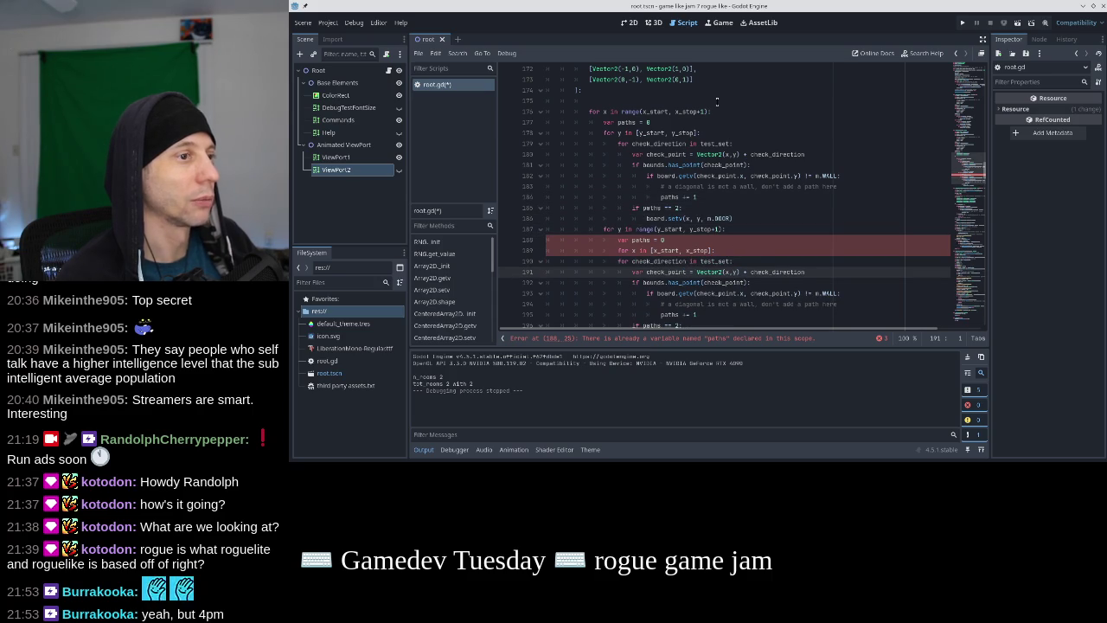
pyautogui.press('Up')
pyautogui.press('Up')
pyautogui.press('Up')
pyautogui.press('Up')
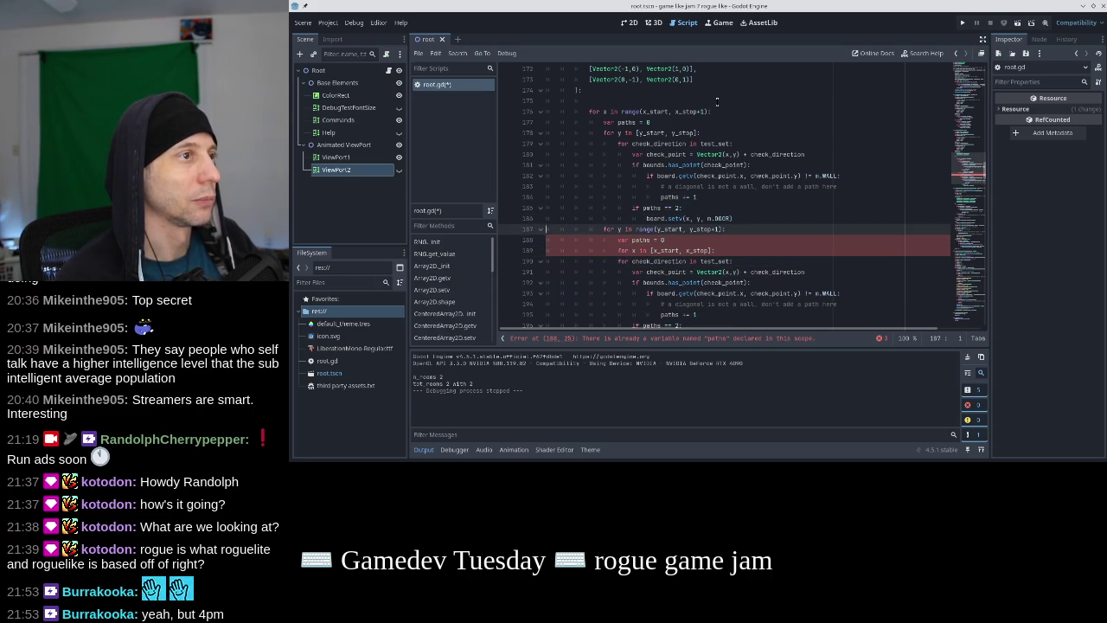
pyautogui.press('Up')
pyautogui.press('Down')
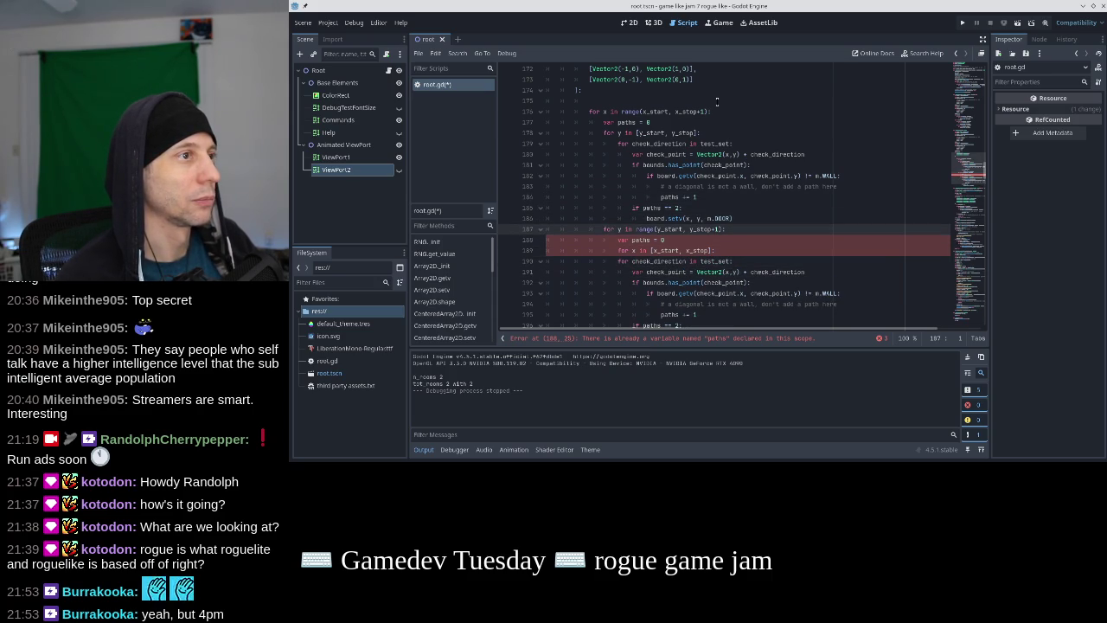
# Move each 'var paths = 0' declaration inside its inner loop so paths resets per cell
pyautogui.press('Up')
pyautogui.press('Up')
pyautogui.press('Up')
pyautogui.hotkey('shift', 'Down')
pyautogui.hotkey('alt', 'Down')
pyautogui.press('Tab')
pyautogui.press('Down')
pyautogui.press('Down')
pyautogui.press('Down')
pyautogui.hotkey('shift', 'Tab')
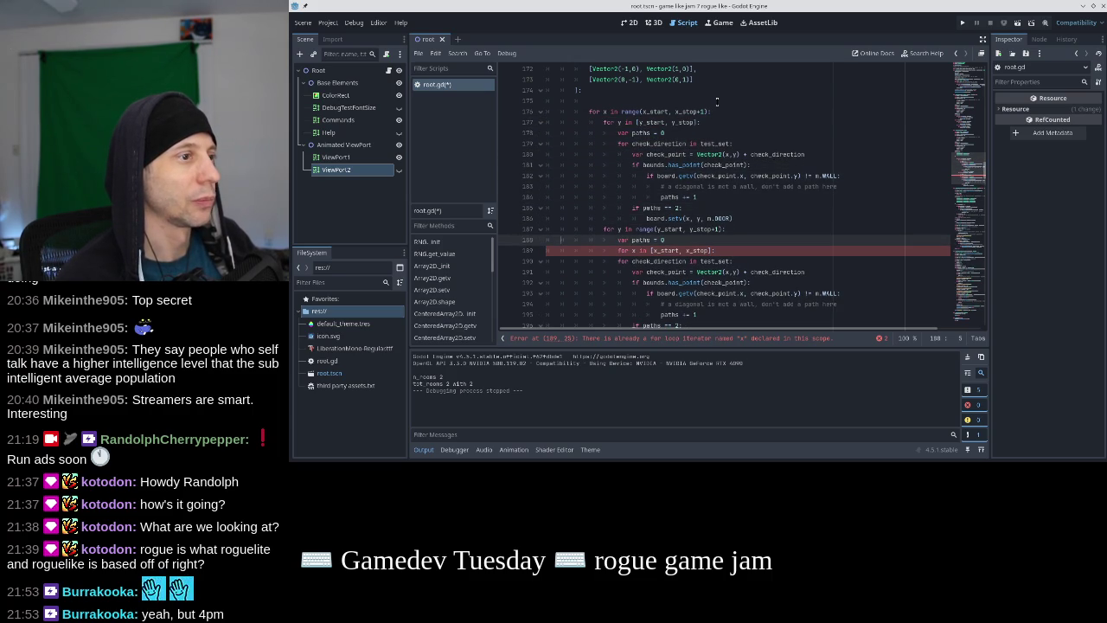
pyautogui.hotkey('shift', 'Down')
pyautogui.hotkey('alt', 'Down')
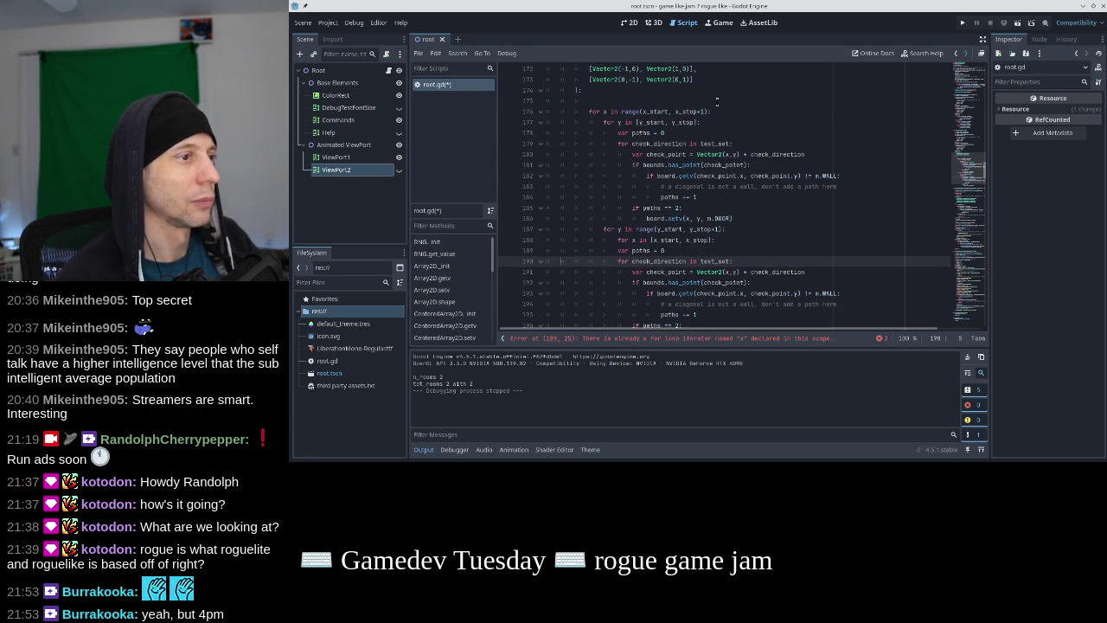
# Fix the second loop's indentation so its body sits under the test_set iteration
pyautogui.hotkey('shift', 'Down')
pyautogui.hotkey('shift', 'Down')
pyautogui.hotkey('shift', 'Down')
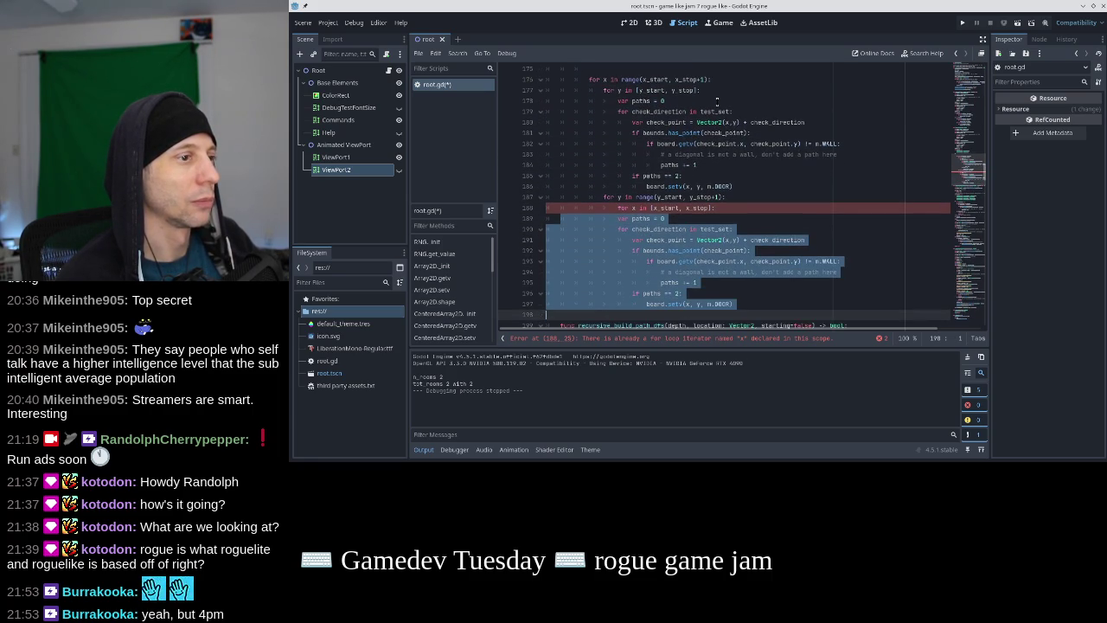
pyautogui.press('Tab')
pyautogui.press('Up')
pyautogui.press('Up')
pyautogui.press('Up')
pyautogui.press('Up')
pyautogui.press('Up')
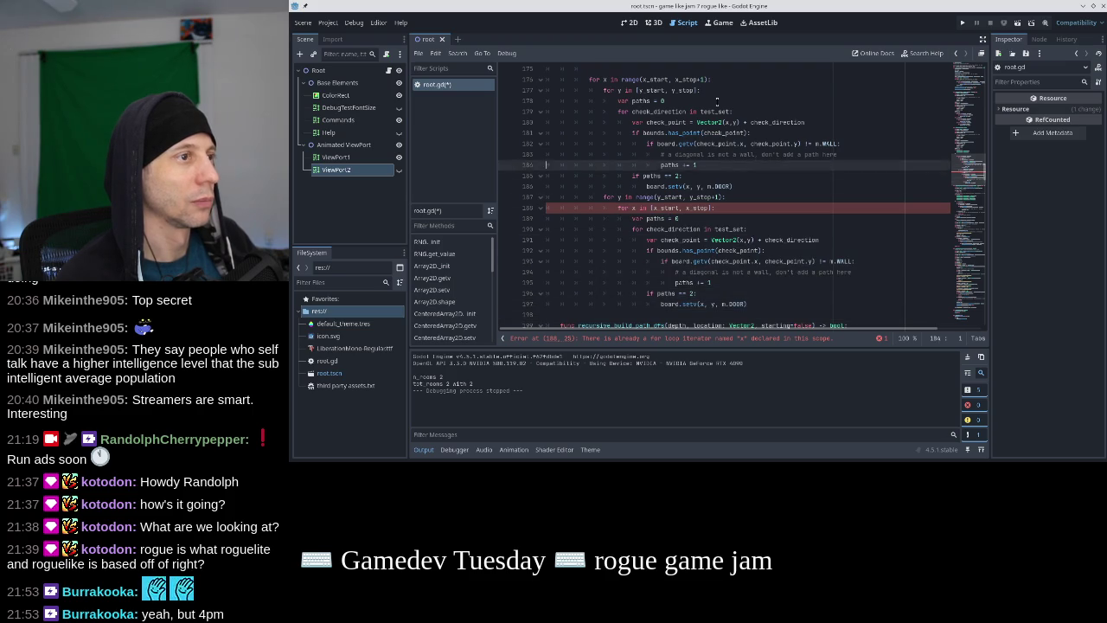
pyautogui.press('Down')
pyautogui.press('Down')
pyautogui.press('Down')
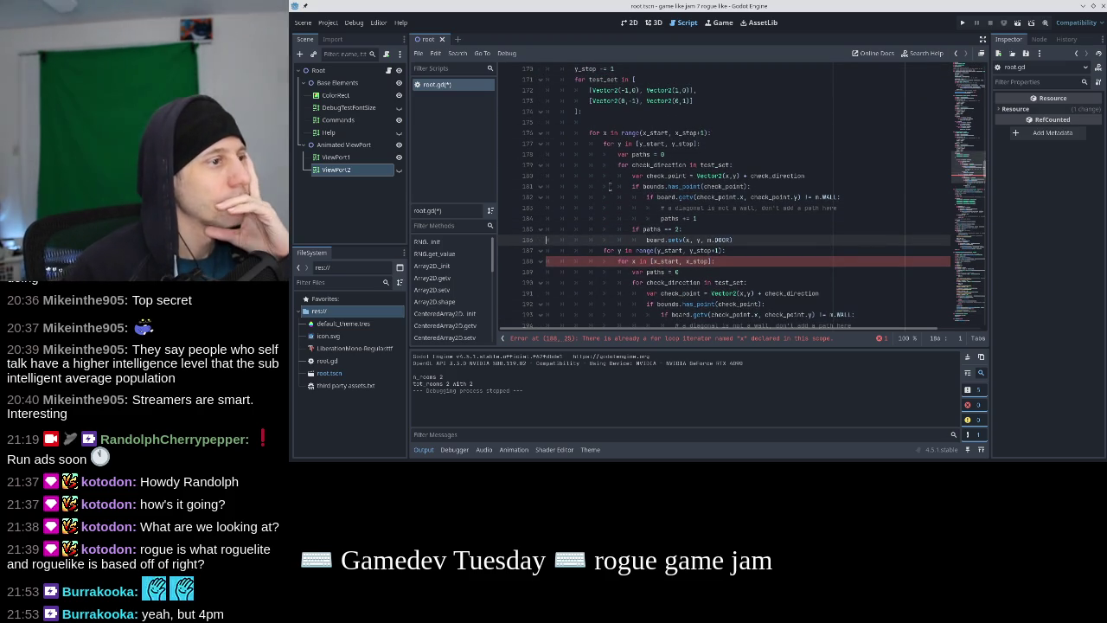
pyautogui.press('Down')
pyautogui.hotkey('shift', 'Down')
pyautogui.hotkey('shift', 'Down')
pyautogui.hotkey('shift', 'Down')
pyautogui.hotkey('shift', 'Down')
pyautogui.hotkey('shift', 'Down')
pyautogui.hotkey('shift', 'Down')
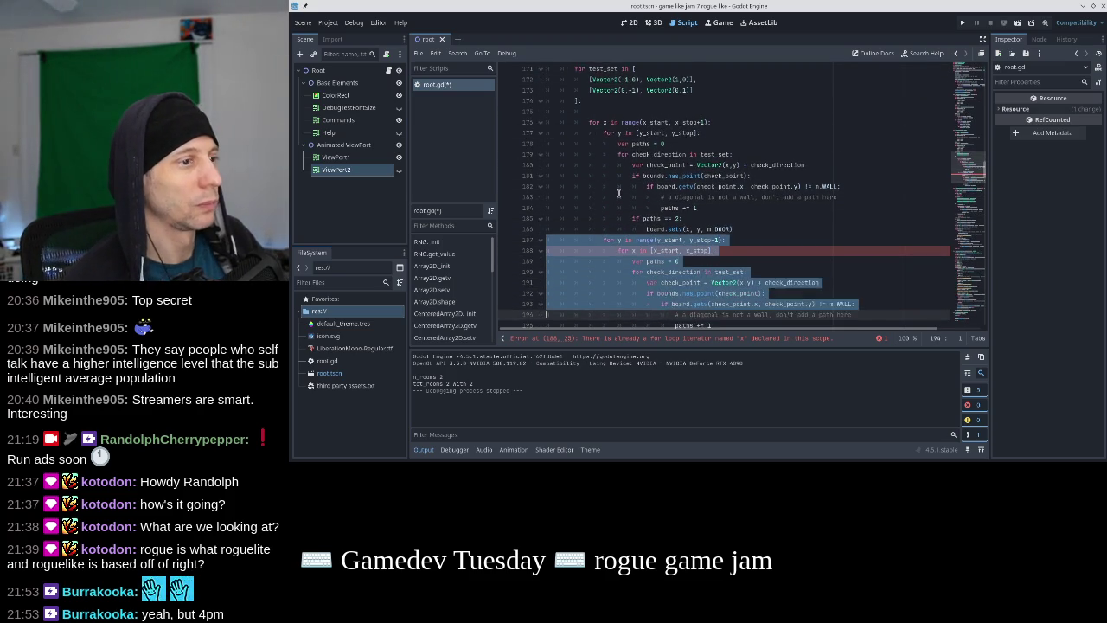
pyautogui.hotkey('shift', 'Tab')
pyautogui.press('Right')
pyautogui.press('Up')
pyautogui.press('Up')
pyautogui.press('Up')
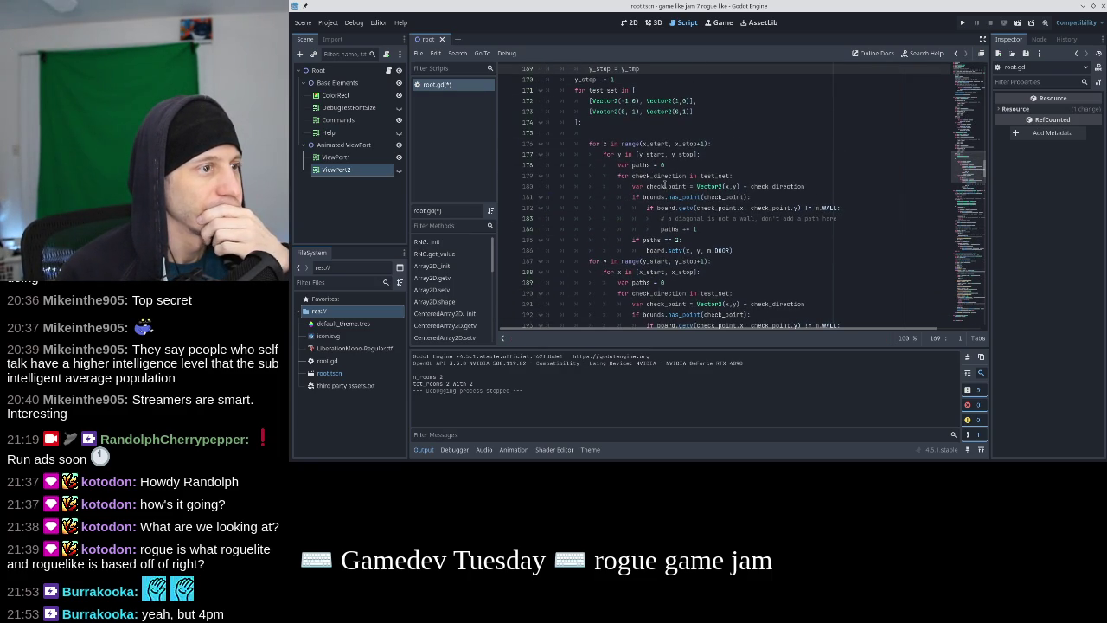
pyautogui.click(962, 22)
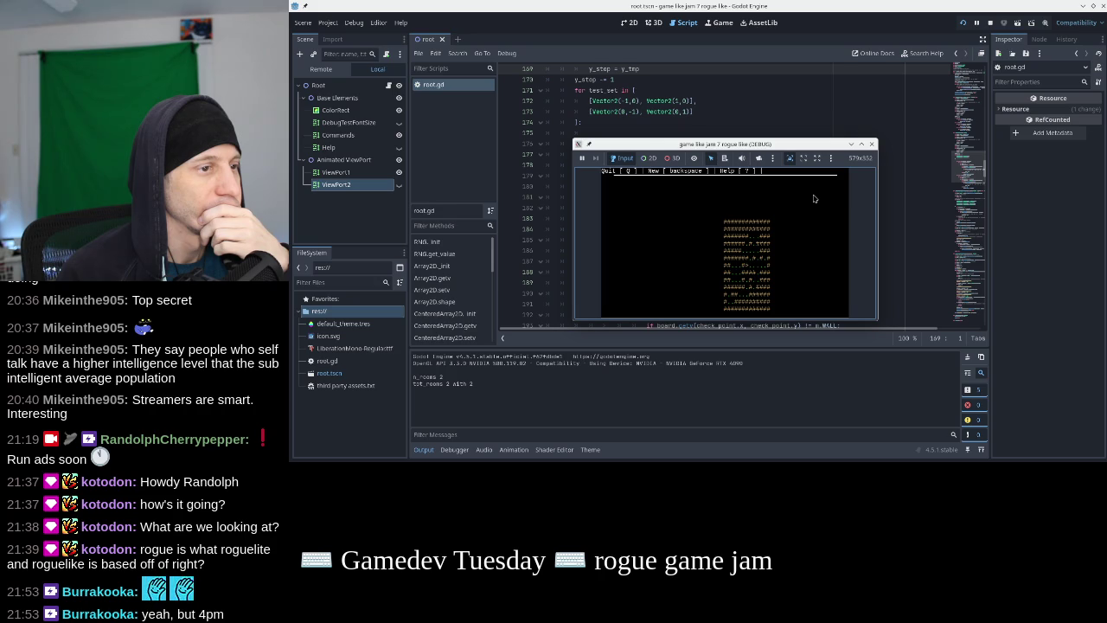
pyautogui.click(869, 145)
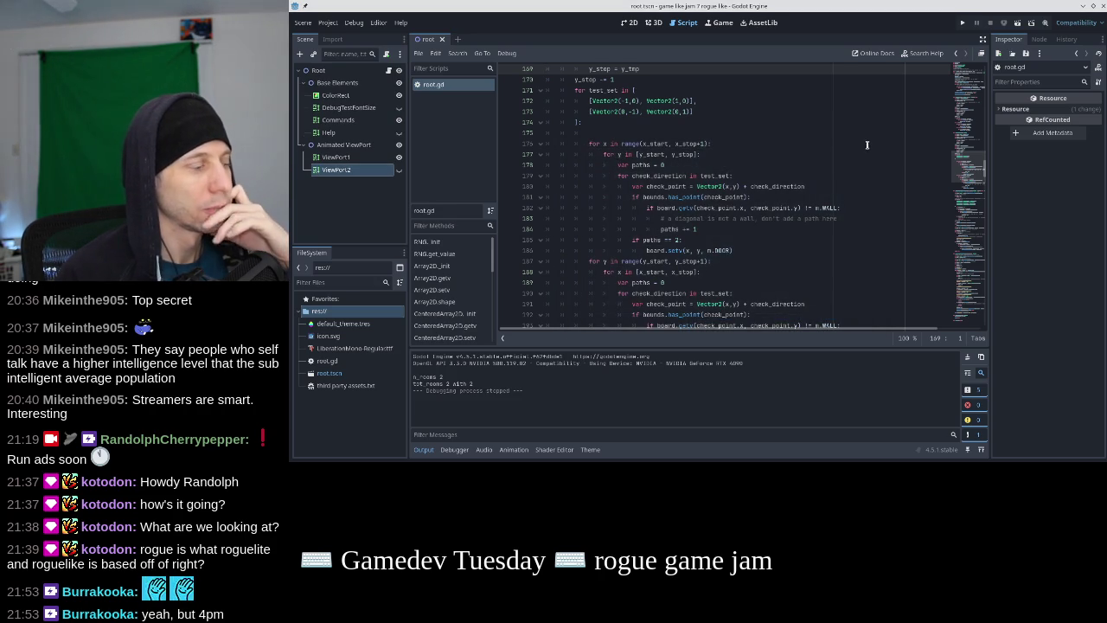
pyautogui.scroll(-3, 977, 208)
pyautogui.scroll(-10, 977, 207)
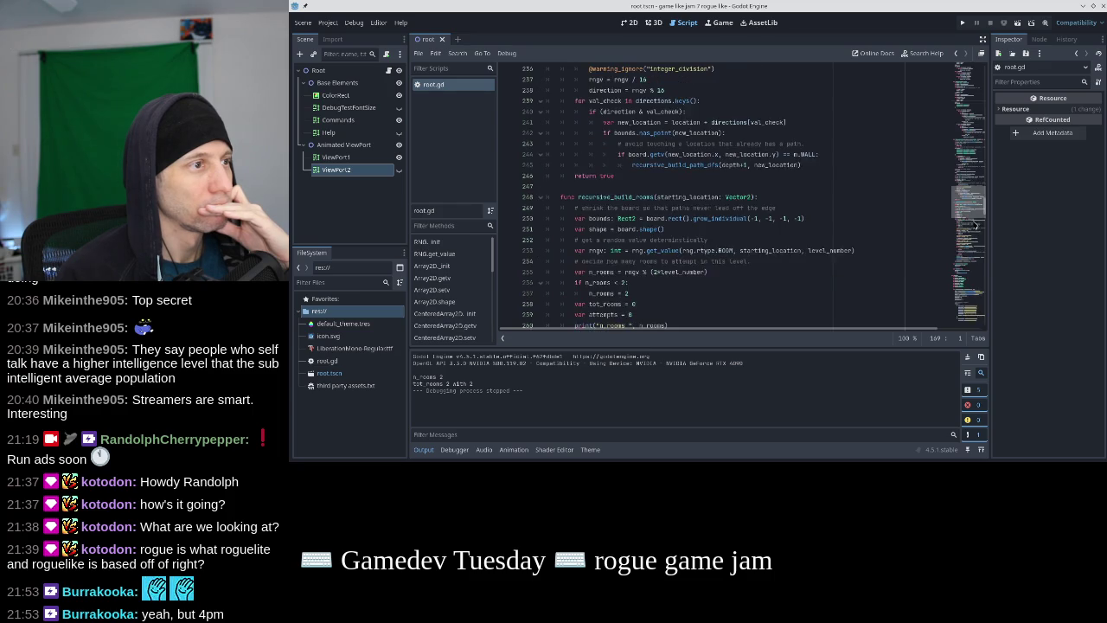
pyautogui.scroll(-8, 975, 193)
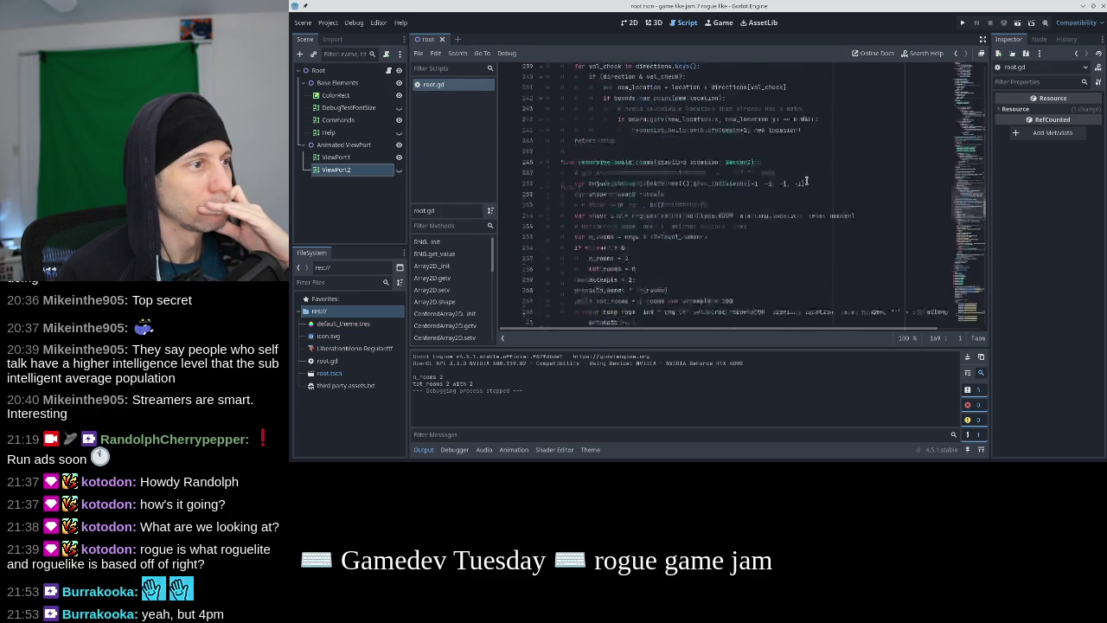
pyautogui.scroll(-10, 806, 180)
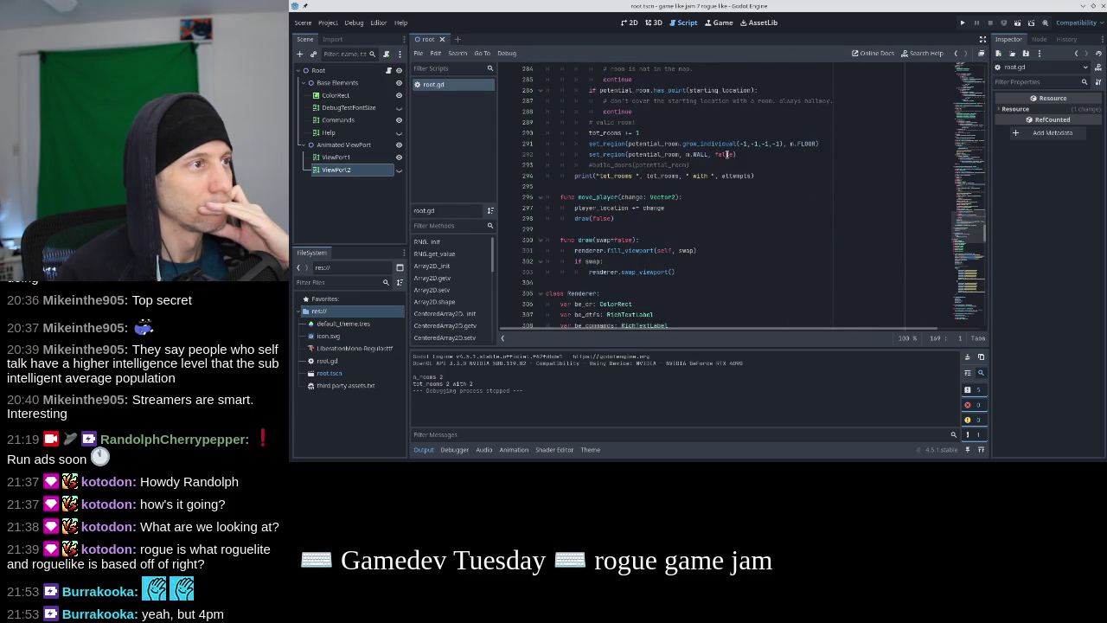
pyautogui.click(755, 165)
# Re-enable build_doors(potential_room), run the game, regenerate eight dungeon layouts, then stop
pyautogui.hotkey('ctrl', 'k')
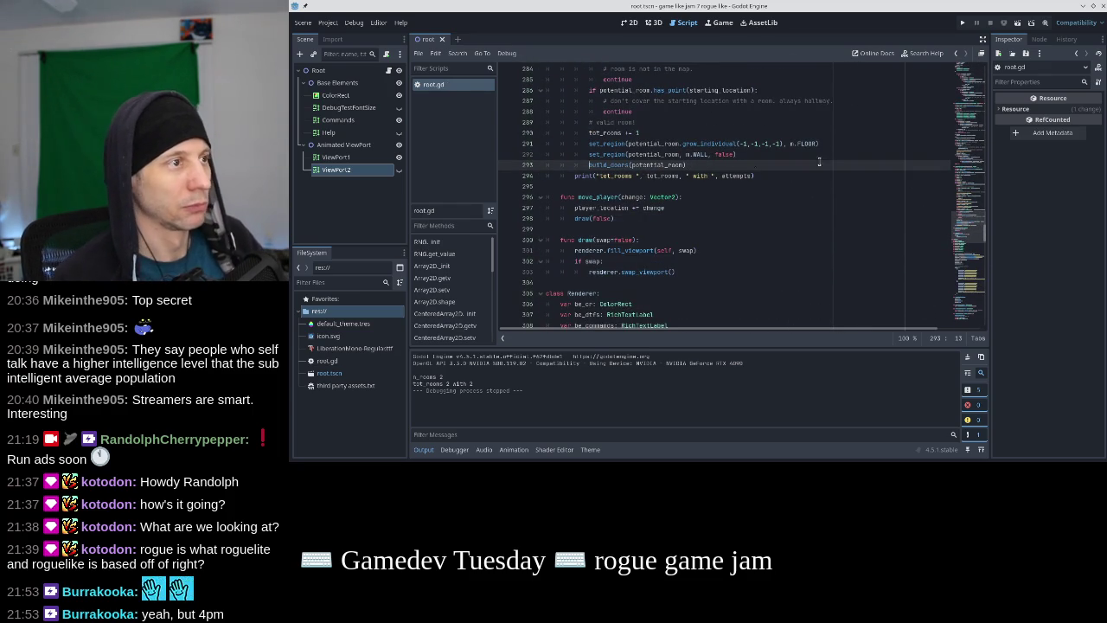
pyautogui.press('F5')
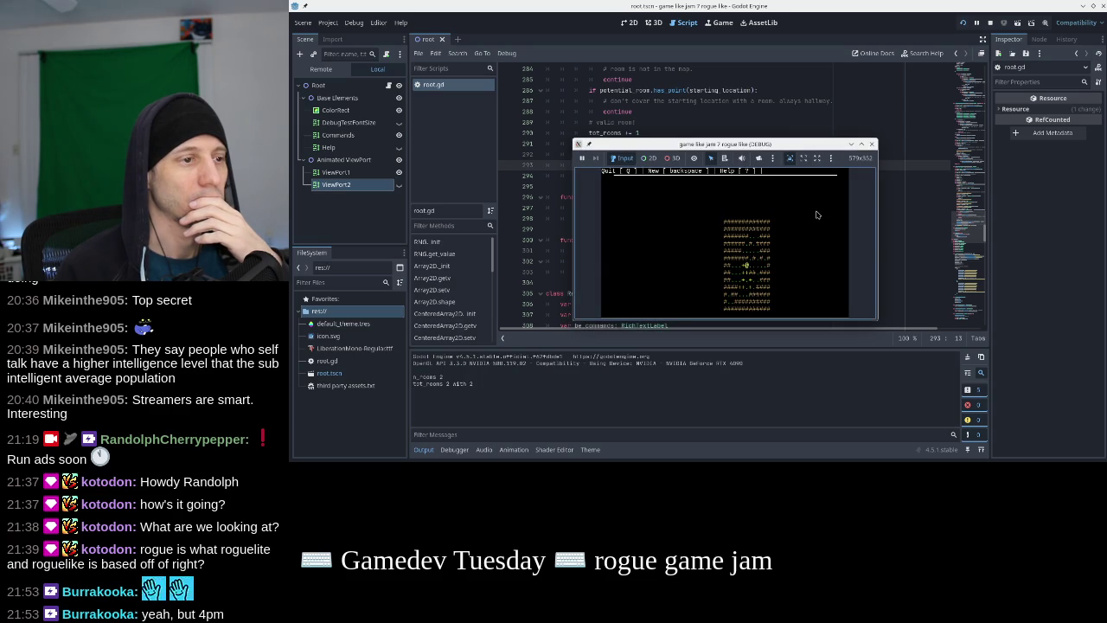
pyautogui.press('BackSpace')
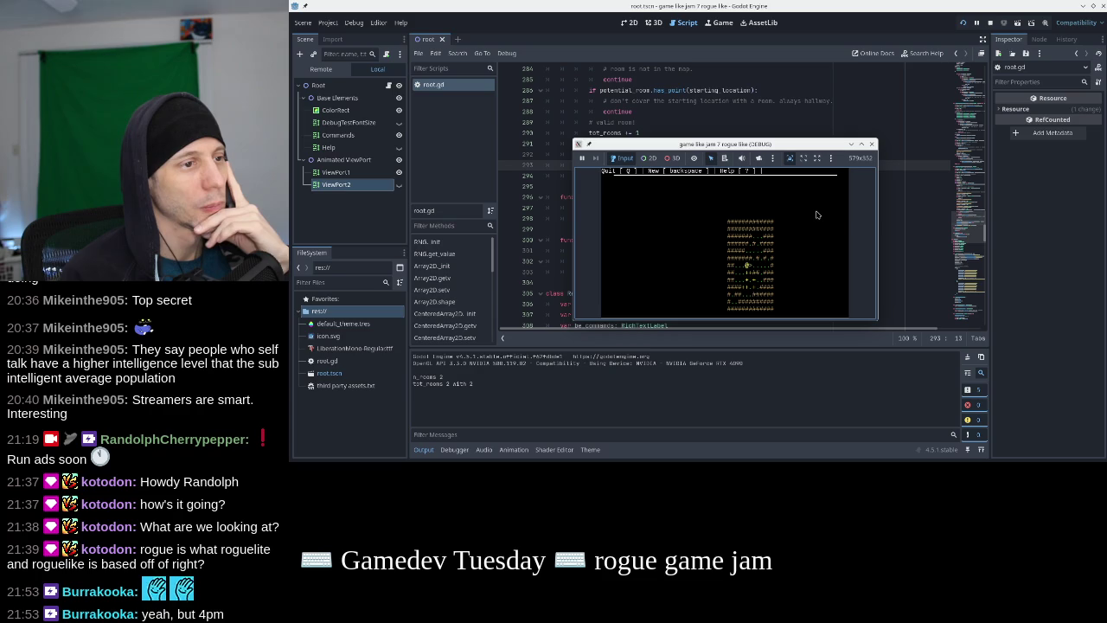
pyautogui.press('BackSpace')
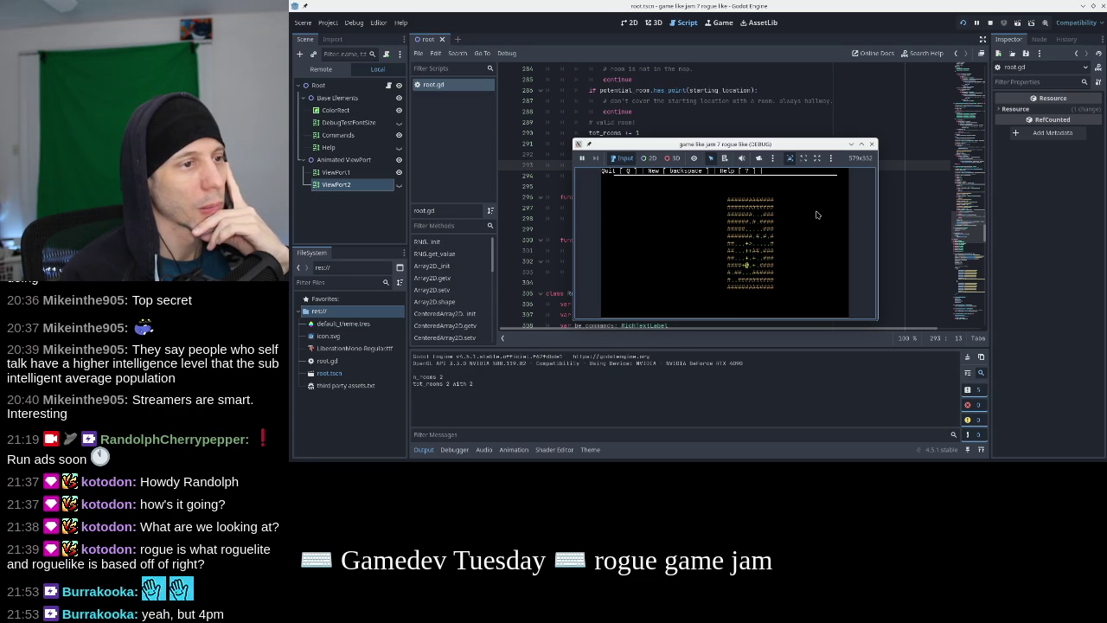
pyautogui.press('BackSpace')
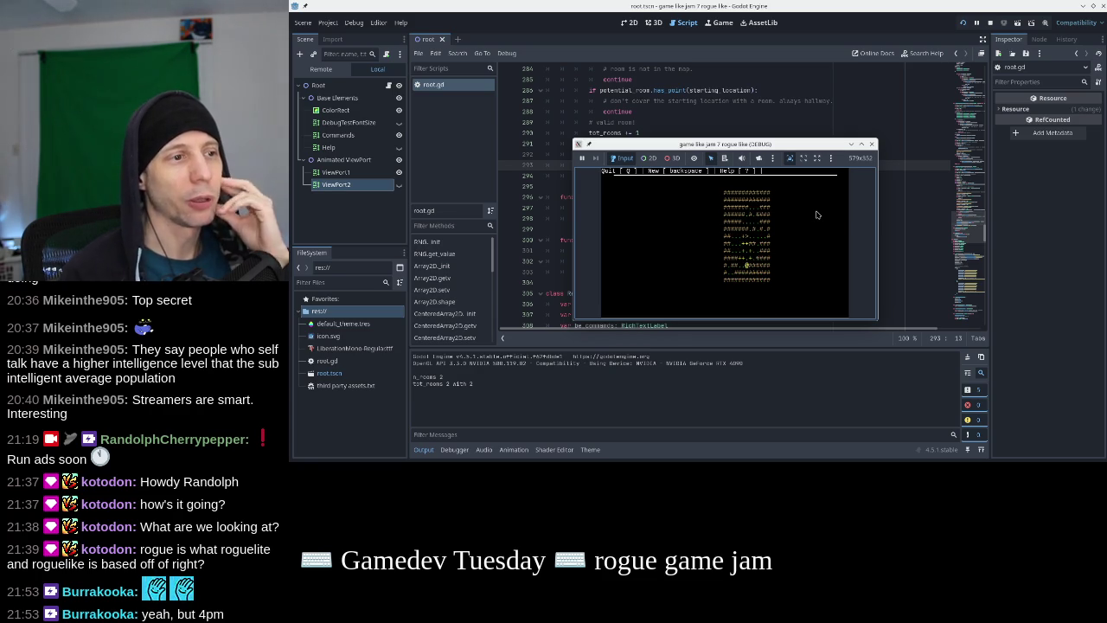
pyautogui.press('BackSpace')
pyautogui.press('BackSpace')
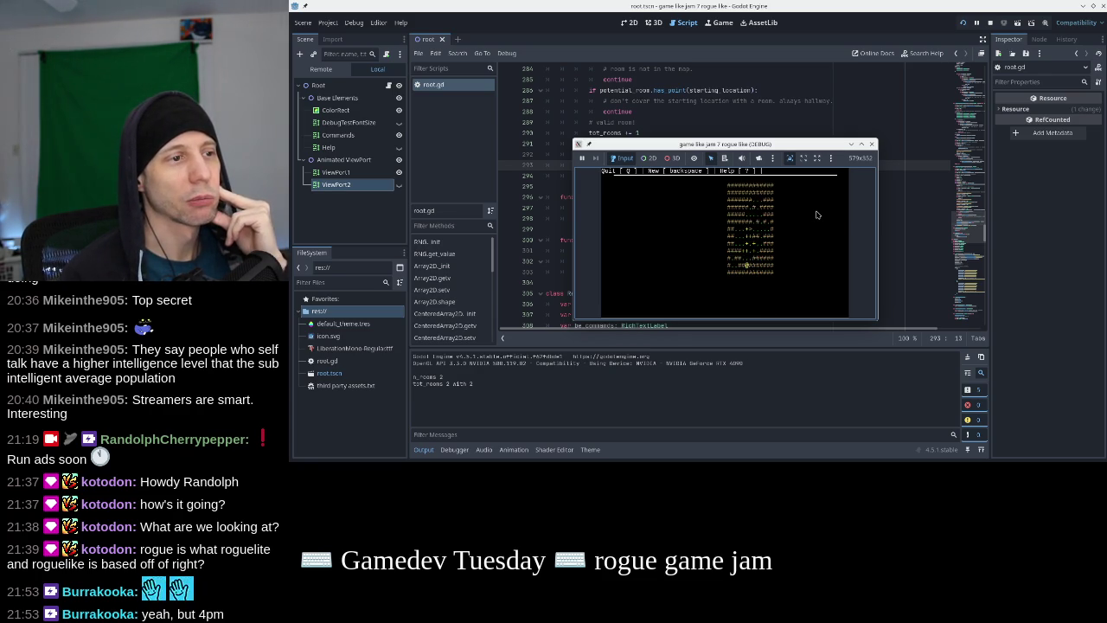
pyautogui.press('BackSpace')
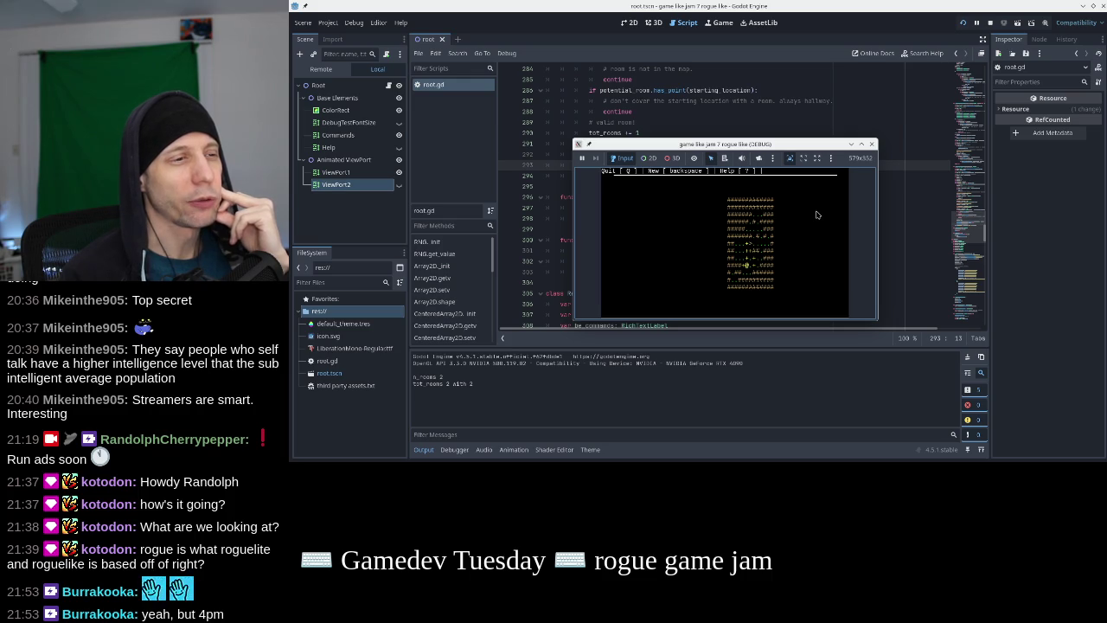
pyautogui.press('BackSpace')
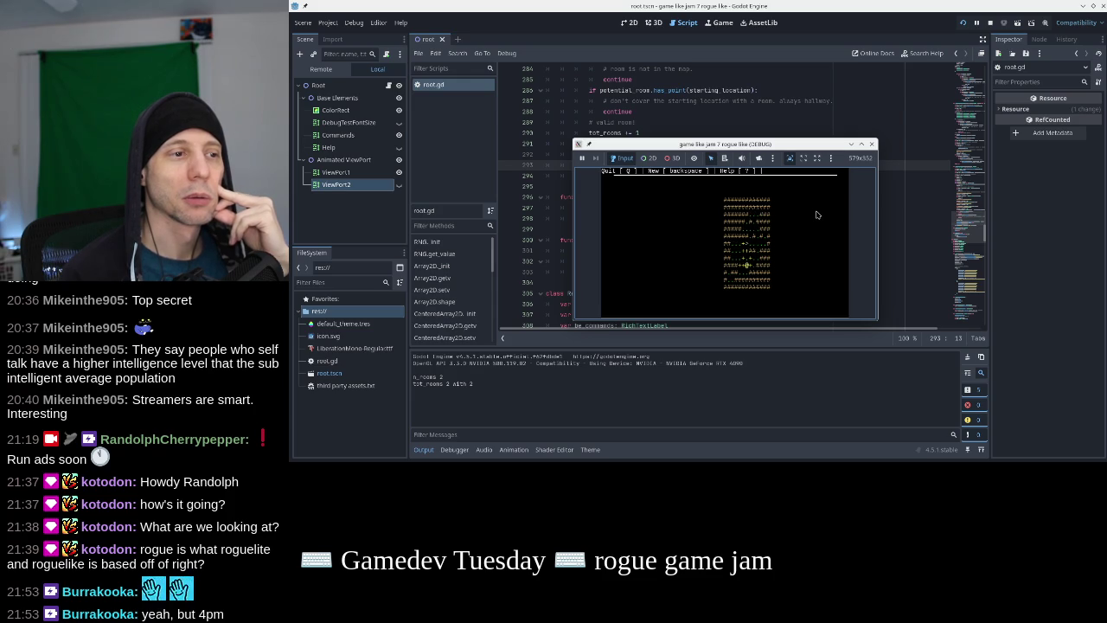
pyautogui.press('BackSpace')
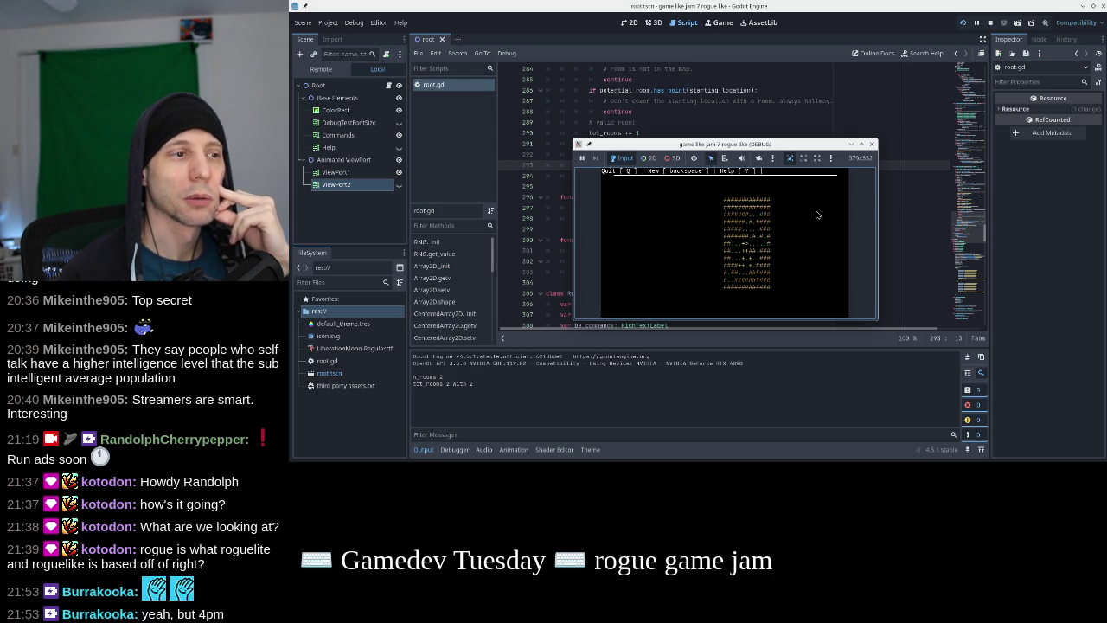
pyautogui.press('BackSpace')
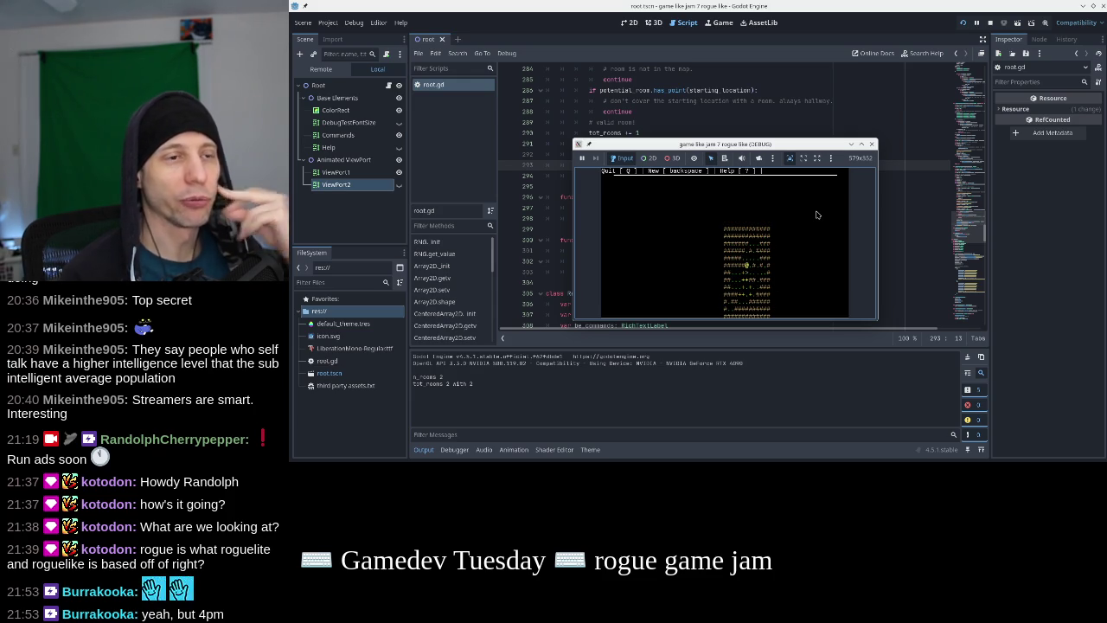
pyautogui.click(871, 145)
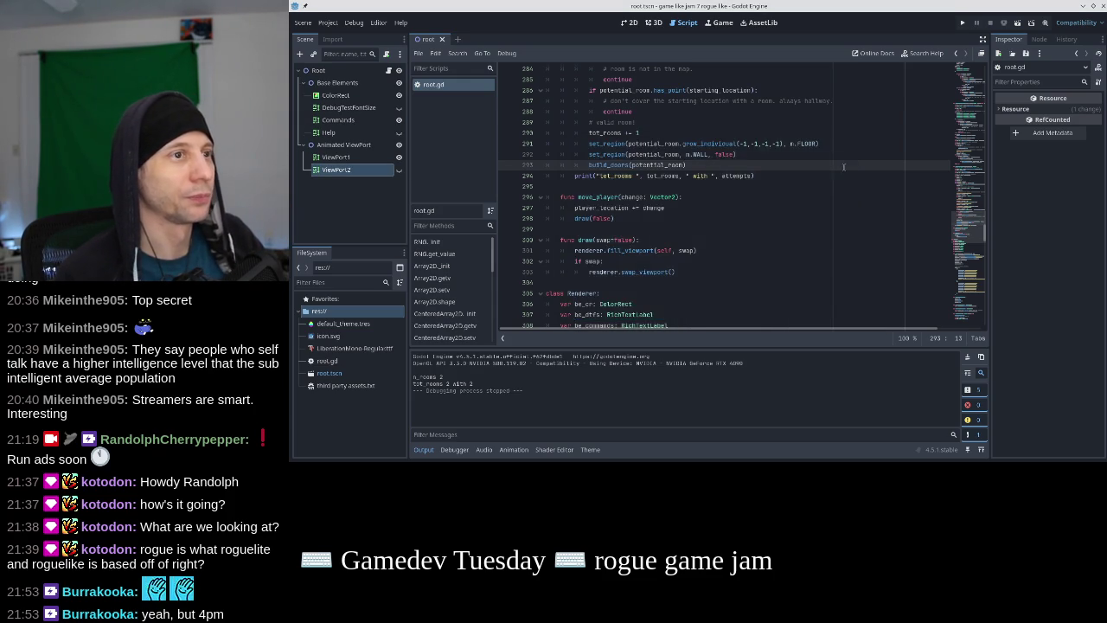
# Change line 193's door check from '!= m.WALL' to 'in [m.FLOOR, m.STAIRS]'
pyautogui.scroll(3, 843, 167)
pyautogui.scroll(2, 816, 189)
pyautogui.scroll(7, 785, 214)
pyautogui.scroll(8, 785, 214)
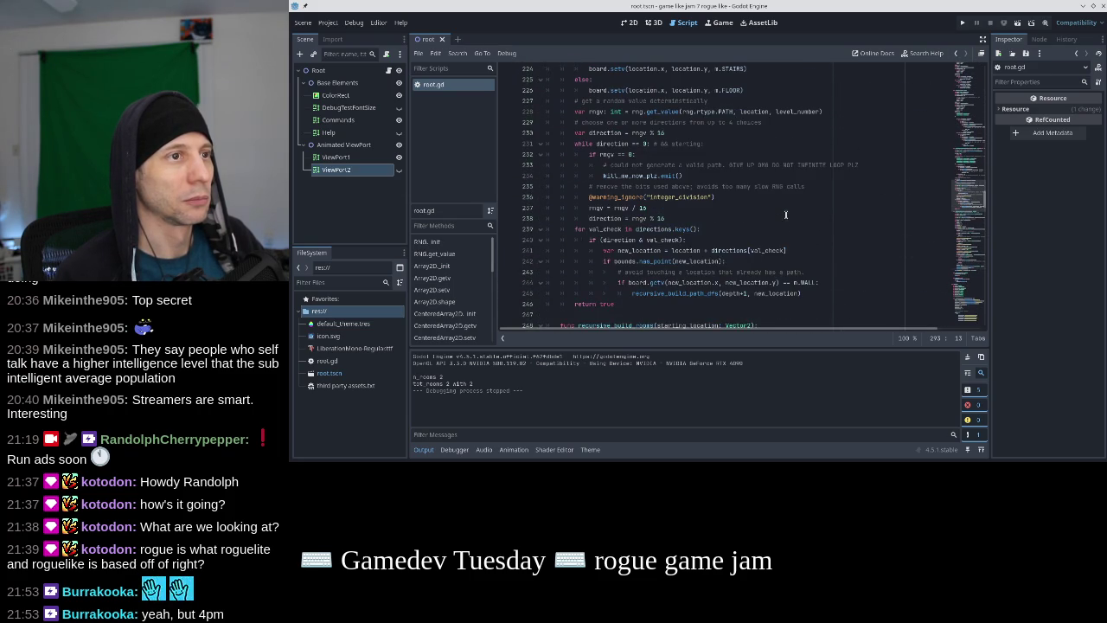
pyautogui.scroll(7, 785, 215)
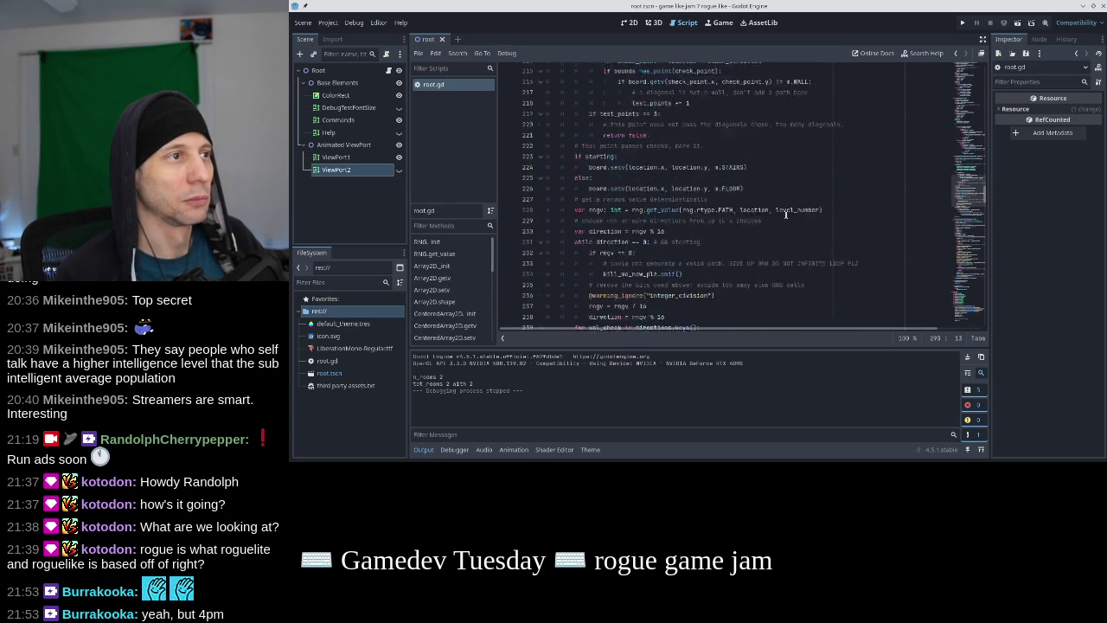
pyautogui.scroll(9, 785, 215)
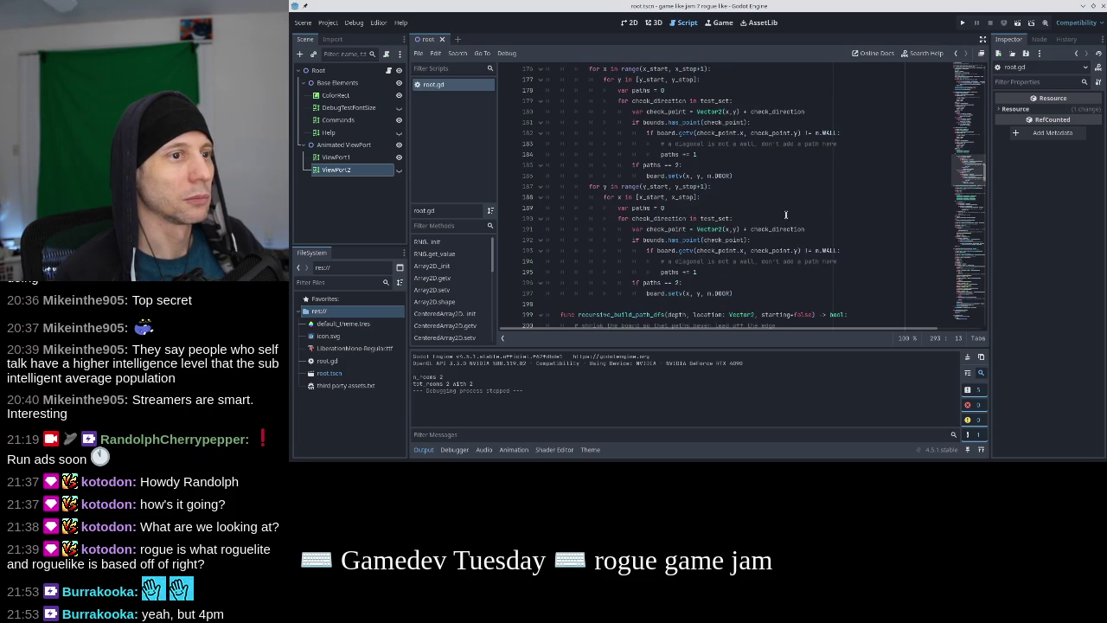
pyautogui.click(804, 250)
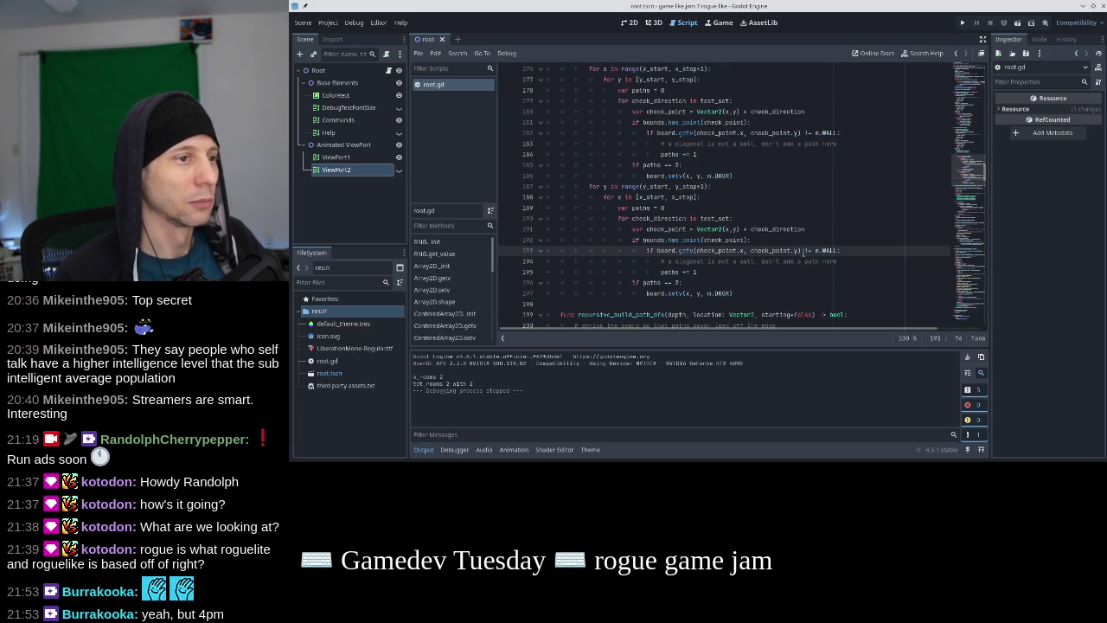
pyautogui.hotkey('ctrl', 'space')
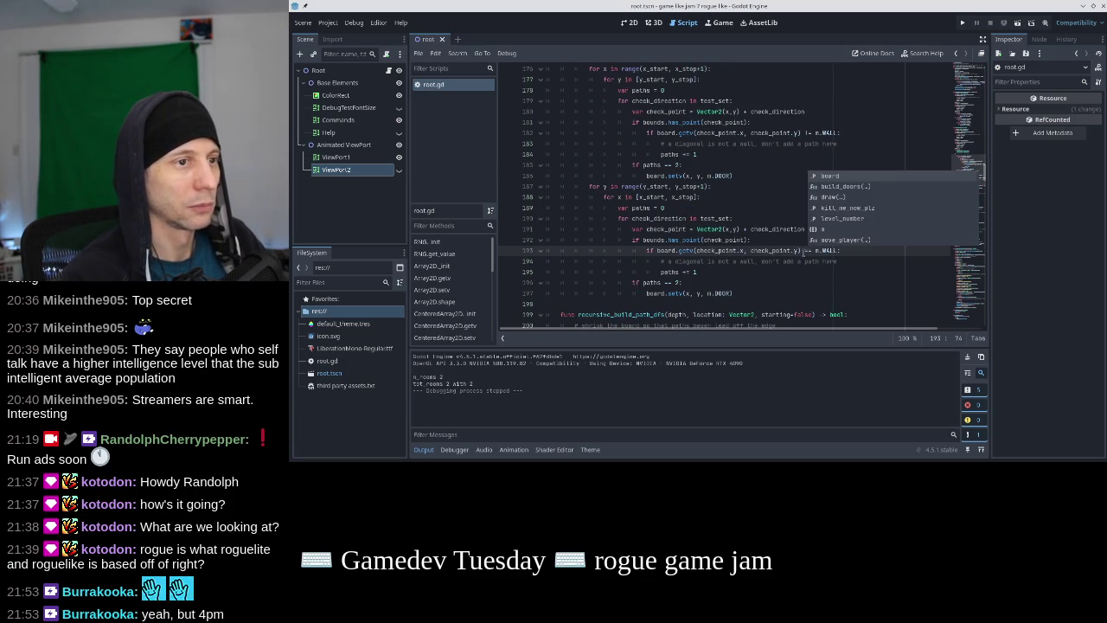
pyautogui.press('Delete')
pyautogui.press('Delete')
pyautogui.write('in [m.WALL')
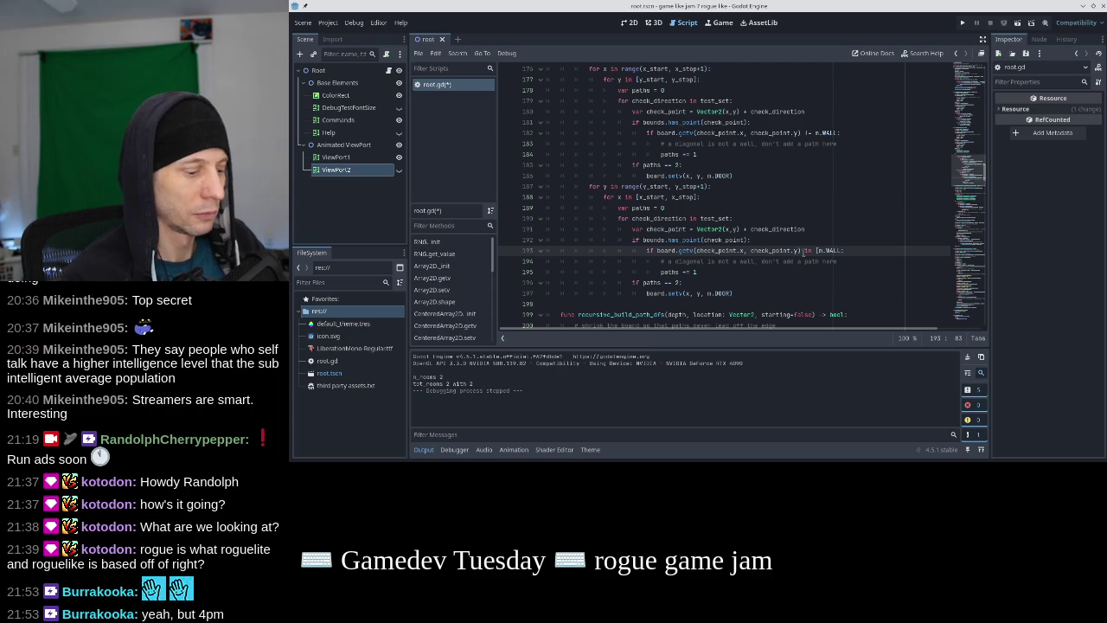
pyautogui.write(', m.STAIRS')
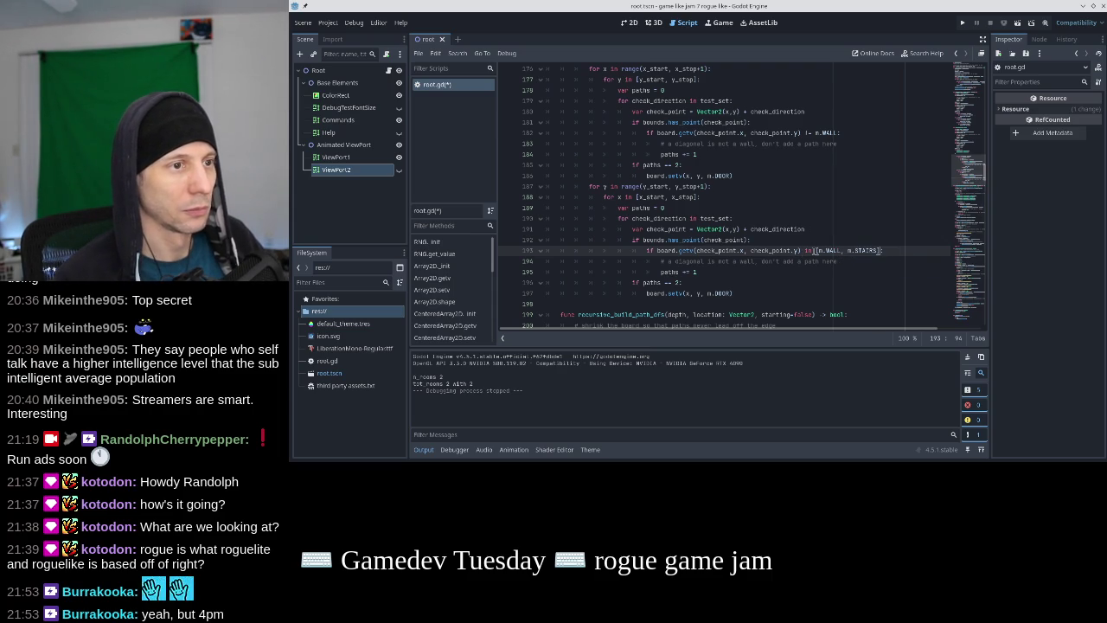
pyautogui.write(']')
pyautogui.moveTo(879, 250); pyautogui.dragTo(817, 250)
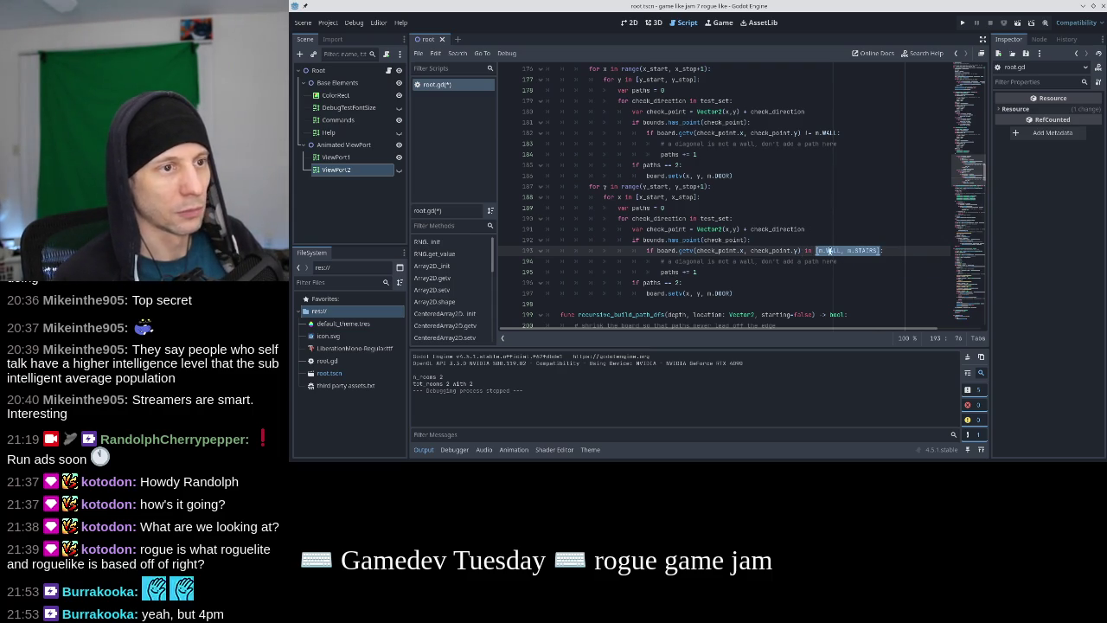
pyautogui.click(829, 250)
pyautogui.doubleClick(830, 250)
pyautogui.write('FLOOR')
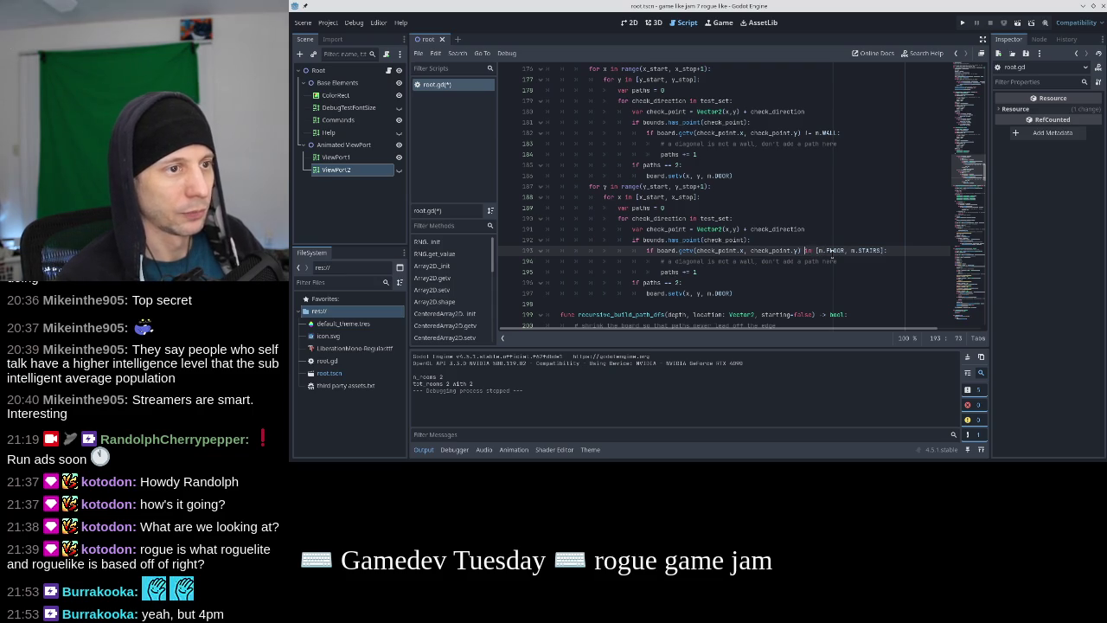
# Apply the same floor-or-stairs check to line 182 and run the game with F5
pyautogui.hotkey('shift', 'End')
pyautogui.hotkey('shift', 'Left')
pyautogui.hotkey('ctrl', 'c')
pyautogui.click(805, 133)
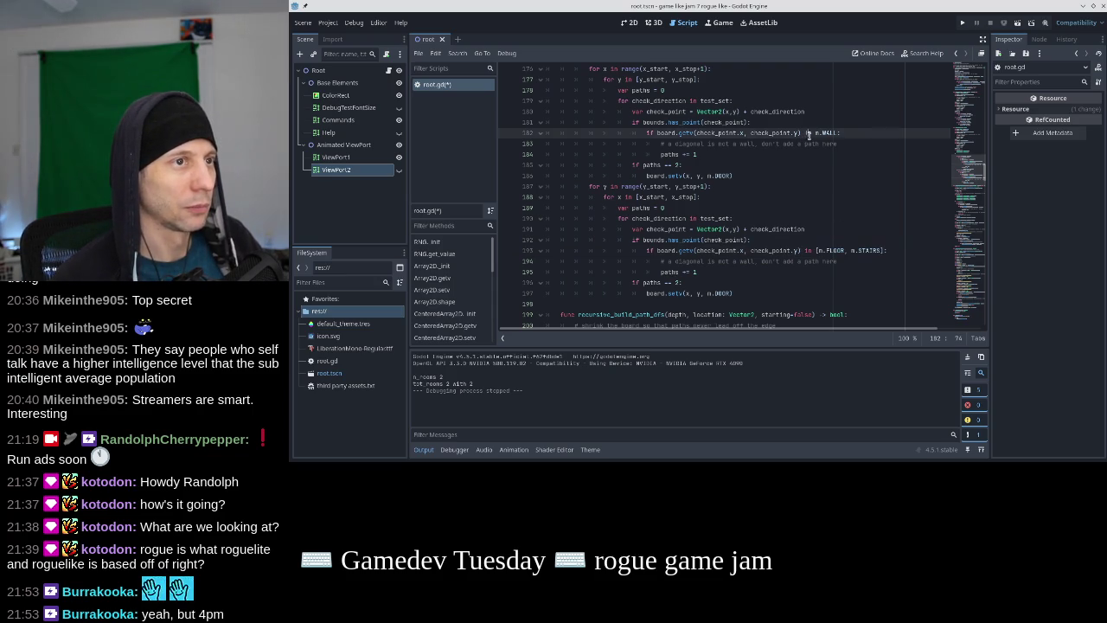
pyautogui.hotkey('shift', 'End')
pyautogui.hotkey('shift', 'Left')
pyautogui.hotkey('ctrl', 'v')
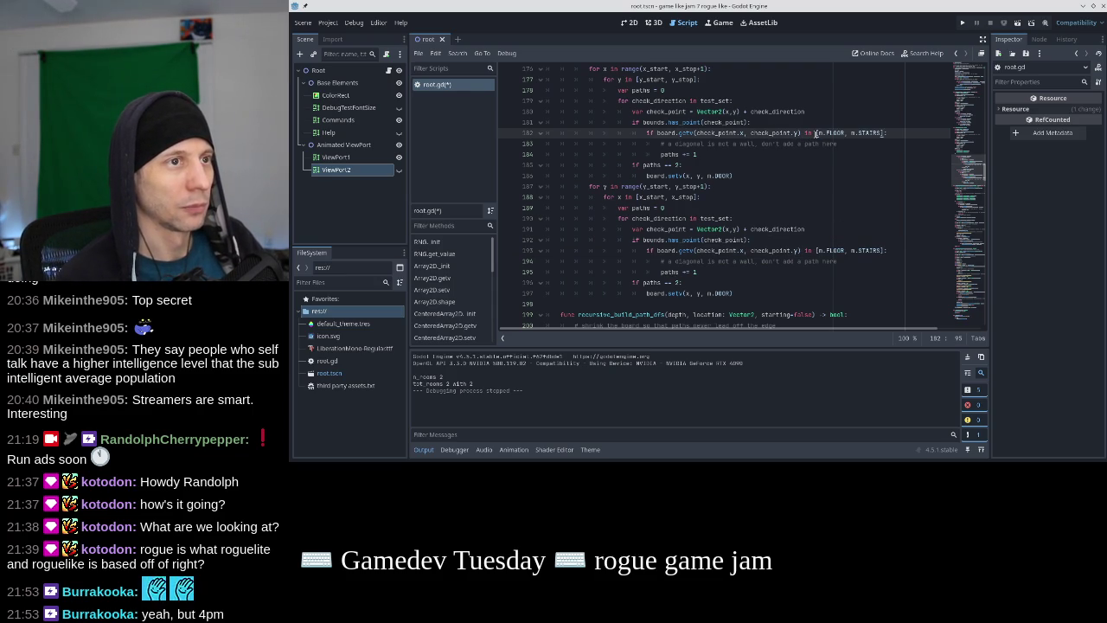
pyautogui.press('F5')
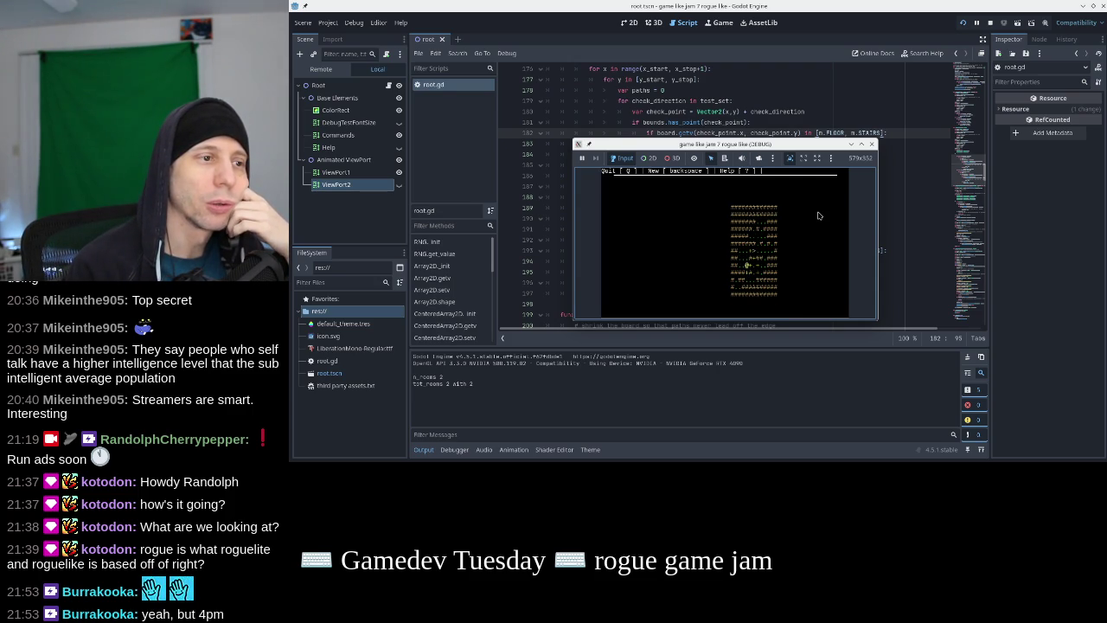
# Walk the player through the rooms and back toward the start using the arrow keys
pyautogui.press('Right')
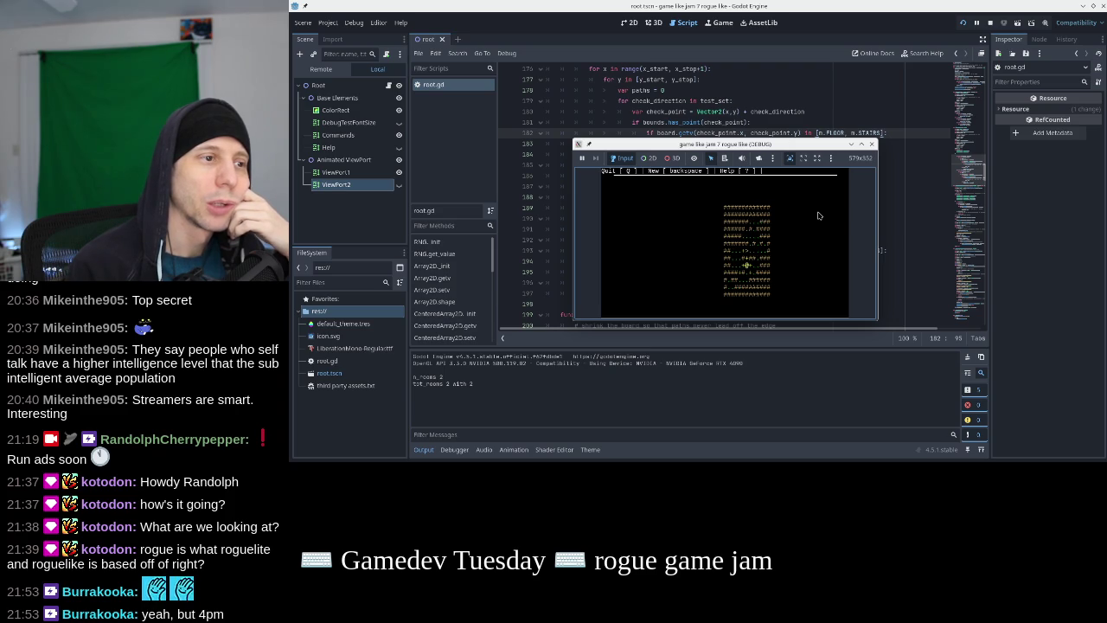
pyautogui.press('Down')
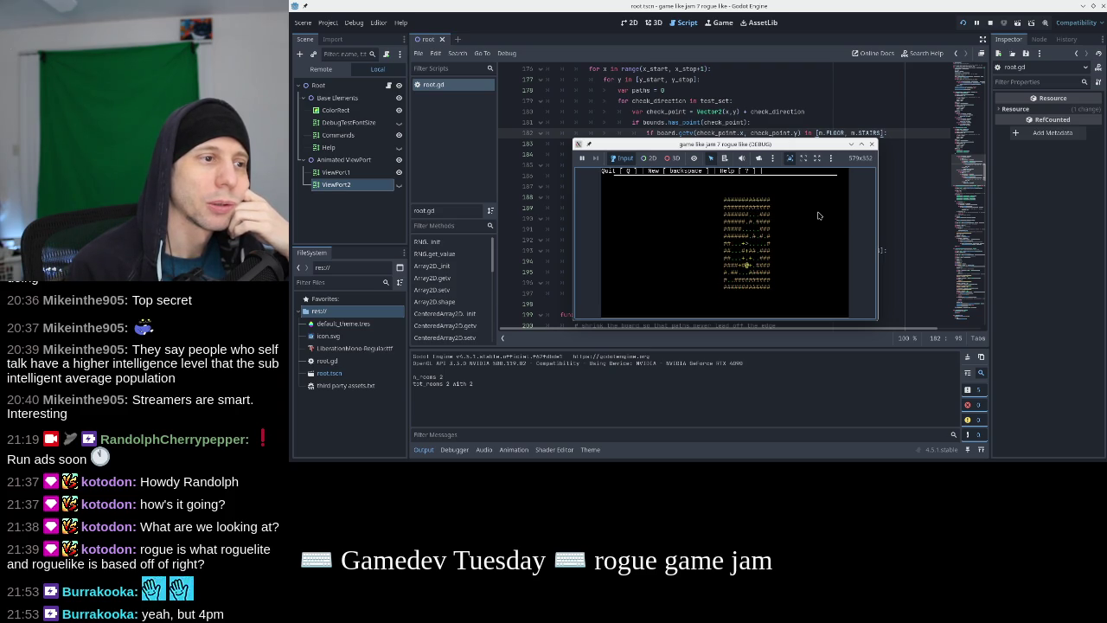
pyautogui.press('Up')
pyautogui.press('Up')
pyautogui.press('Up')
pyautogui.press('Down')
pyautogui.press('Down')
pyautogui.press('Down')
pyautogui.press('Up')
pyautogui.press('Up')
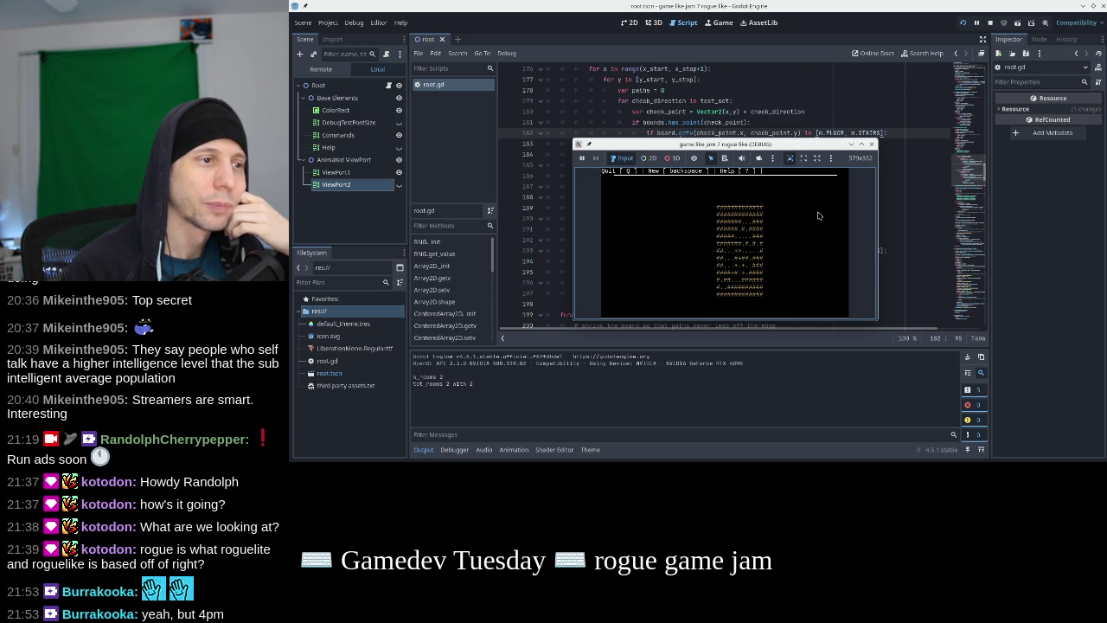
pyautogui.press('Down')
pyautogui.press('Left')
pyautogui.press('Up')
pyautogui.press('Left')
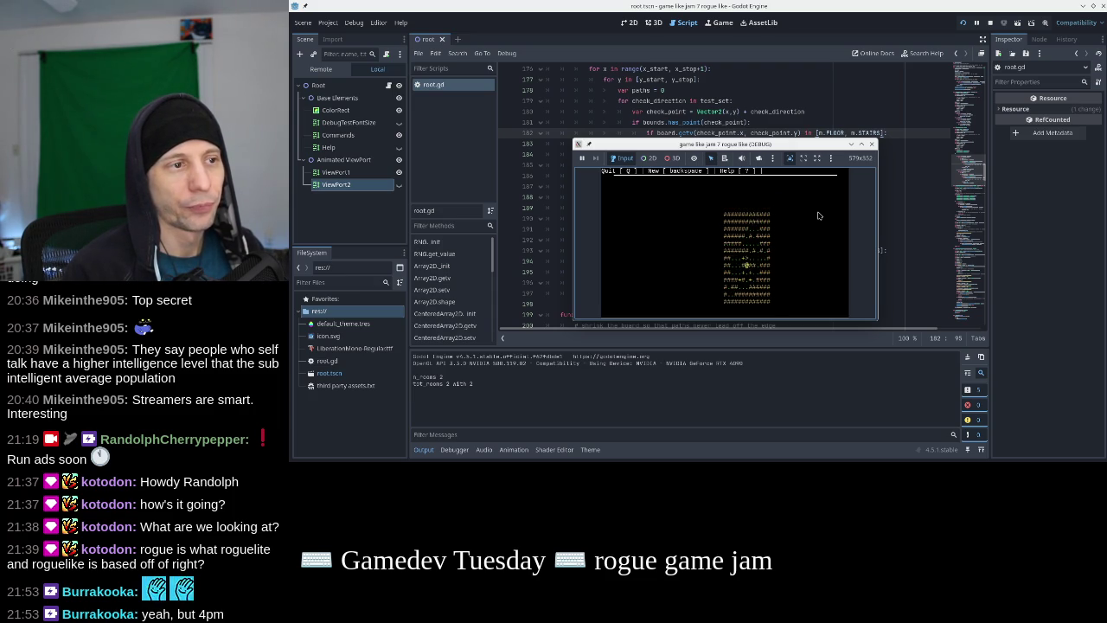
pyautogui.press('Down')
pyautogui.press('Right')
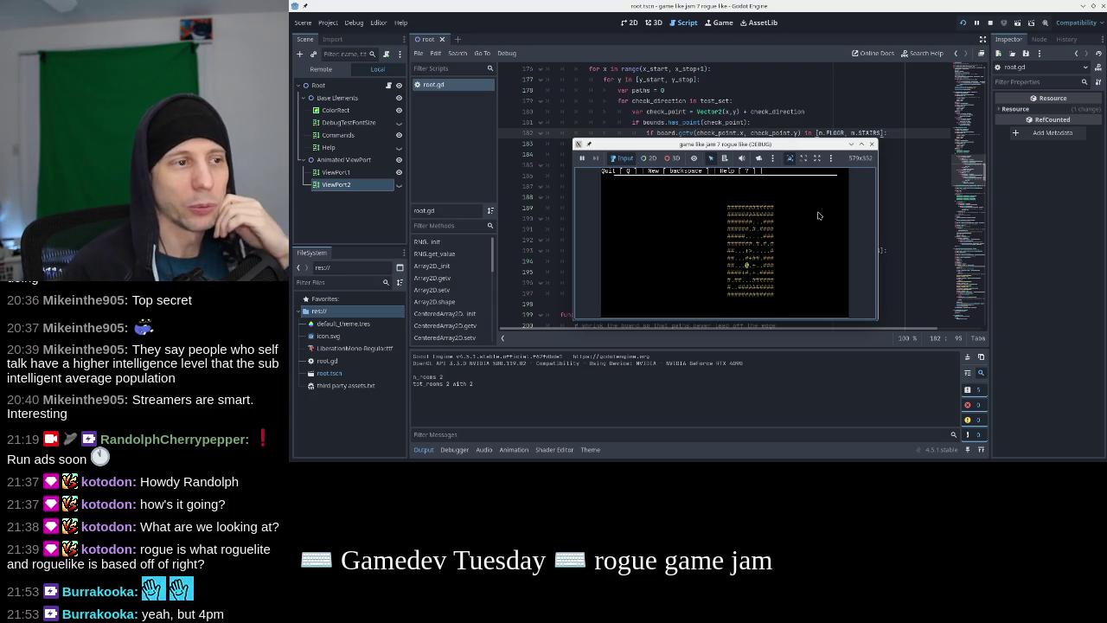
pyautogui.press('Down')
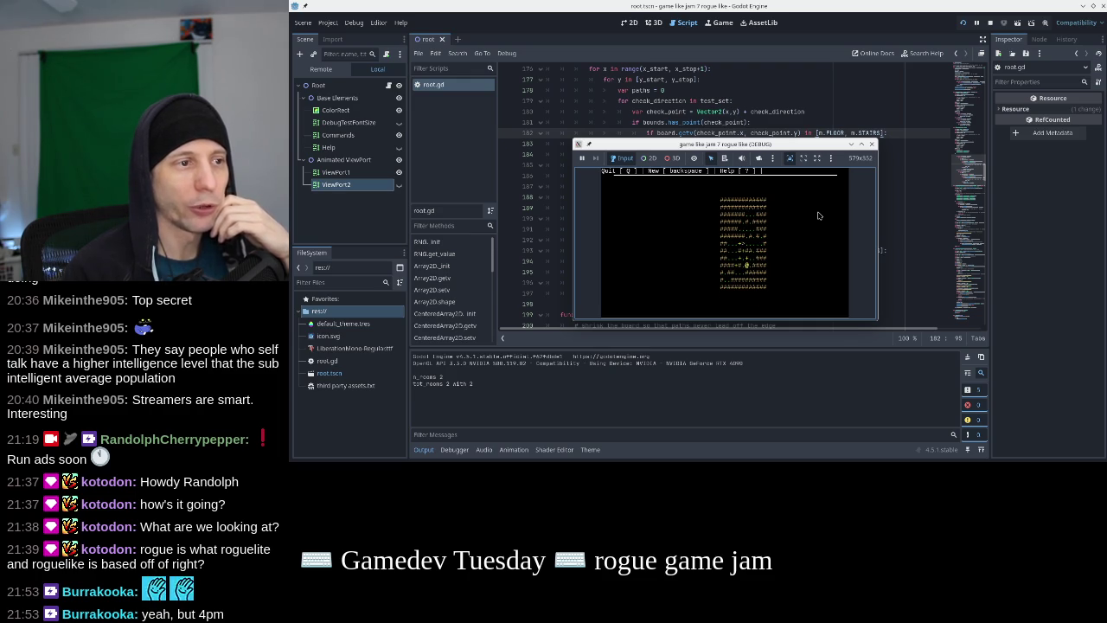
pyautogui.click(871, 144)
pyautogui.scroll(2, 704, 158)
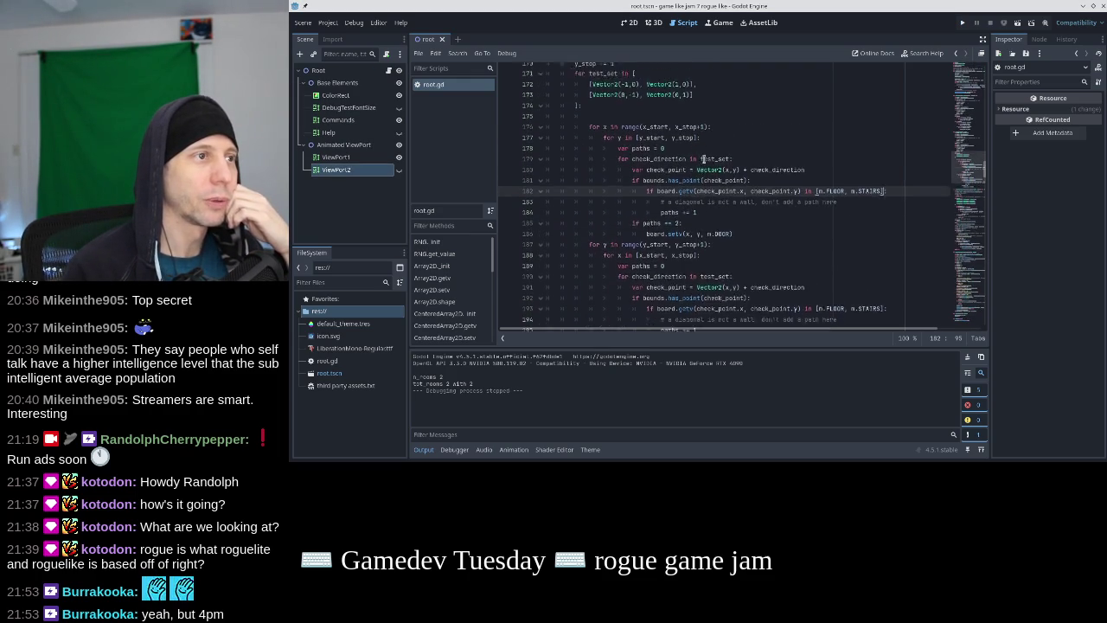
pyautogui.scroll(-1, 704, 158)
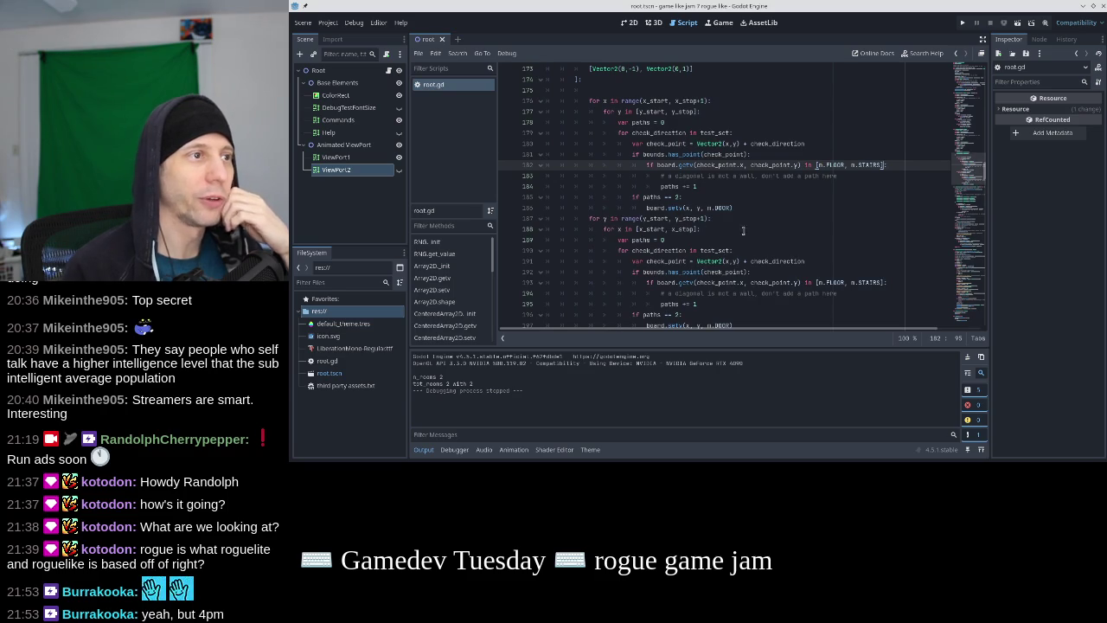
pyautogui.press('Down')
pyautogui.press('Down')
pyautogui.press('Down')
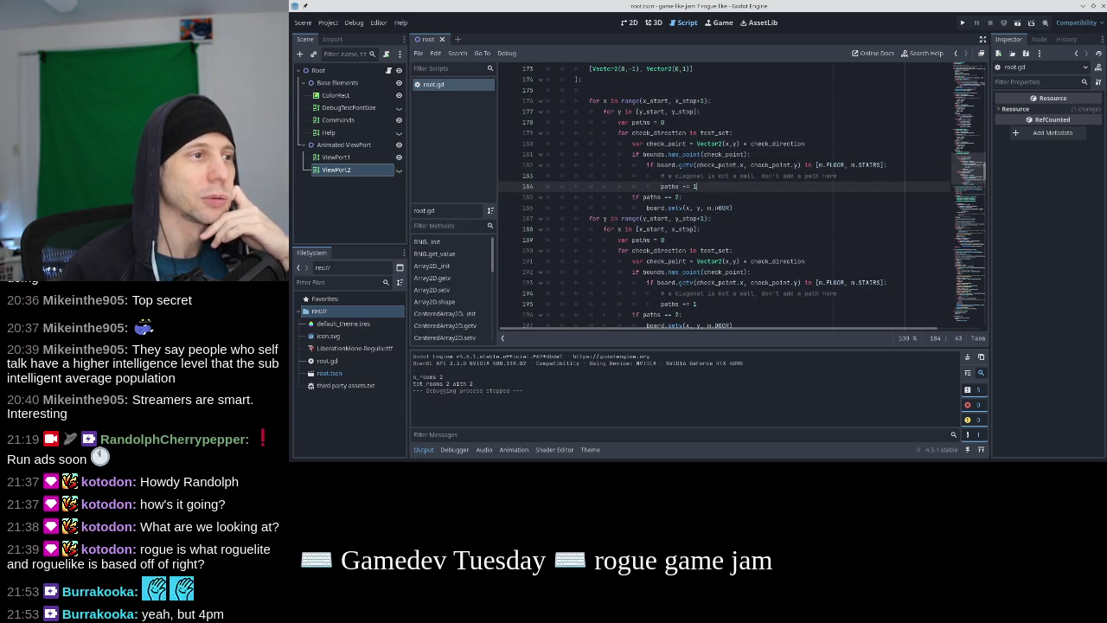
pyautogui.click(726, 89)
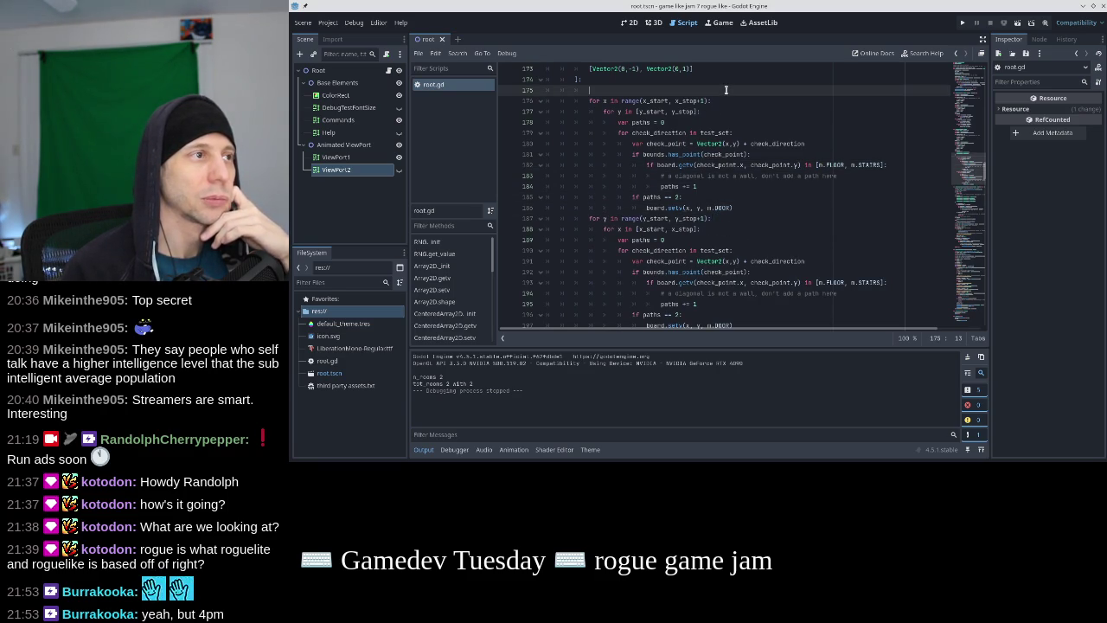
pyautogui.write('#')
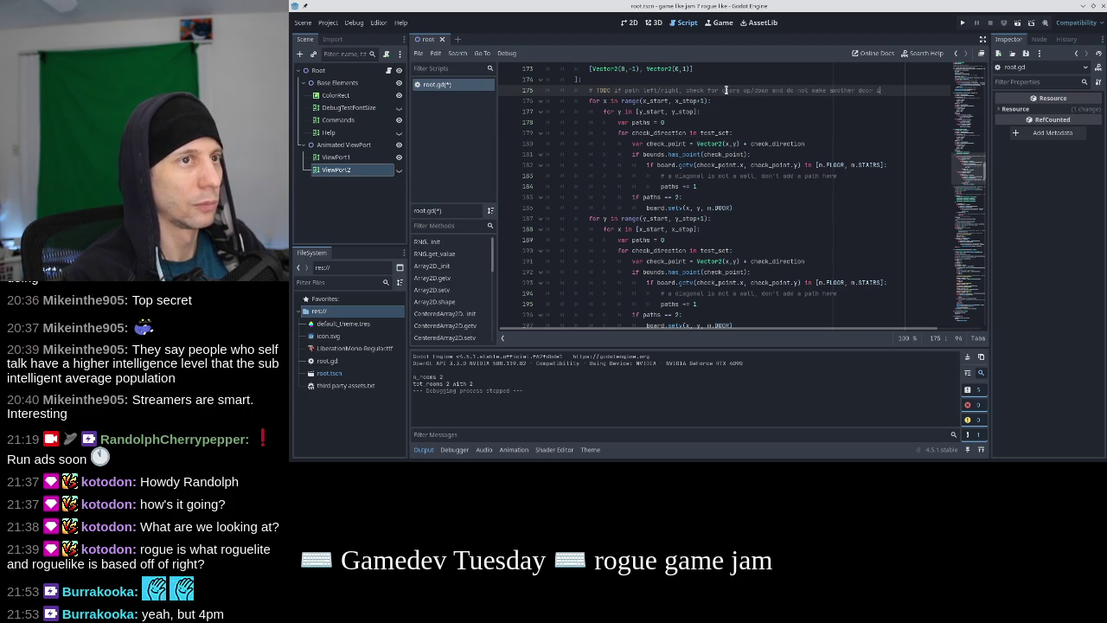
pyautogui.hotkey('ctrl', 's')
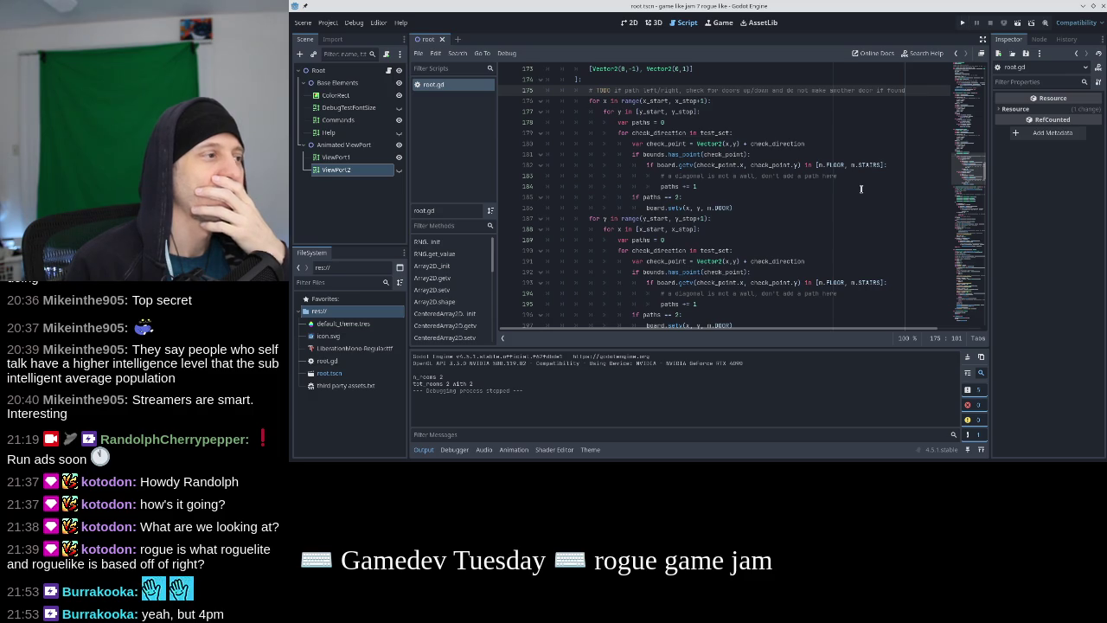
pyautogui.scroll(-15, 952, 294)
# Change the starting curr_level value in _ready() from 1 to 5
pyautogui.scroll(-15, 977, 311)
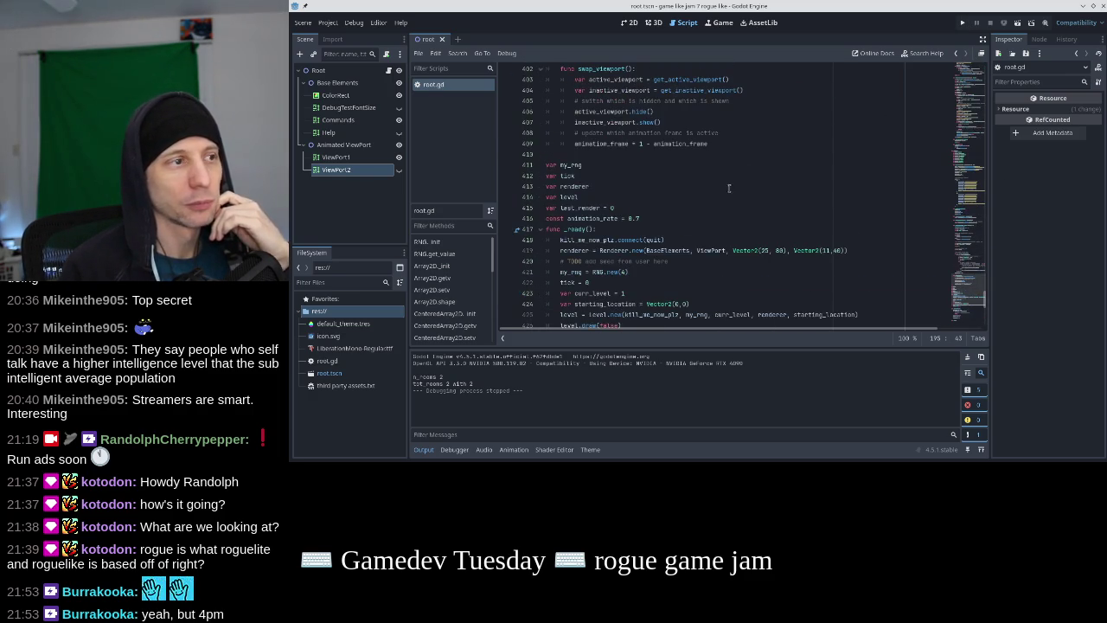
pyautogui.click(673, 134)
pyautogui.press('BackSpace')
pyautogui.write('5')
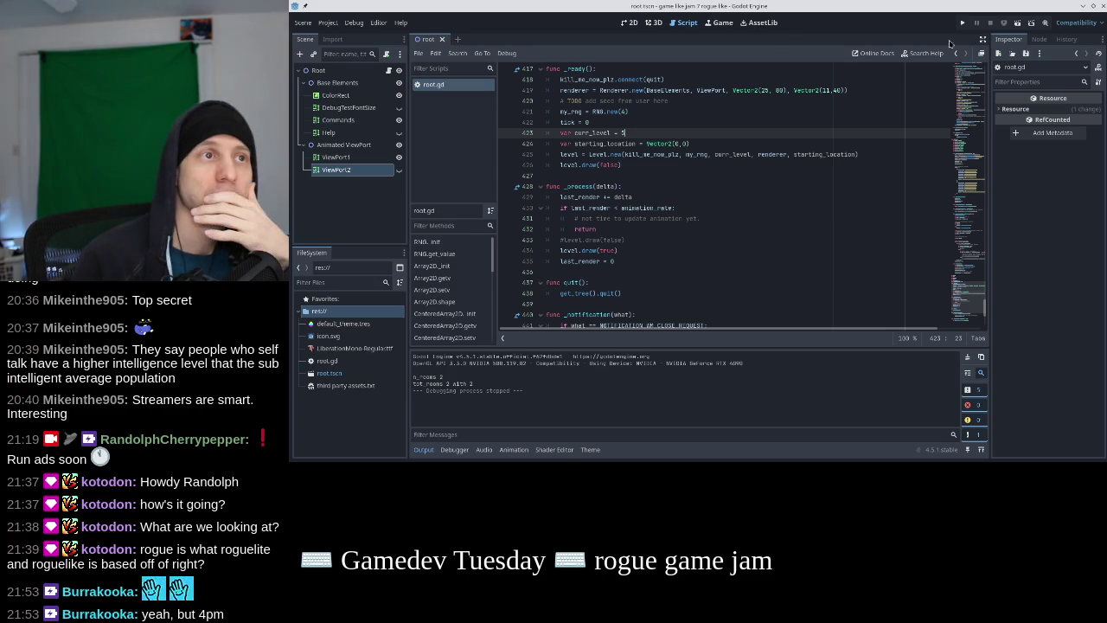
# Run the game, walk the player around the larger level-5 dungeon, then close it
pyautogui.press('F5')
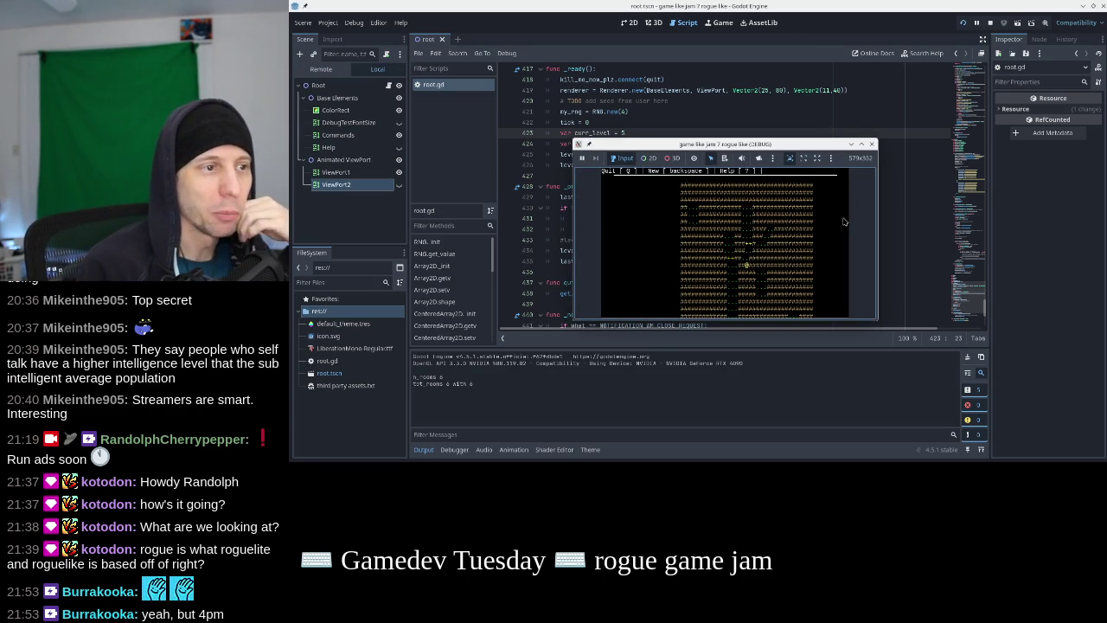
pyautogui.press('Down')
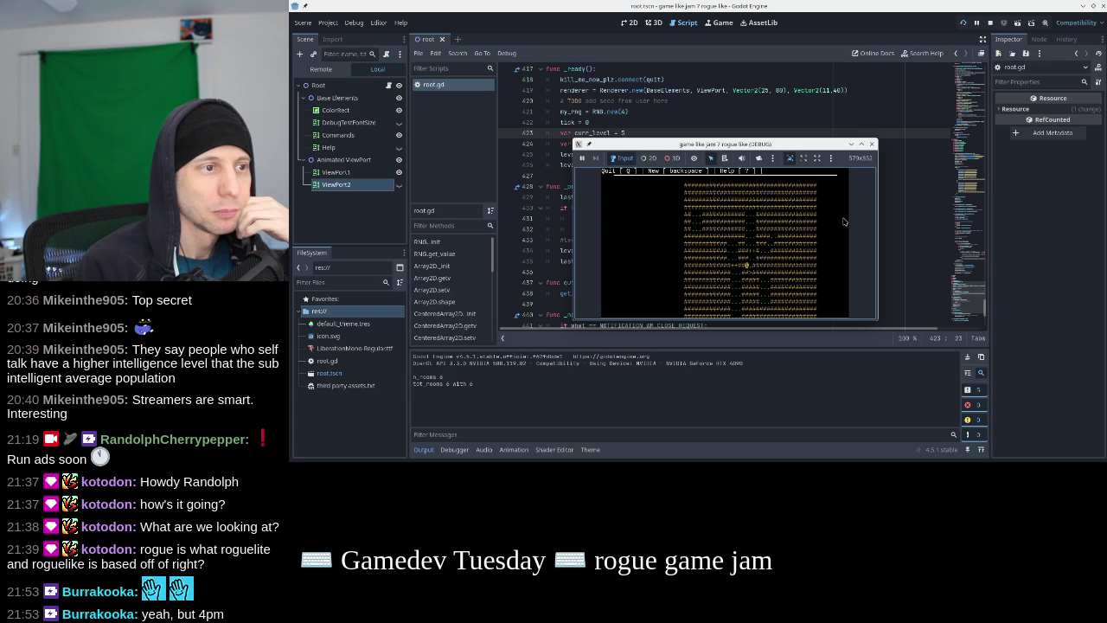
pyautogui.press('Down')
pyautogui.press('Up')
pyautogui.press('Up')
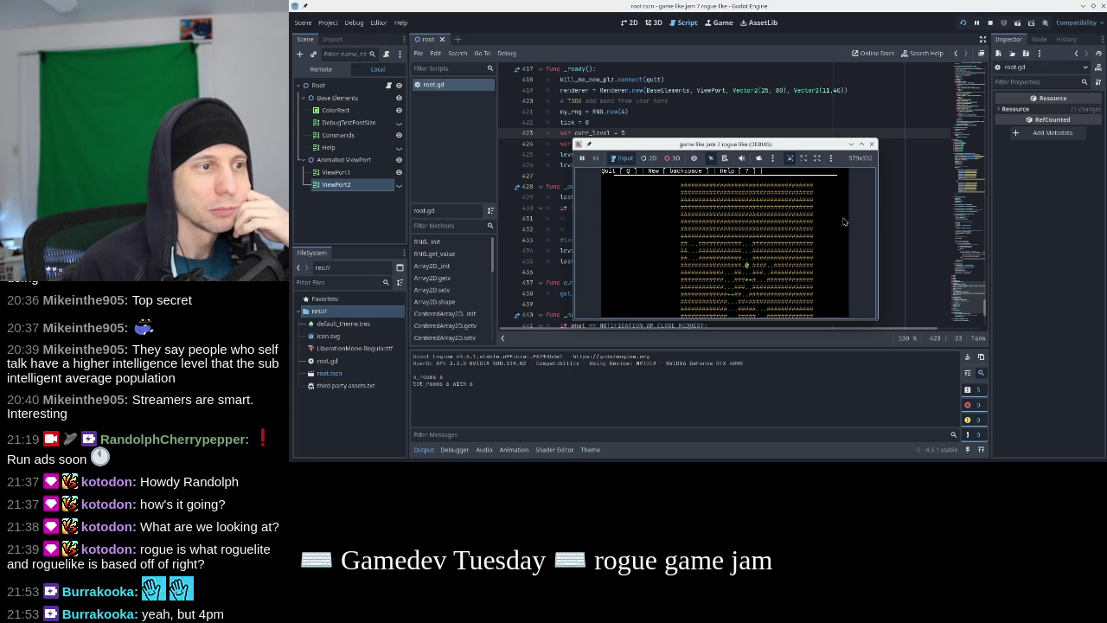
pyautogui.press('Up')
pyautogui.press('Up')
pyautogui.press('Up')
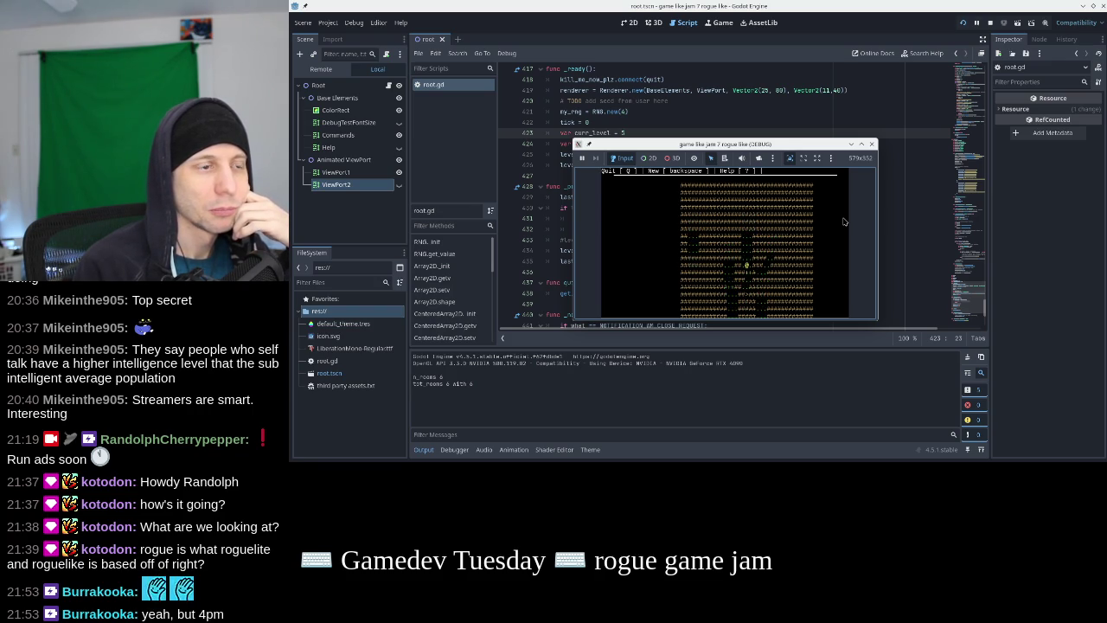
pyautogui.press('Left')
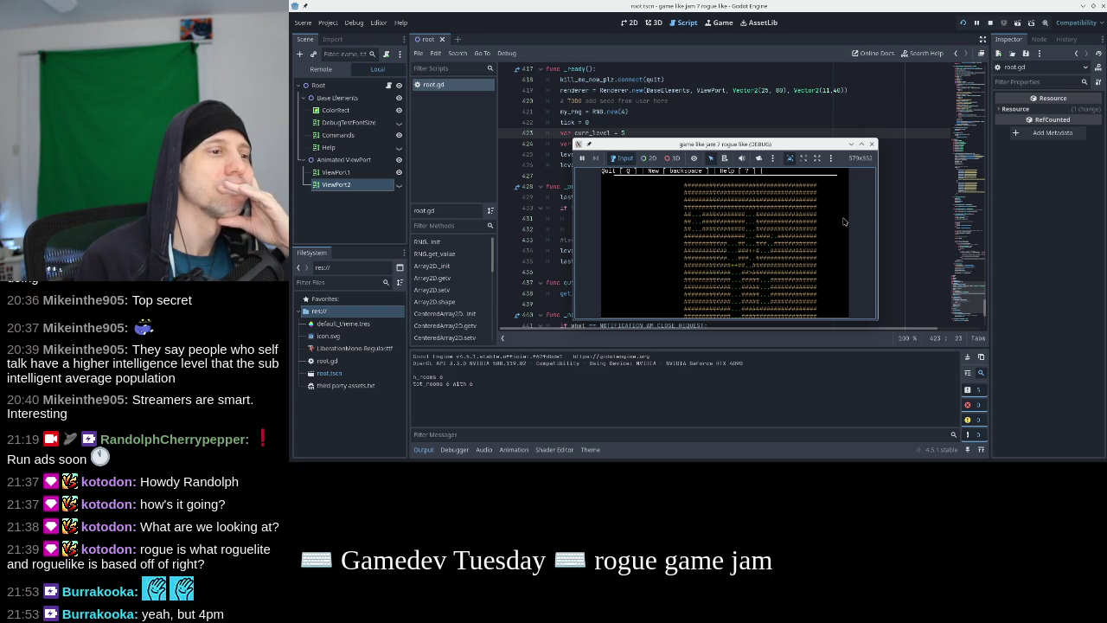
pyautogui.press('Left')
pyautogui.press('Left')
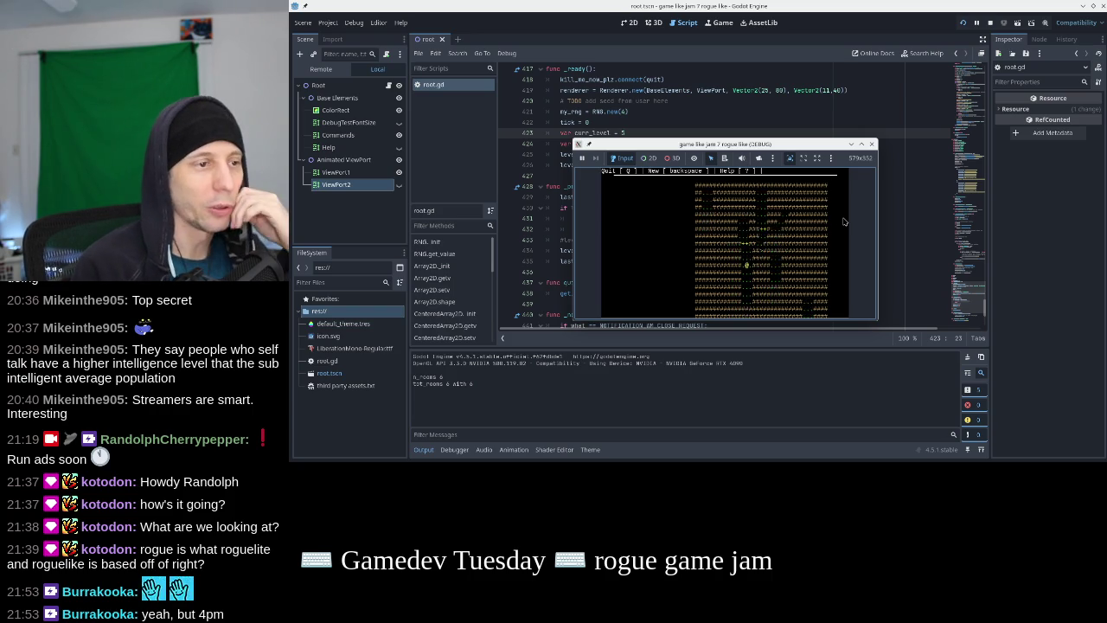
pyautogui.press('Right')
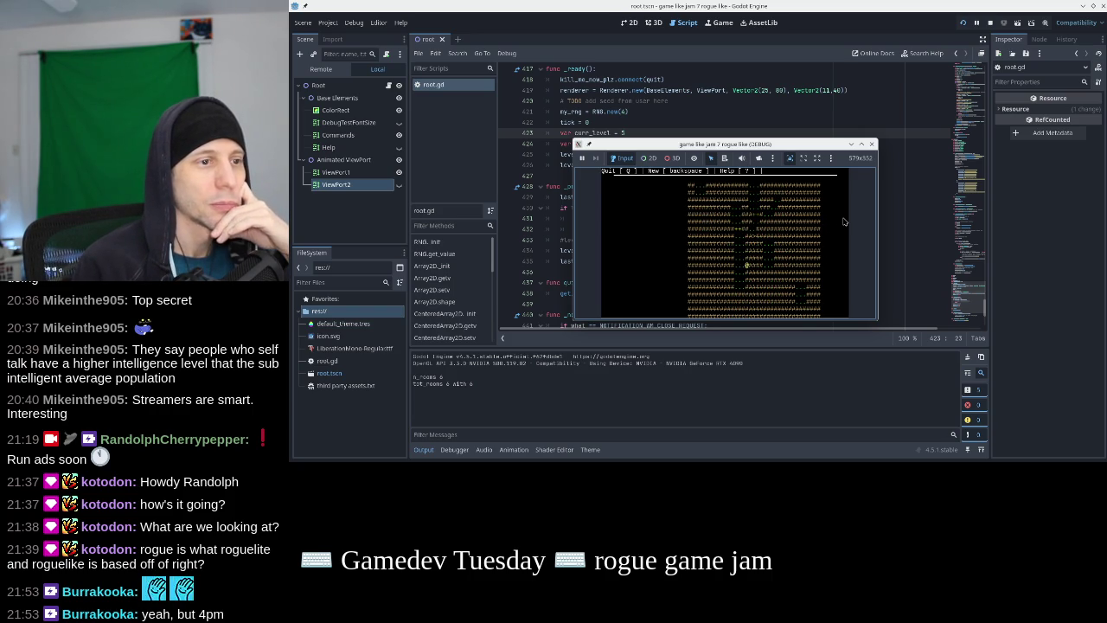
pyautogui.press('Right')
pyautogui.press('Right')
pyautogui.press('Right')
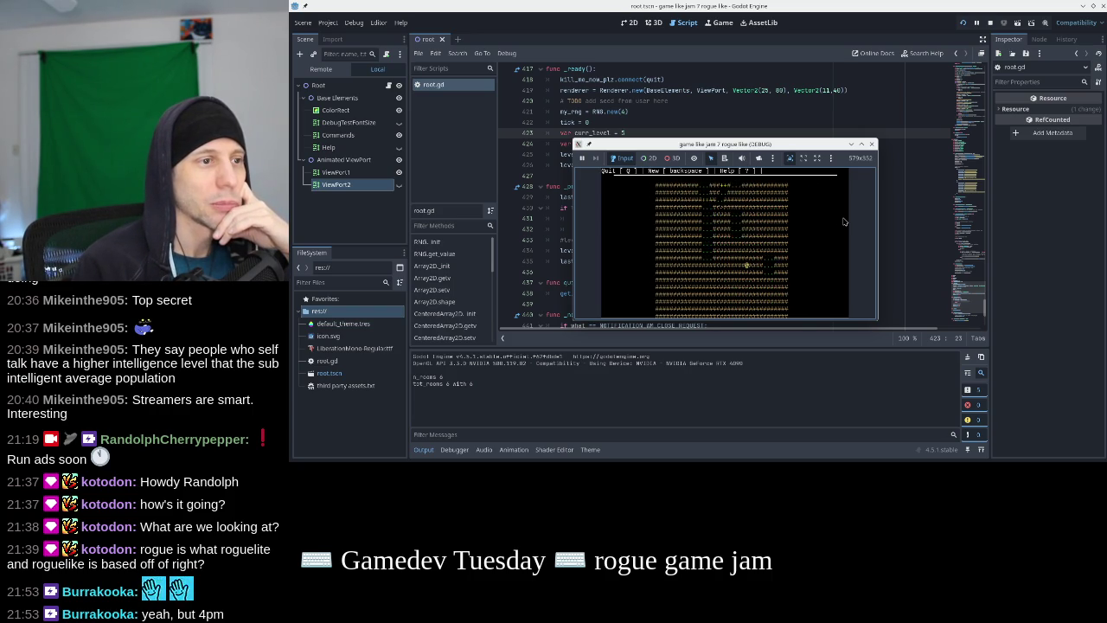
pyautogui.press('Right')
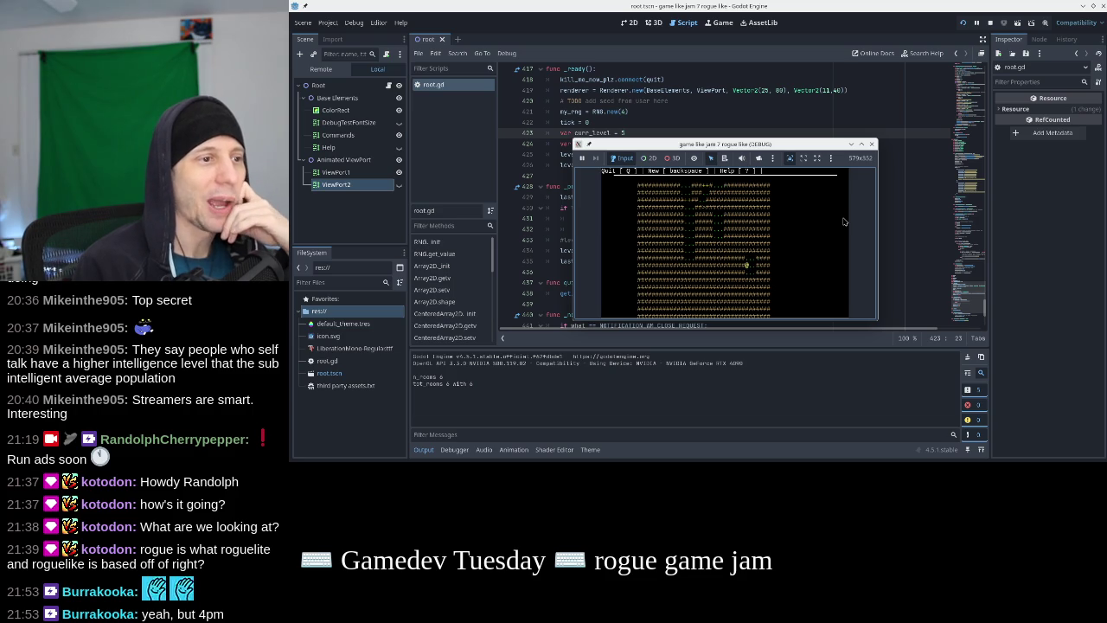
pyautogui.press('Left')
pyautogui.press('Left')
pyautogui.press('Right')
pyautogui.press('Right')
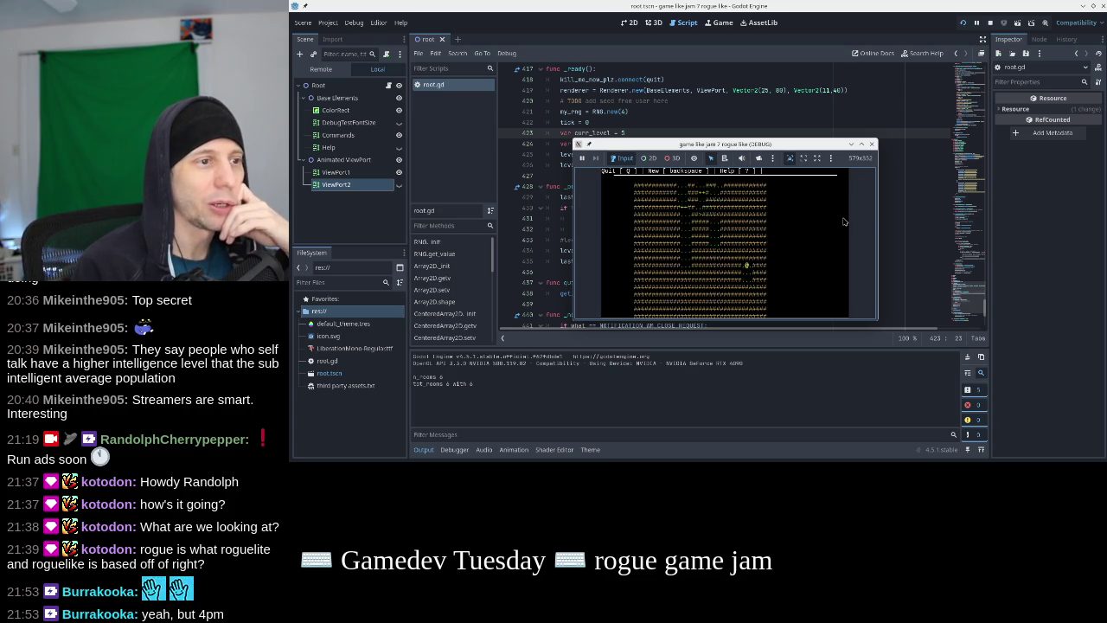
pyautogui.press('Up')
pyautogui.press('Up')
pyautogui.press('Up')
pyautogui.press('Left')
pyautogui.press('Left')
pyautogui.press('Left')
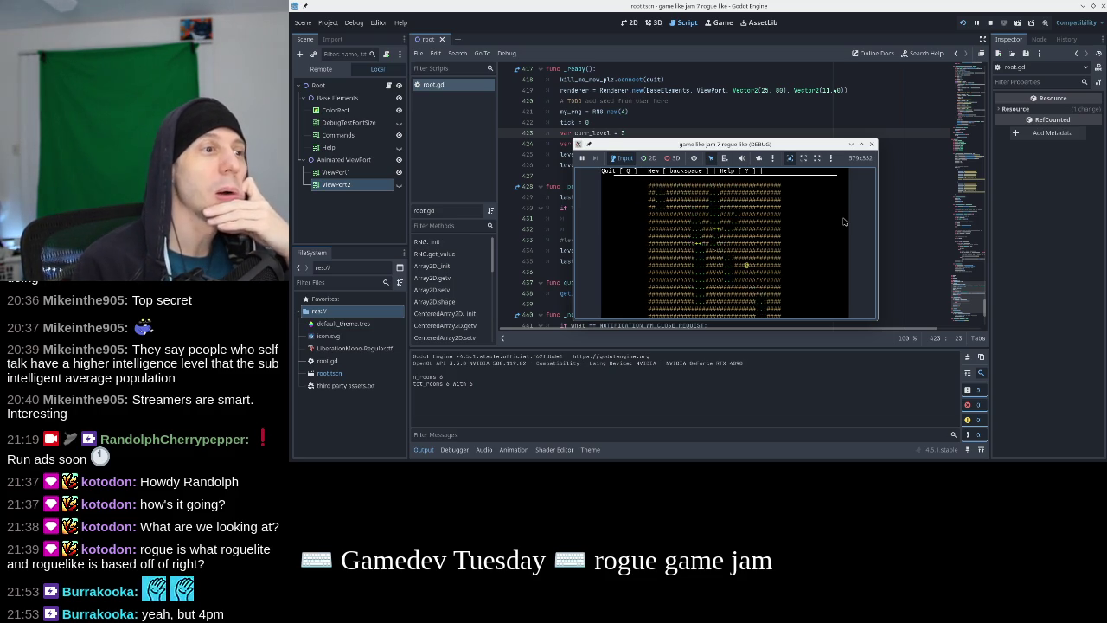
pyautogui.press('Up')
pyautogui.press('Up')
pyautogui.press('Up')
pyautogui.press('Left')
pyautogui.press('Left')
pyautogui.press('Left')
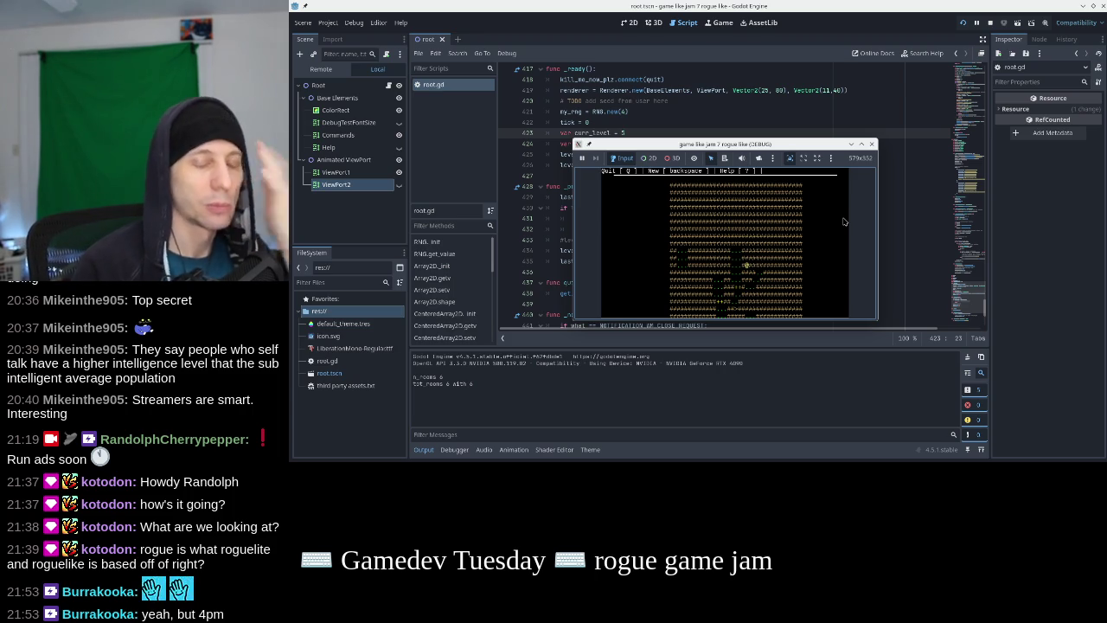
pyautogui.click(872, 144)
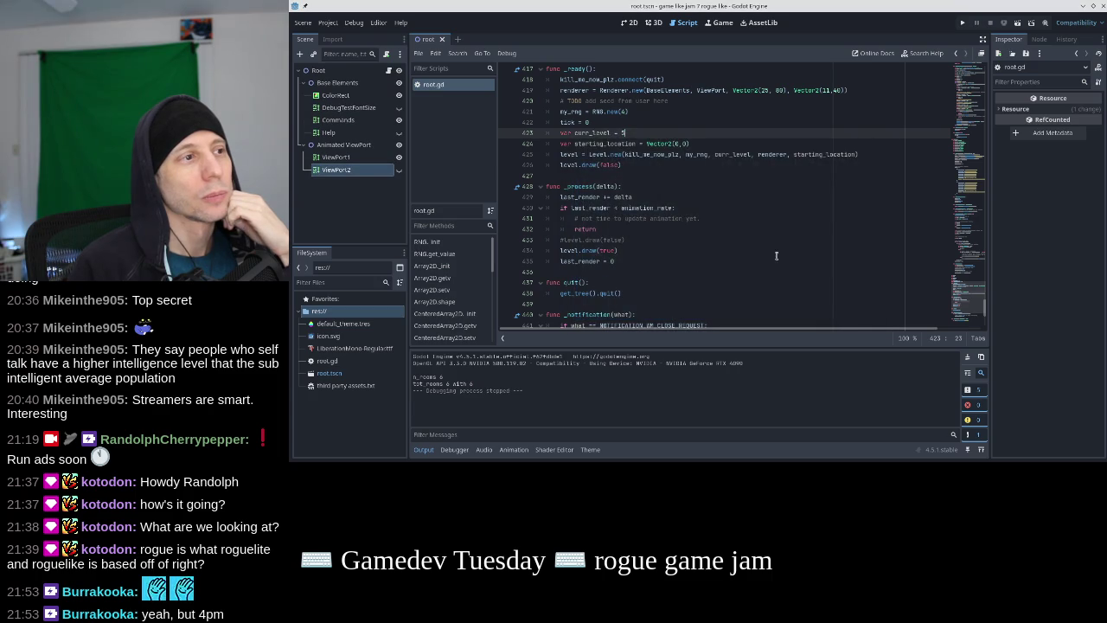
# Add the comment '# TODO test that there is a path on the boundary of the room.' after continue
pyautogui.scroll(5, 686, 212)
pyautogui.scroll(-5, 686, 212)
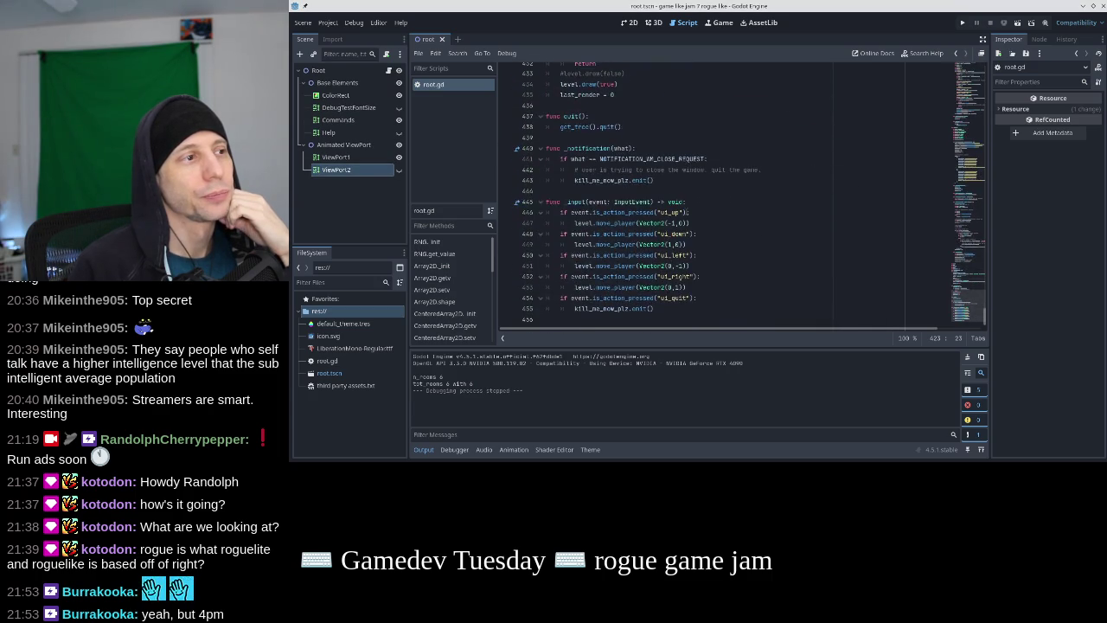
pyautogui.scroll(20, 687, 212)
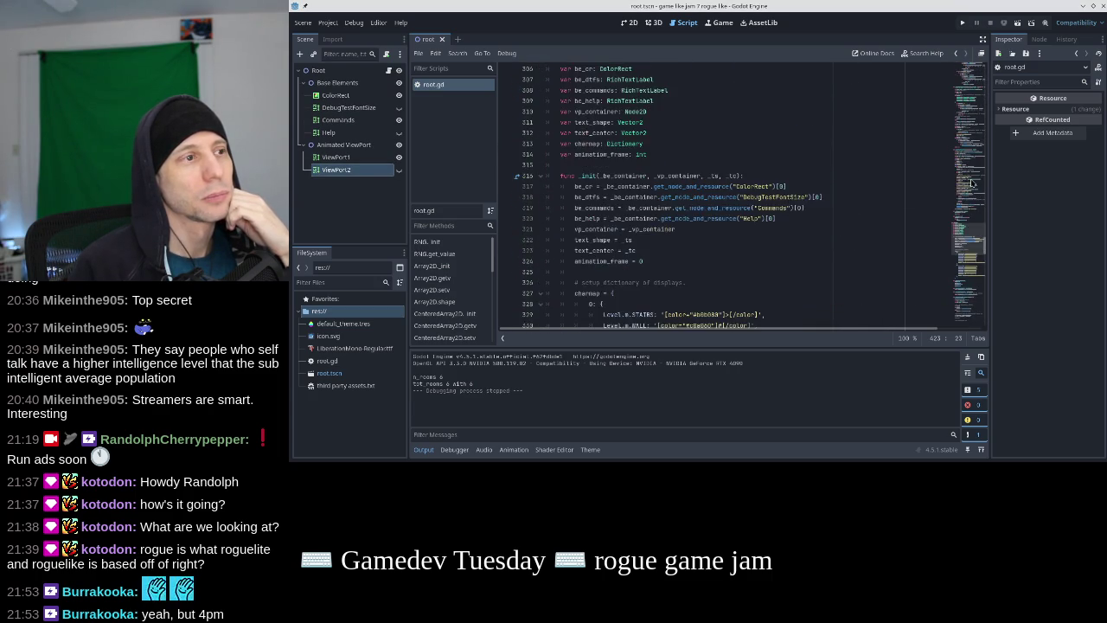
pyautogui.scroll(14, 786, 177)
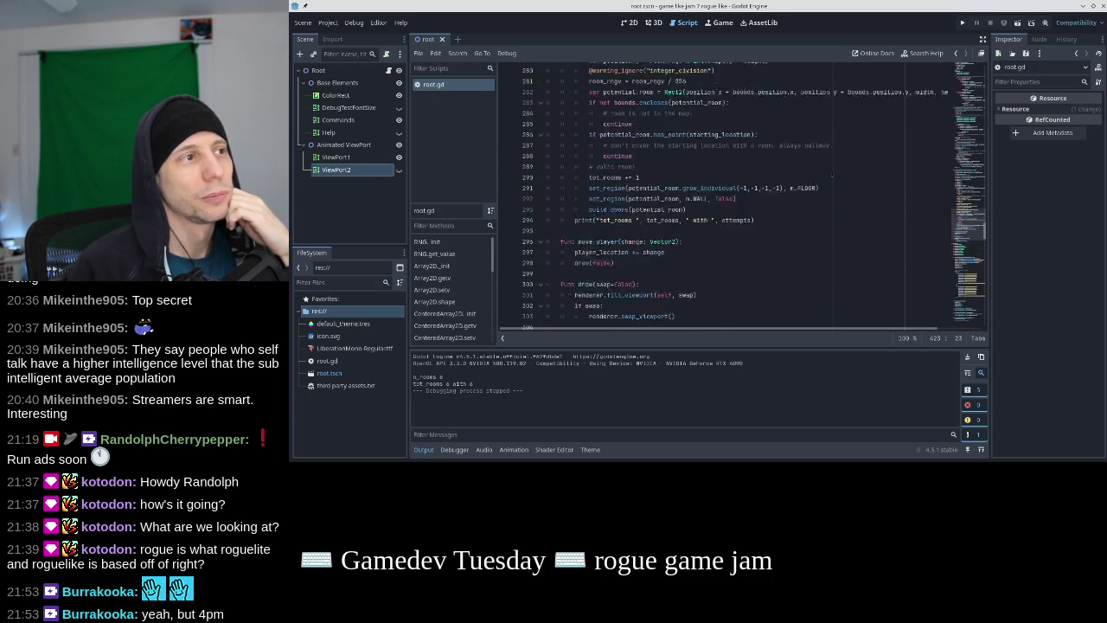
pyautogui.click(666, 262)
pyautogui.press('Return')
pyautogui.write('#')
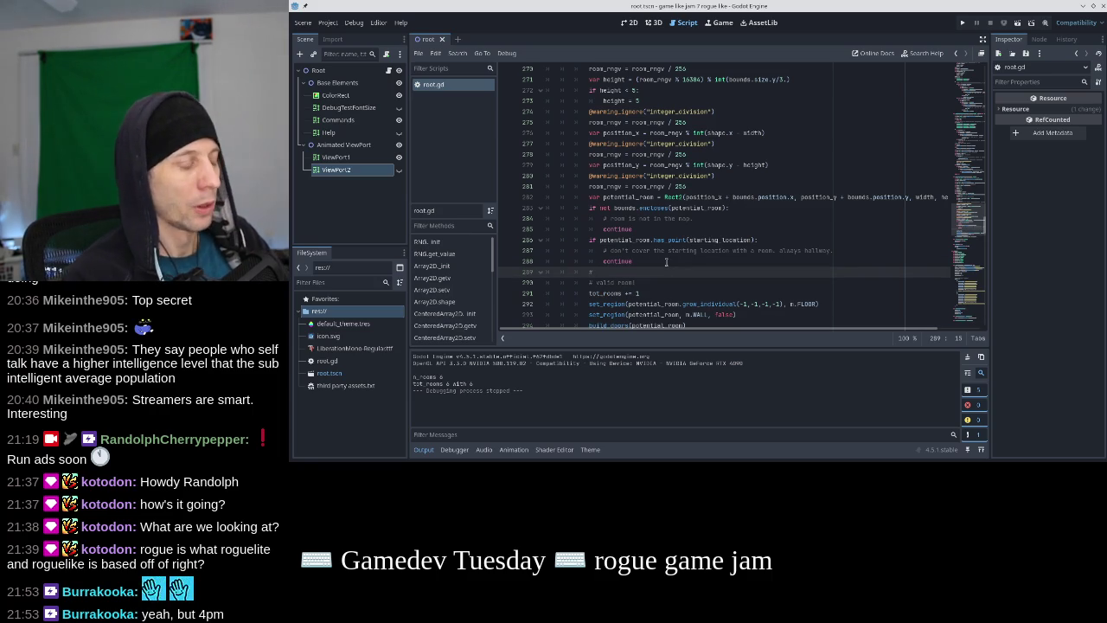
pyautogui.write(' TEST TEST')
pyautogui.press('BackSpace')
pyautogui.press('BackSpace')
pyautogui.press('BackSpace')
pyautogui.write('HAT ')
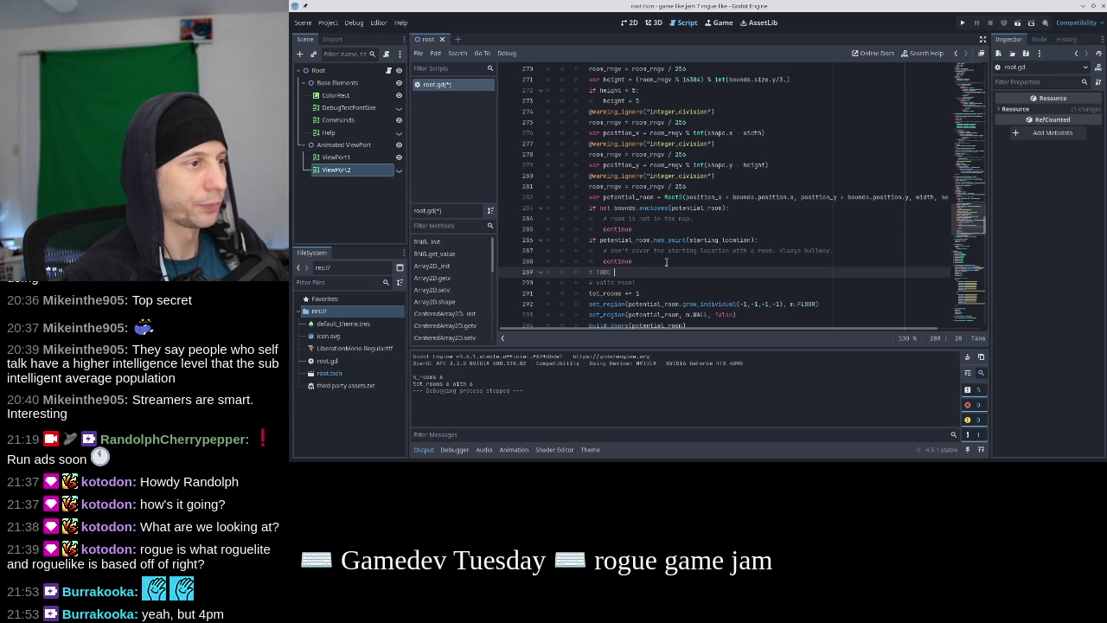
pyautogui.write('t')
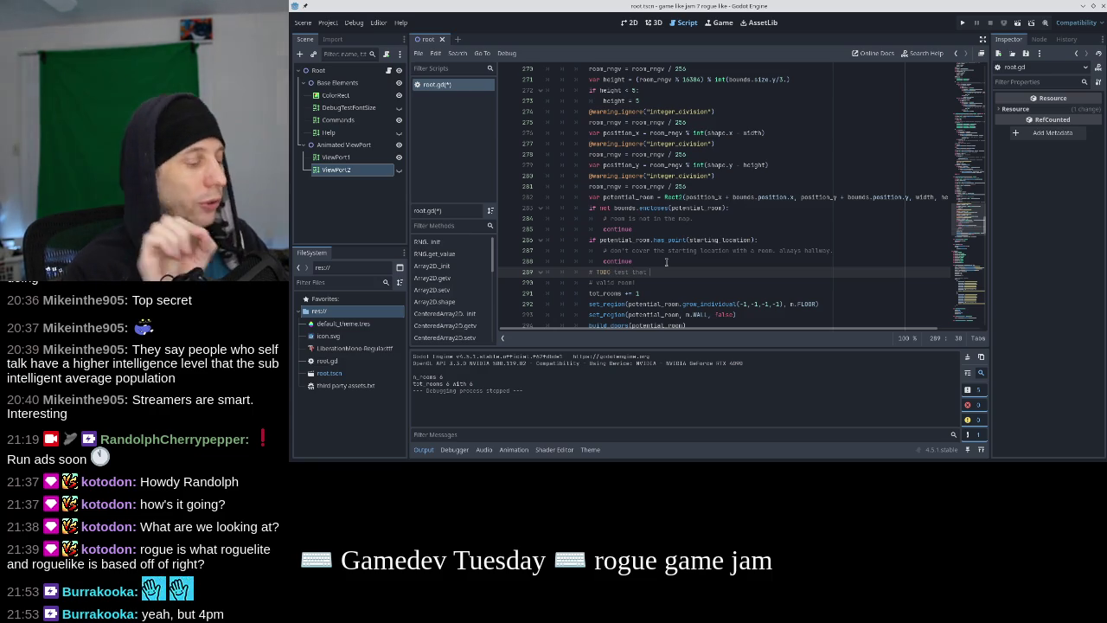
pyautogui.write('here is a path on the boundary of the room.')
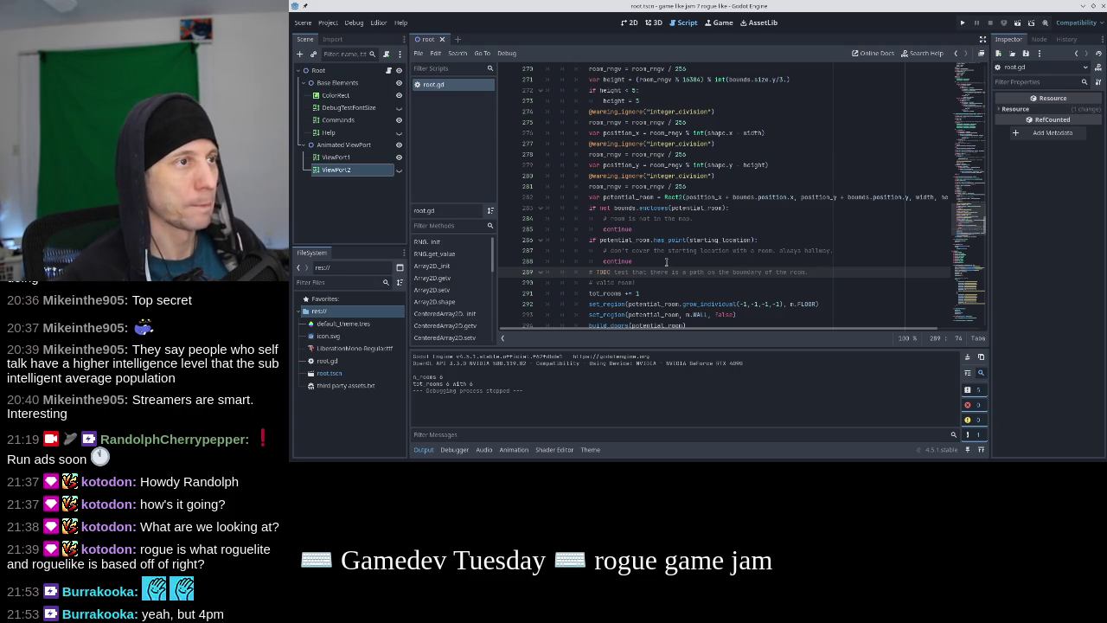
pyautogui.press('Home')
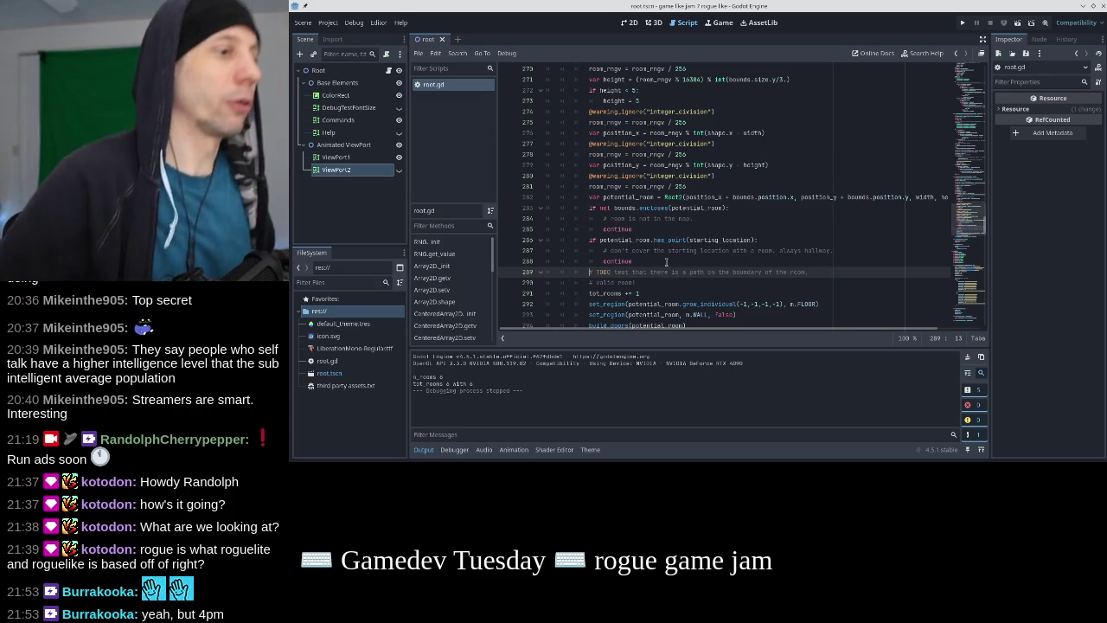
# Switch the OBS broadcast to the Talking webcam scene
pyautogui.scroll(3, 666, 261)
pyautogui.scroll(10, 666, 261)
pyautogui.scroll(14, 665, 262)
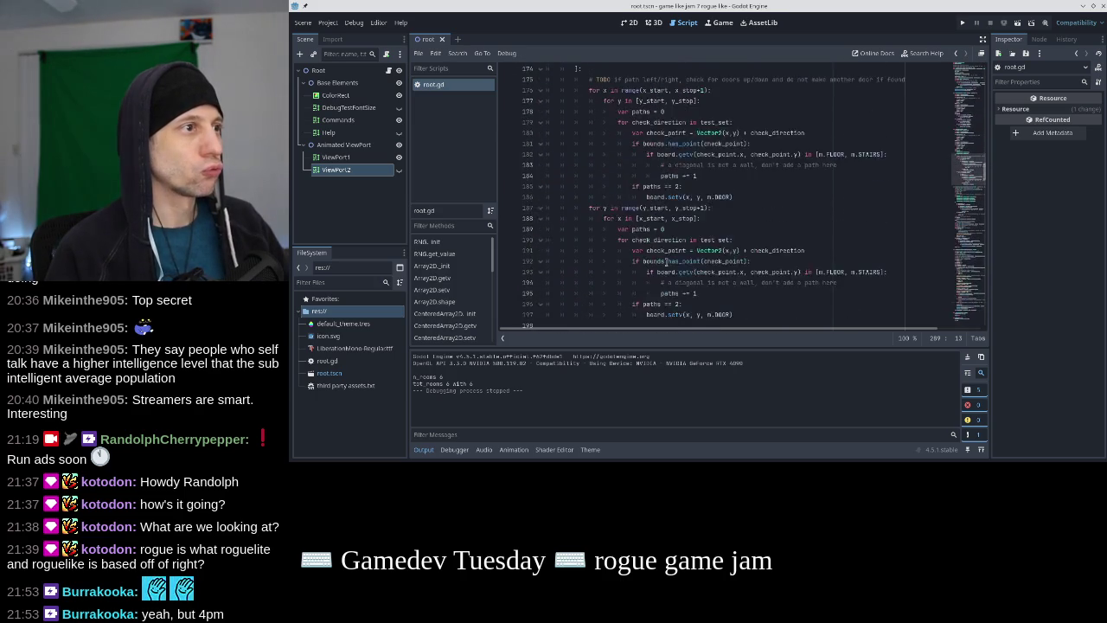
pyautogui.scroll(-3, 665, 261)
pyautogui.scroll(10, 702, 140)
pyautogui.scroll(-1, 750, 250)
pyautogui.scroll(-2, 750, 250)
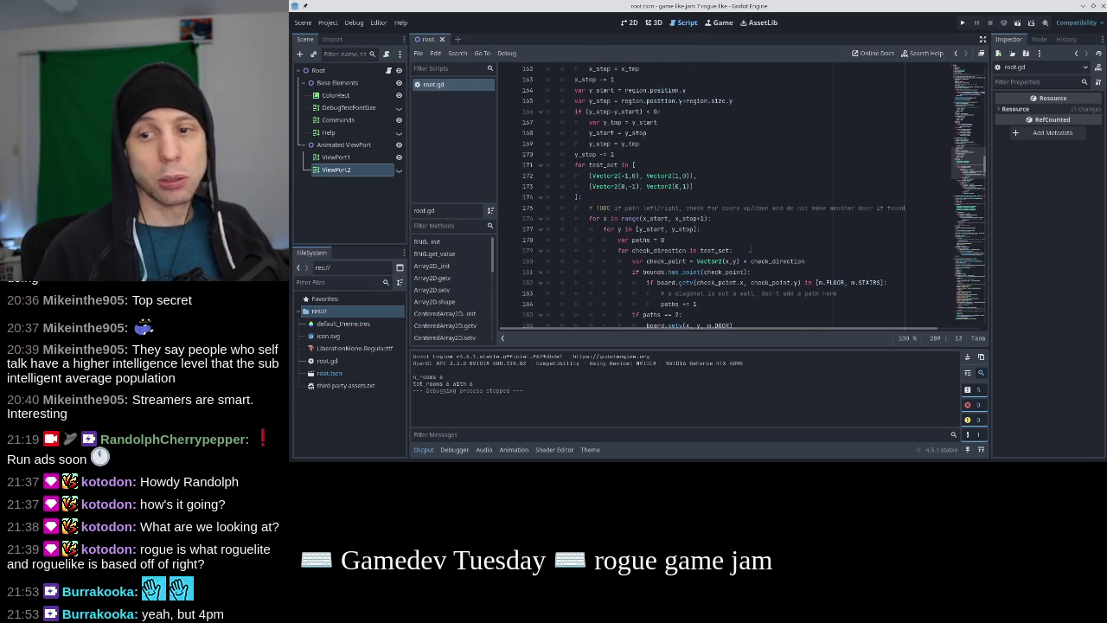
pyautogui.hotkey('alt', 'Tab')
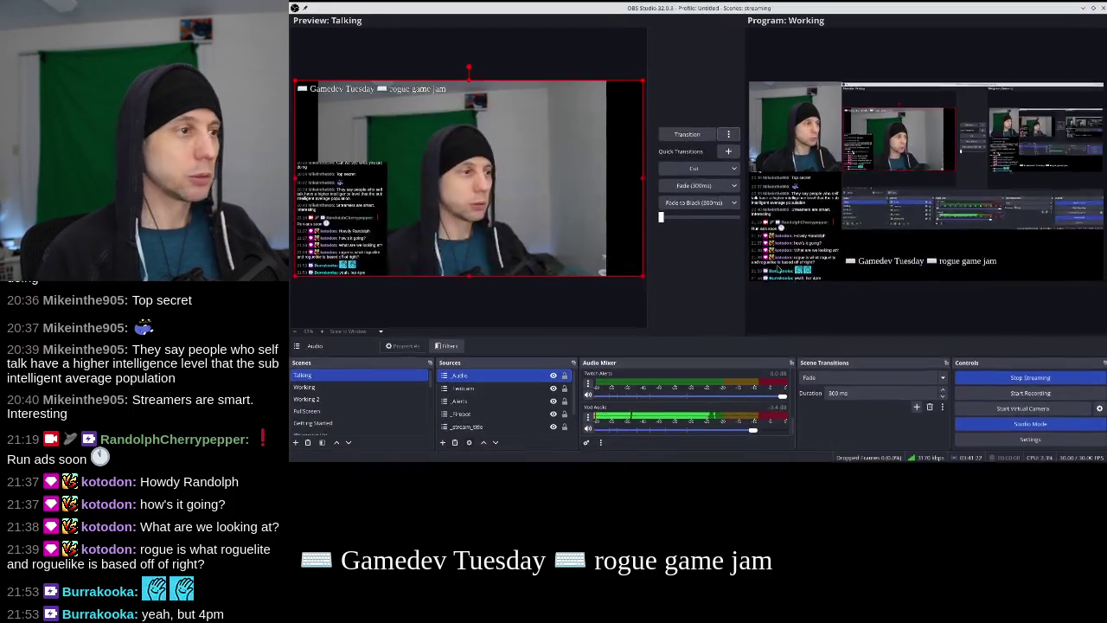
pyautogui.click(679, 136)
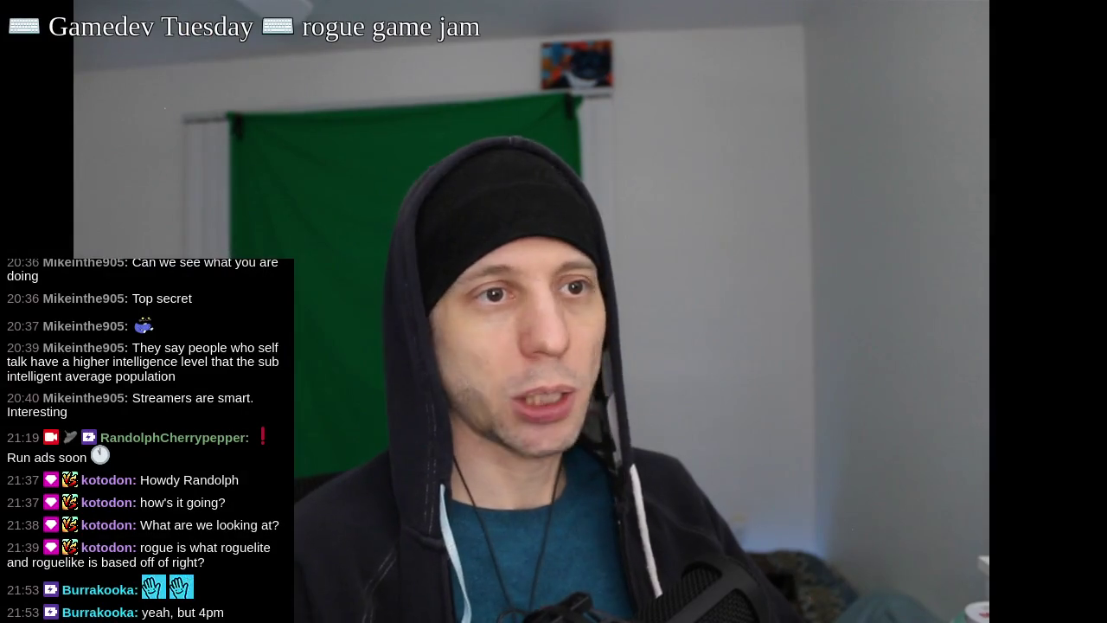